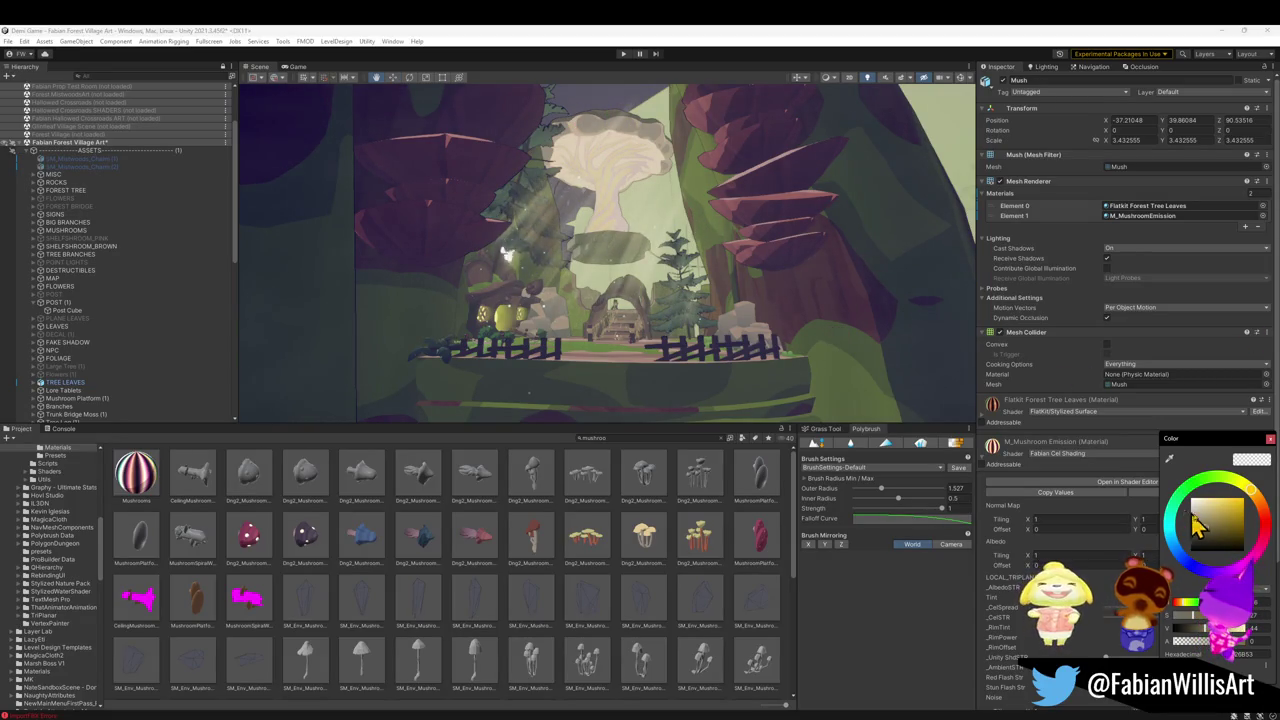
Darken the mushroom's emission colour and raise its _CelSTR cel strength
mouse_move(1205, 528)
left_mouse_down()
mouse_move(1201, 546)
mouse_move(1191, 538)
mouse_move(1209, 545)
left_mouse_up()
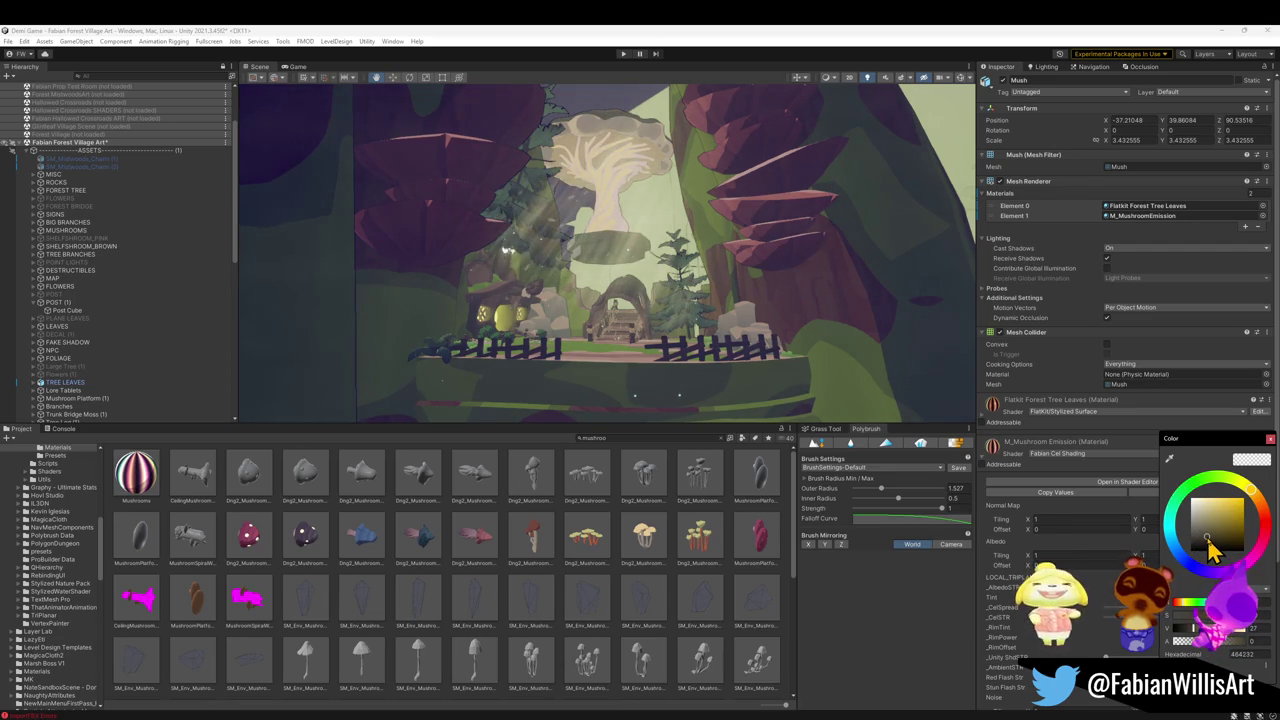
left_click(1158, 632)
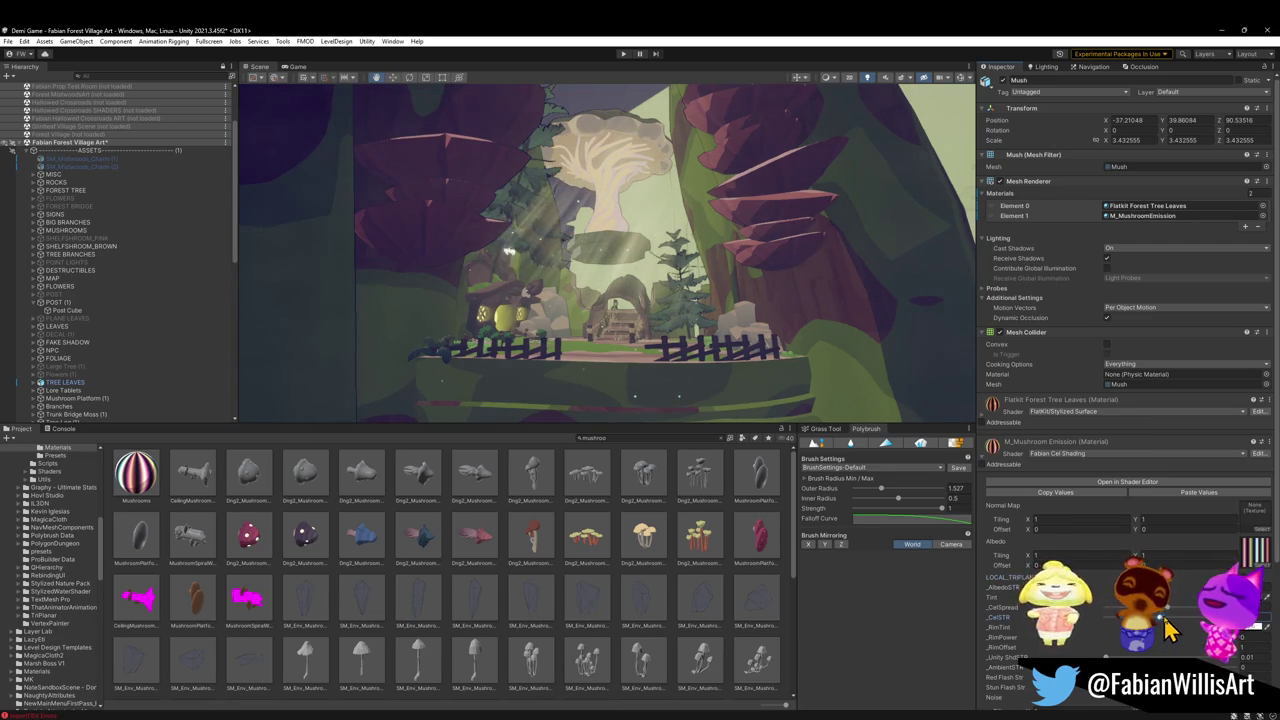
left_click(1159, 616)
left_click(1174, 608)
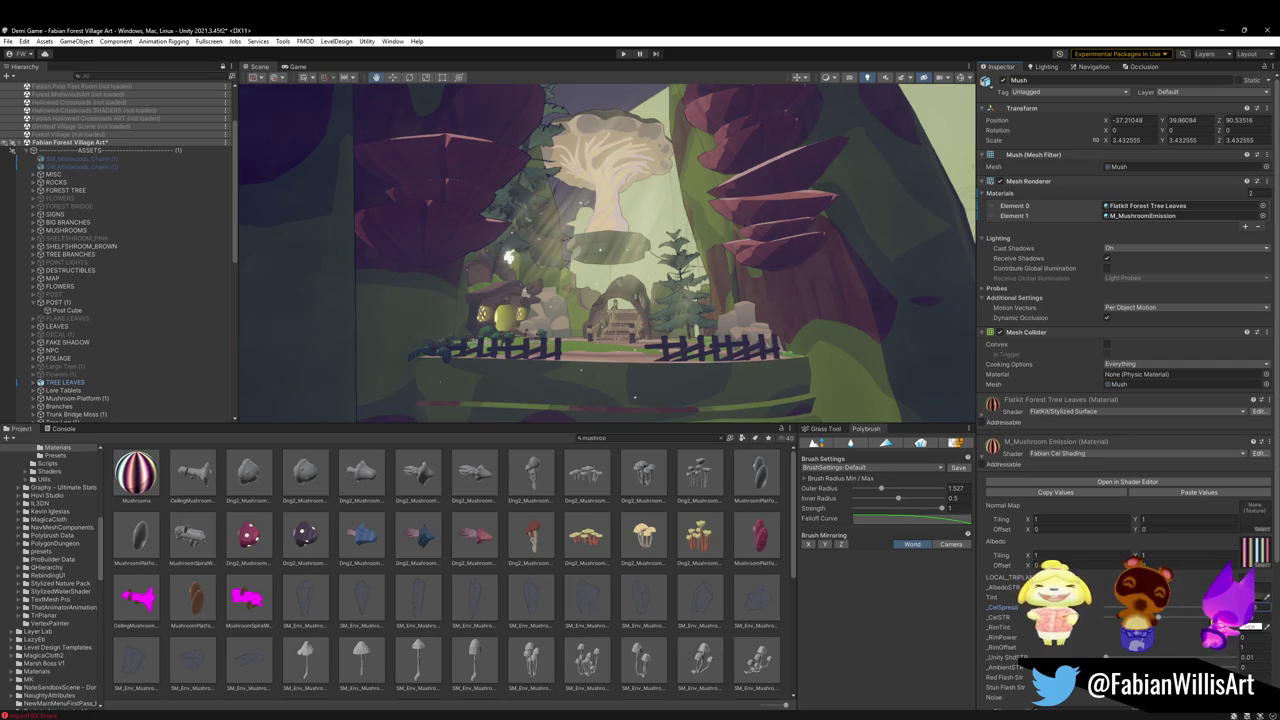
left_click(1188, 617)
left_click_drag(1200, 623, 1185, 615)
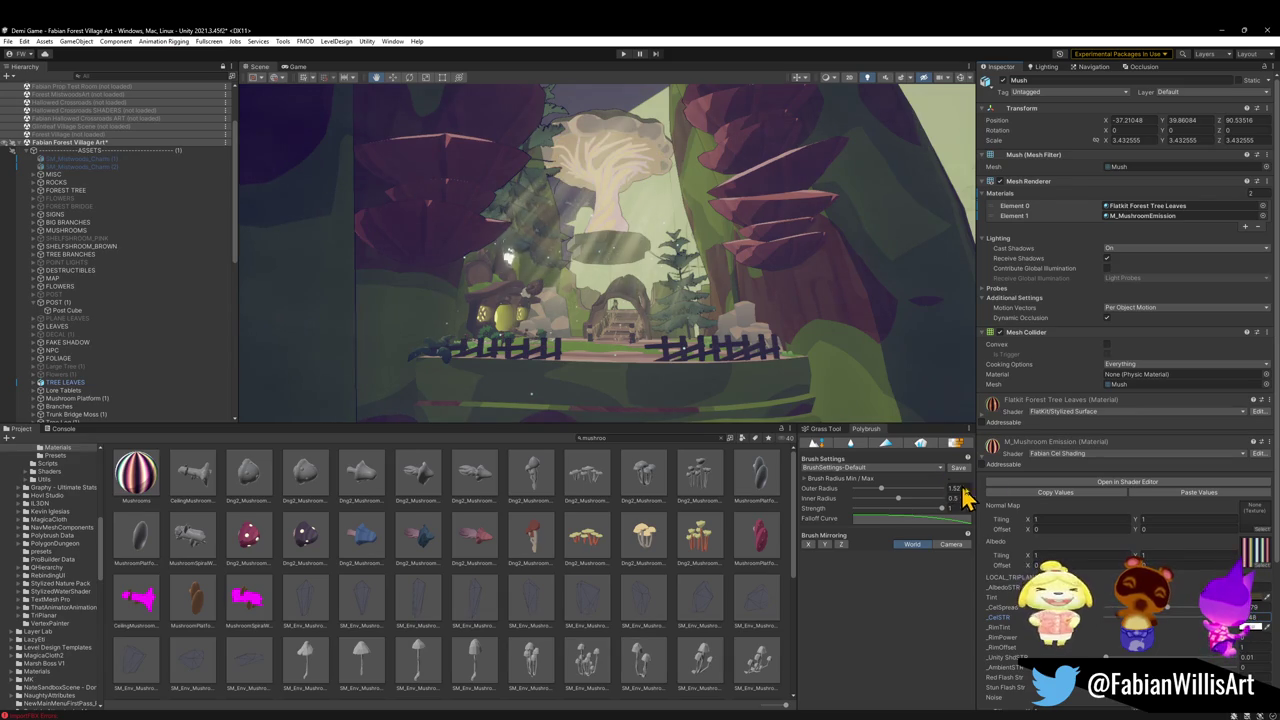
Darken the _RimTint colour and lower the Mush Base material's Rim Color value
left_click(1245, 626)
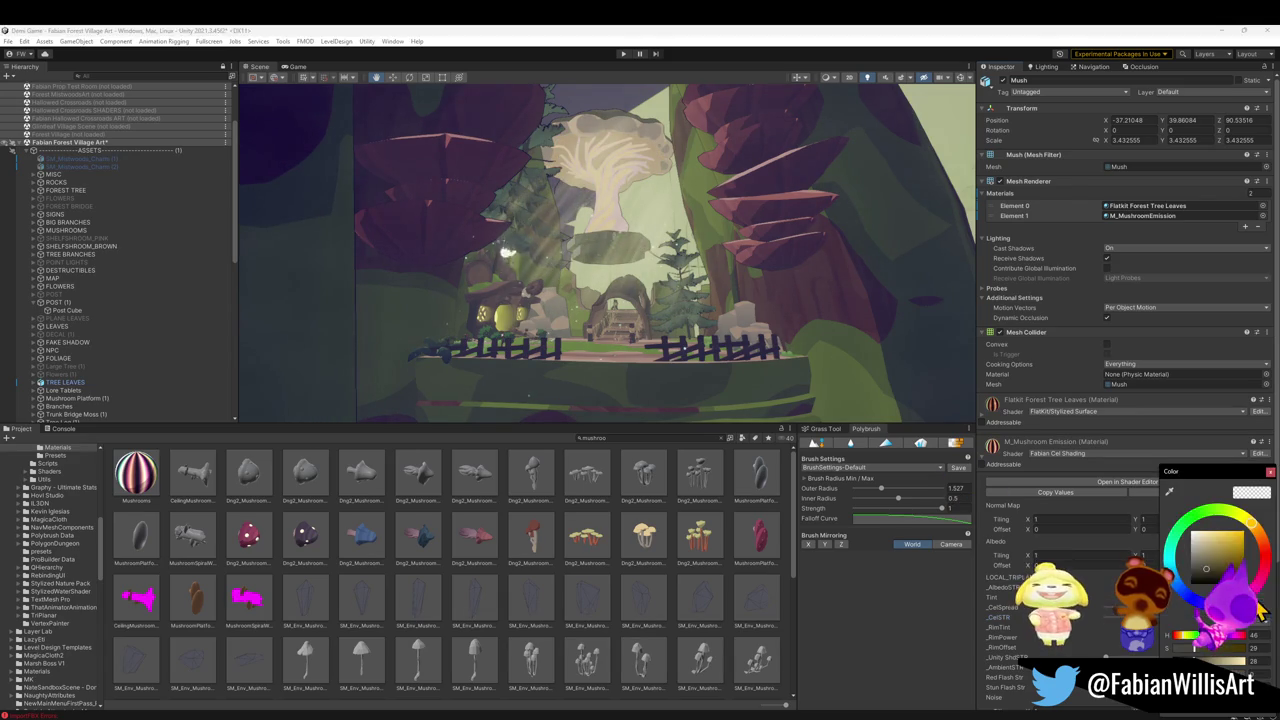
left_click_drag(1205, 573, 1205, 576)
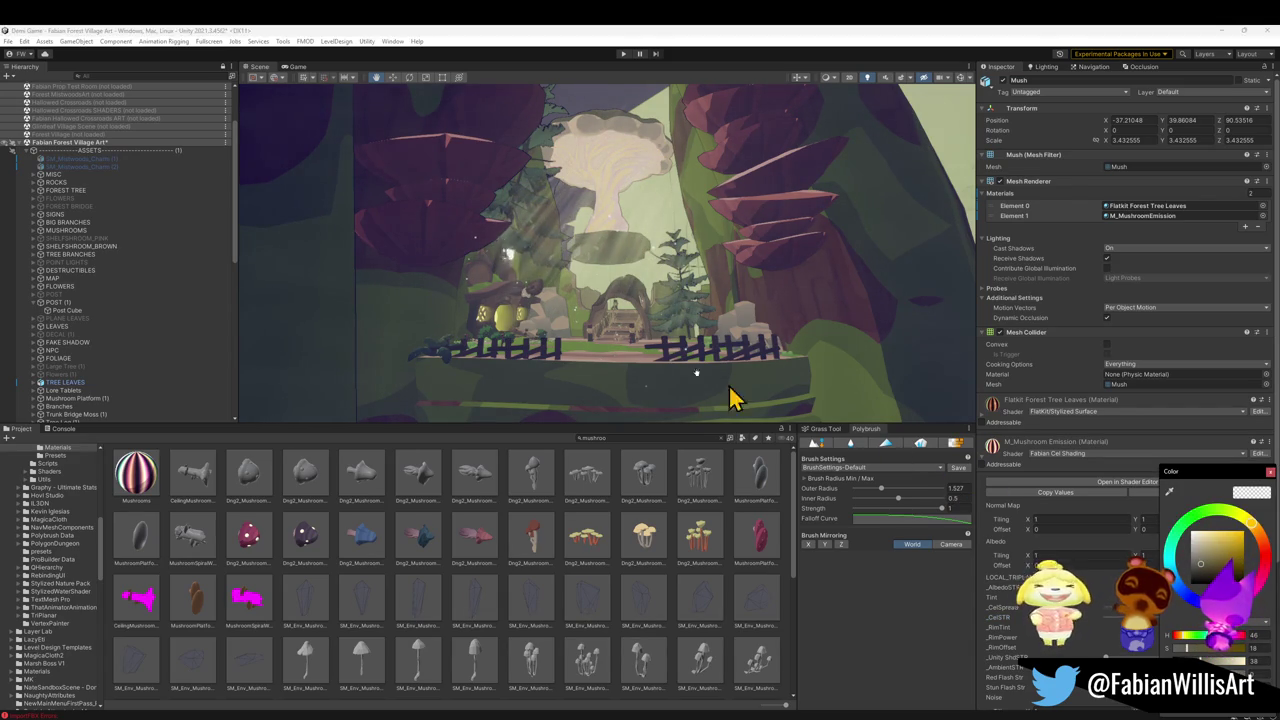
left_click(609, 223)
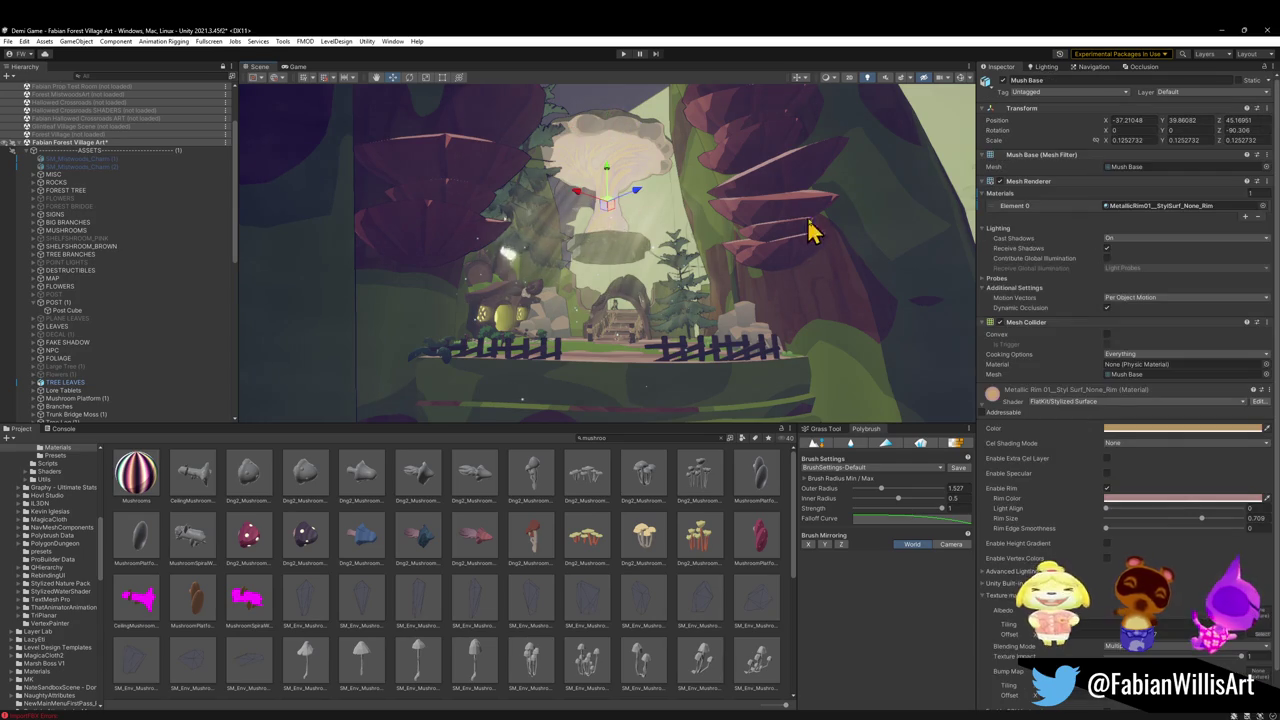
left_click(1175, 498)
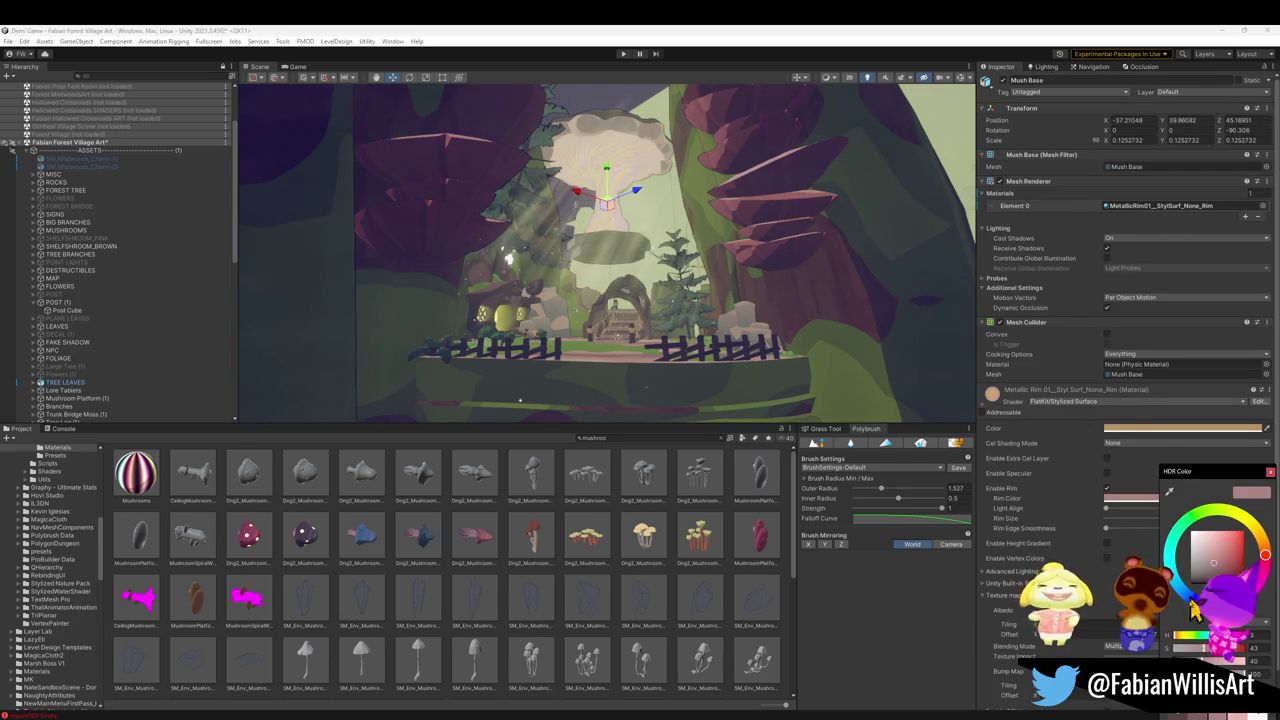
left_click_drag(1196, 661, 1212, 661)
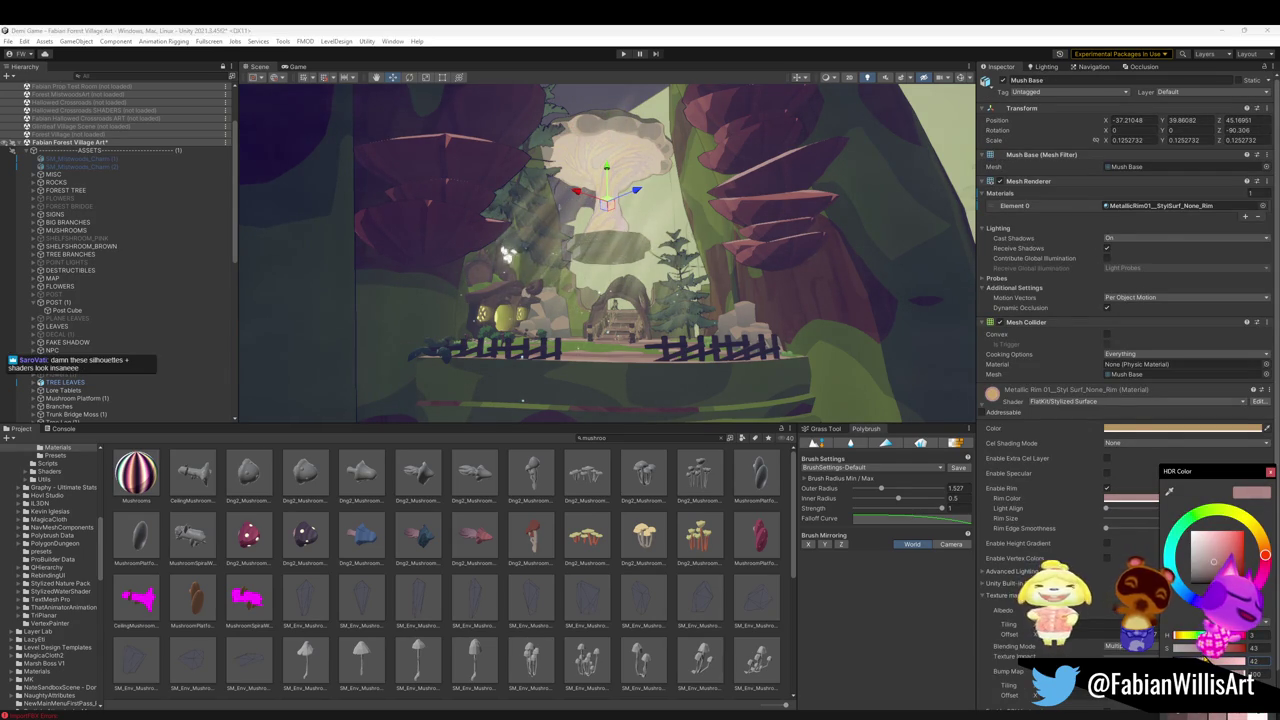
left_click(665, 292)
mouse_move(737, 291)
left_mouse_down()
mouse_move(716, 307)
mouse_move(716, 293)
left_mouse_up()
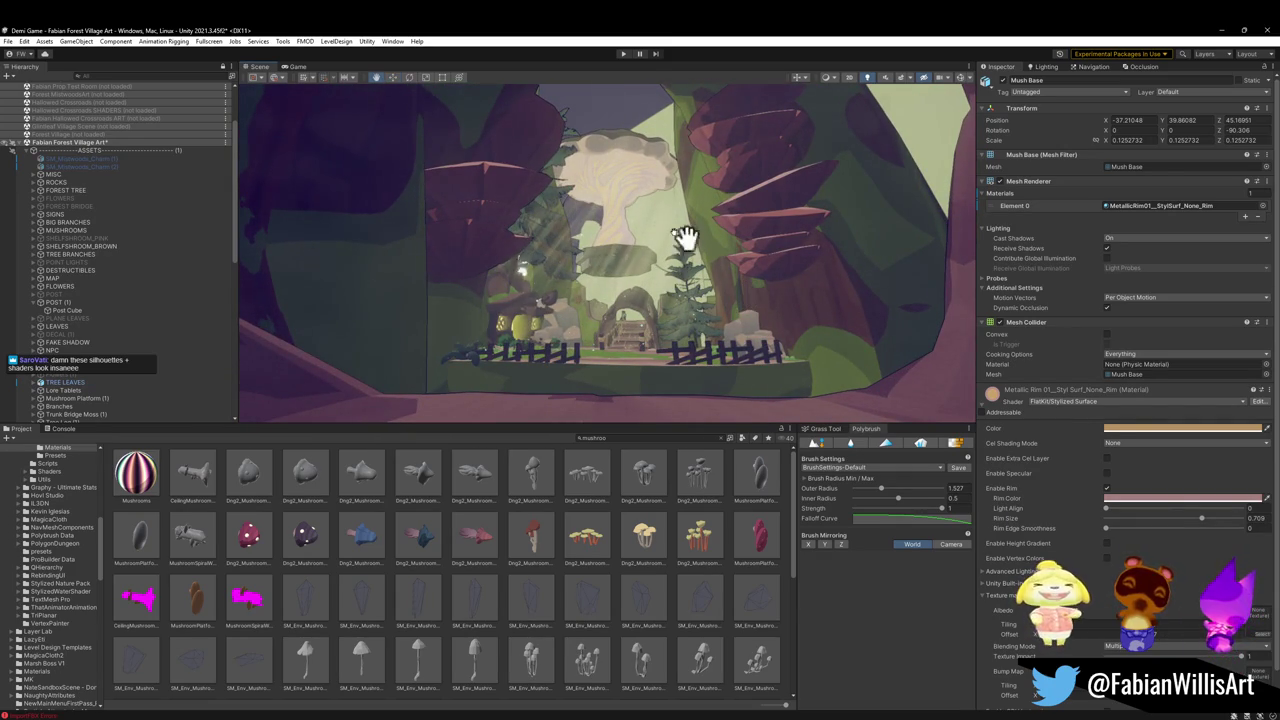
Test _CelSTR values -2.35 and -0.17 on the Mushrooms material, then revert to 0.516 / 0.06
left_click(136, 488)
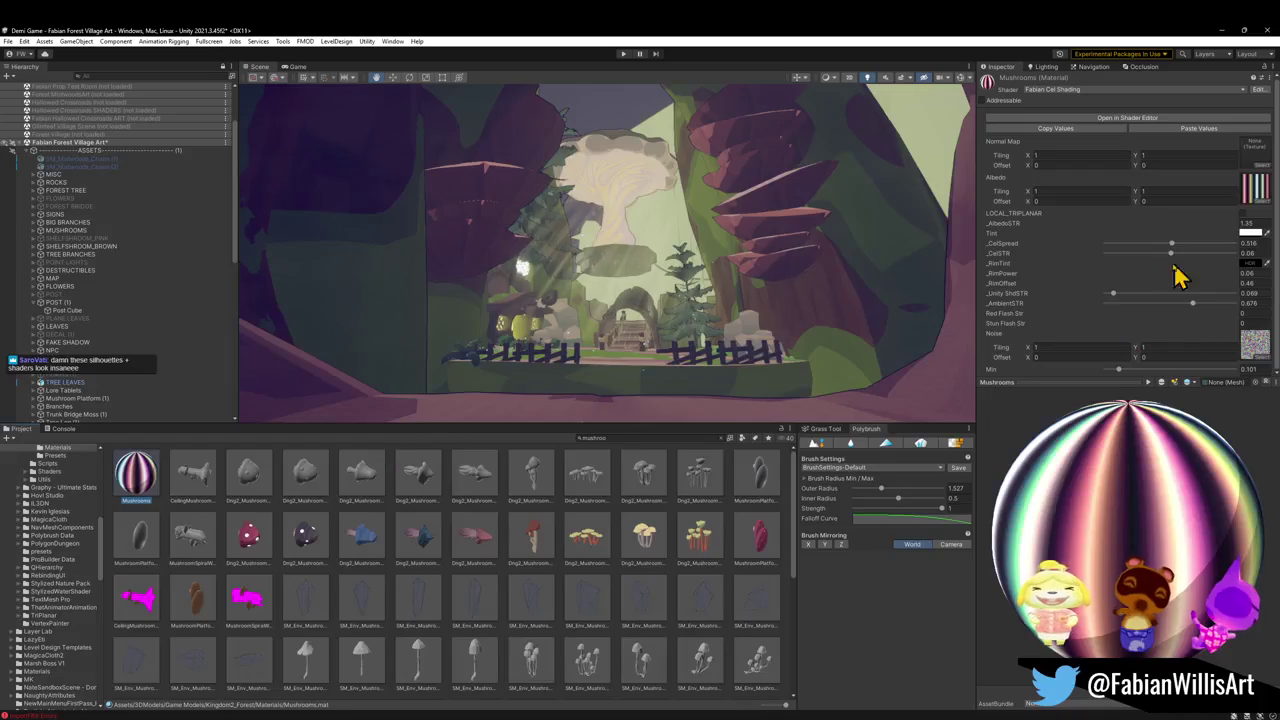
mouse_move(1171, 252)
left_mouse_down()
mouse_move(1131, 258)
mouse_move(1194, 271)
mouse_move(1176, 252)
mouse_move(1140, 258)
mouse_move(1169, 268)
left_mouse_up()
mouse_move(135, 478)
left_mouse_down()
mouse_move(563, 206)
mouse_move(620, 149)
mouse_move(614, 232)
mouse_move(634, 150)
left_mouse_up()
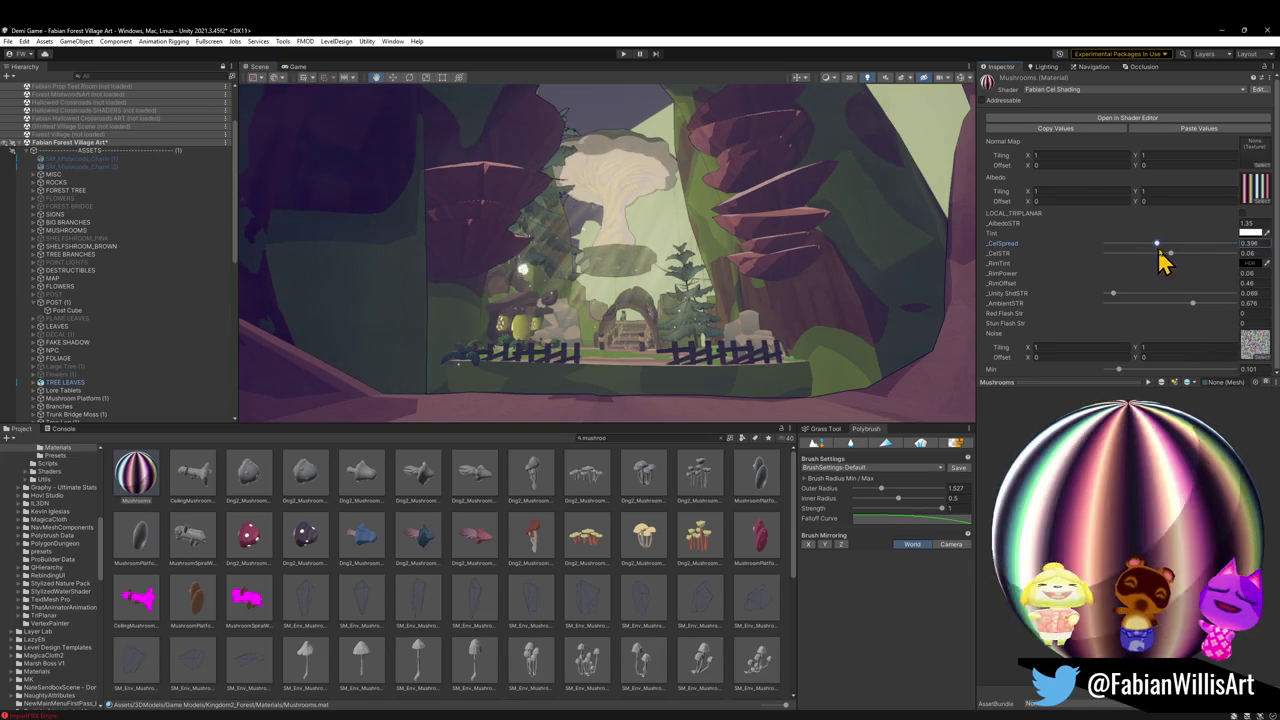
mouse_move(1172, 254)
left_mouse_down()
mouse_move(1194, 246)
mouse_move(1201, 263)
mouse_move(1168, 256)
left_mouse_up()
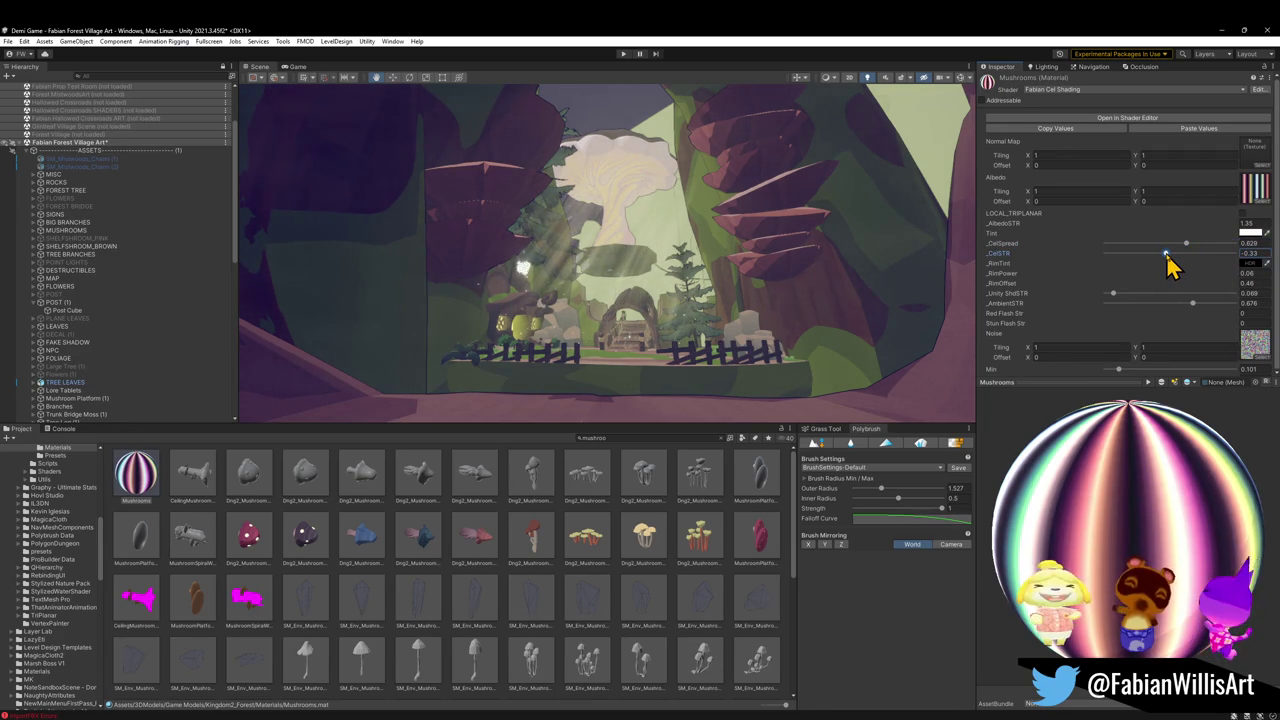
key("ctrl+z")
key("ctrl+z")
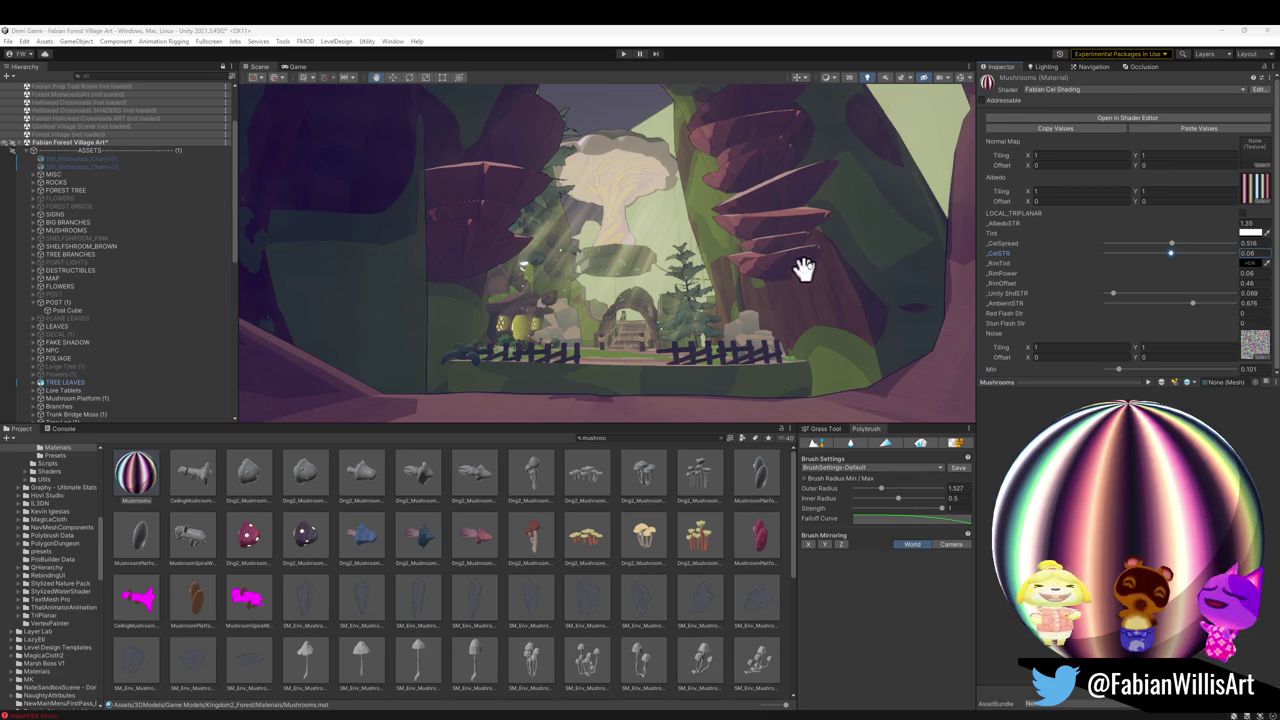
left_click(1200, 33)
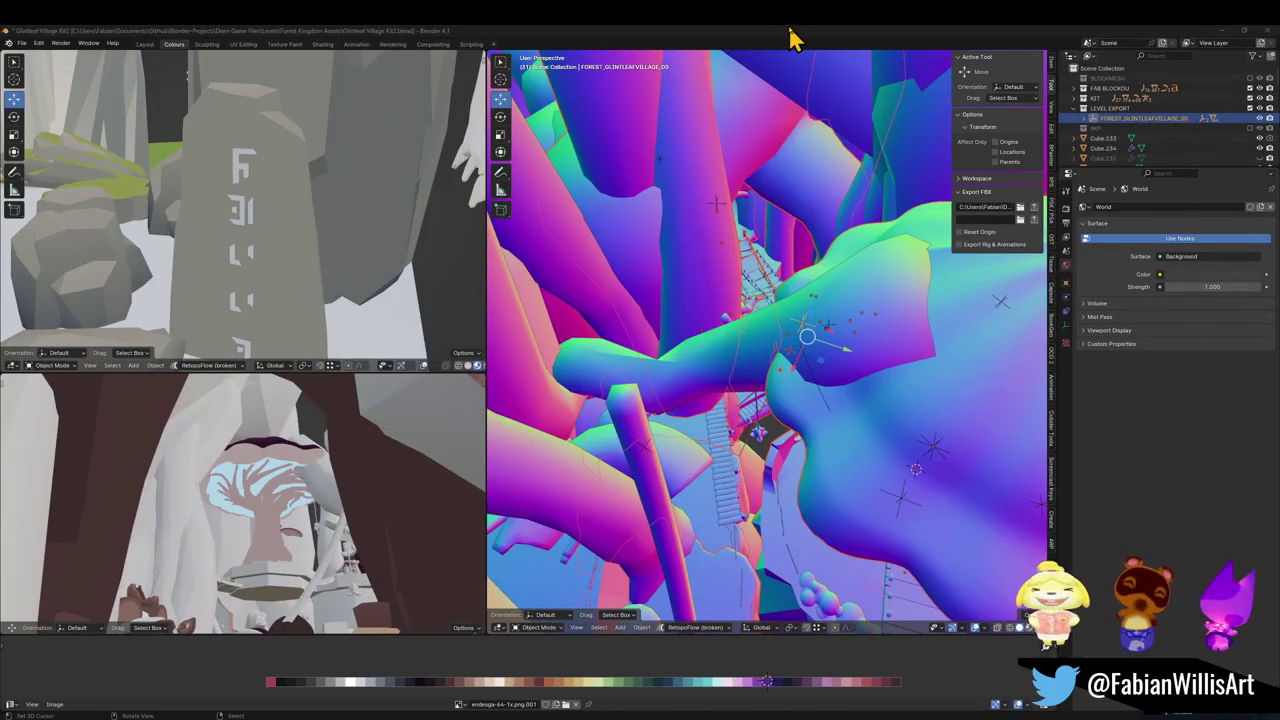
Select the mushroom cap Mush in Blender and enter Edit Mode on its mesh
left_click(818, 494)
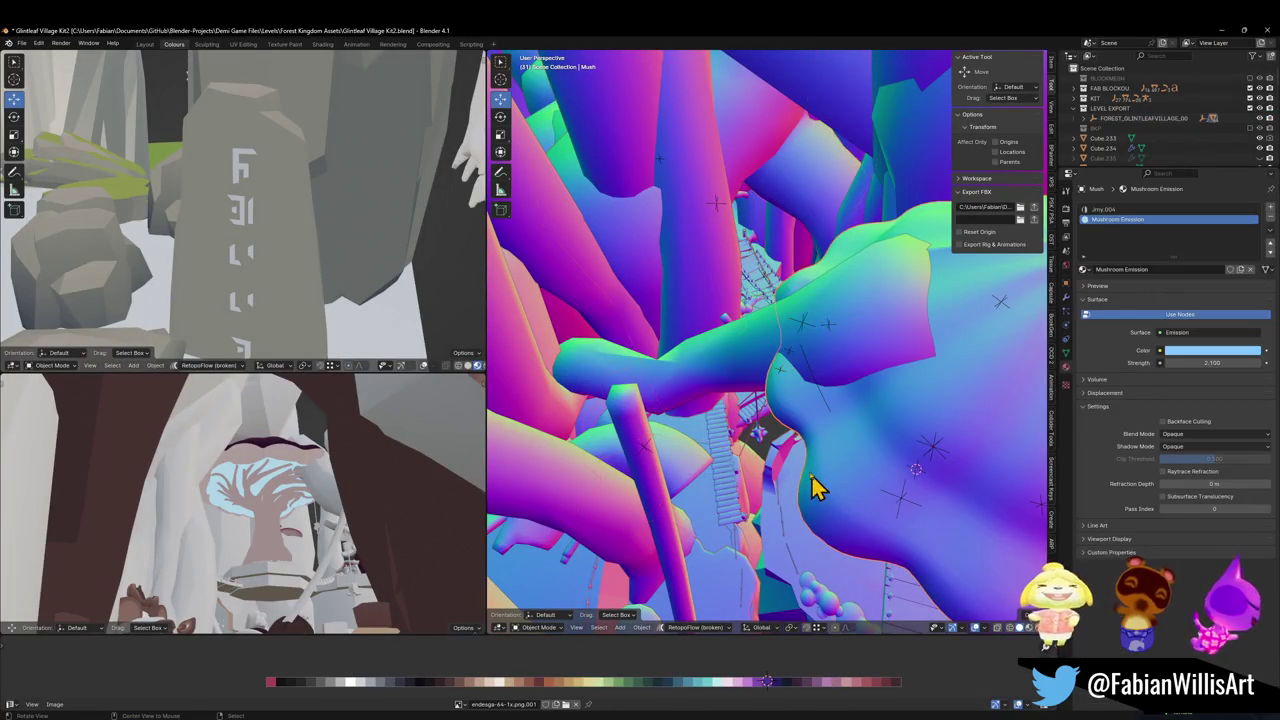
scroll(818, 494, "up", 6)
scroll(791, 320, "down", 2)
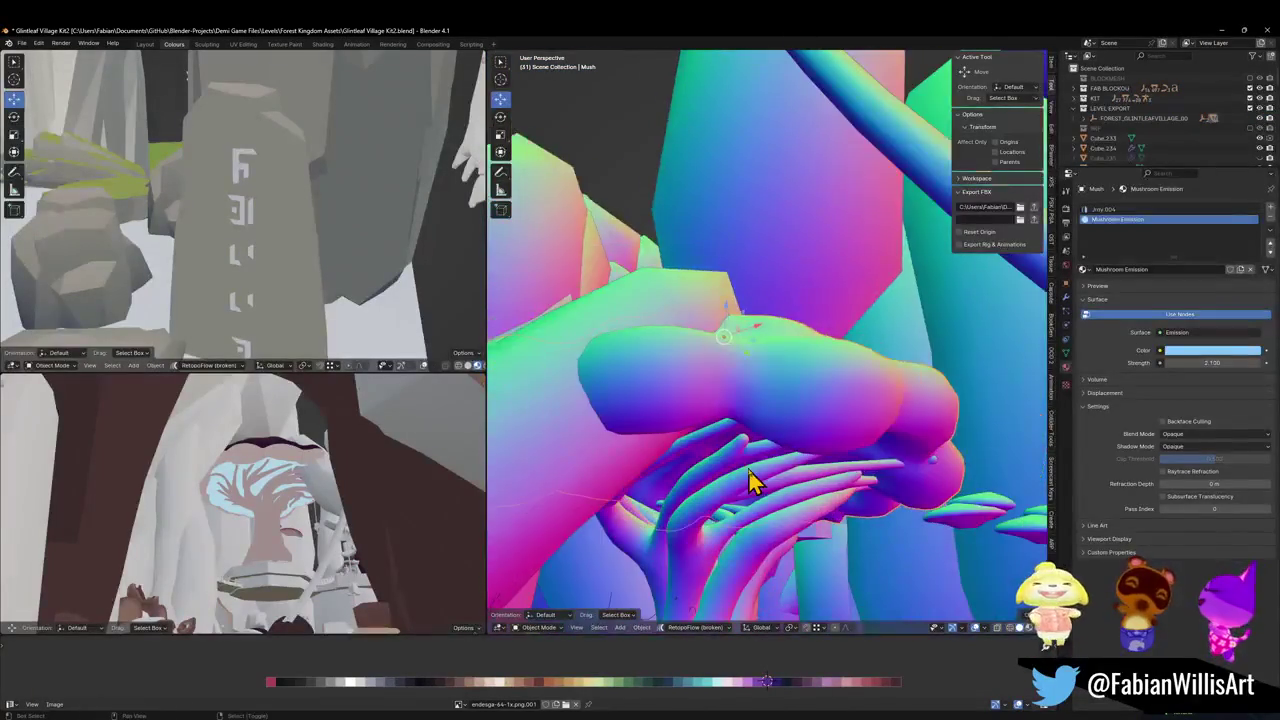
scroll(745, 490, "up", 1)
left_click(737, 523)
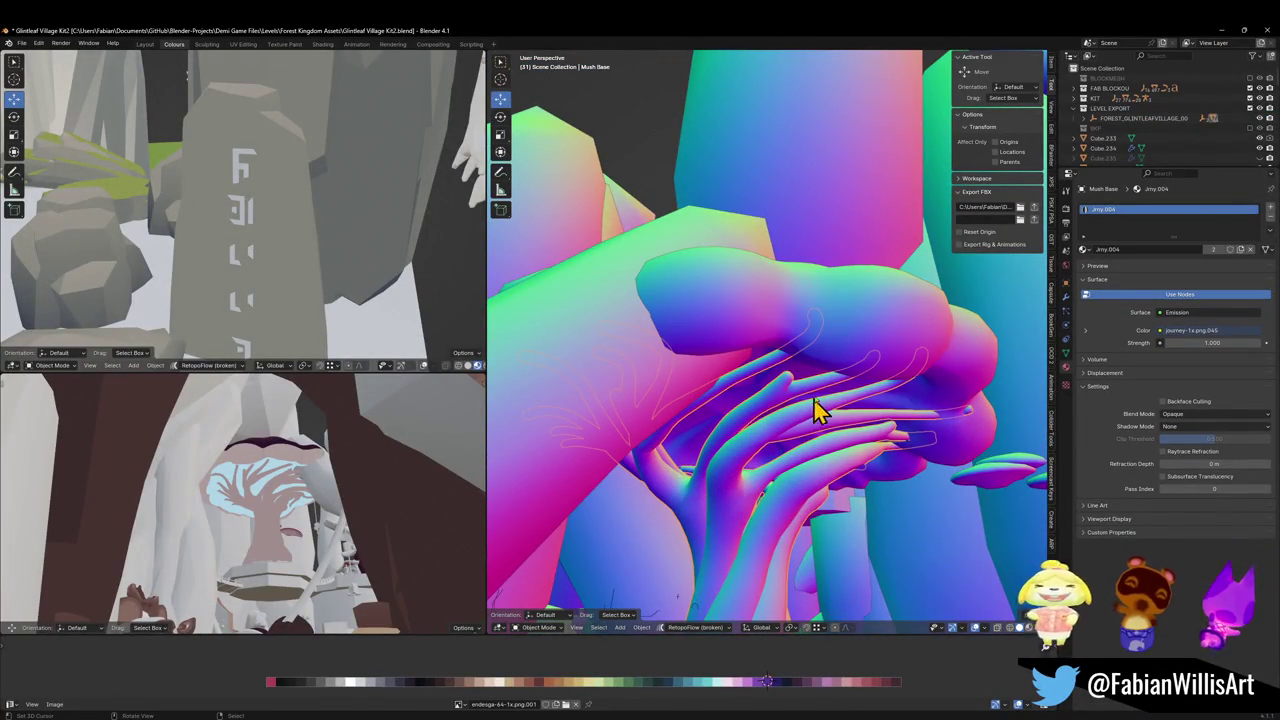
left_click(856, 341)
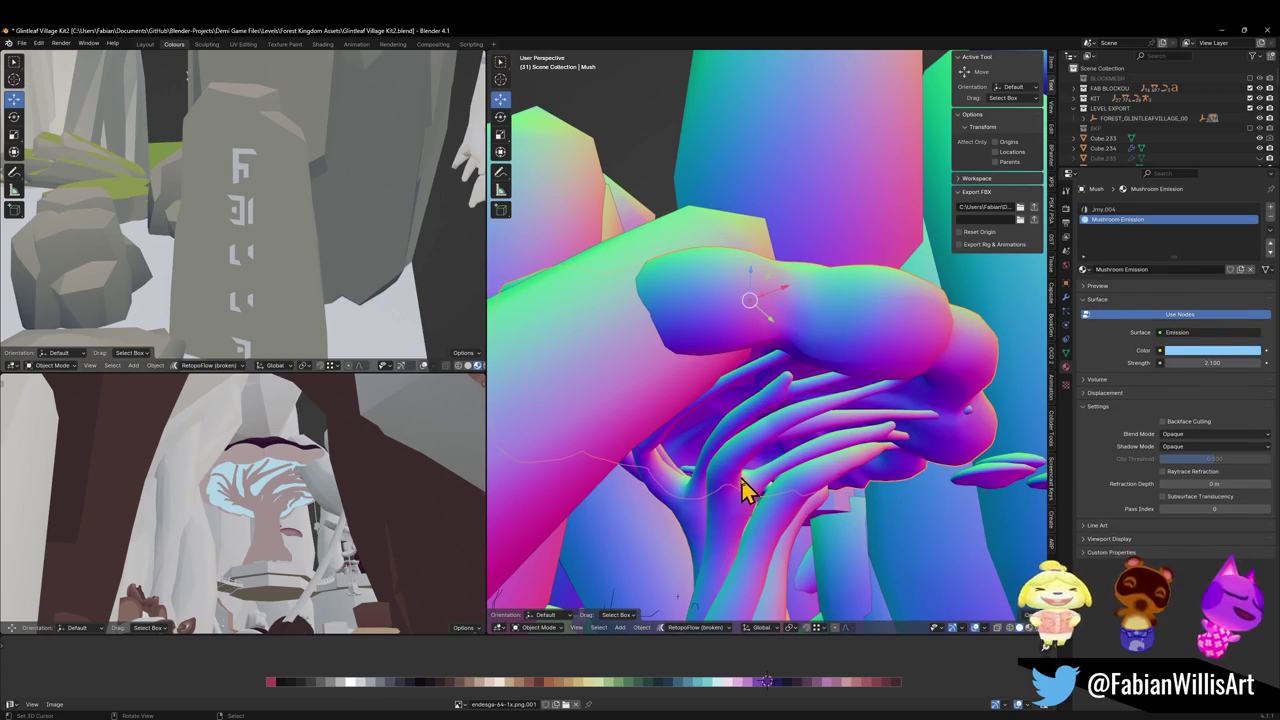
left_click(746, 480)
left_click(847, 330)
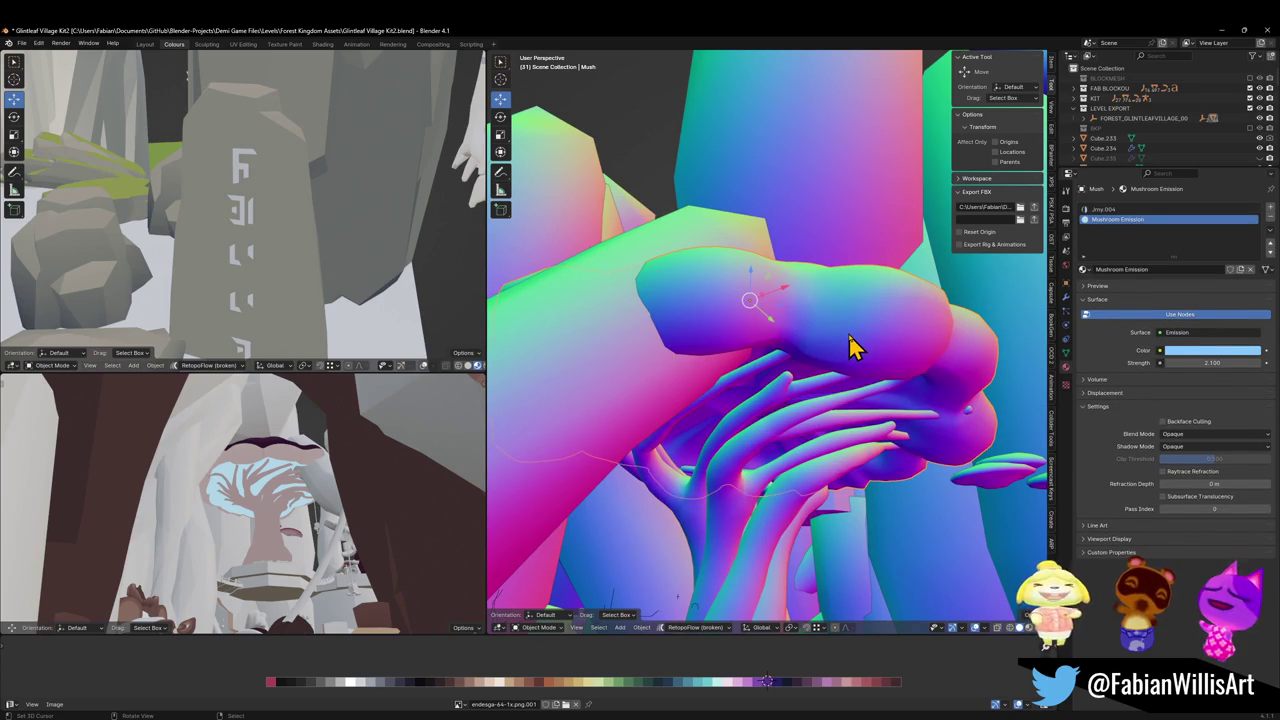
key("Tab")
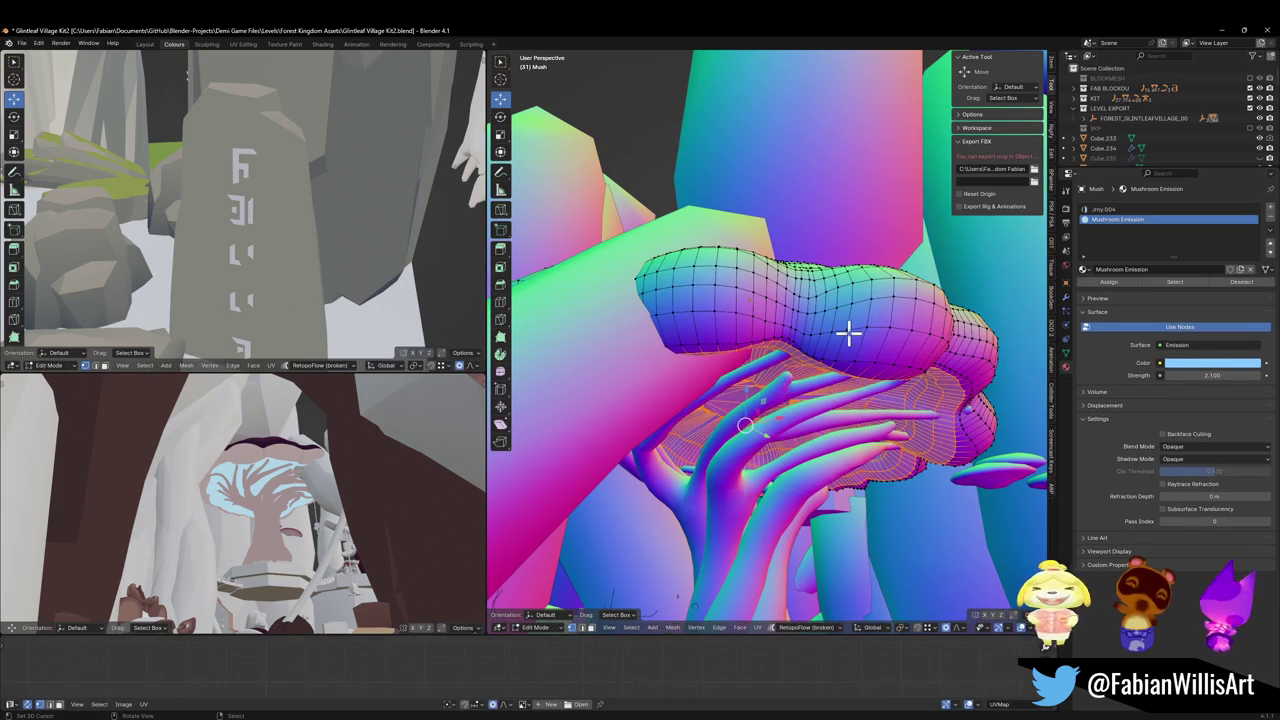
Isolate the mushroom cap in local view and view its underside, undoing a trial face dissolve
key("KP_Decimal")
key("z")
key("KP_Divide")
key("KP_8")
key("KP_8")
key("KP_8")
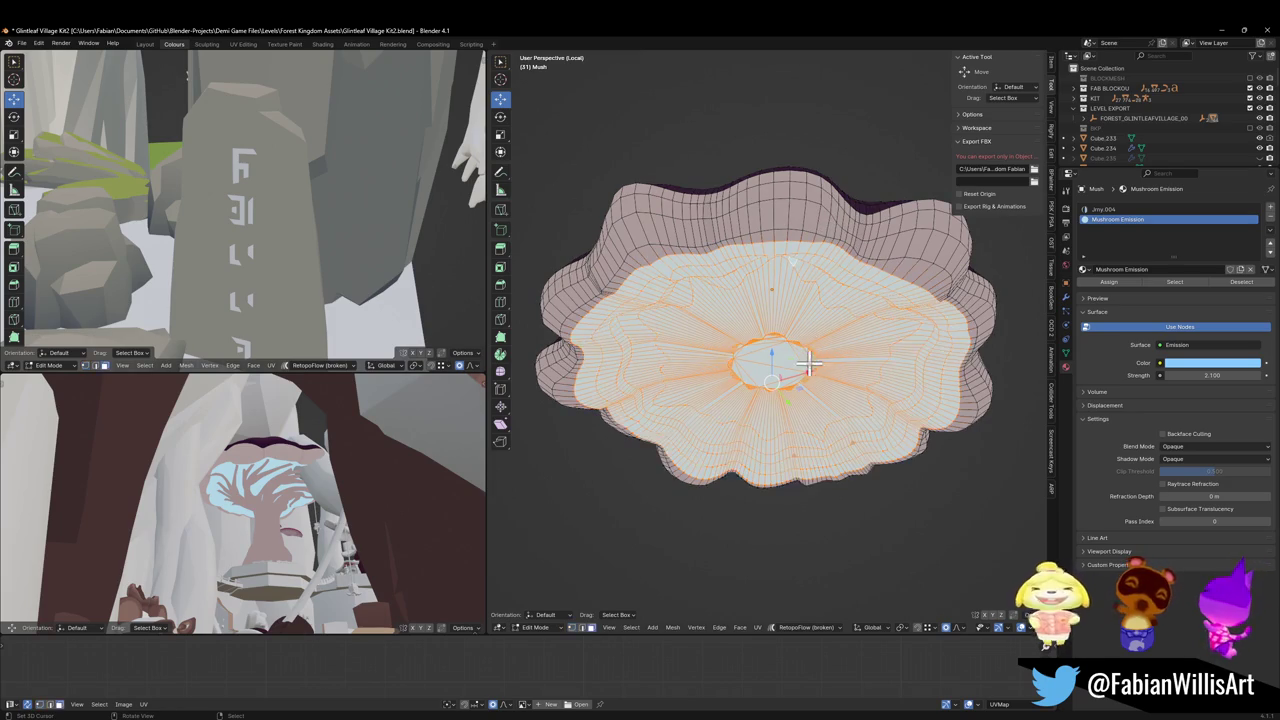
key("ctrl+x")
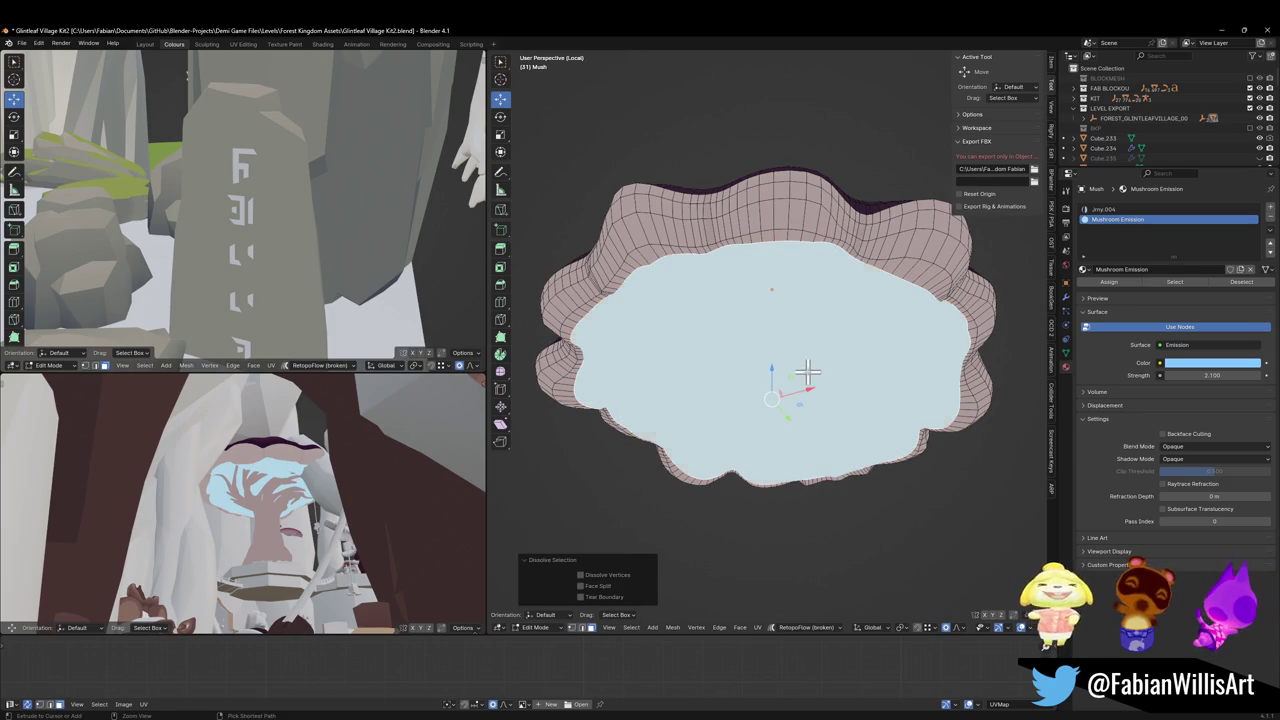
key("ctrl+z")
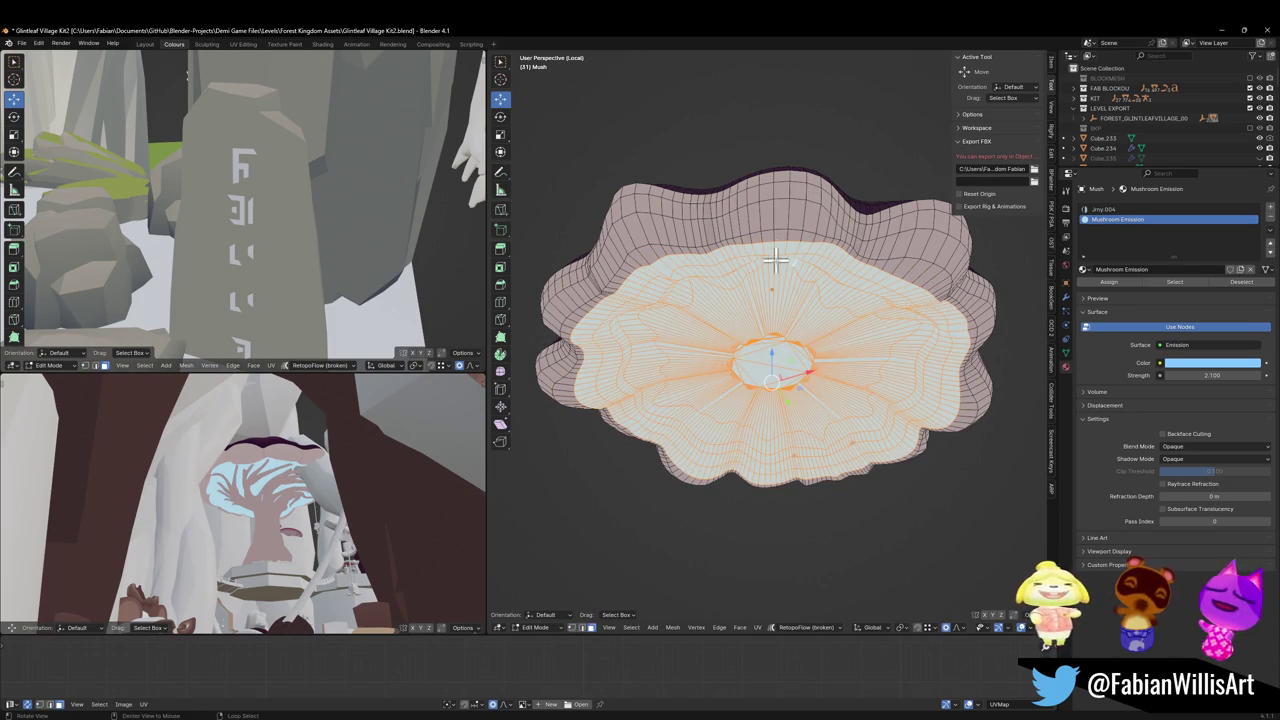
Select the cap's linked outer rim faces and add an empty material slot
mouse_move(766, 266)
left_mouse_down()
mouse_move(743, 257)
mouse_move(746, 294)
left_mouse_up()
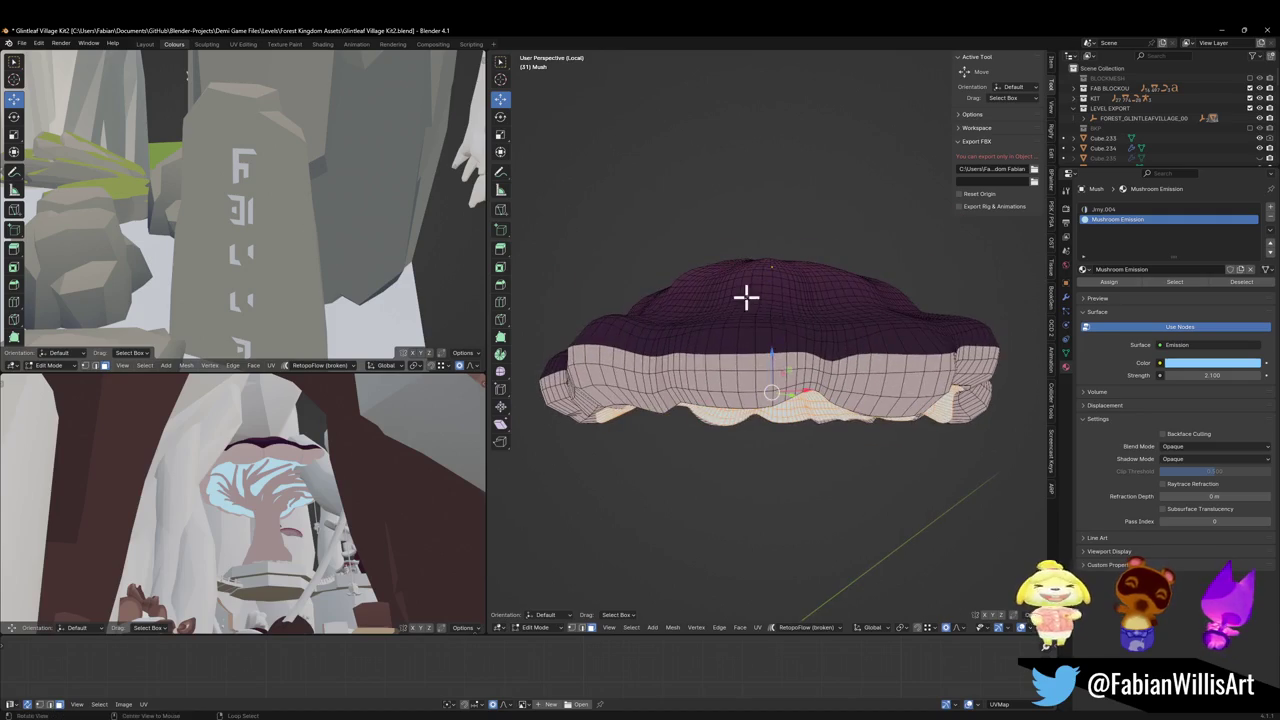
left_click(778, 363, "alt")
left_click_drag(783, 368, 776, 193)
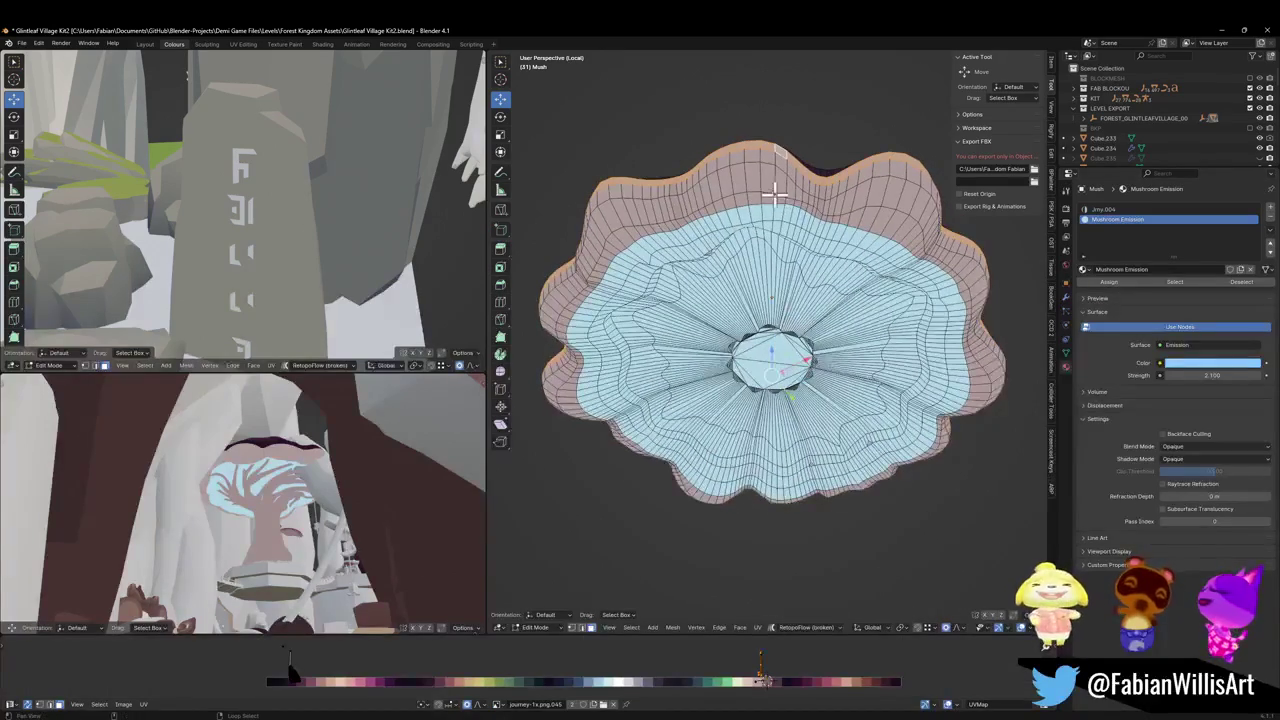
key("l")
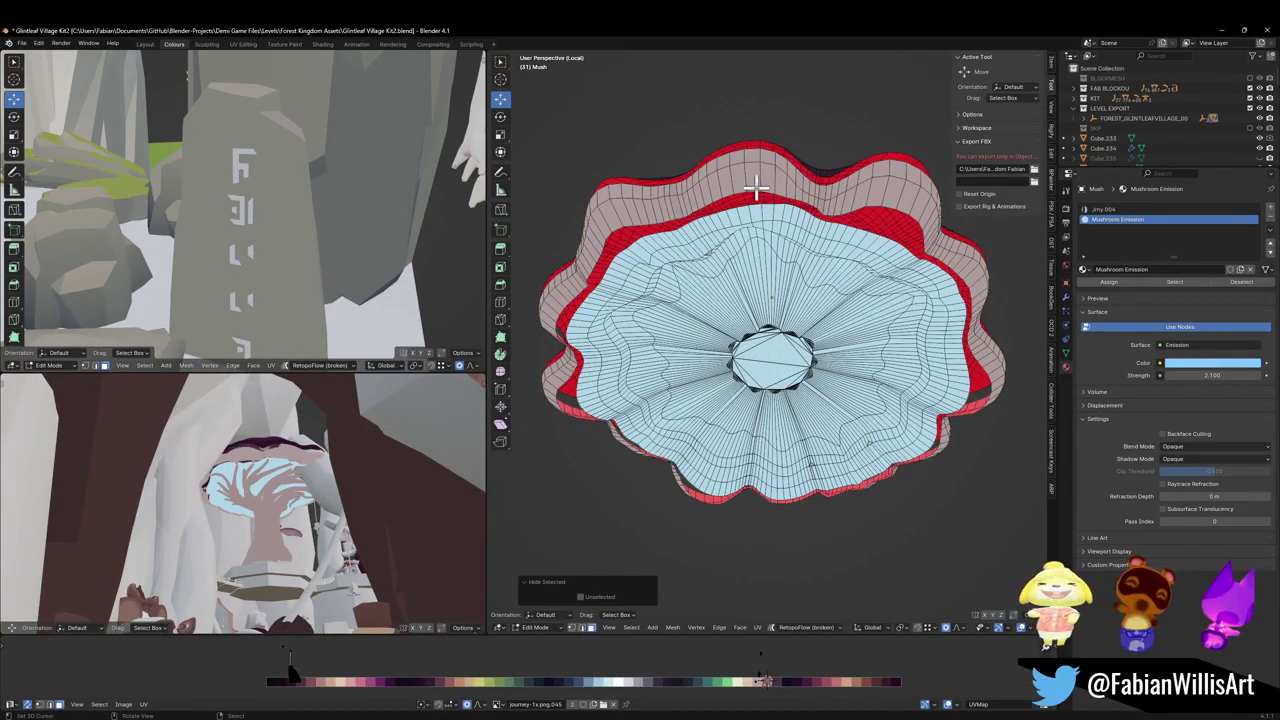
key("alt+h")
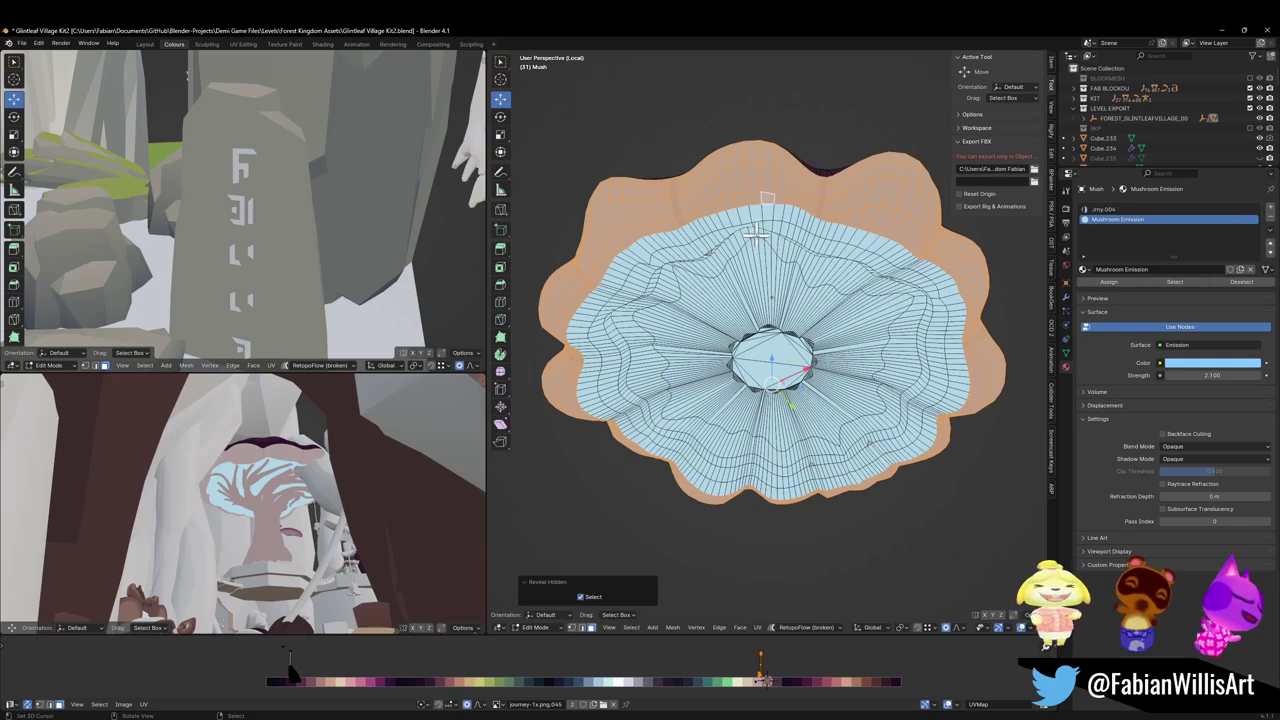
left_click(1270, 209)
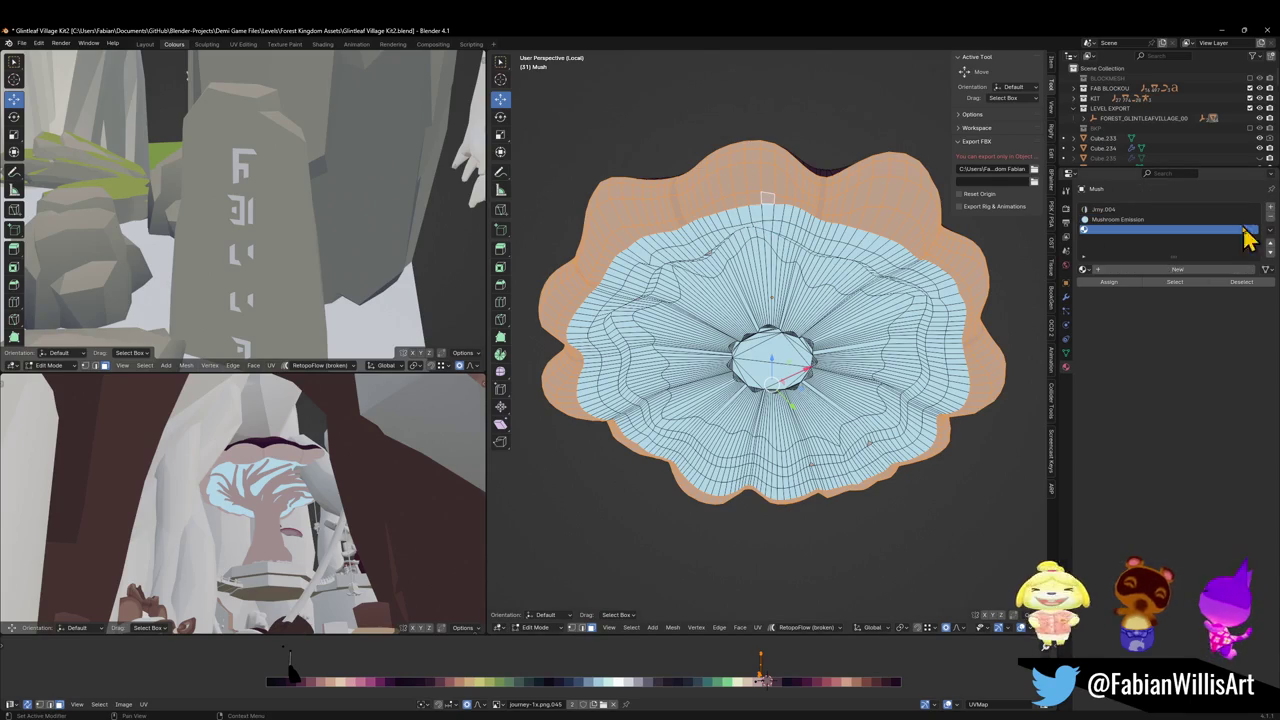
Create a new material named Mushroom SKin and assign it to the selected rim faces
left_click(1084, 269)
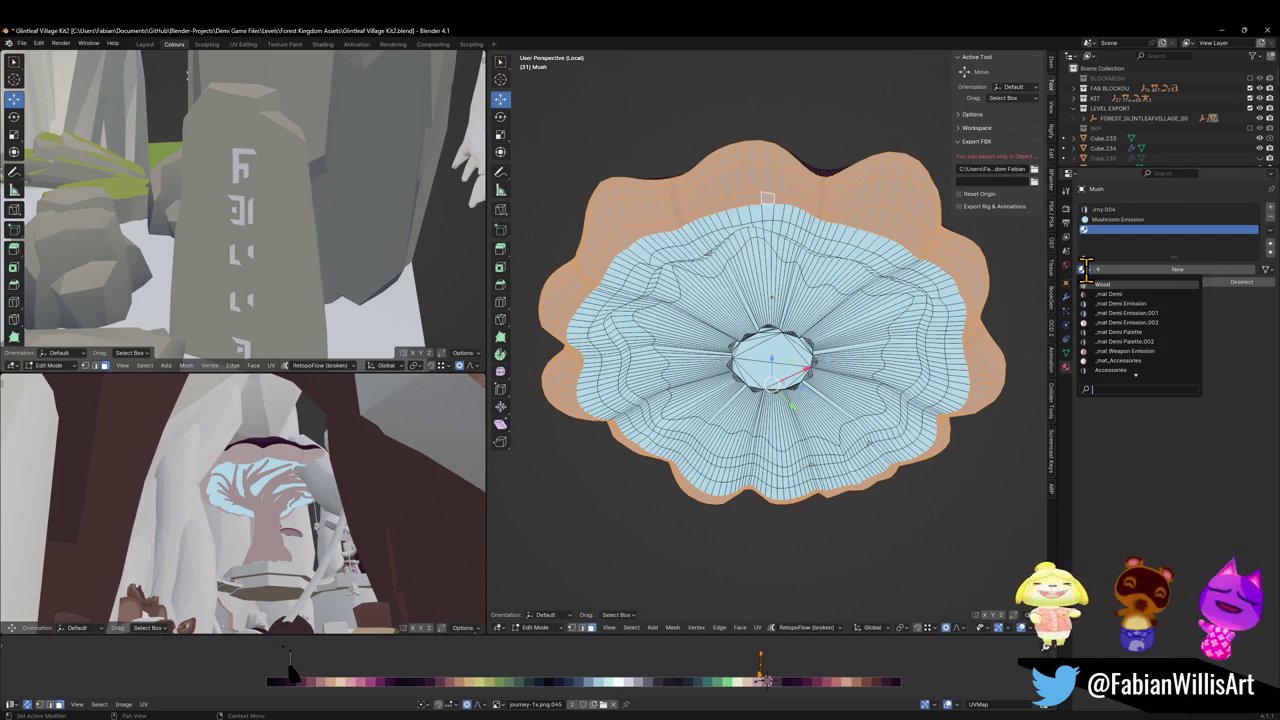
type("mush")
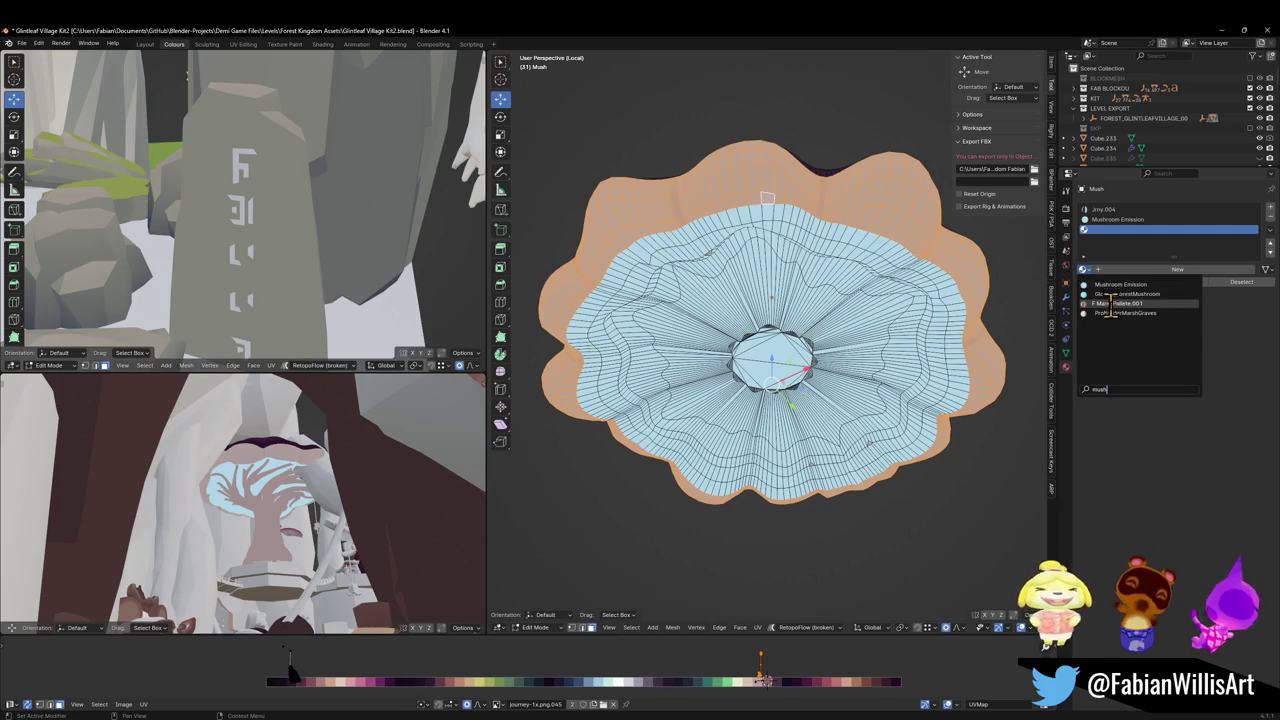
key("Escape")
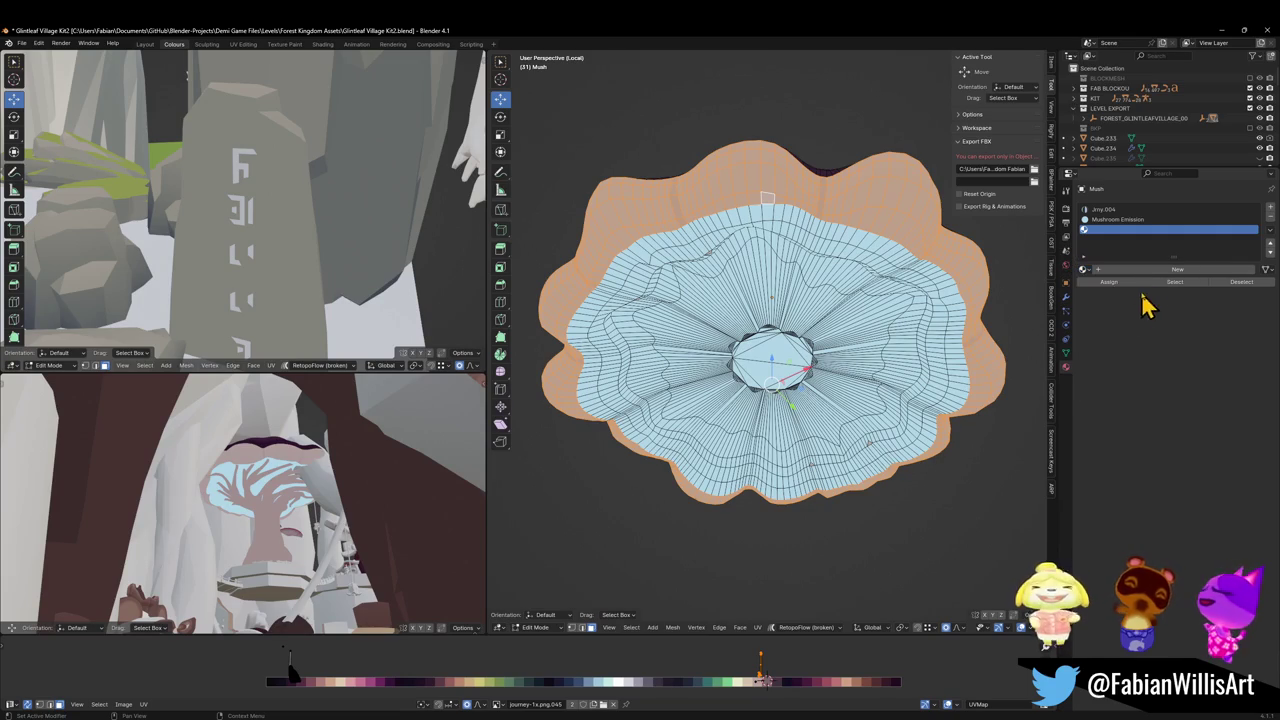
left_click(1157, 270)
double_click(1140, 270)
left_click_drag(1140, 270, 1108, 280)
type("Mushroom Sk")
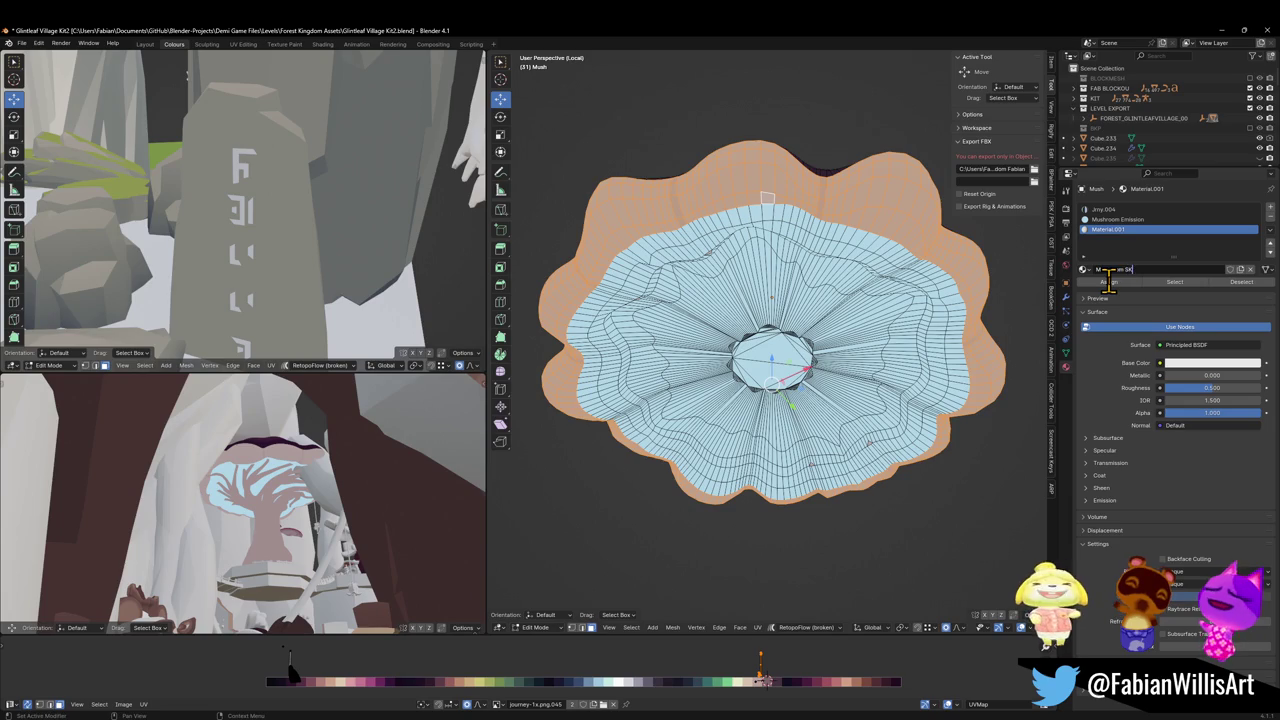
type("in")
key("Return")
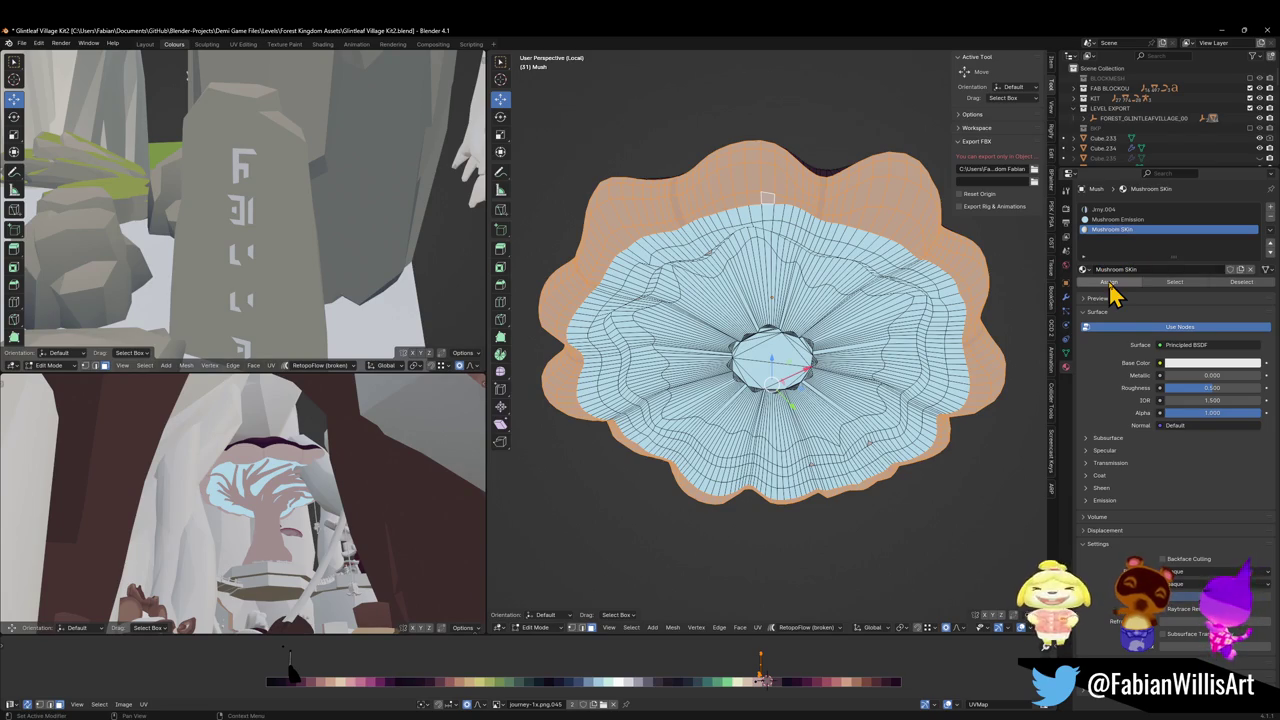
left_click(1112, 283)
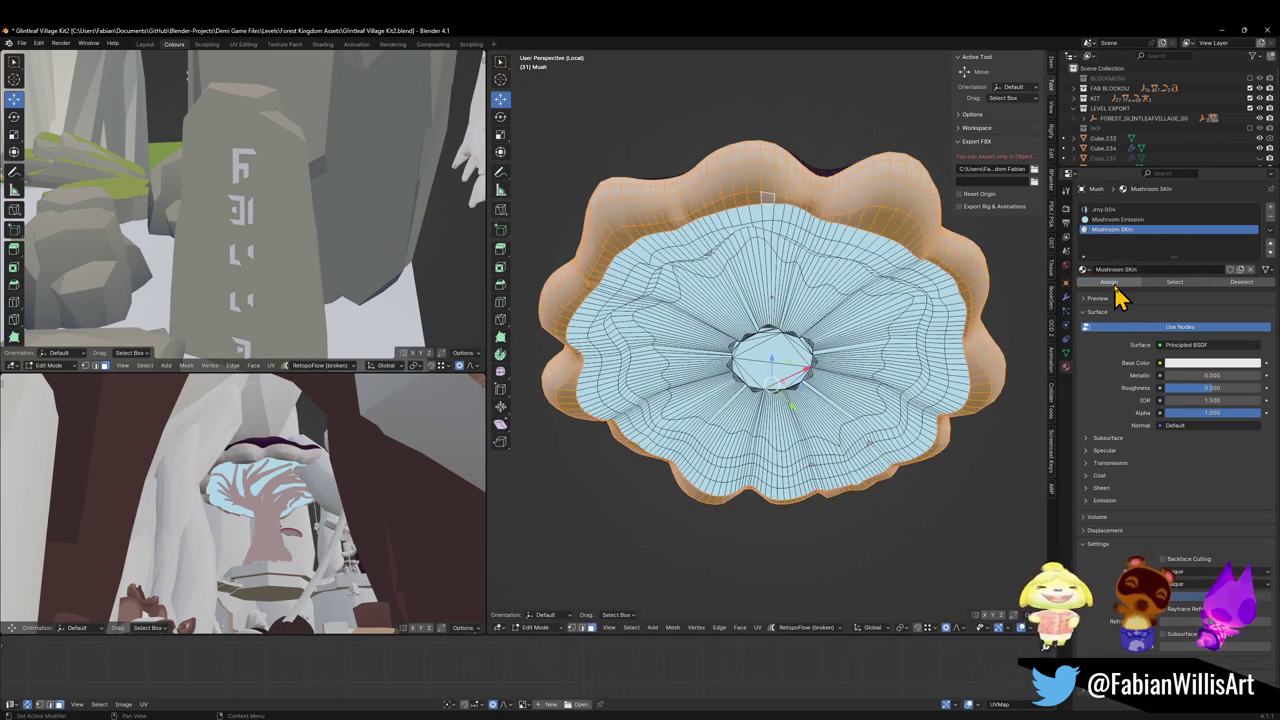
Leave Edit Mode and exit local view to see the full scene
key("Tab")
key("KP_Divide")
mouse_move(766, 309)
left_mouse_down()
mouse_move(767, 463)
mouse_move(745, 505)
left_mouse_up()
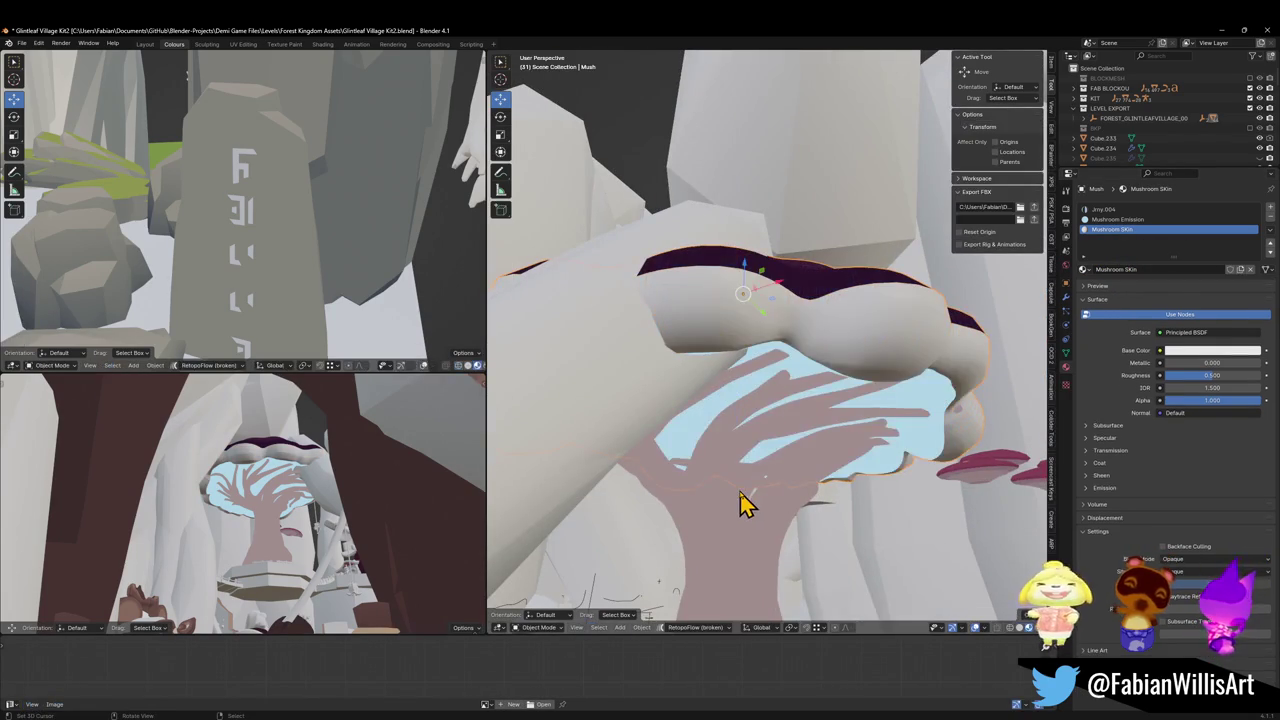
Assign the Mushroom SKin material to the stem Mush Base
left_click(745, 505)
left_click(1083, 249)
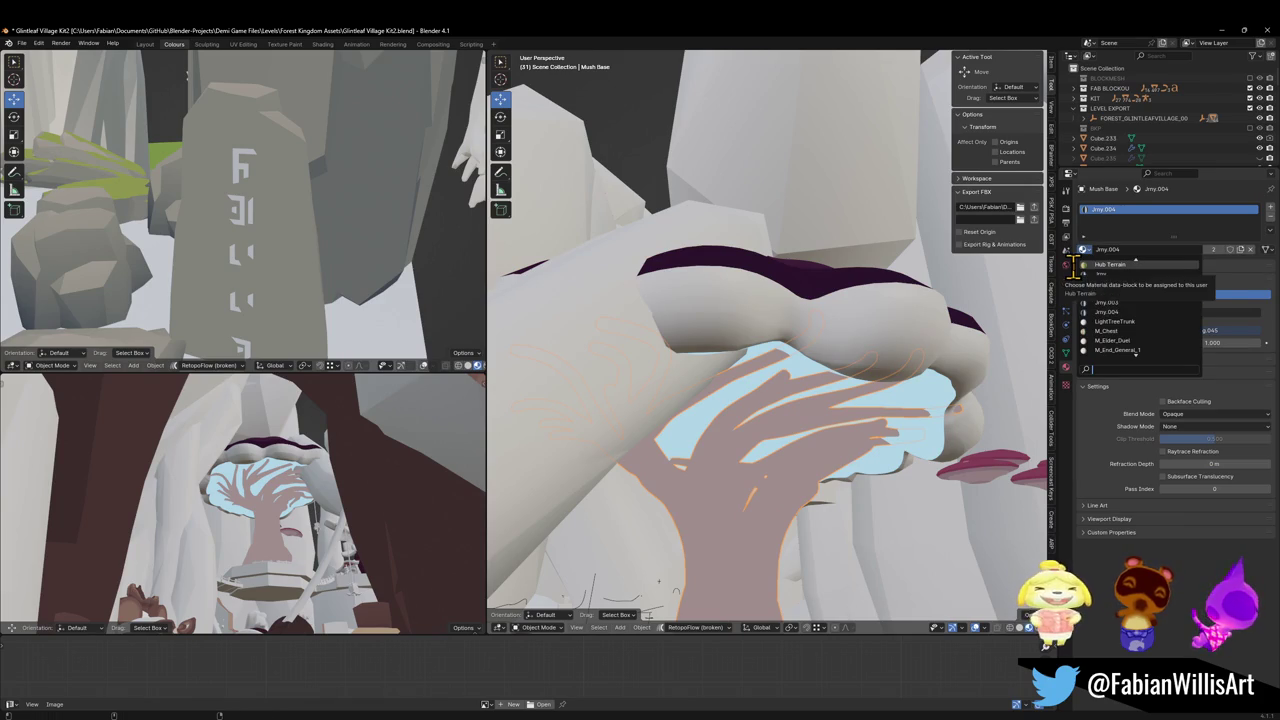
type("Mushroo")
left_click(1085, 275)
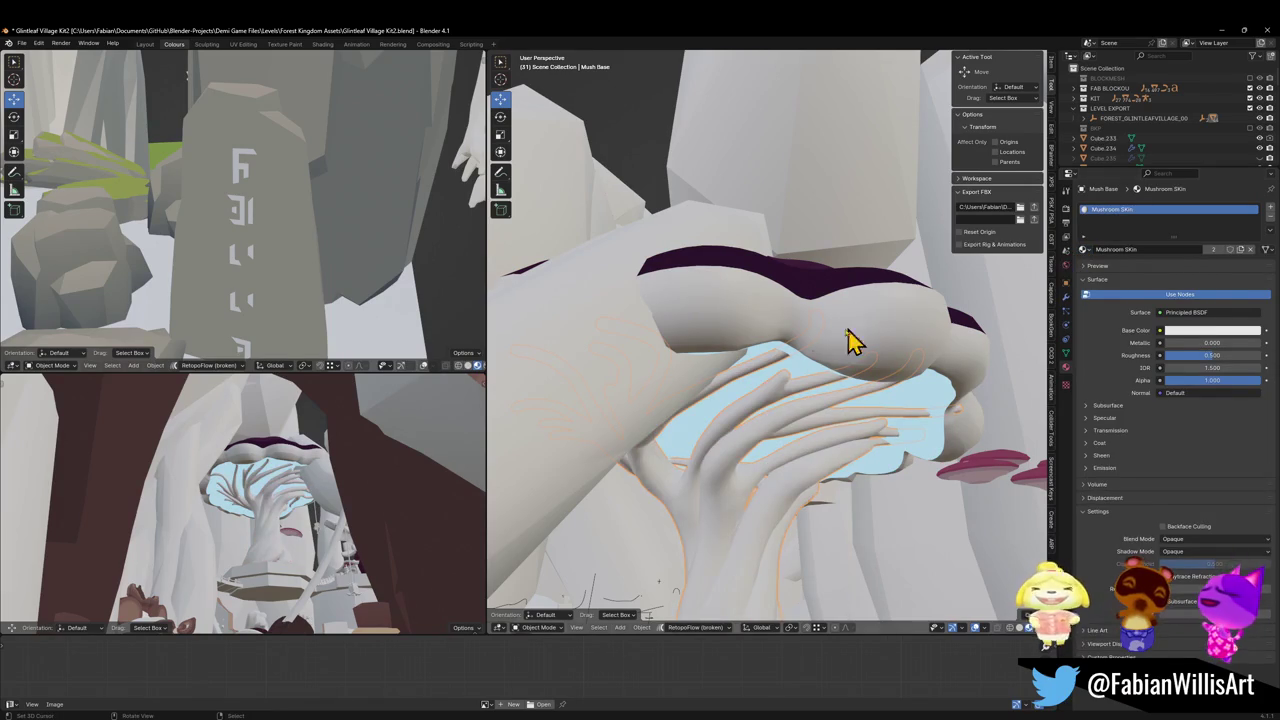
Save the Glintleaf Village Kit2 Blender file
key("shift+grave")
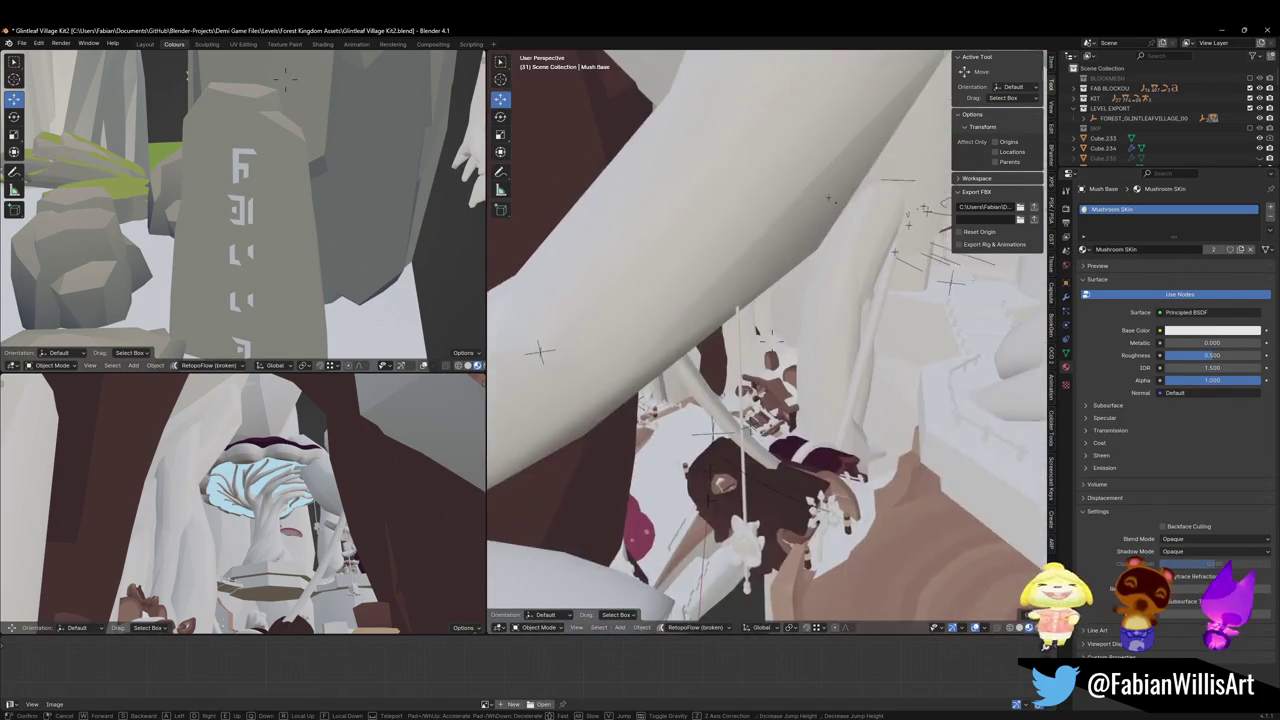
left_click(720, 371)
left_click(772, 380)
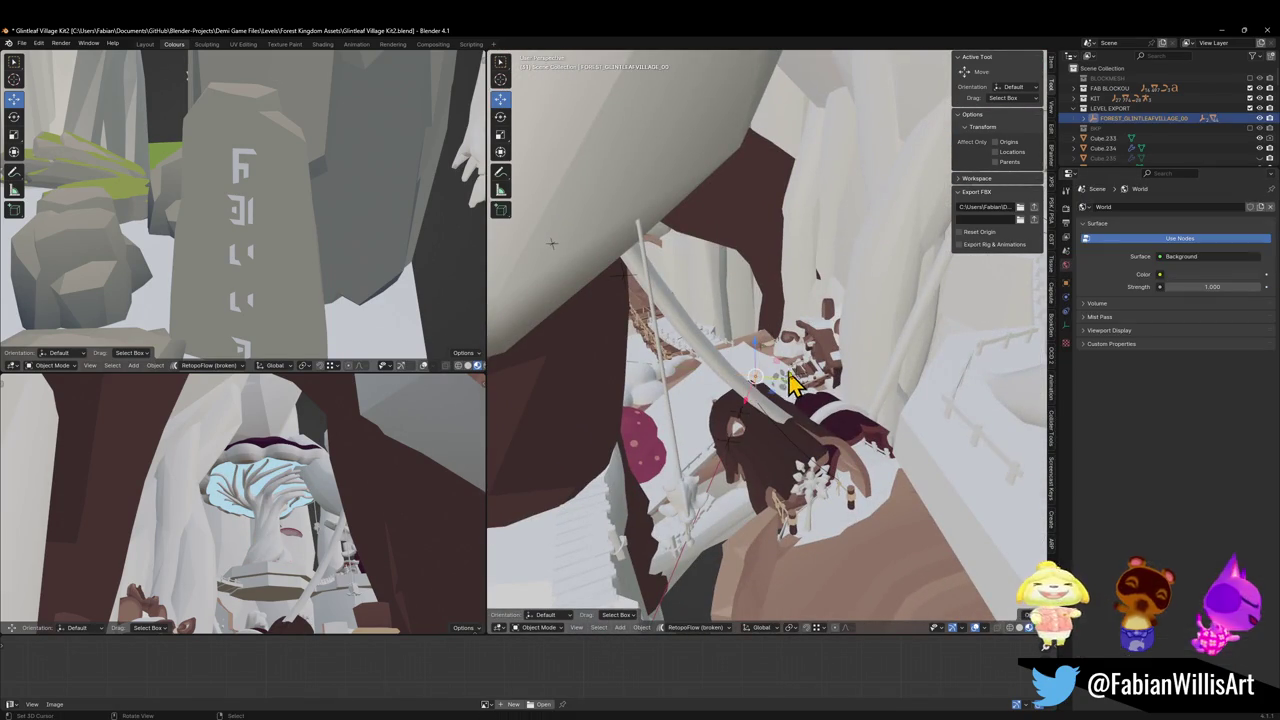
key("ctrl+s")
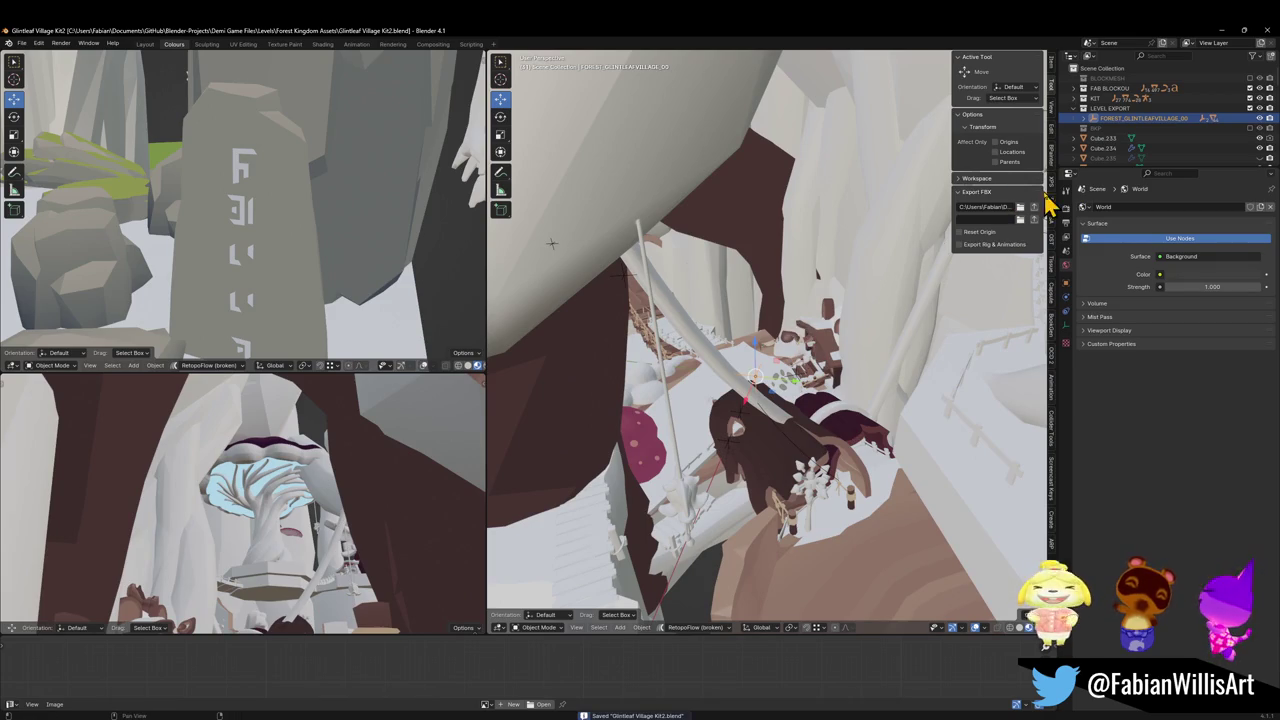
key("a")
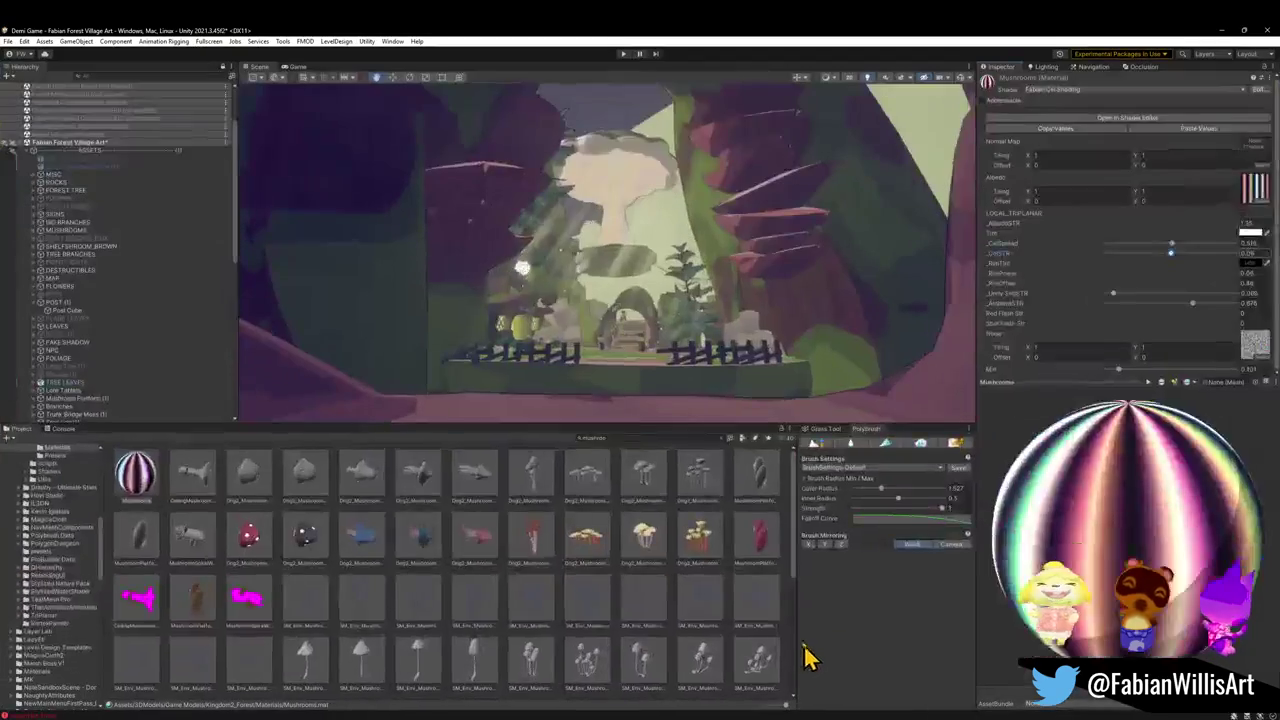
Drag Mush Base's MetallicRim01 material onto the mushroom cap and inspect it around the village
left_click(618, 230)
left_click(616, 230)
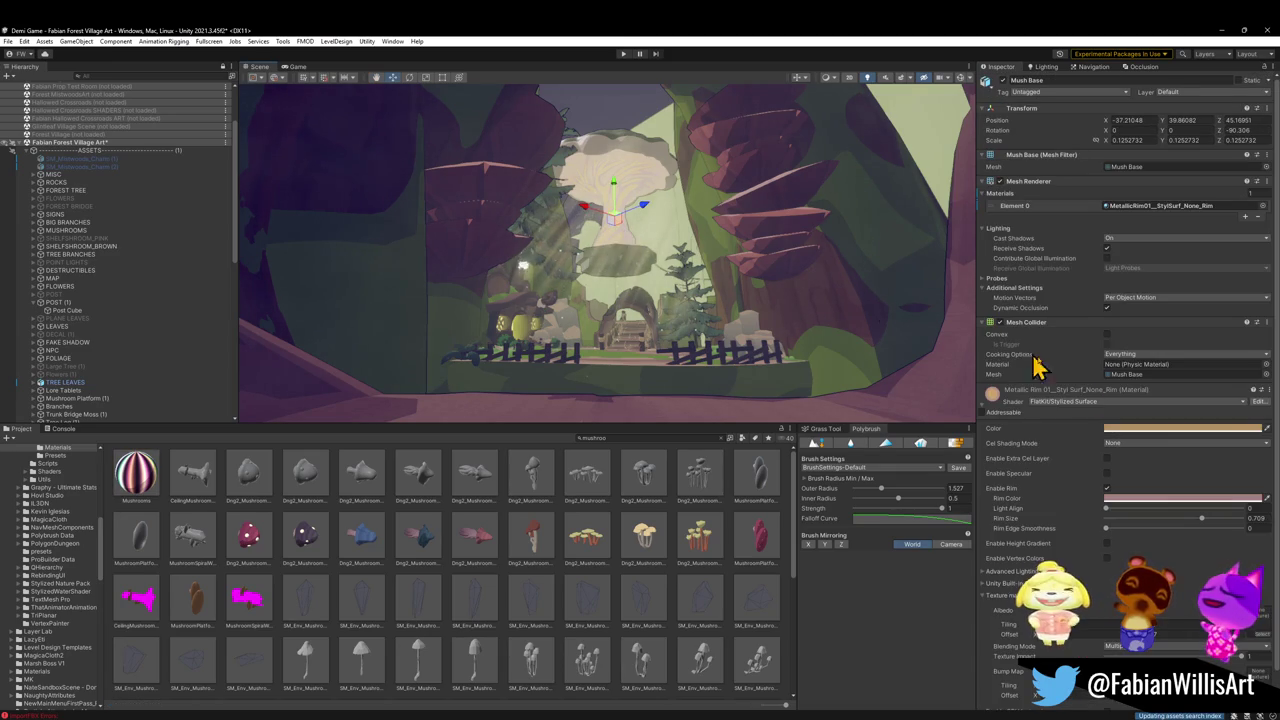
mouse_move(997, 400)
left_mouse_down()
mouse_move(623, 163)
mouse_move(625, 152)
mouse_move(628, 165)
left_mouse_up()
mouse_move(724, 285)
left_mouse_down()
mouse_move(712, 274)
mouse_move(729, 277)
left_mouse_up()
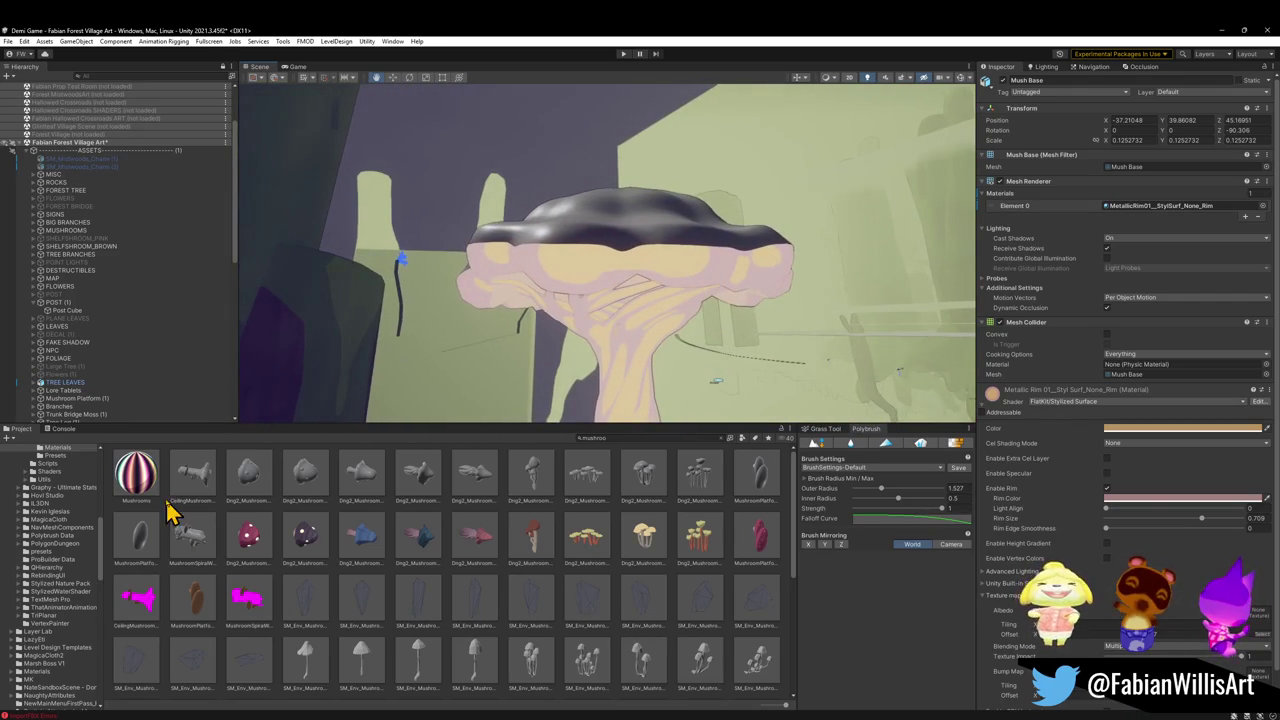
mouse_move(637, 233)
left_mouse_down()
mouse_move(608, 231)
mouse_move(634, 229)
left_mouse_up()
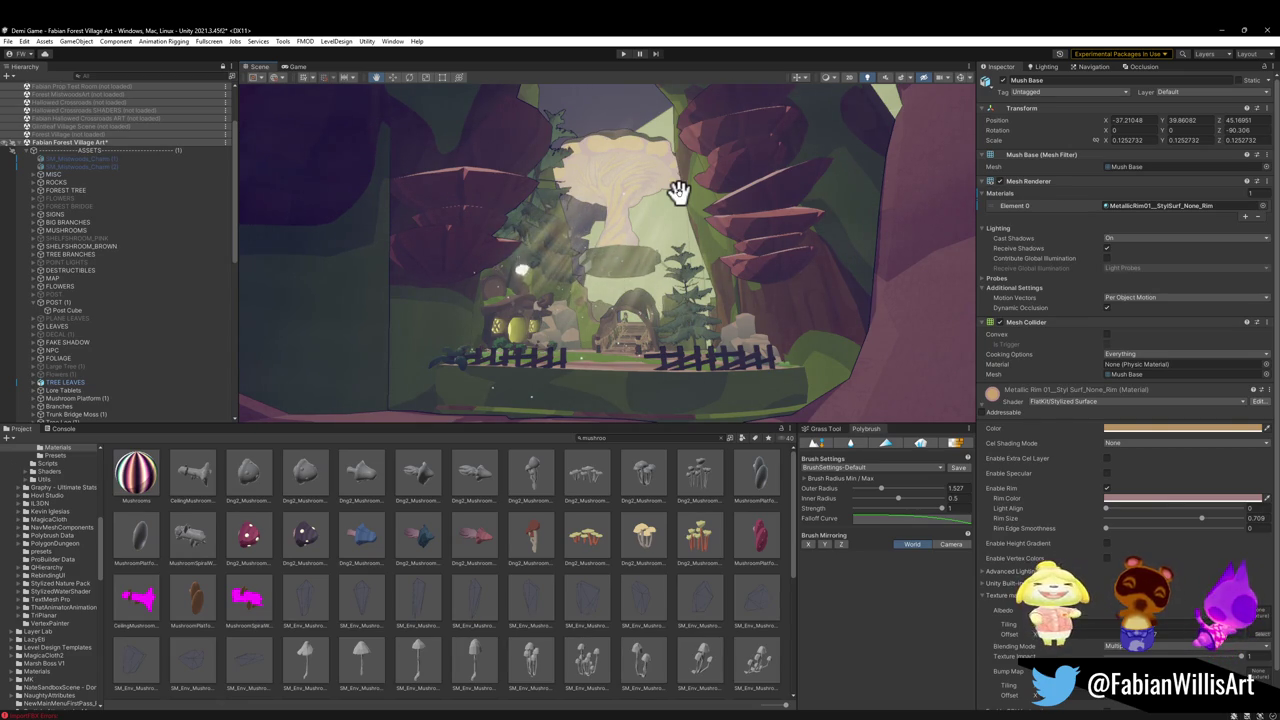
mouse_move(678, 192)
left_mouse_down()
mouse_move(814, 163)
mouse_move(697, 280)
mouse_move(733, 236)
left_mouse_up()
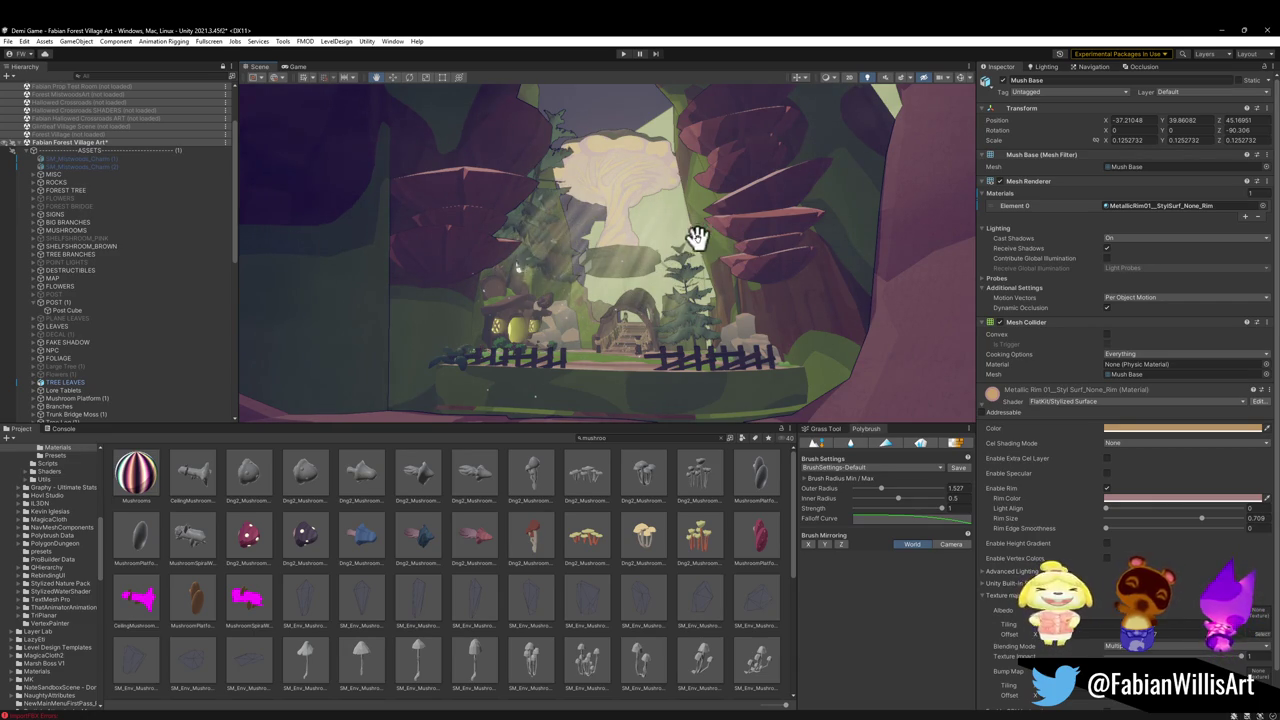
left_click_drag(993, 397, 597, 186)
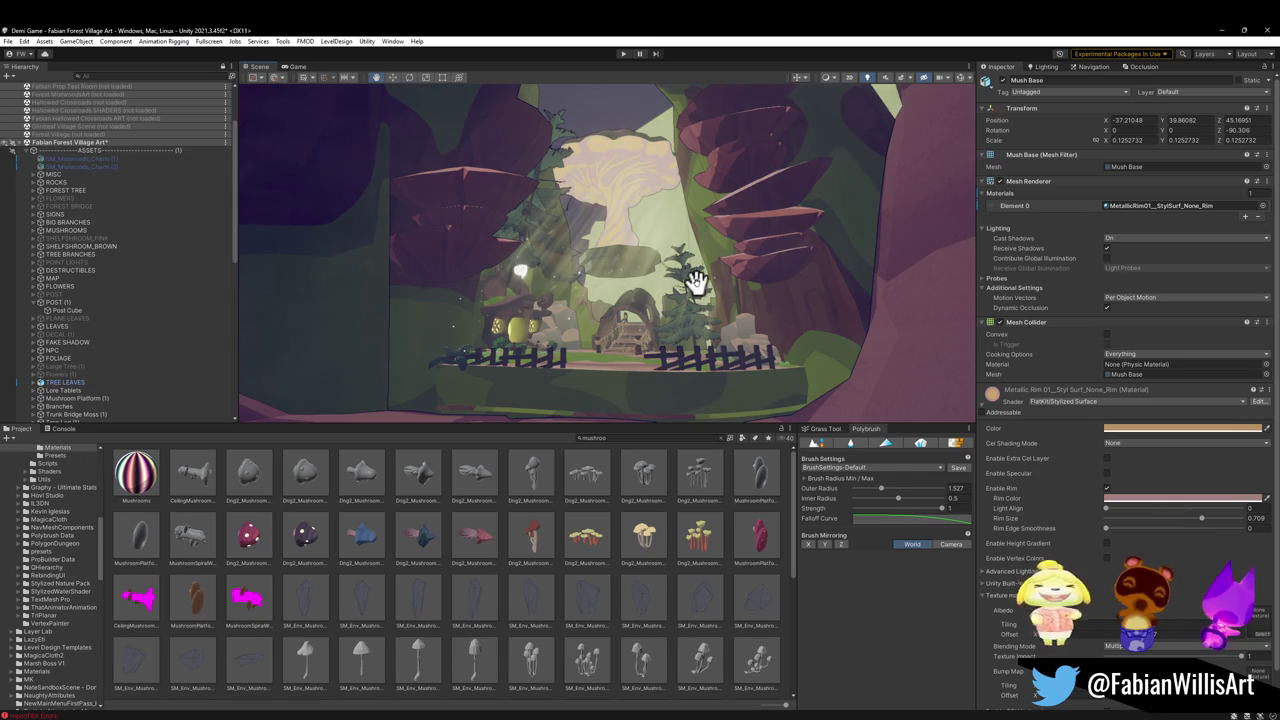
key("w")
left_click(630, 170)
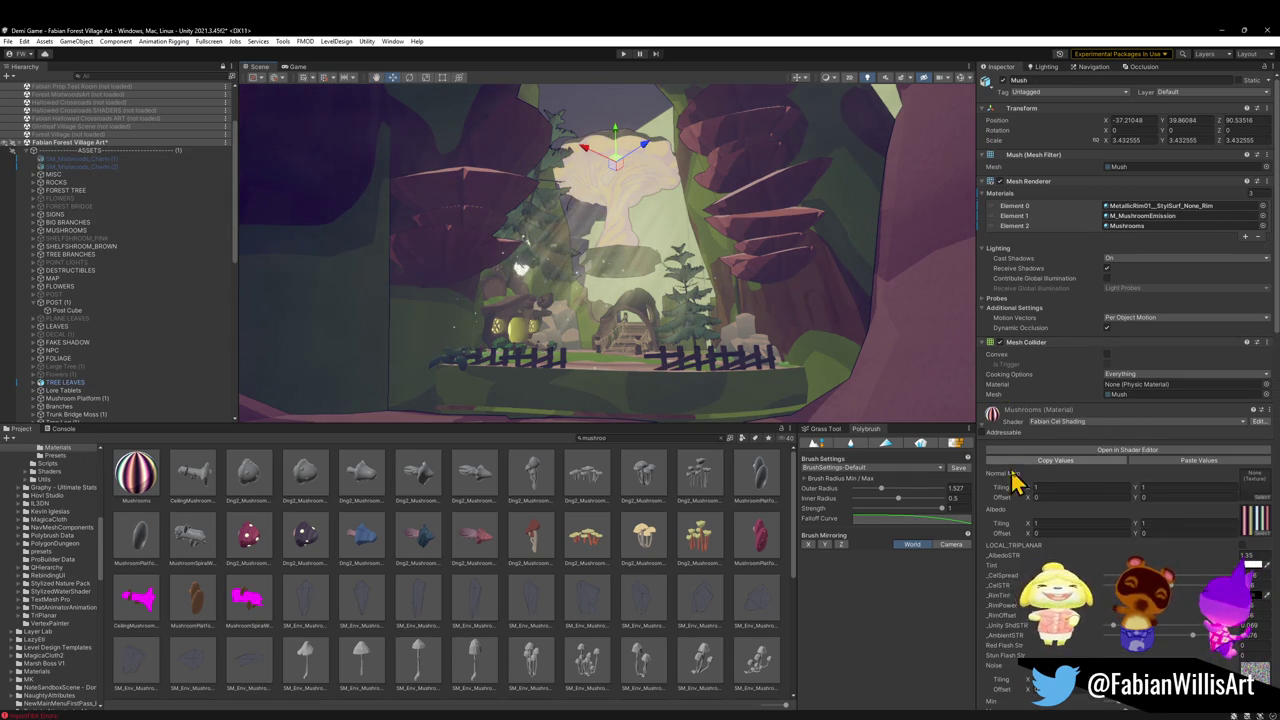
Darken the M_MushroomEmission tint colour and shift its hue toward cyan
left_click(988, 426)
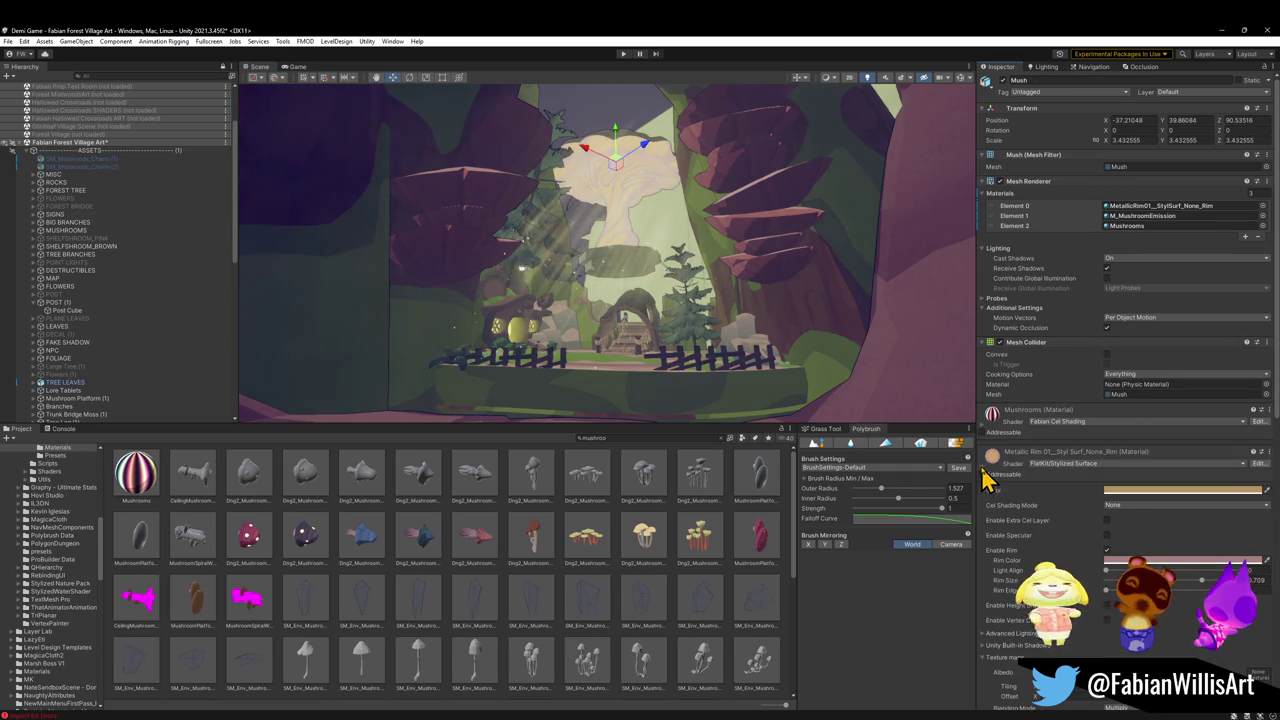
left_click(984, 470)
left_click(1249, 651)
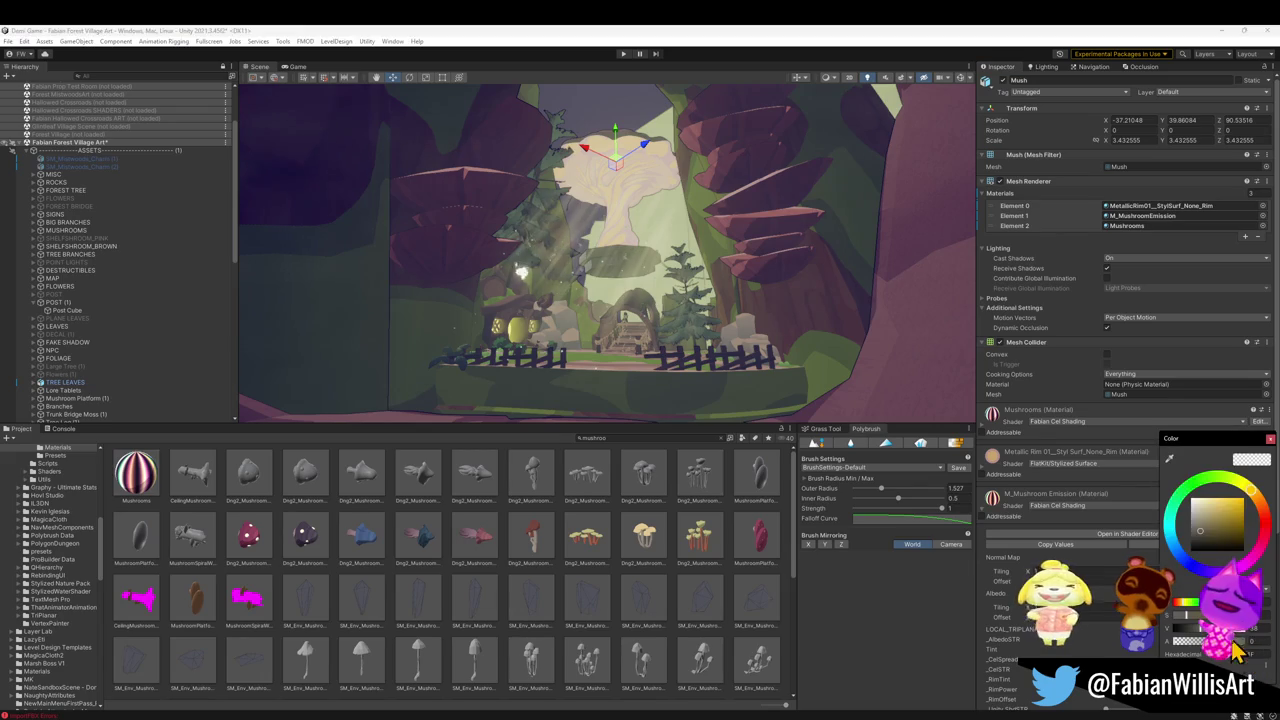
left_click_drag(1202, 631, 1198, 629)
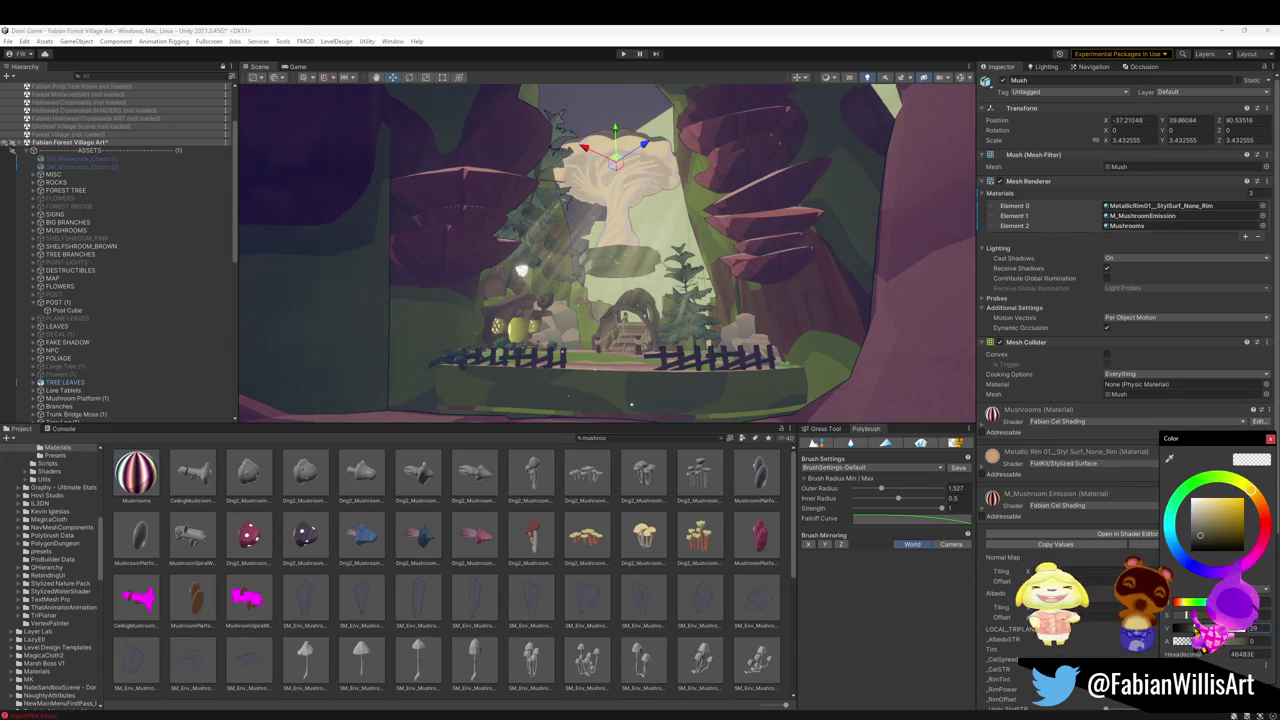
key("q")
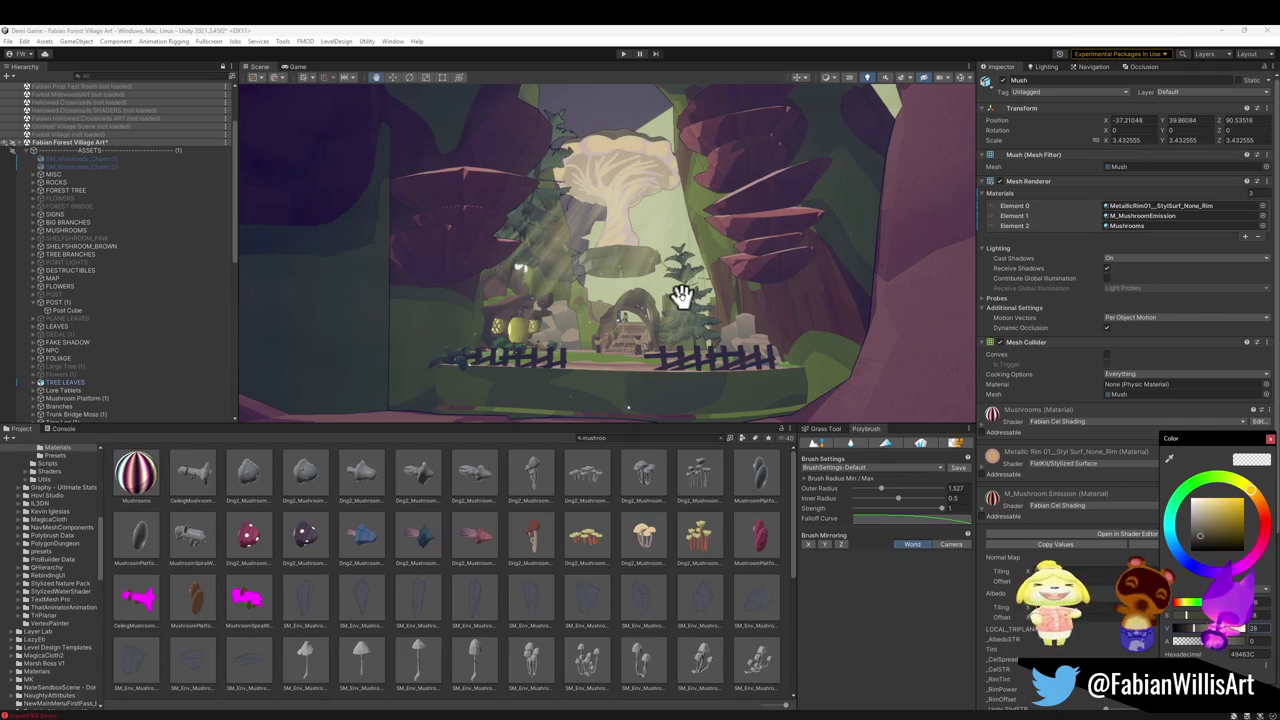
left_click_drag(695, 300, 705, 262)
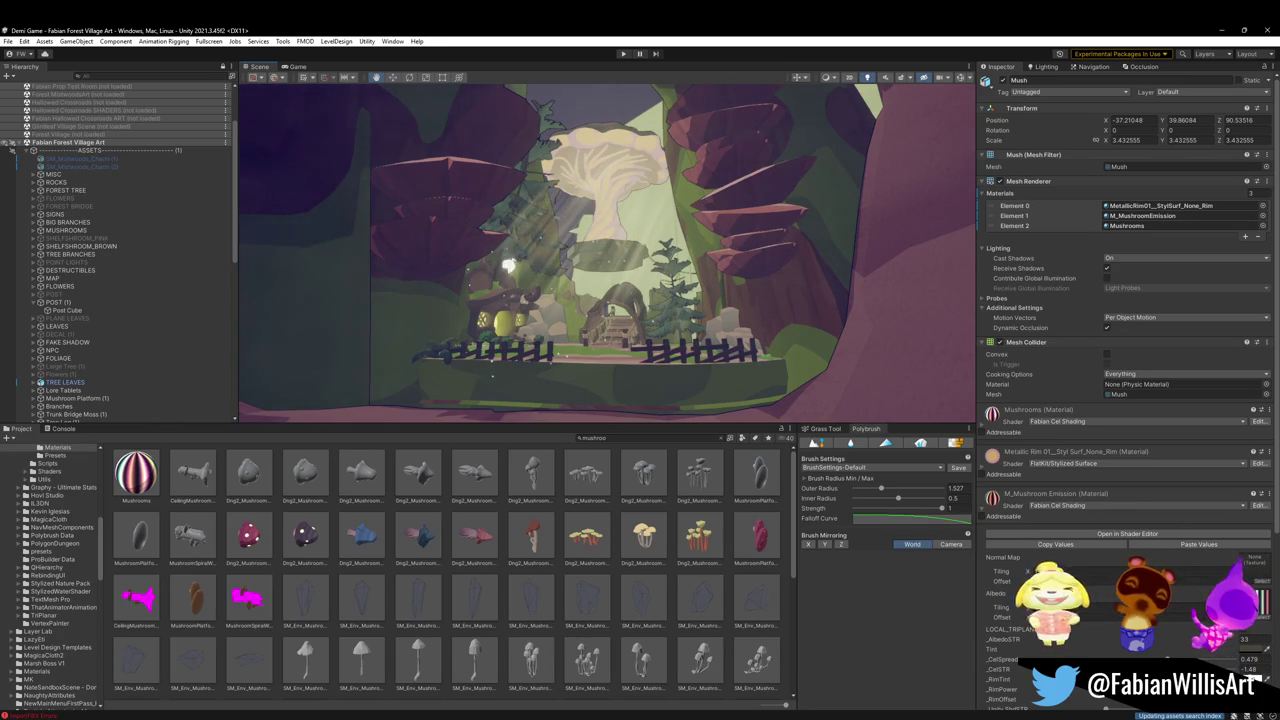
left_click(1250, 648)
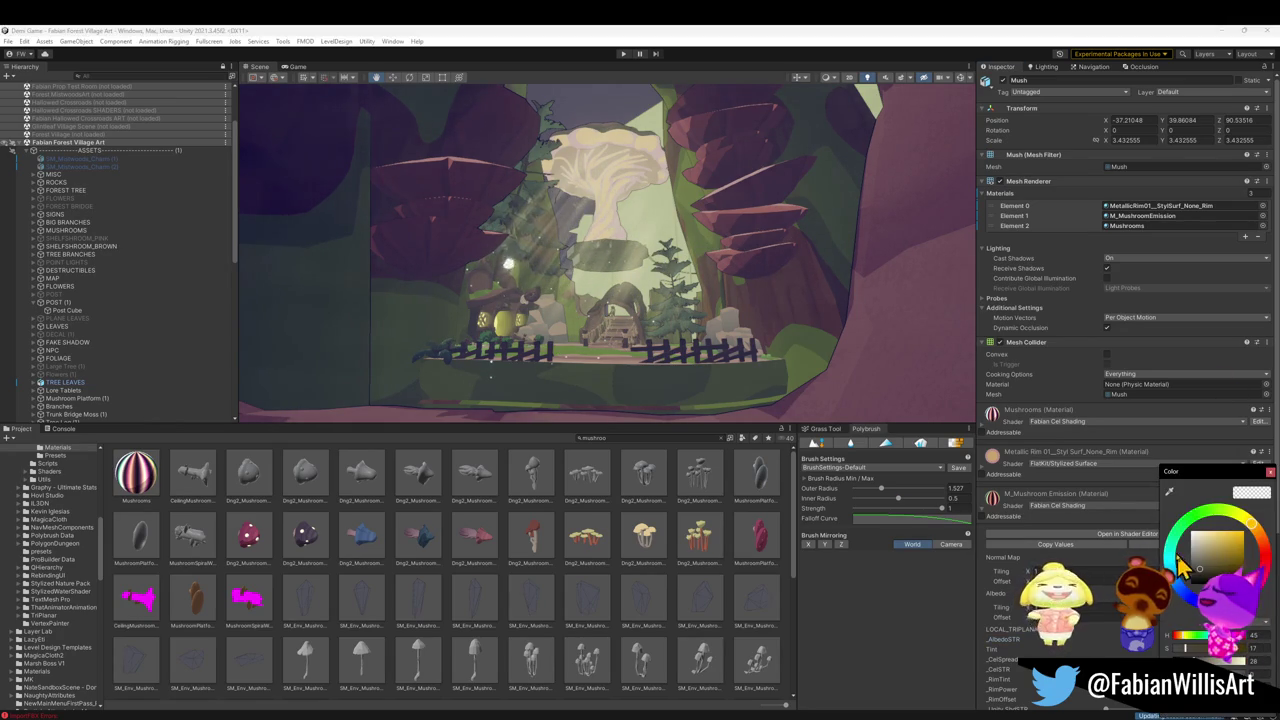
mouse_move(1178, 578)
left_mouse_down()
mouse_move(1218, 556)
mouse_move(1187, 598)
mouse_move(1220, 543)
left_mouse_up()
Move the view toward the village and select Forest_Bridge_00.003
mouse_move(791, 223)
left_mouse_down()
mouse_move(726, 189)
mouse_move(727, 227)
left_mouse_up()
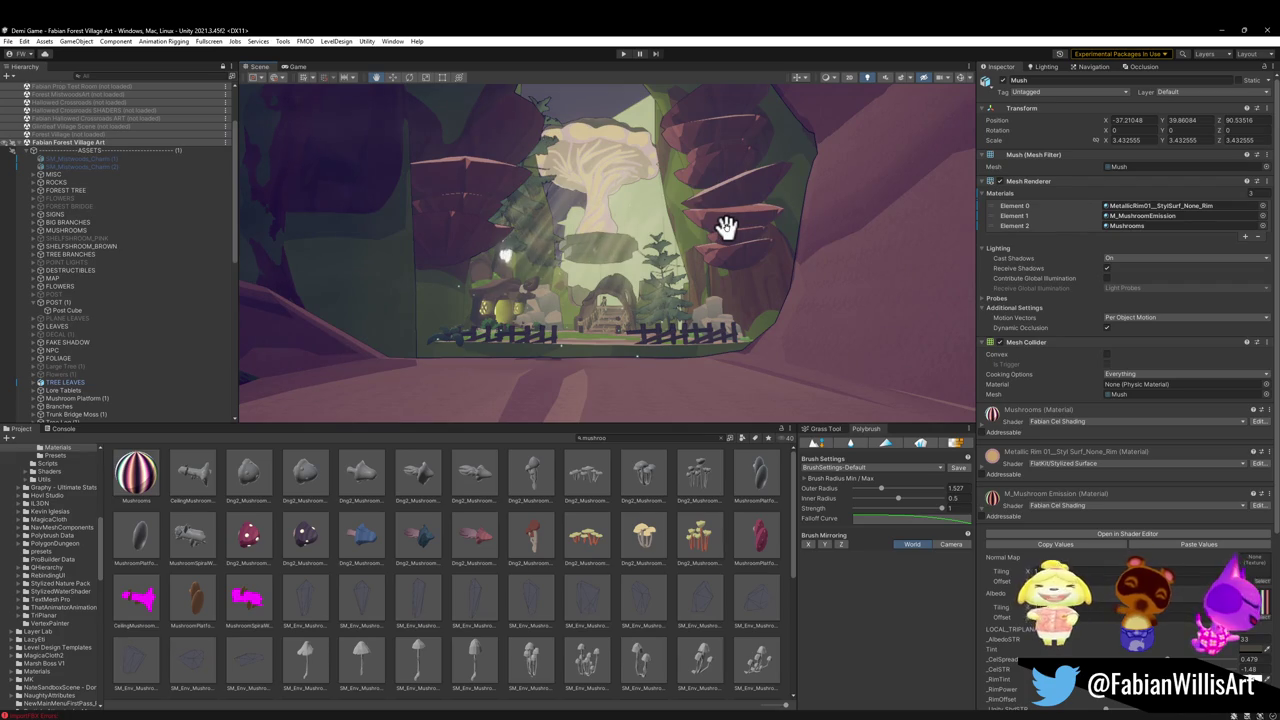
mouse_move(727, 222)
left_mouse_down()
mouse_move(716, 226)
mouse_move(722, 206)
mouse_move(706, 186)
mouse_move(594, 134)
mouse_move(531, 134)
mouse_move(471, 226)
mouse_move(453, 296)
mouse_move(517, 277)
mouse_move(682, 277)
mouse_move(723, 209)
mouse_move(726, 221)
left_mouse_up()
type("bridge")
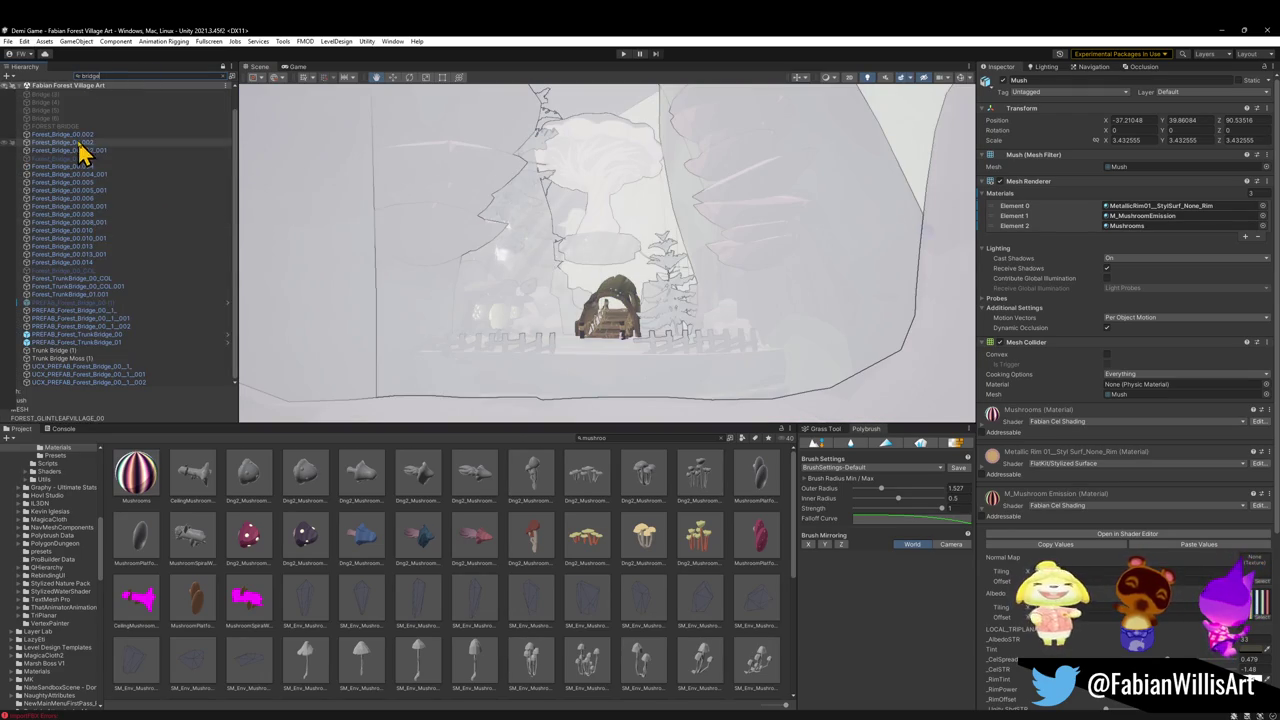
left_click(85, 159)
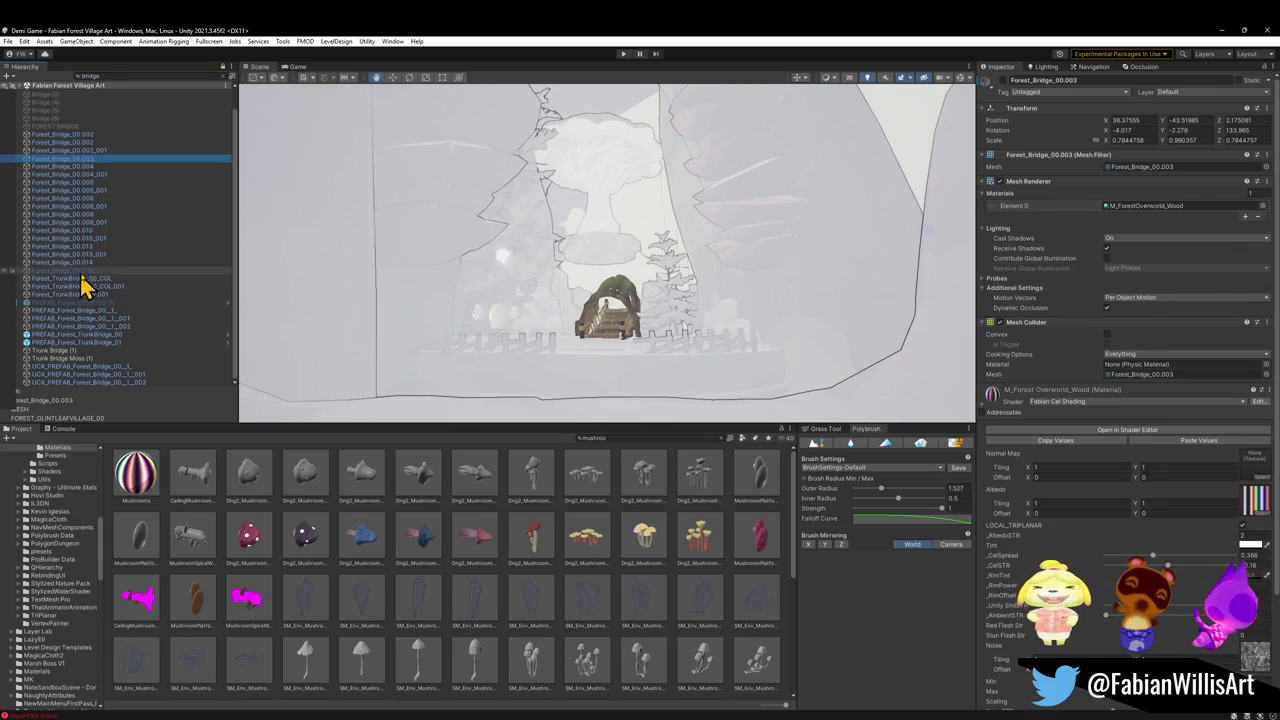
Return to the full scene and raise the bridge's M_ForestOverworld_Wood _AmbientSTR to 0.544
left_click(1004, 81)
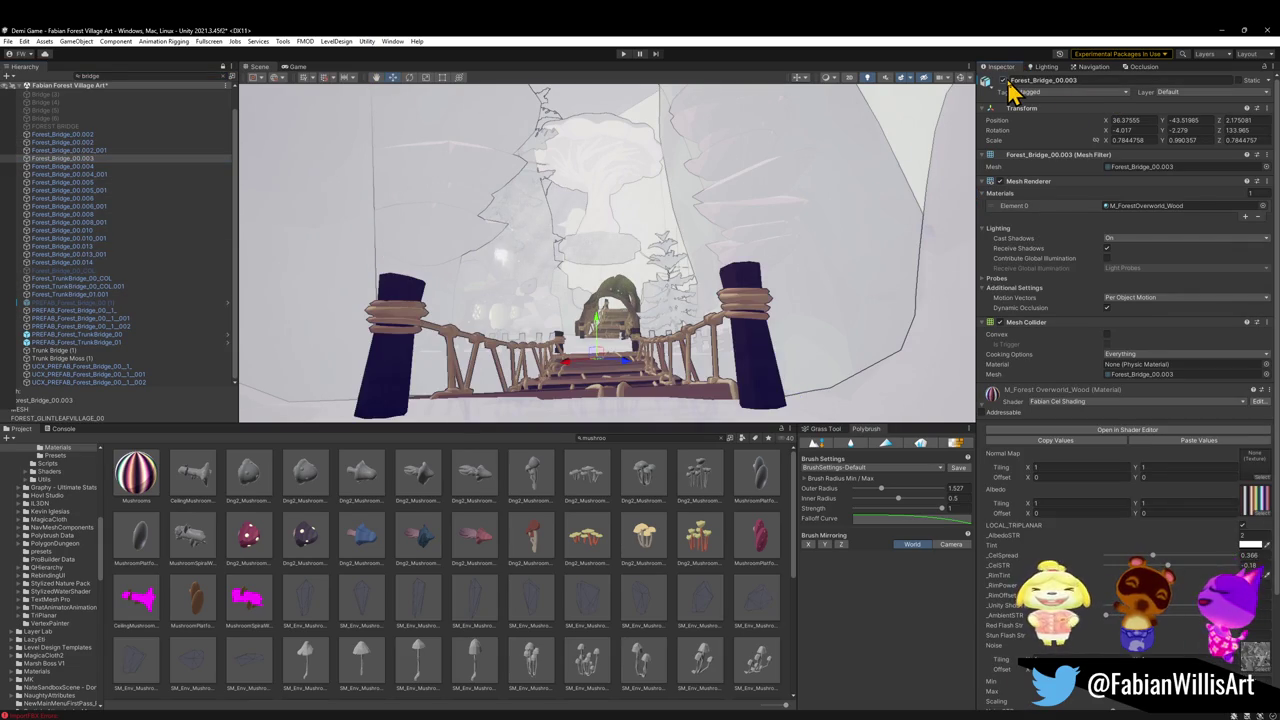
left_click(228, 88)
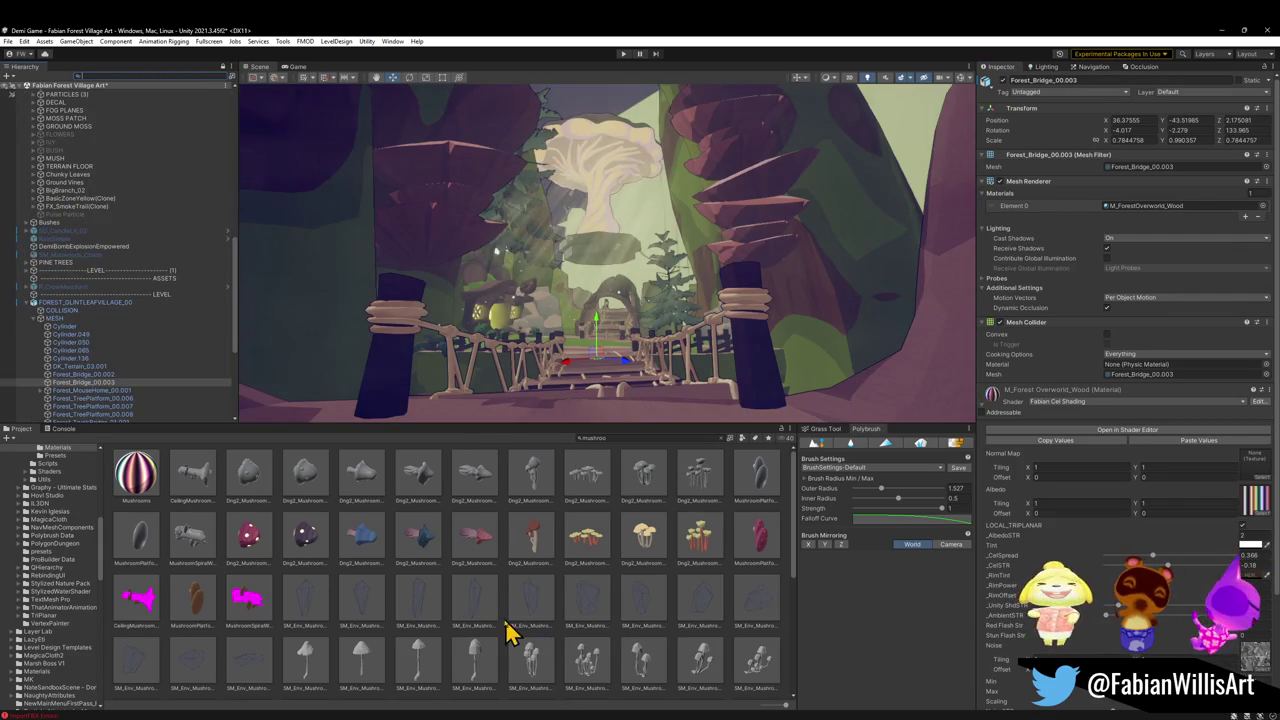
left_click(520, 633)
scroll(636, 330, "down", 5)
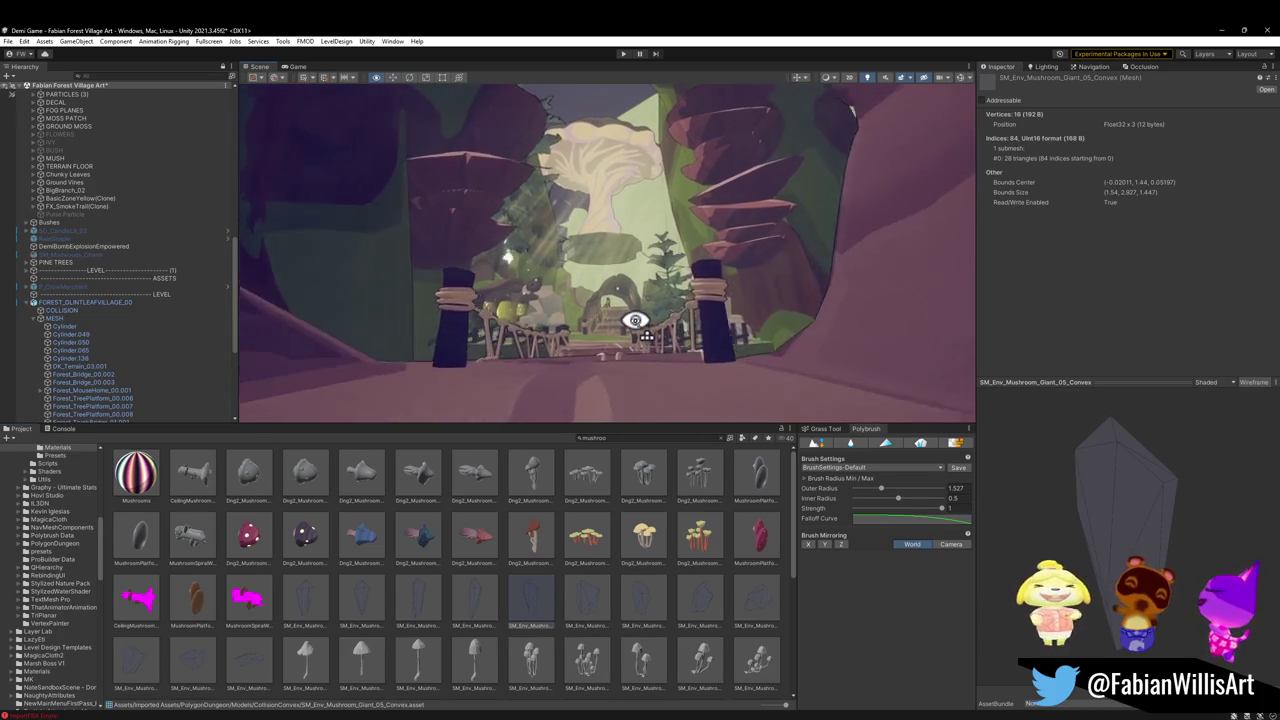
scroll(636, 320, "up", 3)
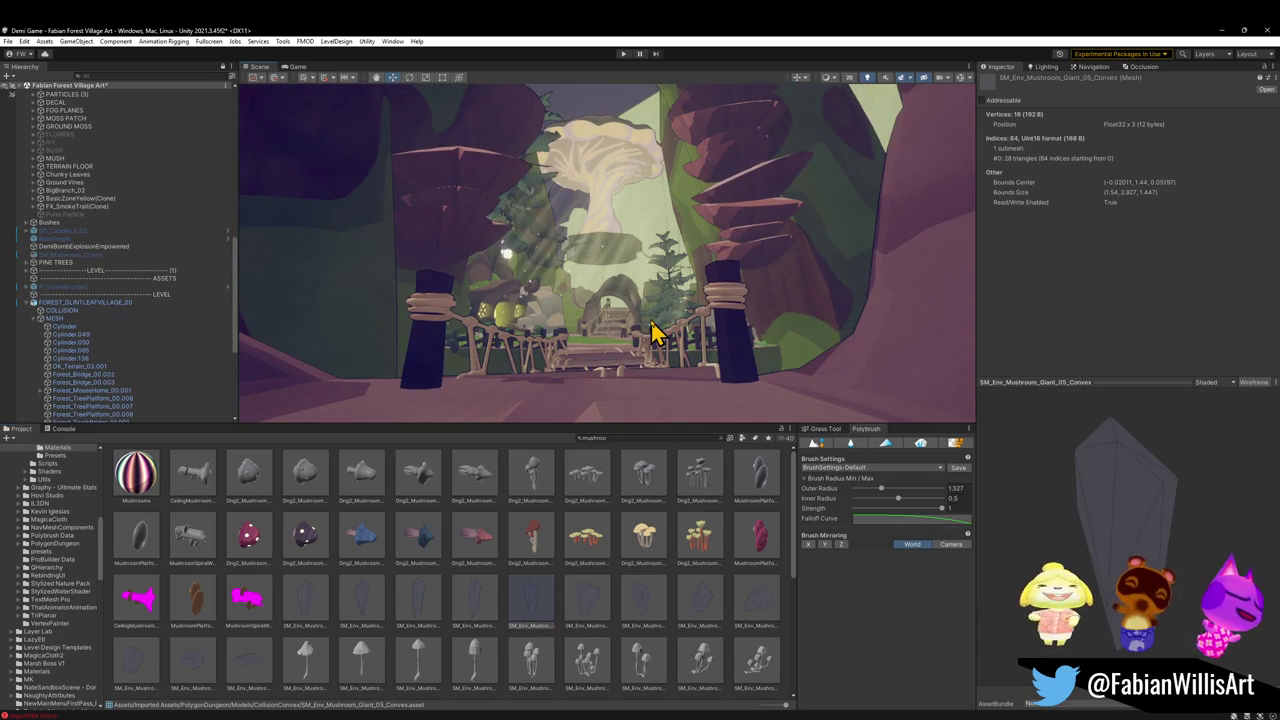
left_click(750, 345)
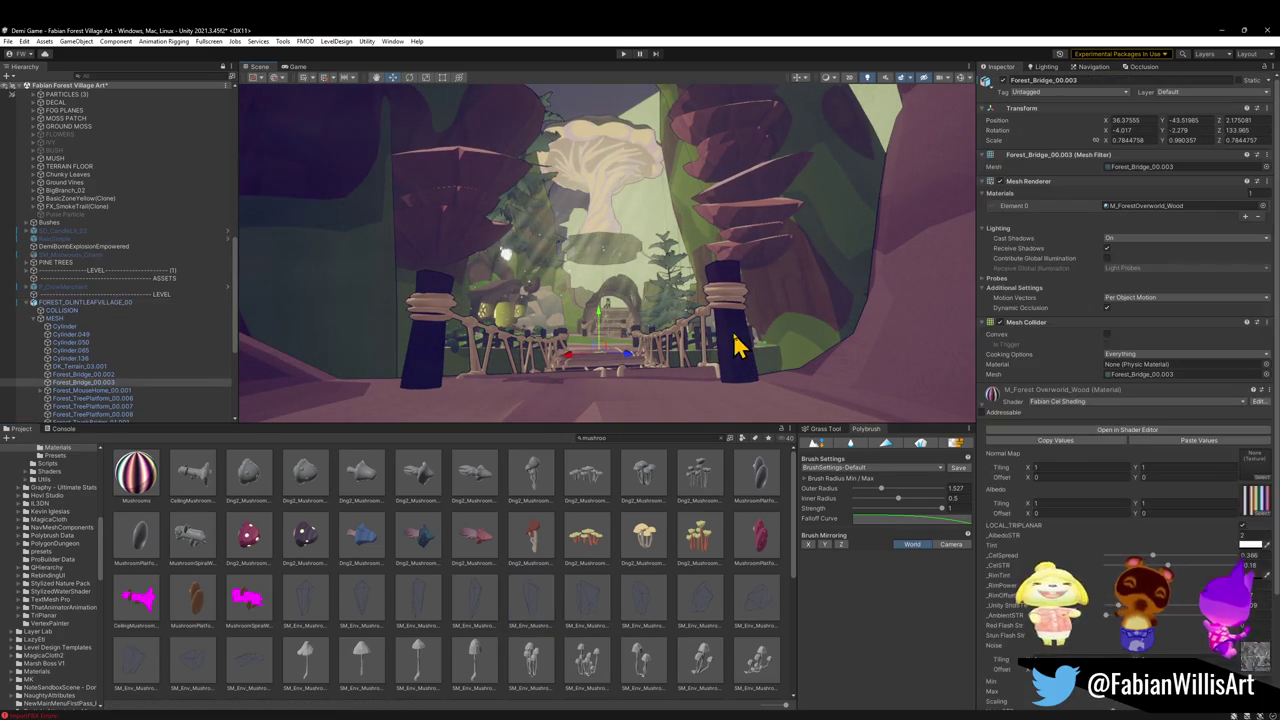
scroll(1087, 533, "down", 3)
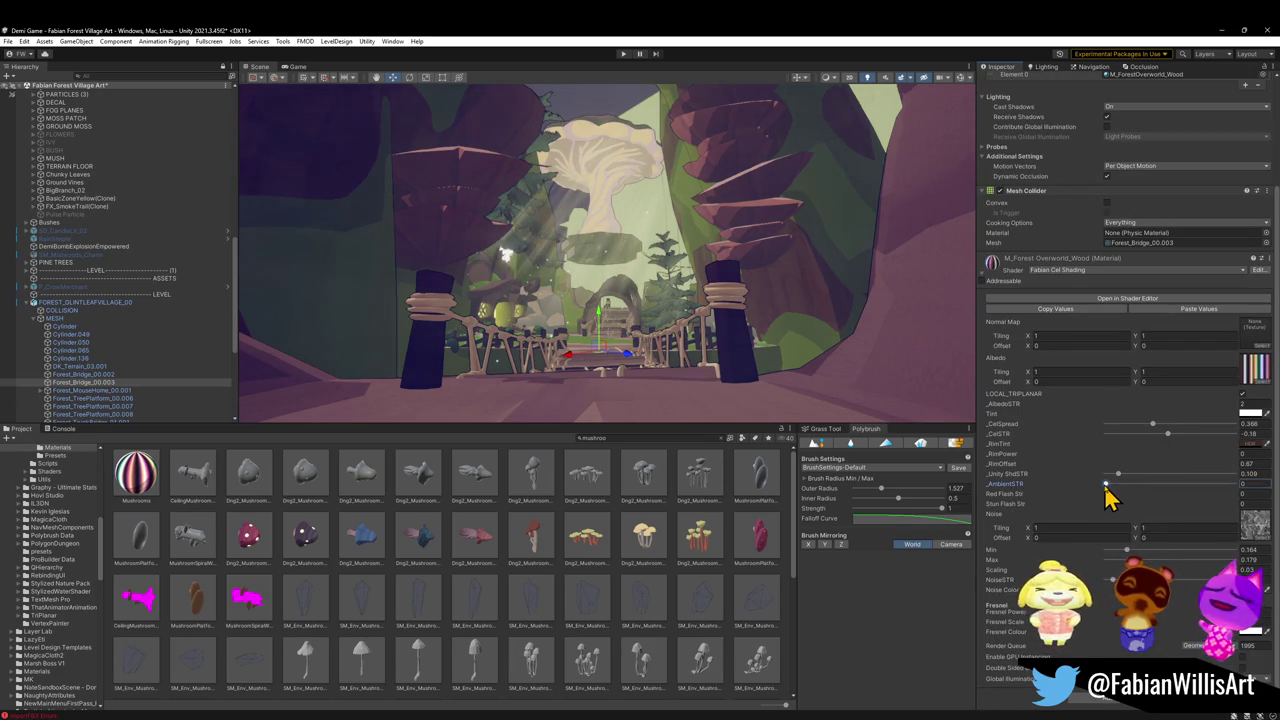
mouse_move(1158, 485)
left_mouse_down()
mouse_move(1114, 483)
mouse_move(1194, 483)
mouse_move(1089, 478)
mouse_move(1127, 477)
left_mouse_up()
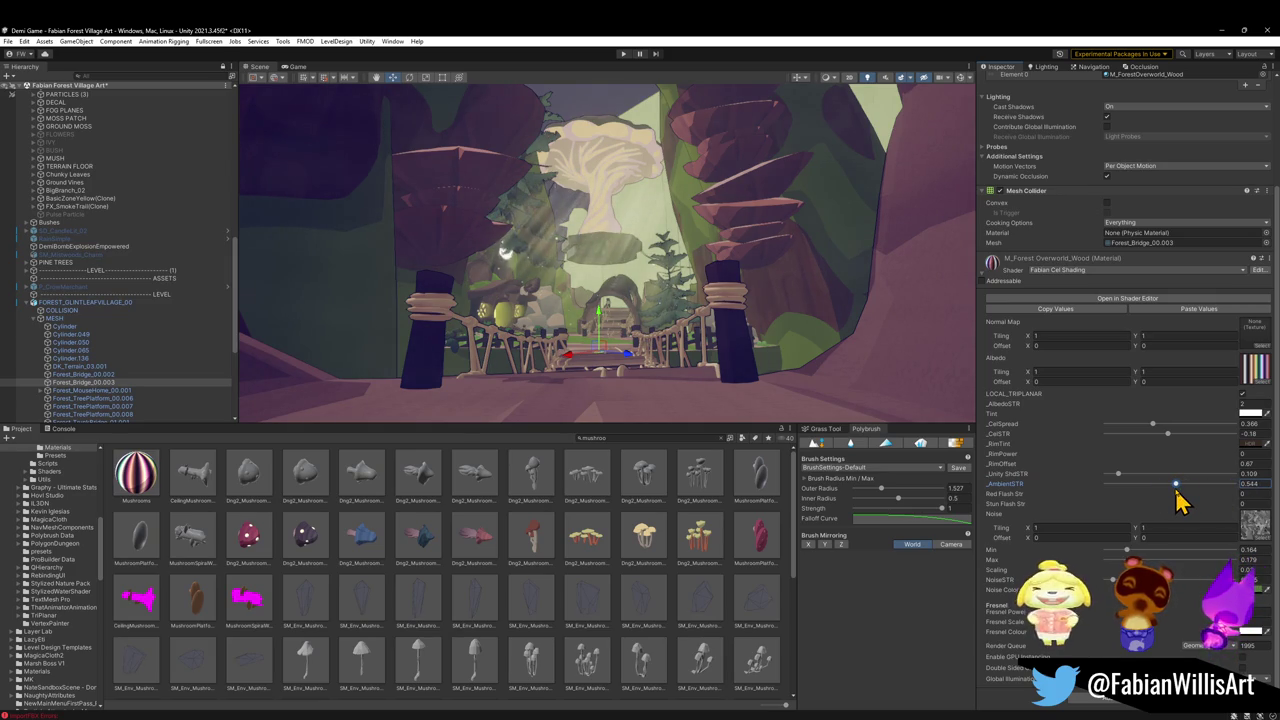
Try a darker environment ambient light colour, then undo it back to white
left_click(1050, 68)
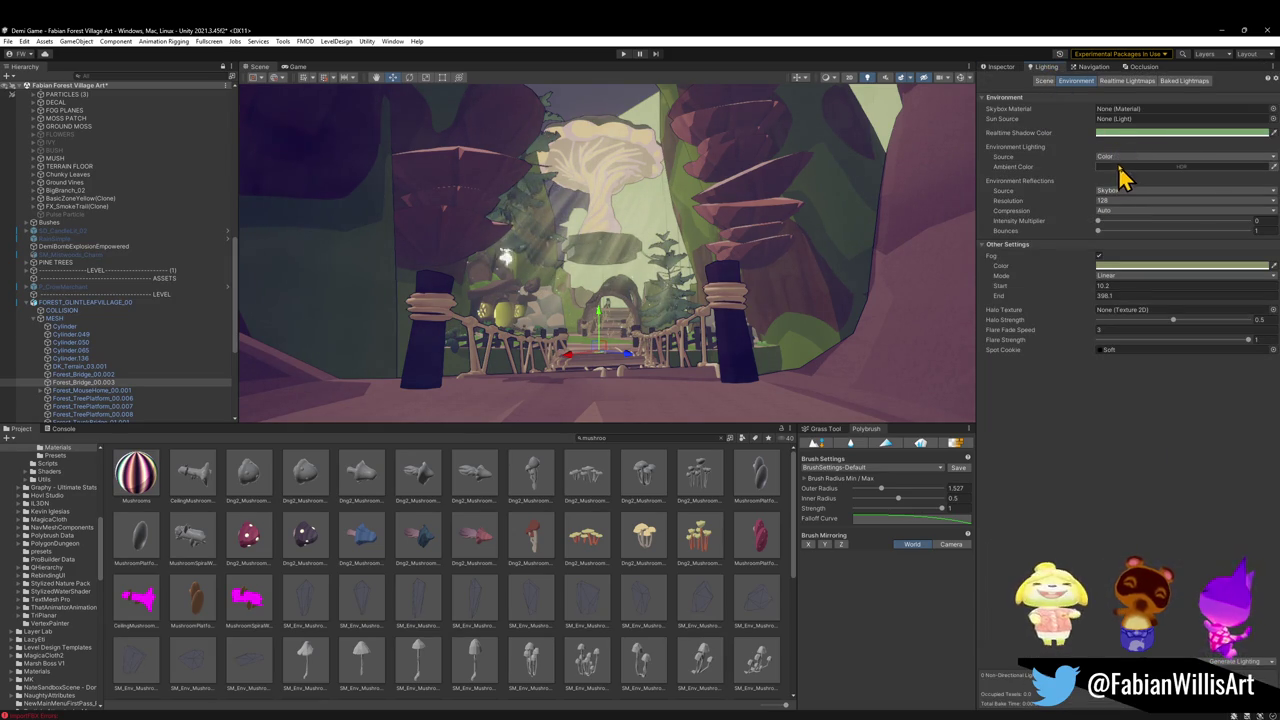
left_click(1120, 167)
left_click(1157, 243)
mouse_move(1157, 243)
left_mouse_down()
mouse_move(1128, 265)
mouse_move(1122, 222)
mouse_move(1100, 243)
left_mouse_up()
mouse_move(985, 238)
left_mouse_down()
mouse_move(803, 274)
mouse_move(860, 337)
mouse_move(903, 320)
mouse_move(781, 270)
mouse_move(749, 286)
mouse_move(766, 294)
mouse_move(771, 277)
mouse_move(797, 274)
mouse_move(797, 287)
left_mouse_up()
key("w")
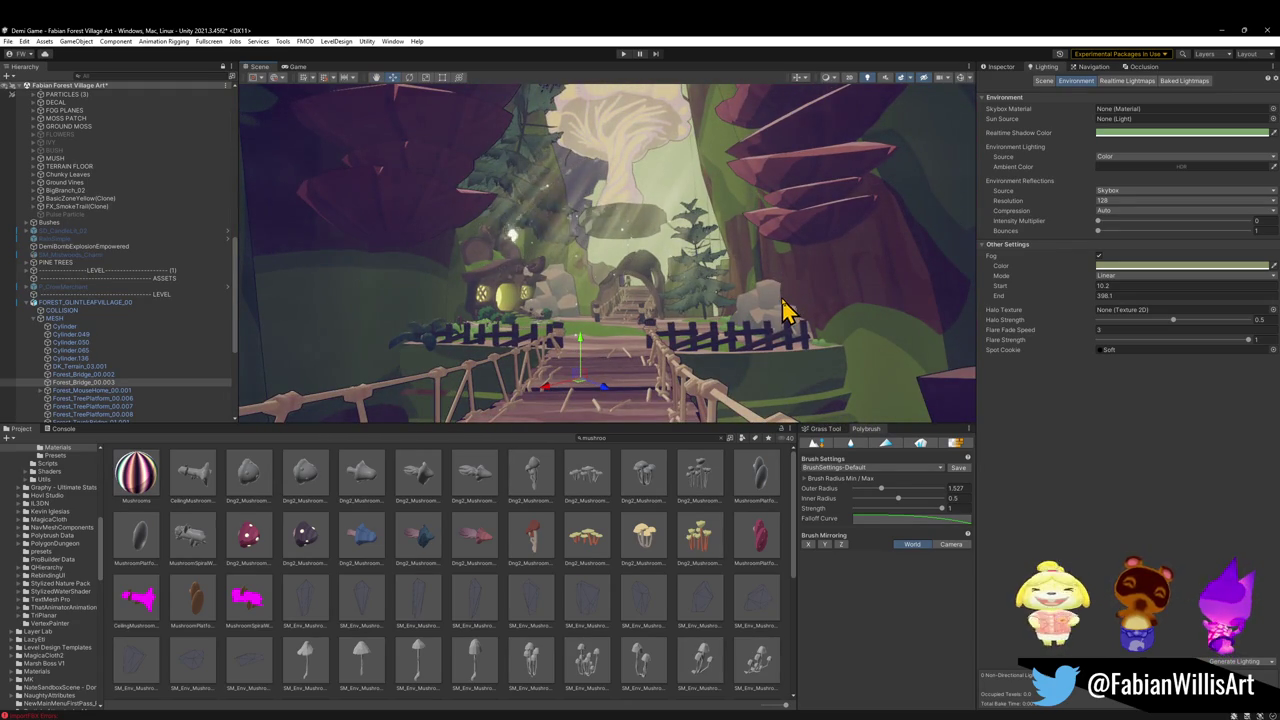
key("ctrl+z")
mouse_move(772, 322)
left_mouse_down()
mouse_move(760, 315)
mouse_move(771, 294)
mouse_move(780, 315)
left_mouse_up()
left_click_drag(848, 230, 789, 291)
Set the ambient colour to full white (V 100) and return to the Inspector
left_click(1131, 168)
left_click_drag(1168, 245, 1143, 232)
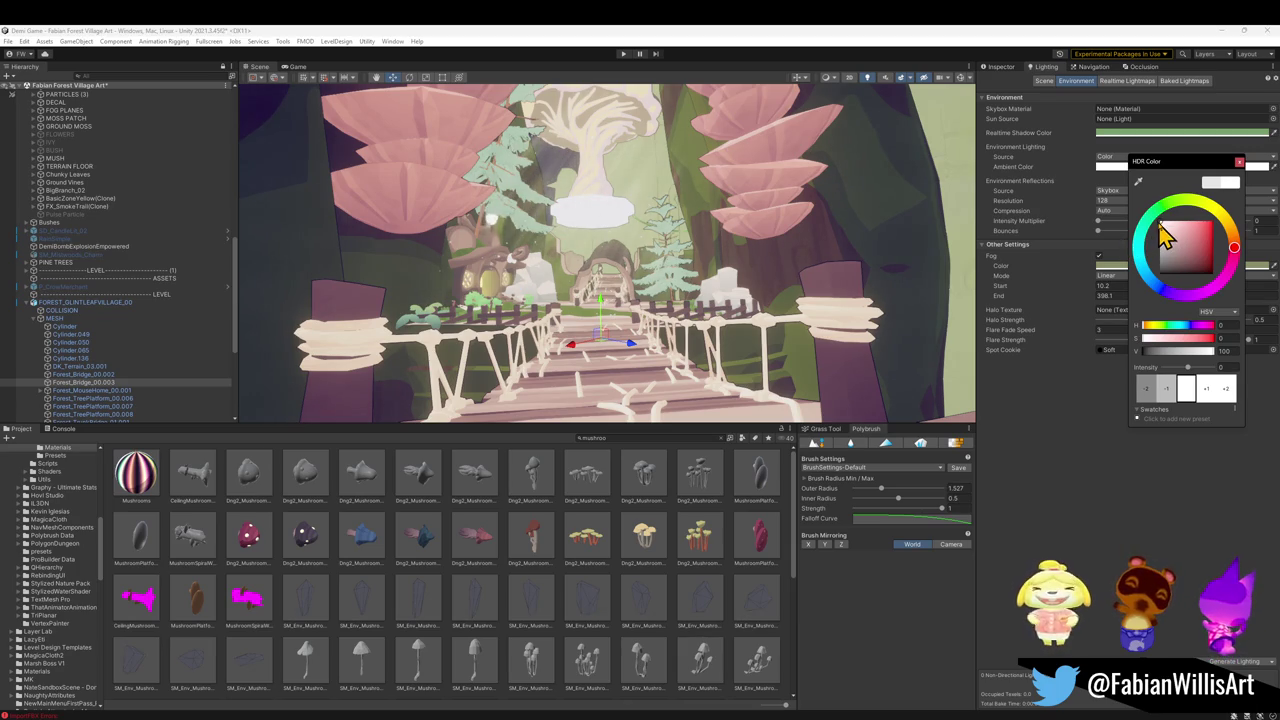
left_click(845, 360)
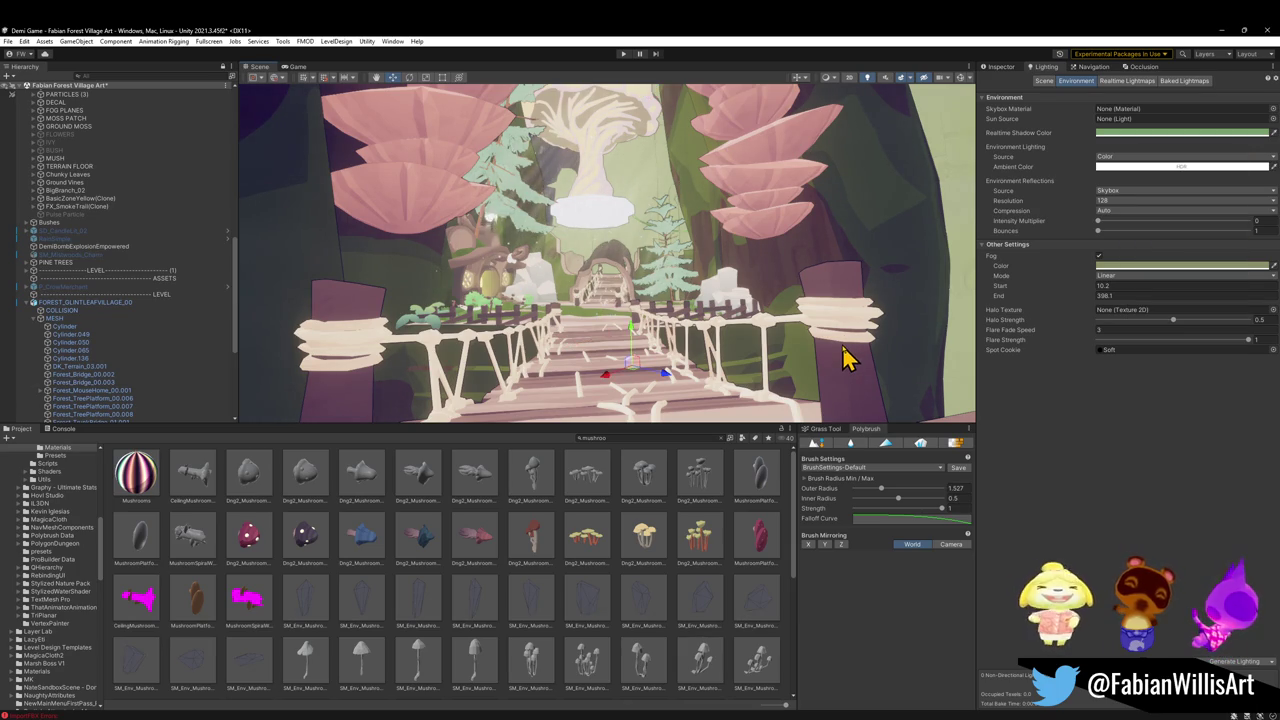
left_click(1003, 68)
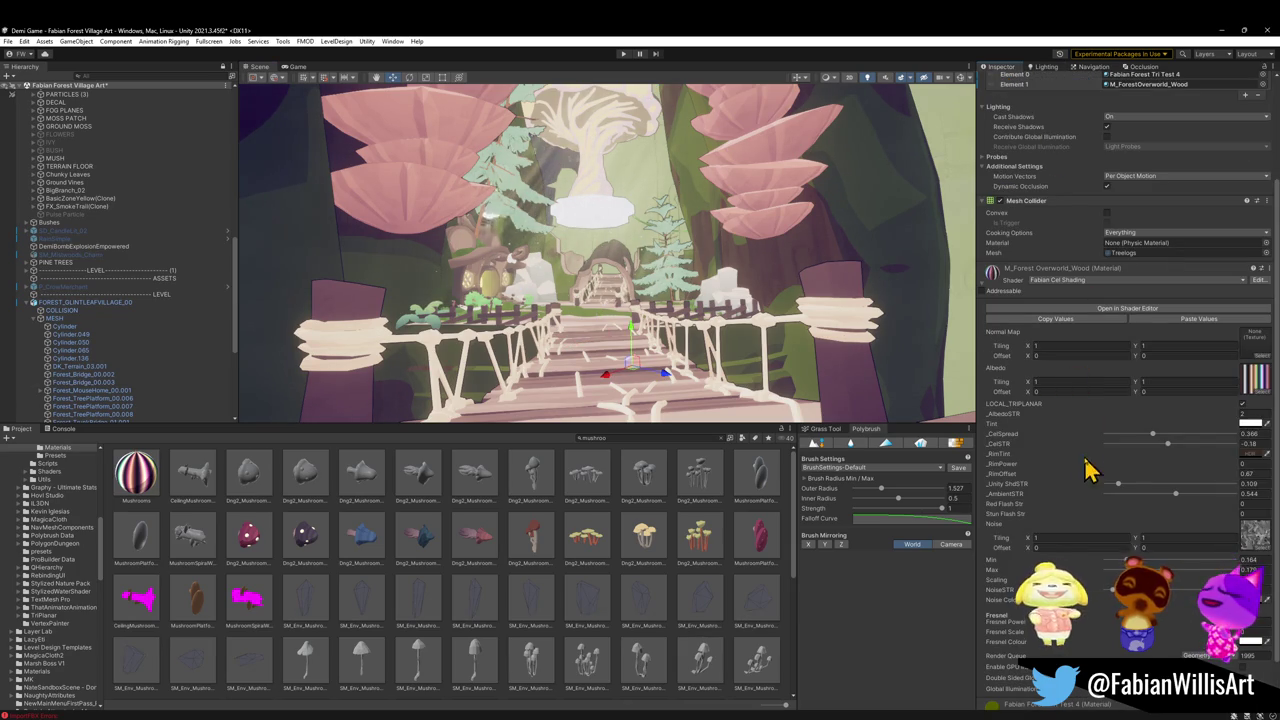
Widen the Treelogs material's _CelSpread slider and undo the _CelSTR change
mouse_move(1152, 435)
left_mouse_down()
mouse_move(1157, 457)
mouse_move(1205, 455)
mouse_move(1231, 423)
mouse_move(1218, 425)
left_mouse_up()
key("ctrl+z")
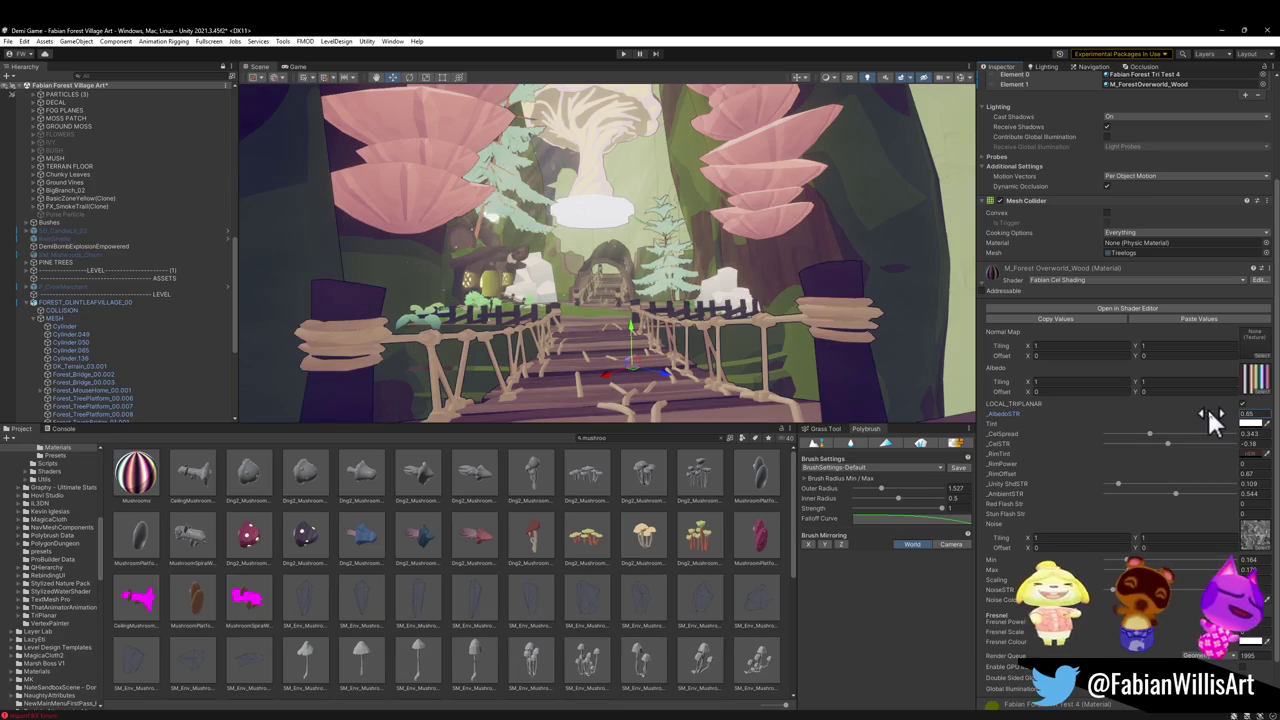
mouse_move(966, 320)
left_mouse_down()
mouse_move(777, 251)
mouse_move(591, 246)
mouse_move(503, 160)
mouse_move(429, 134)
mouse_move(390, 97)
mouse_move(526, 283)
mouse_move(574, 297)
mouse_move(686, 289)
mouse_move(644, 270)
mouse_move(697, 257)
mouse_move(711, 237)
mouse_move(708, 255)
left_mouse_up()
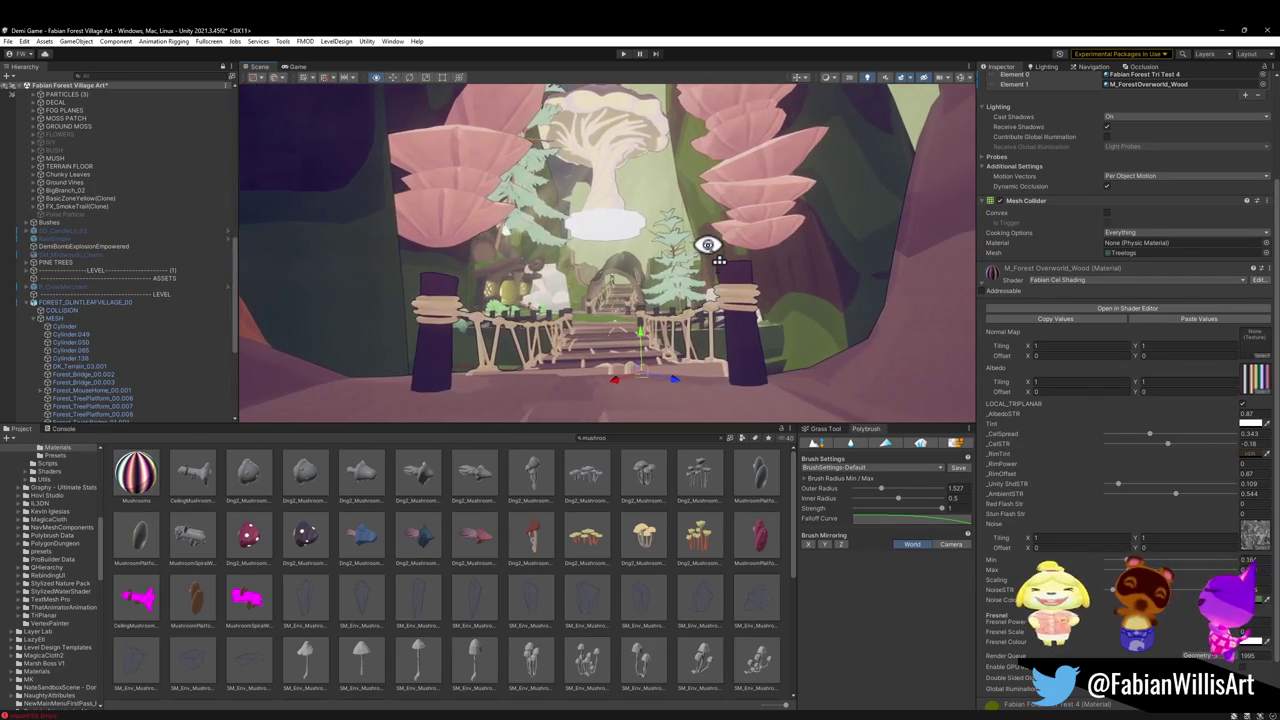
Reselect Forest_Bridge_00.003 and enter Play mode to playtest the bridge area
left_click(764, 297)
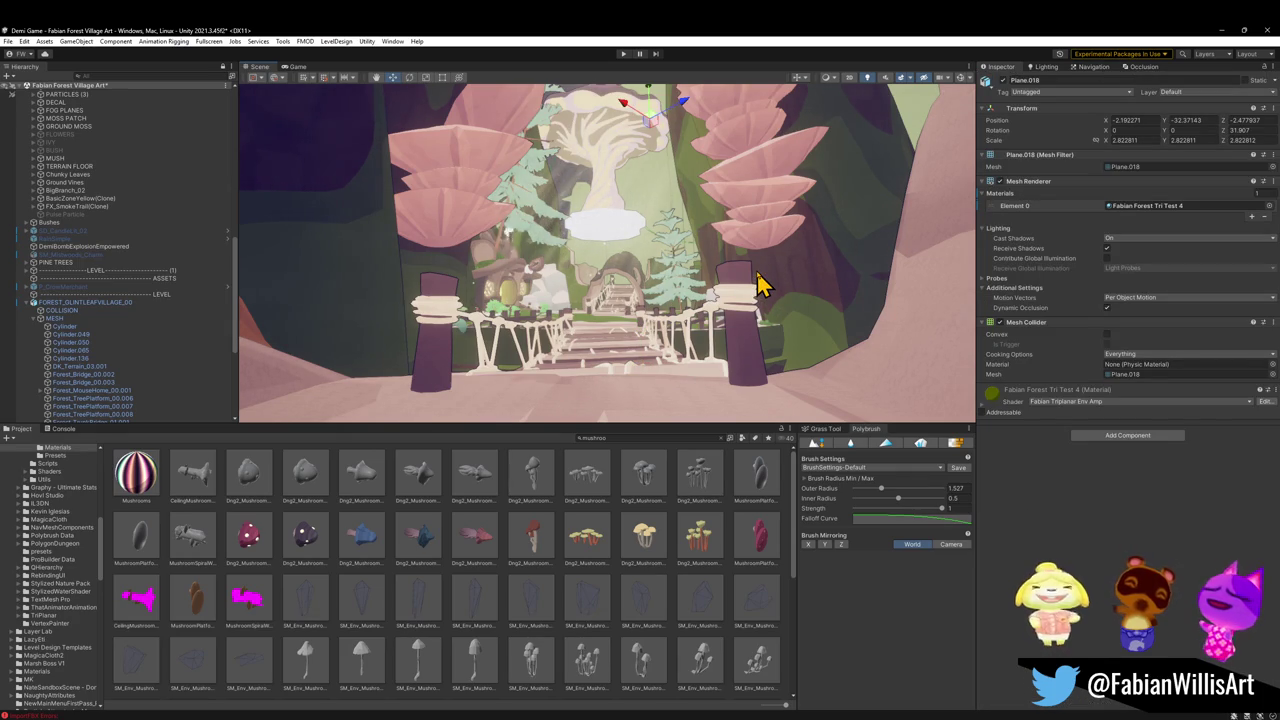
left_click(760, 277)
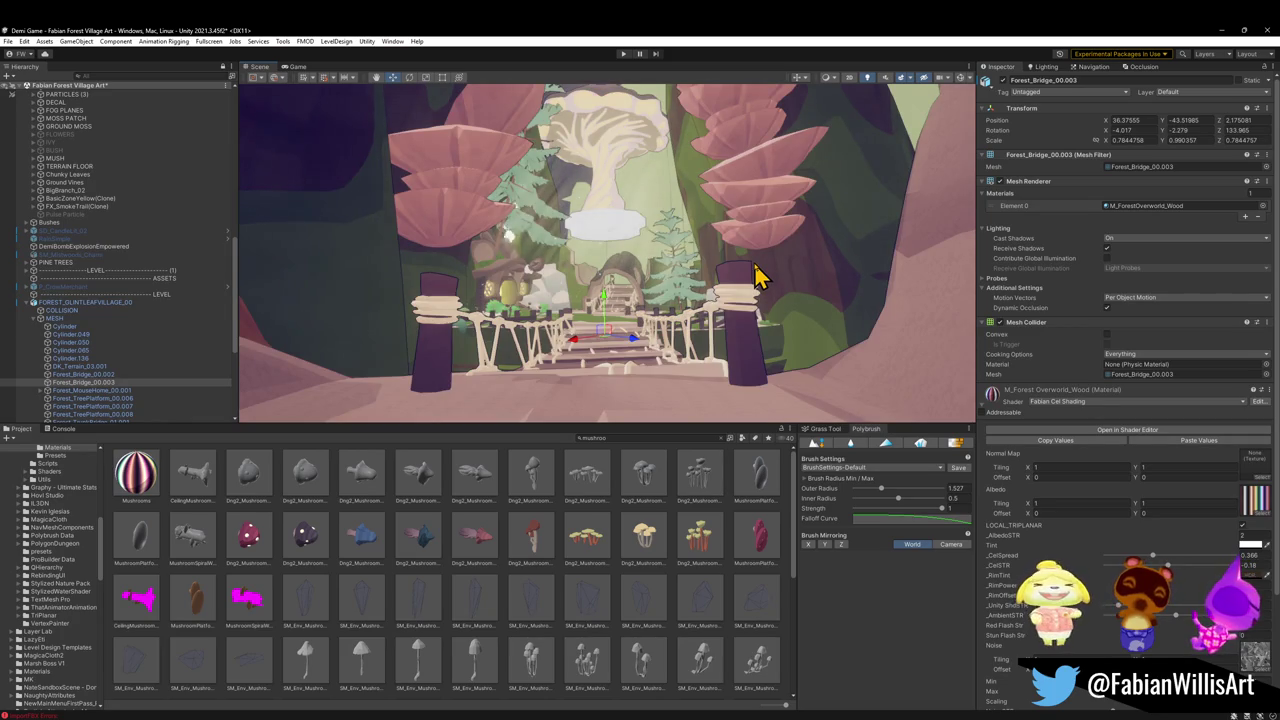
scroll(766, 269, "down", 5)
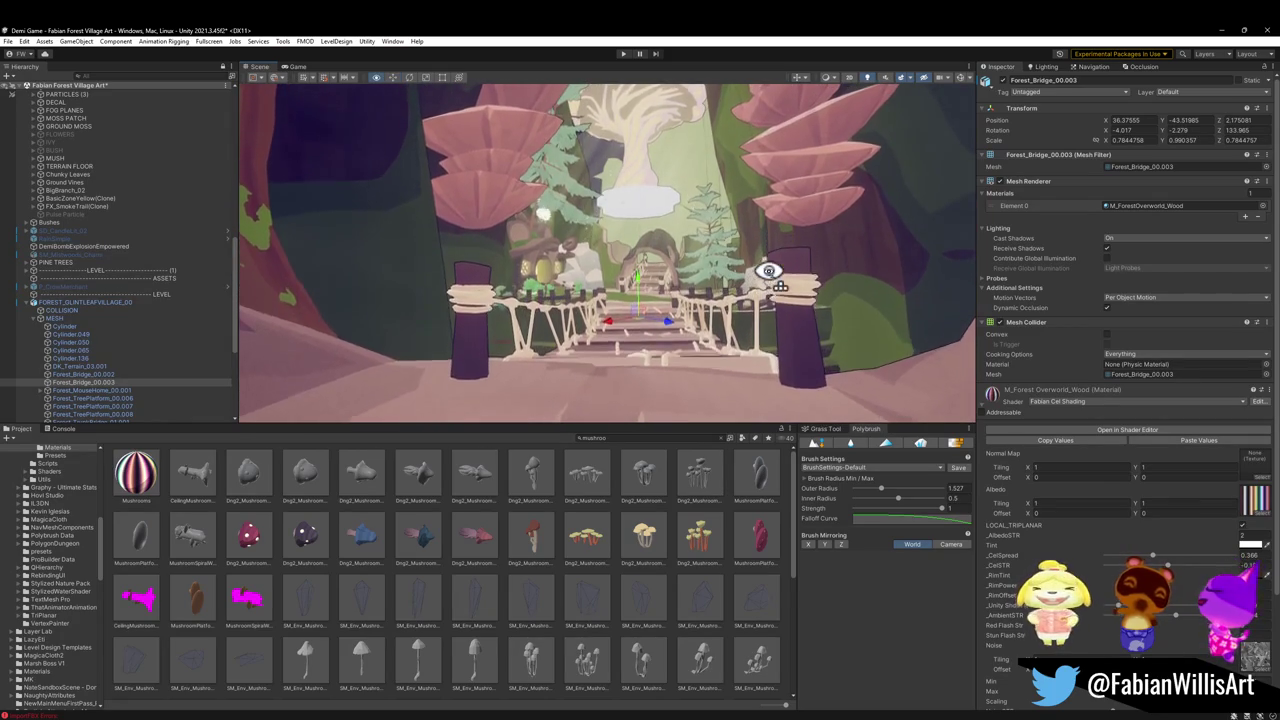
left_click(623, 54)
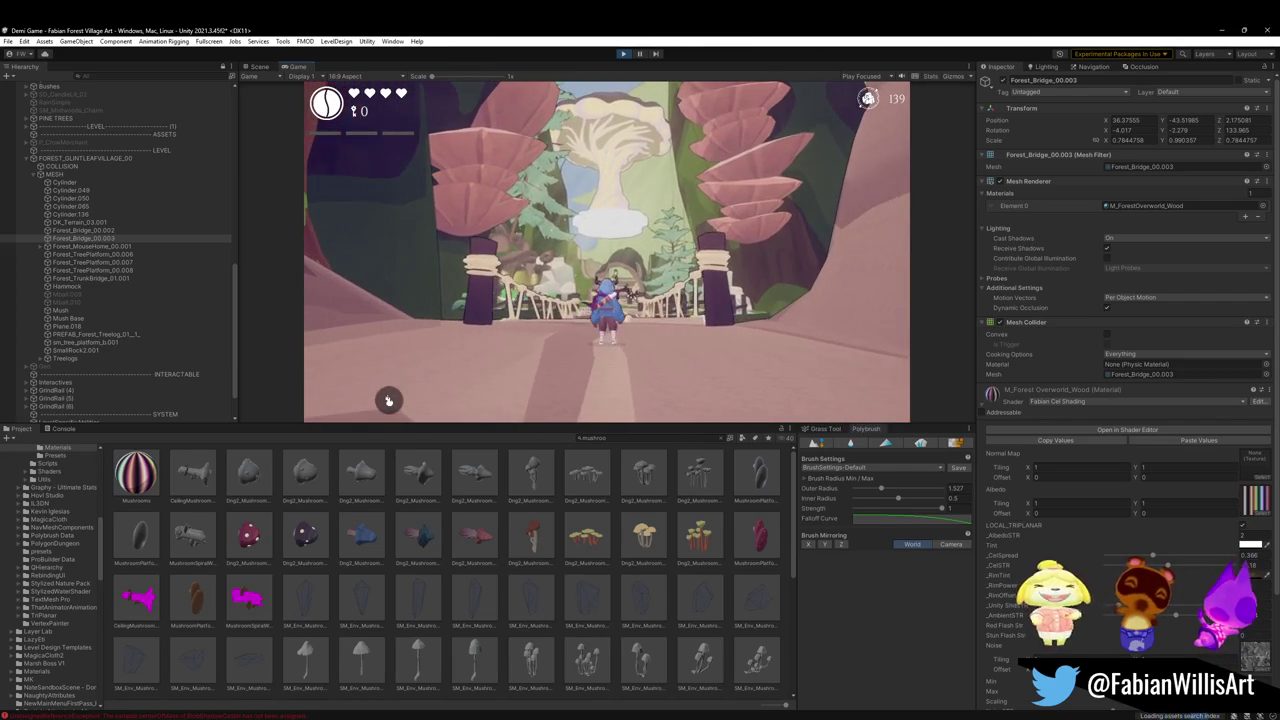
Playtest fullscreen, then darken Lighting > Environment Ambient Color to grey
key("F10")
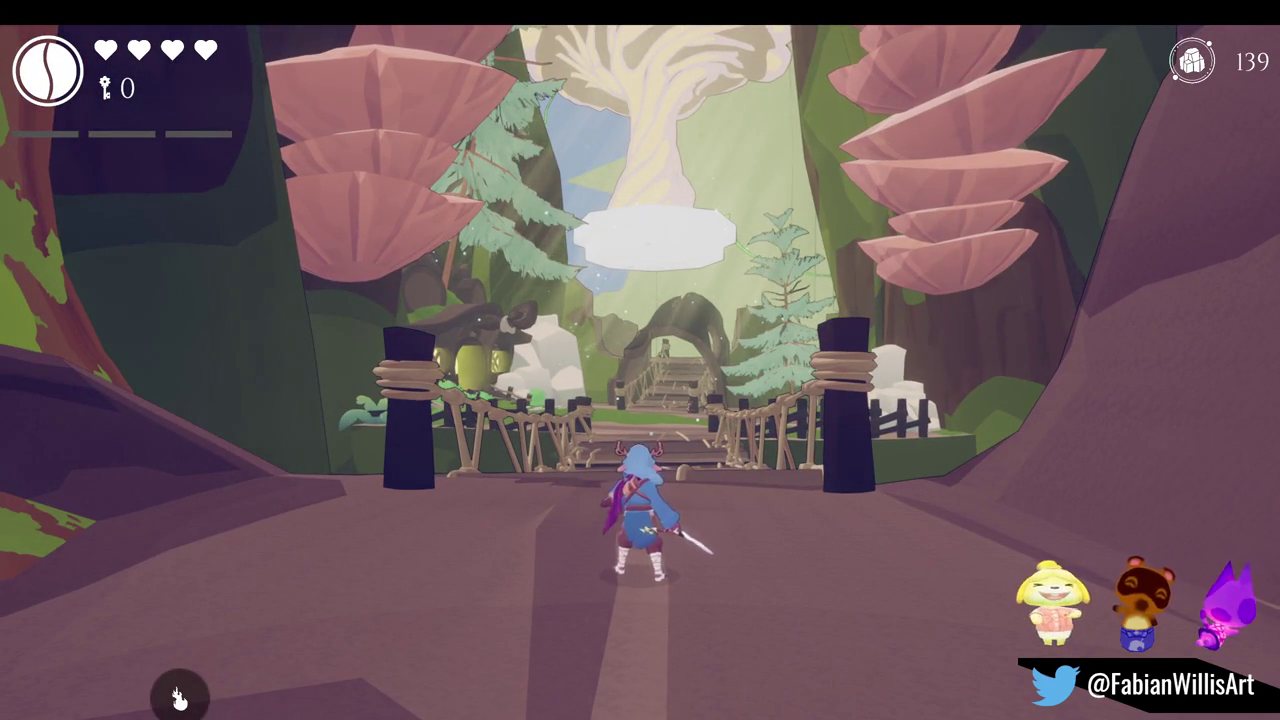
key("super")
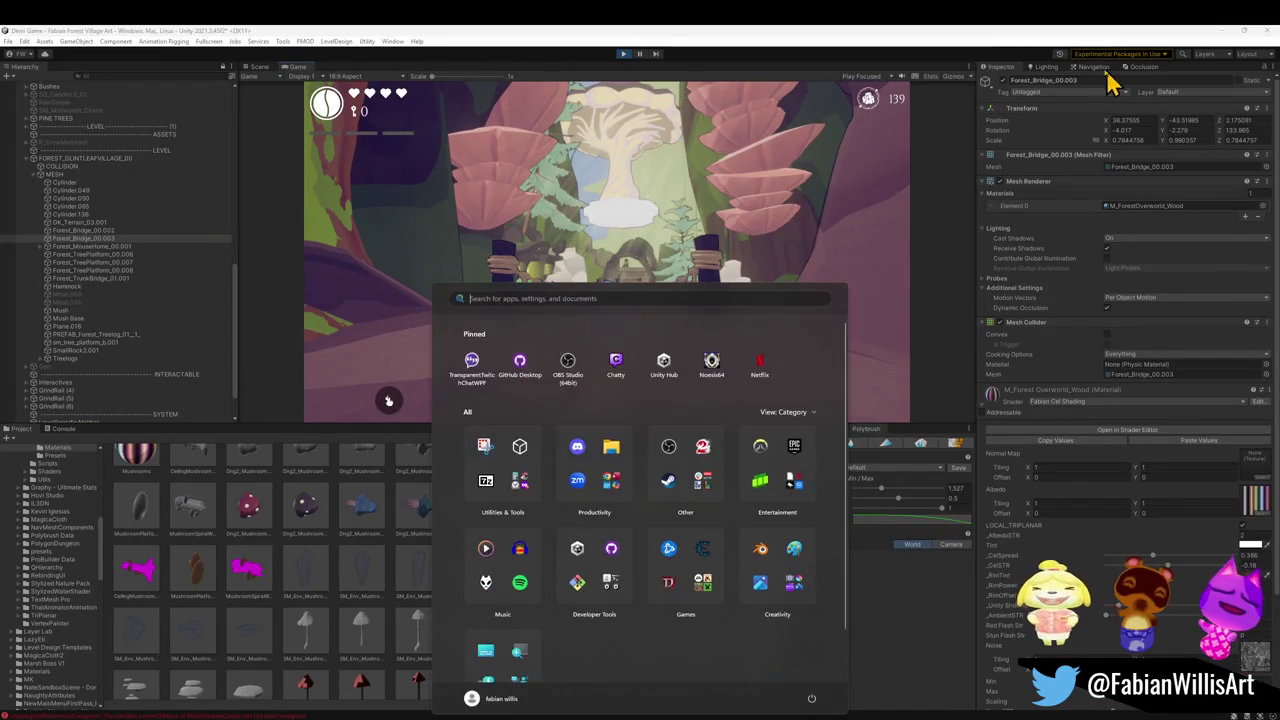
left_click(1046, 67)
left_click(1114, 167)
mouse_move(1147, 243)
left_mouse_down()
mouse_move(1128, 283)
mouse_move(1112, 262)
left_mouse_up()
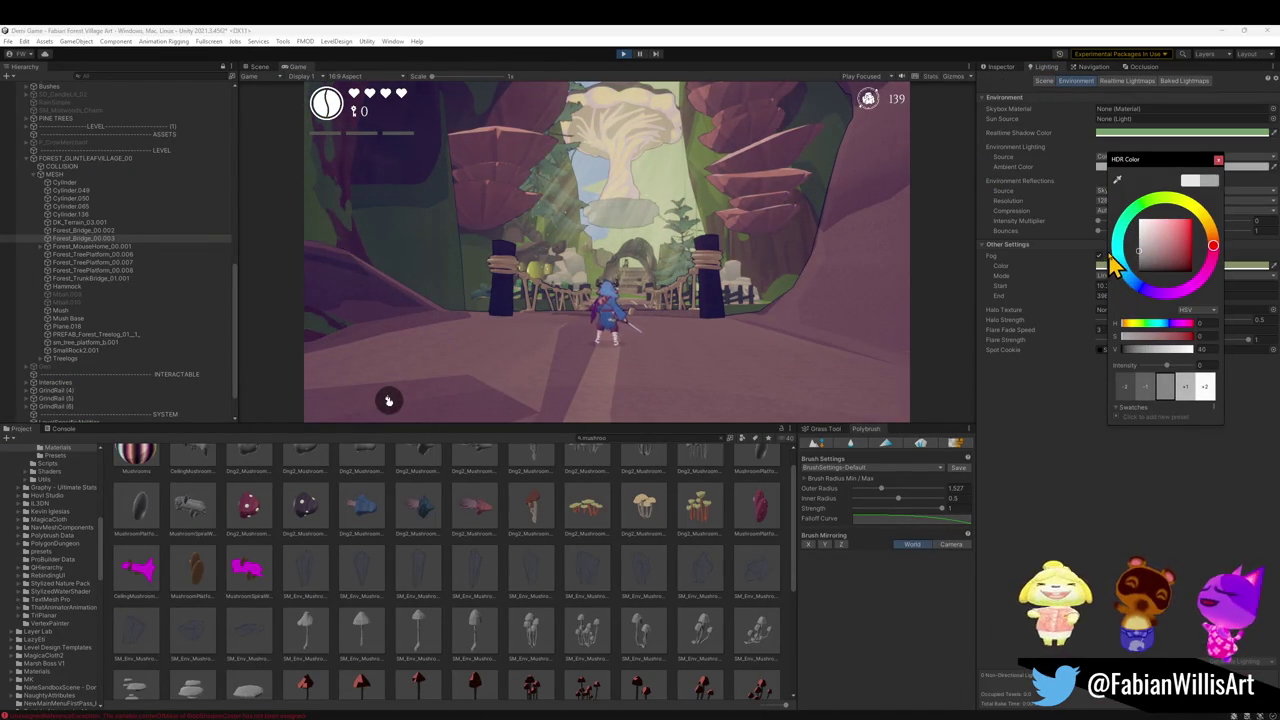
left_click(389, 400)
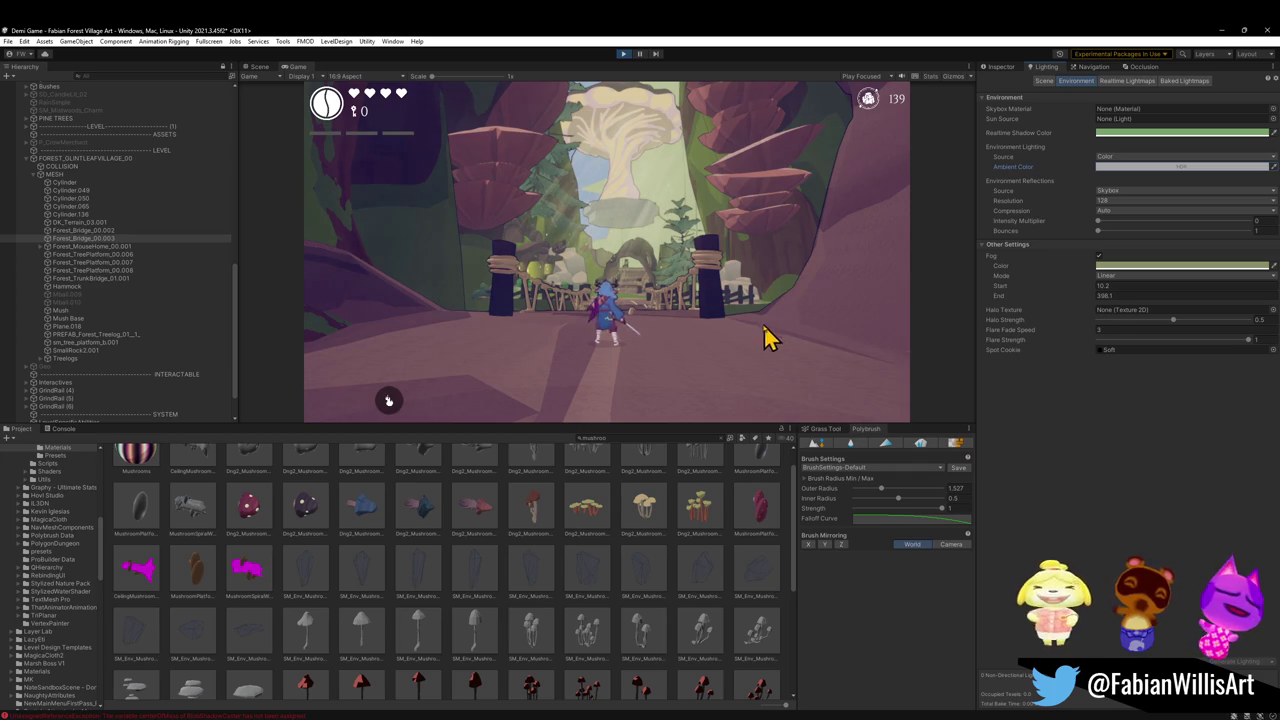
Playtest fullscreen again, running back across the bridge, then return to the Scene view
key("F10")
key("s")
key("w")
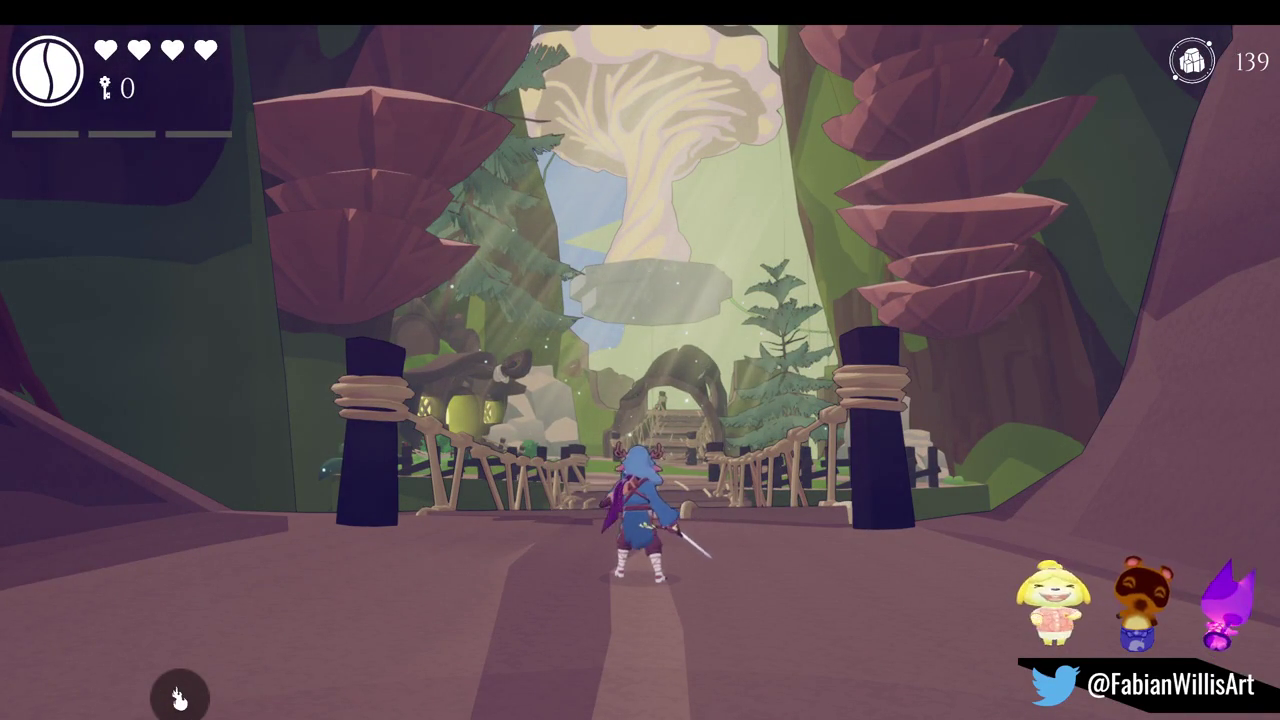
key("F10")
key("super")
left_click(1071, 386)
left_click(258, 66)
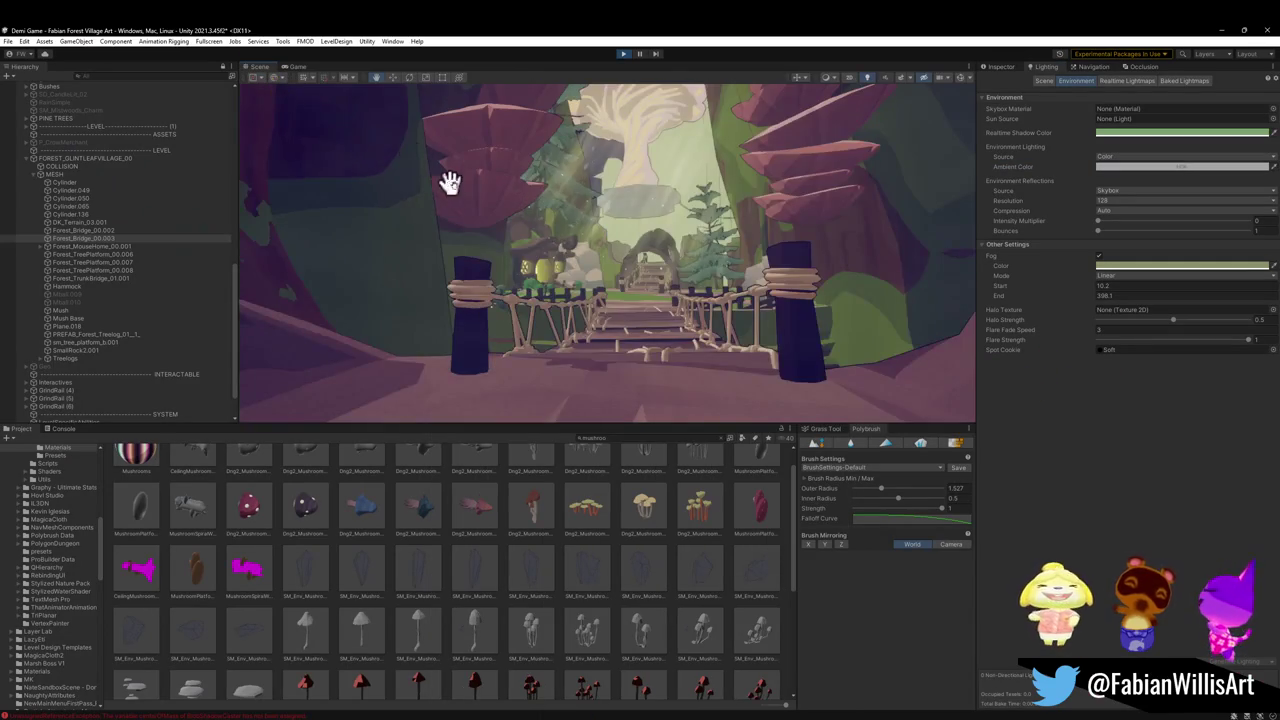
left_click(471, 200)
key("Delete")
left_click_drag(585, 265, 586, 234)
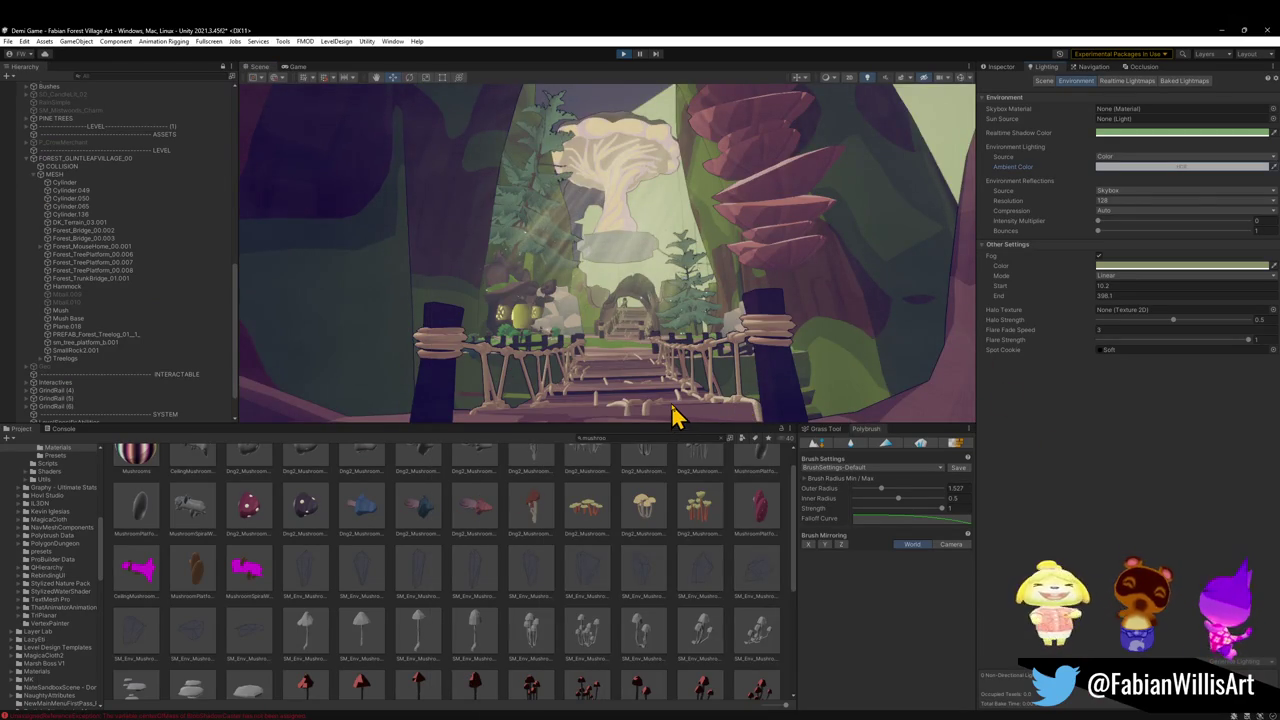
Select and delete the Forest_Bridge_00.003 bridge from the scene
left_click(663, 403)
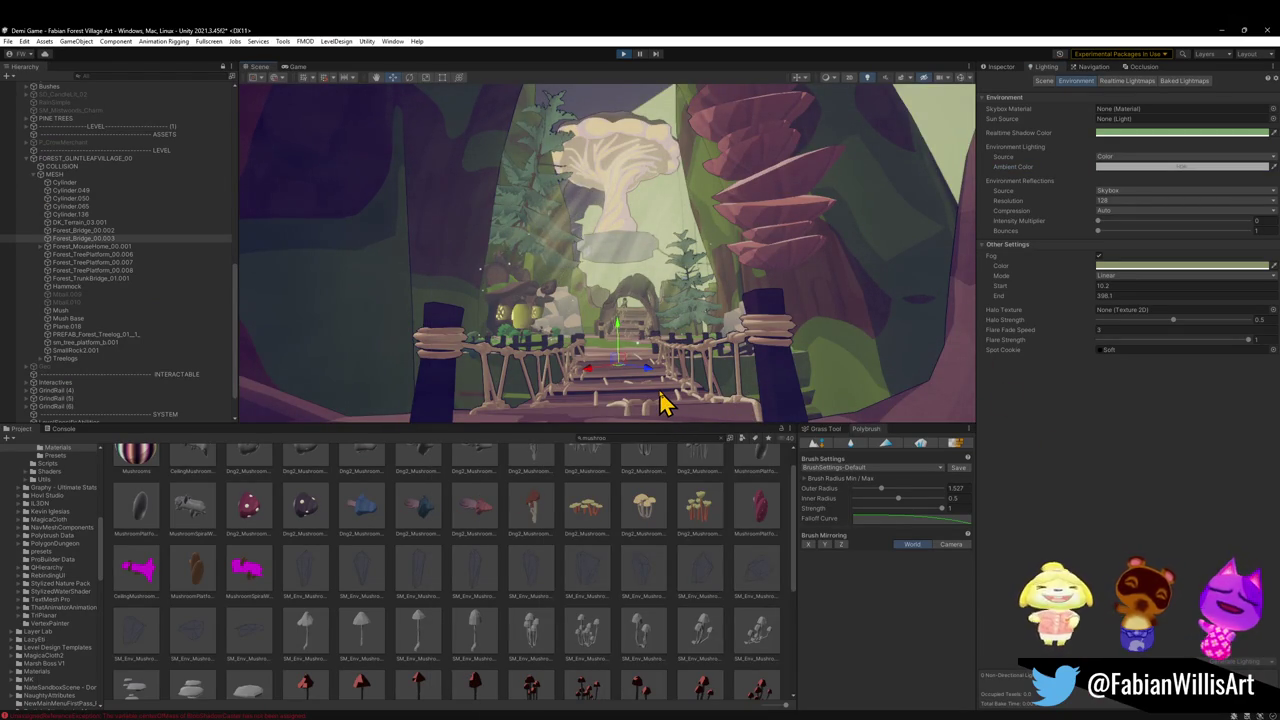
key("Delete")
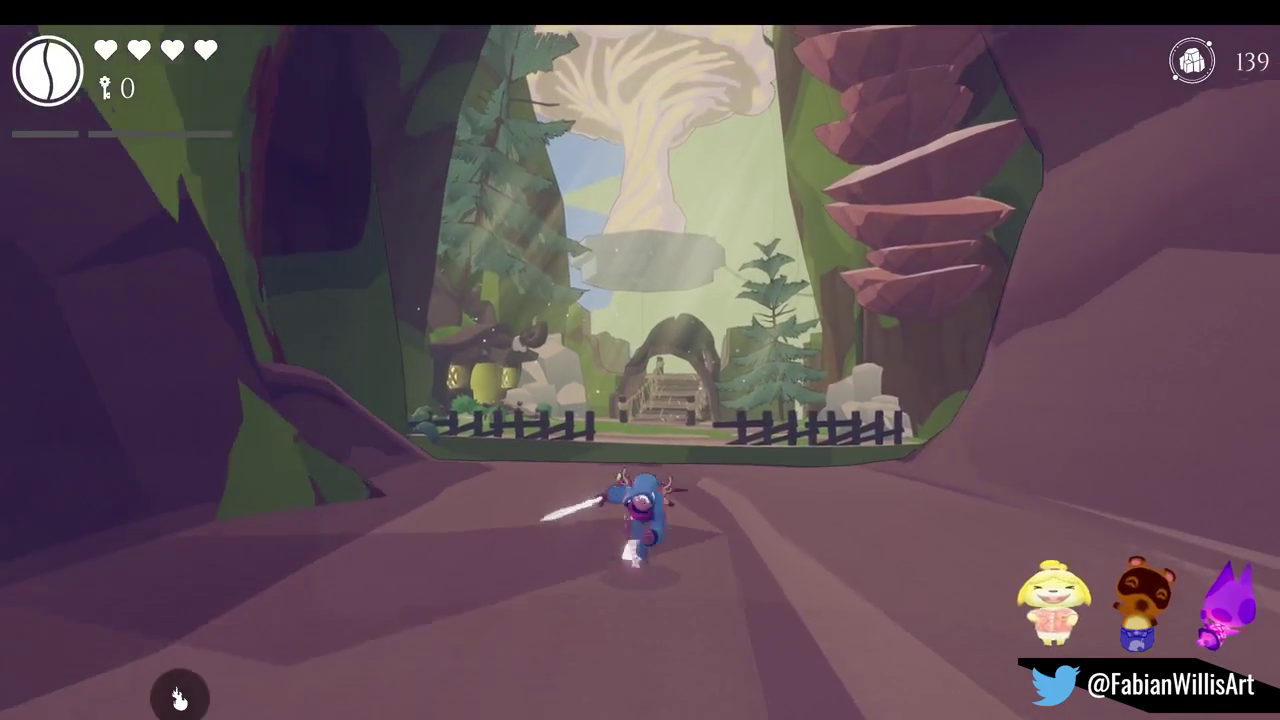
key("super")
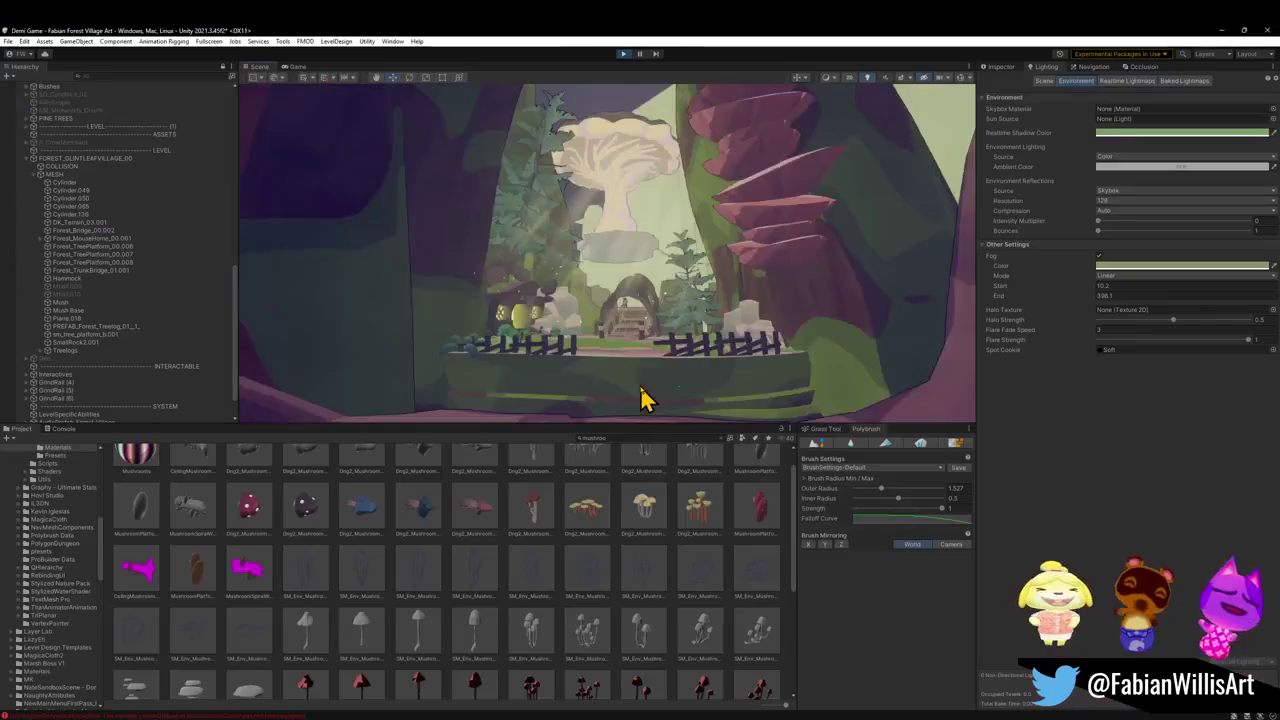
left_click(565, 172)
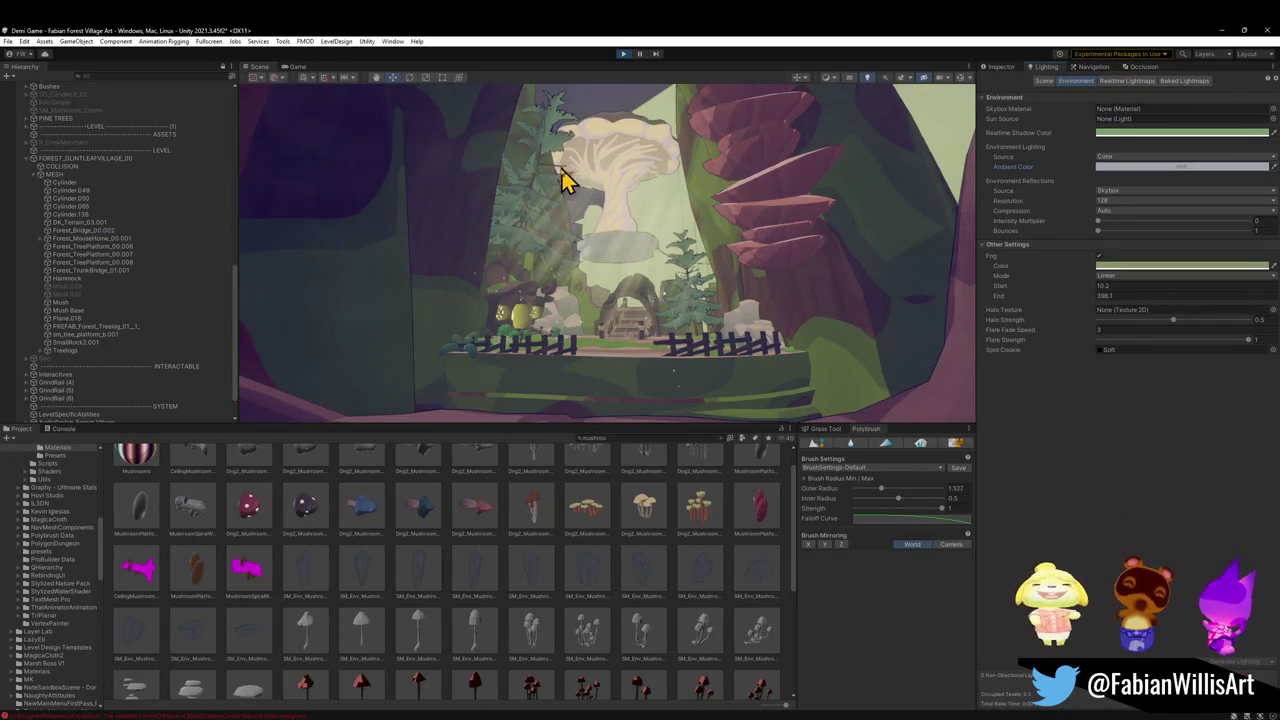
Fly through the scene past the glowing house, the island and across the rope bridge
key("w")
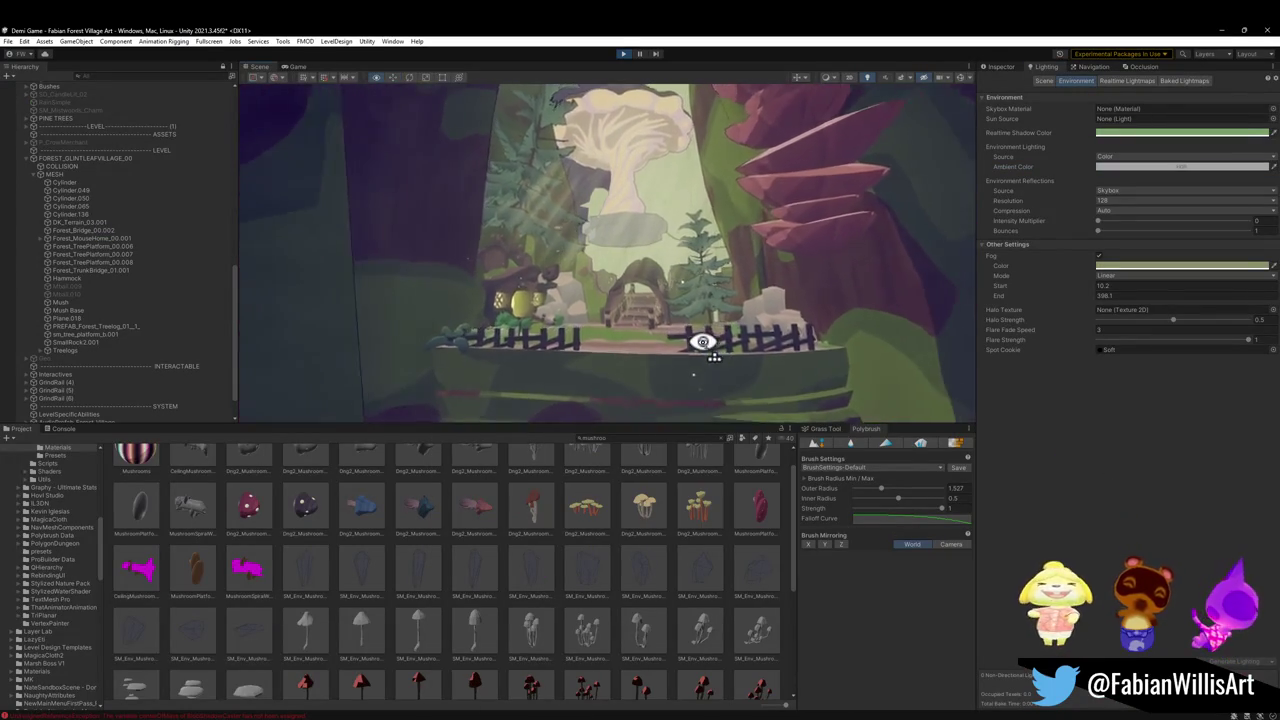
mouse_move(697, 342)
left_mouse_down()
mouse_move(460, 366)
mouse_move(526, 403)
mouse_move(683, 406)
mouse_move(720, 371)
mouse_move(434, 391)
mouse_move(589, 403)
mouse_move(691, 363)
mouse_move(714, 339)
left_mouse_up()
key("s")
key("w")
key("s")
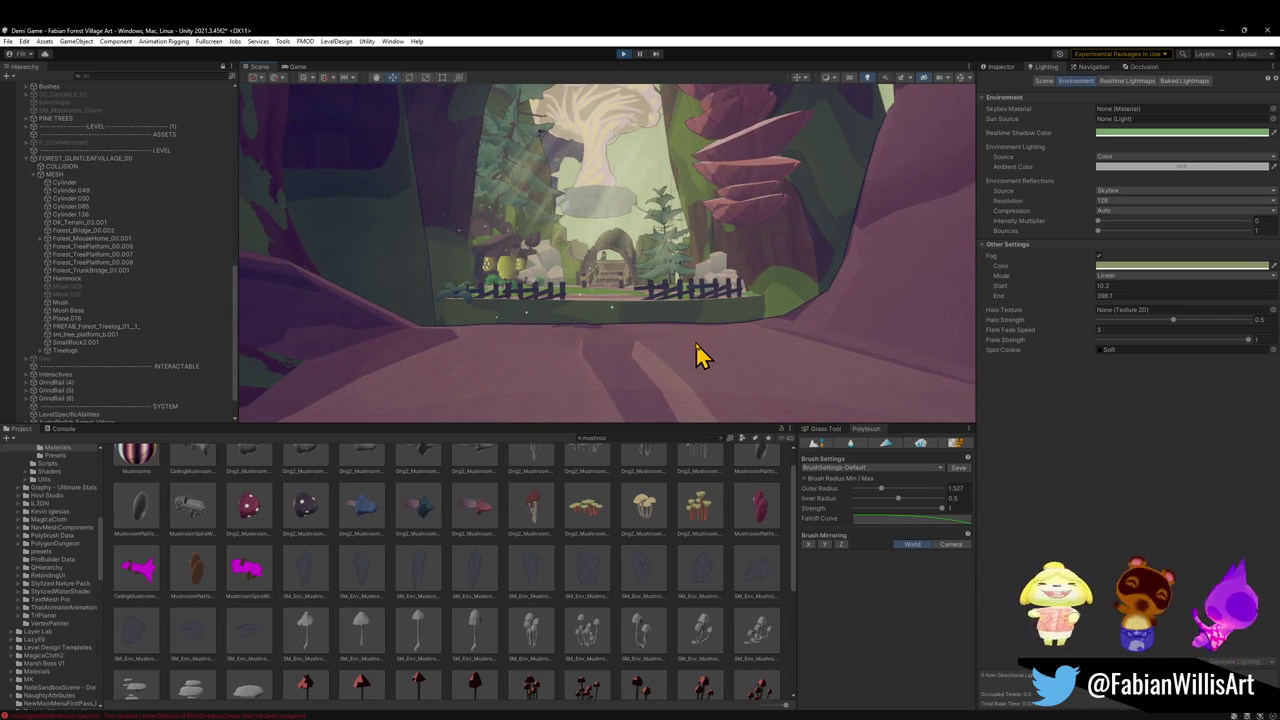
key("w")
mouse_move(665, 336)
left_mouse_down()
mouse_move(666, 323)
mouse_move(795, 365)
mouse_move(662, 351)
left_mouse_up()
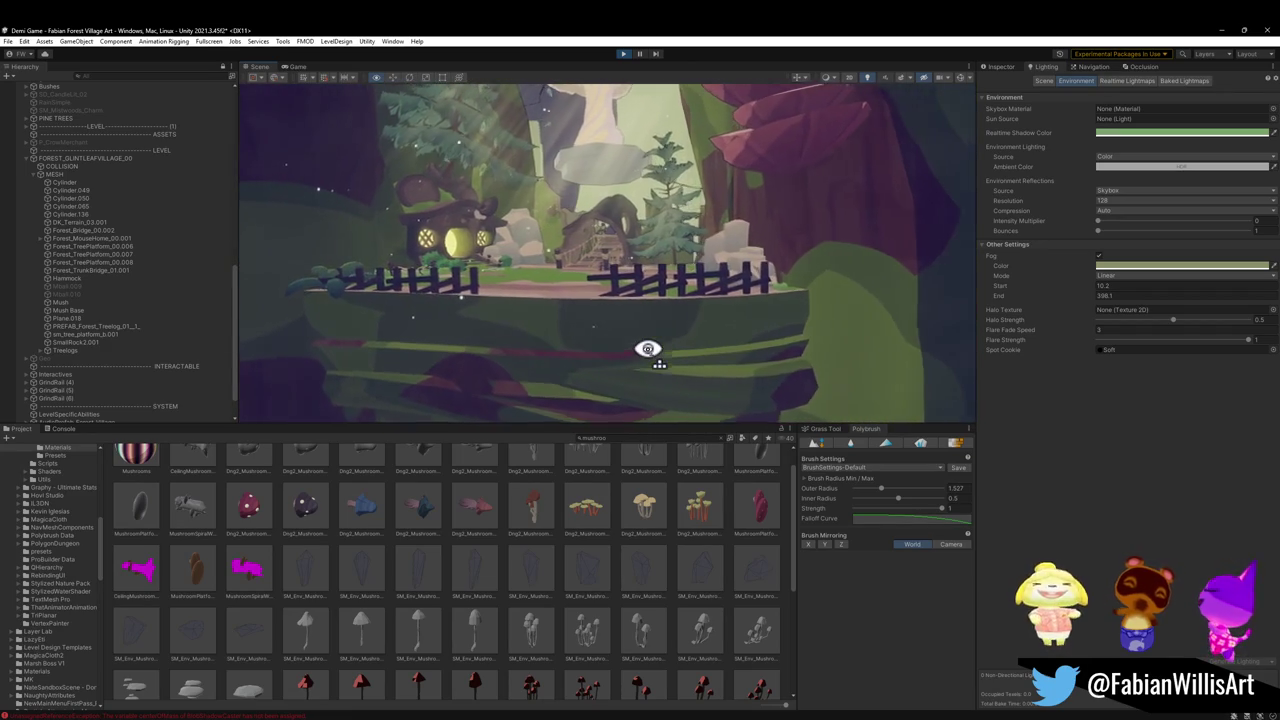
key("w")
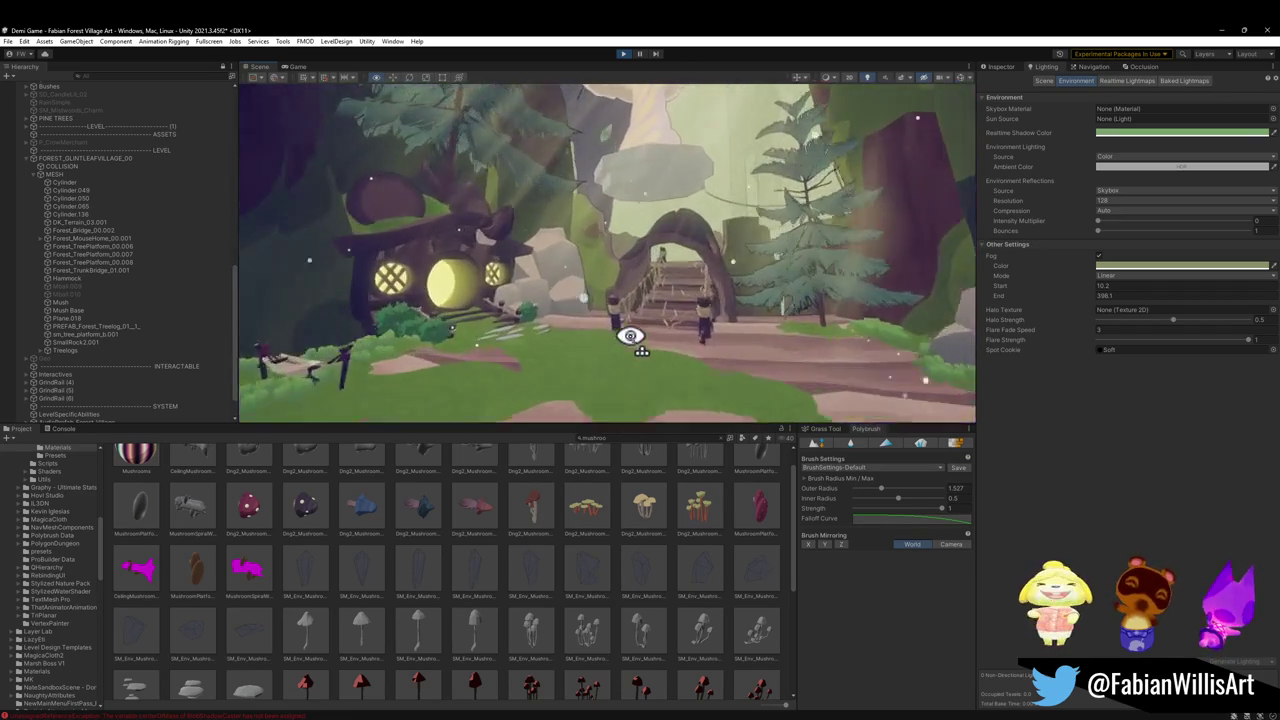
key("w")
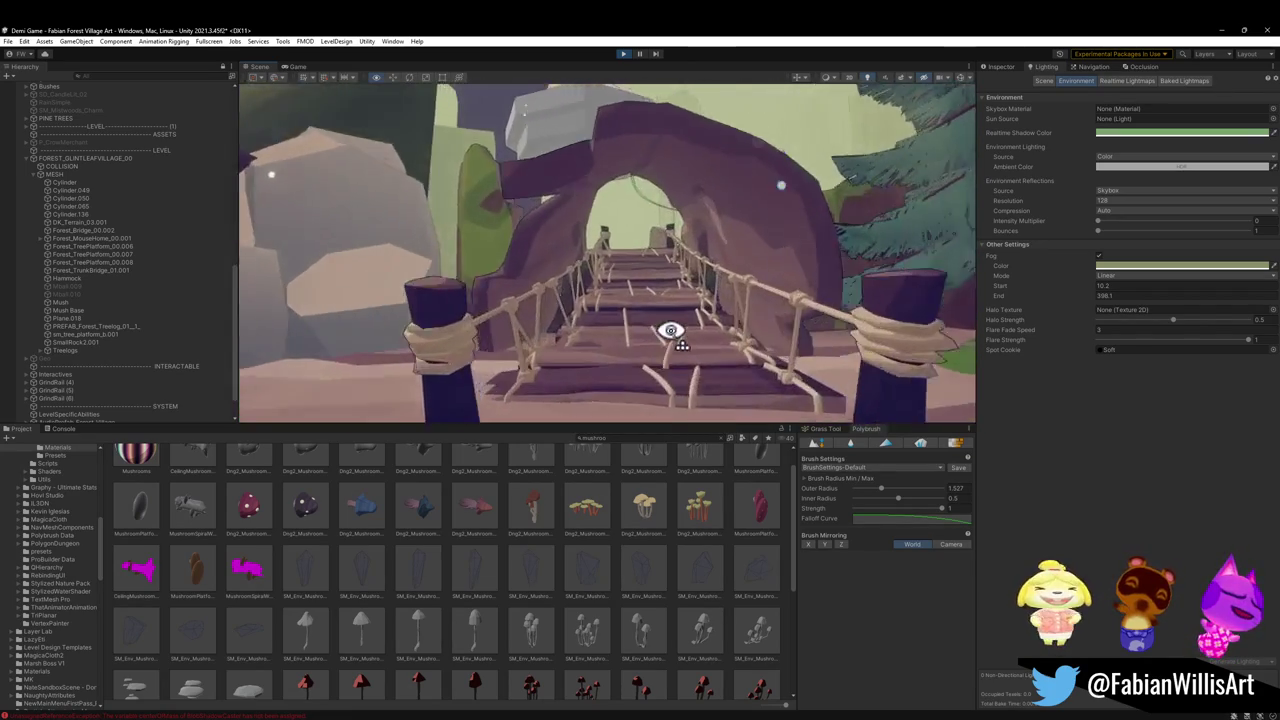
key("s")
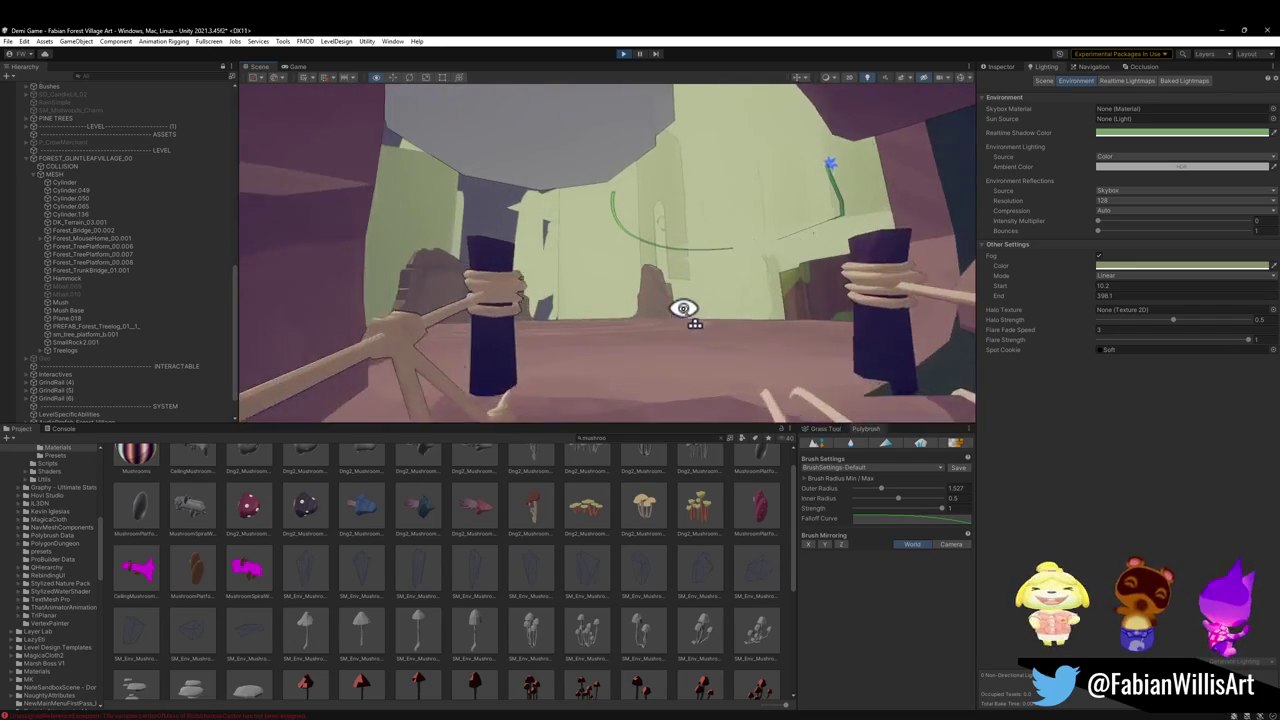
key("s")
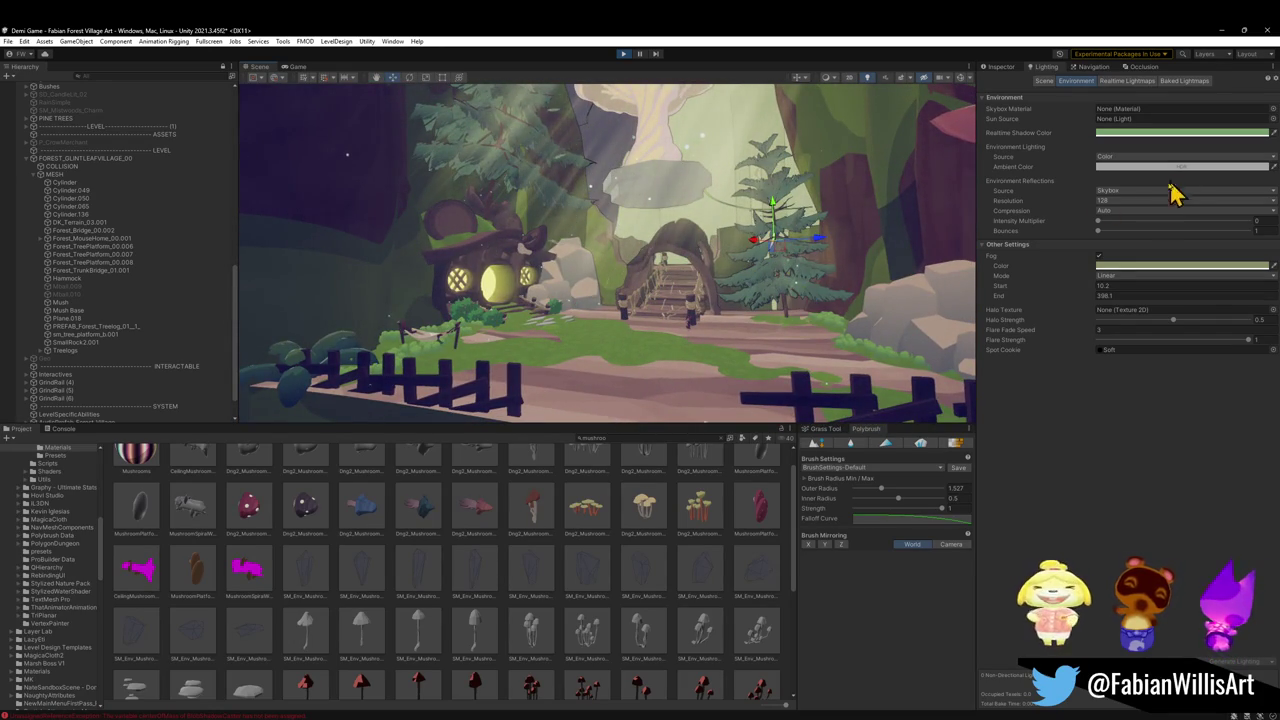
Pick a slightly darker Ambient Color, then frame the cliff-framed plateau
left_click(1138, 167)
left_click(1165, 264)
left_click_drag(1165, 264, 1150, 282)
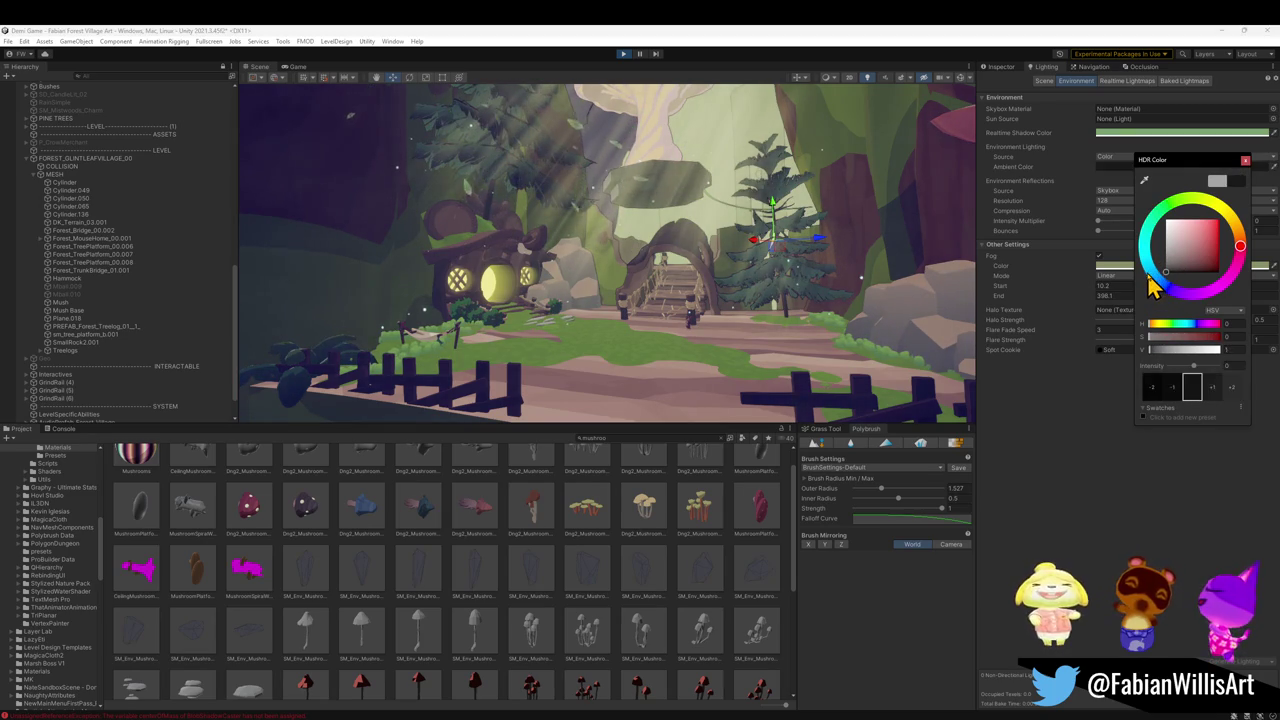
right_click(708, 246)
key("s")
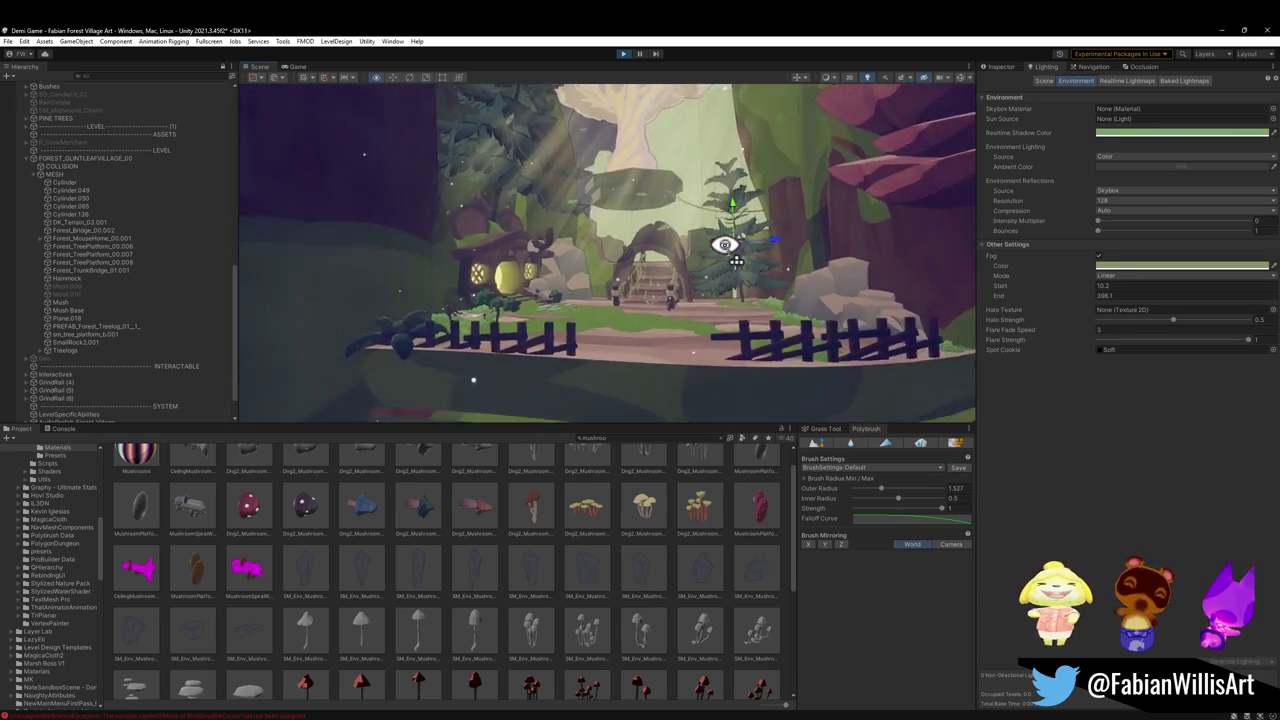
key("s")
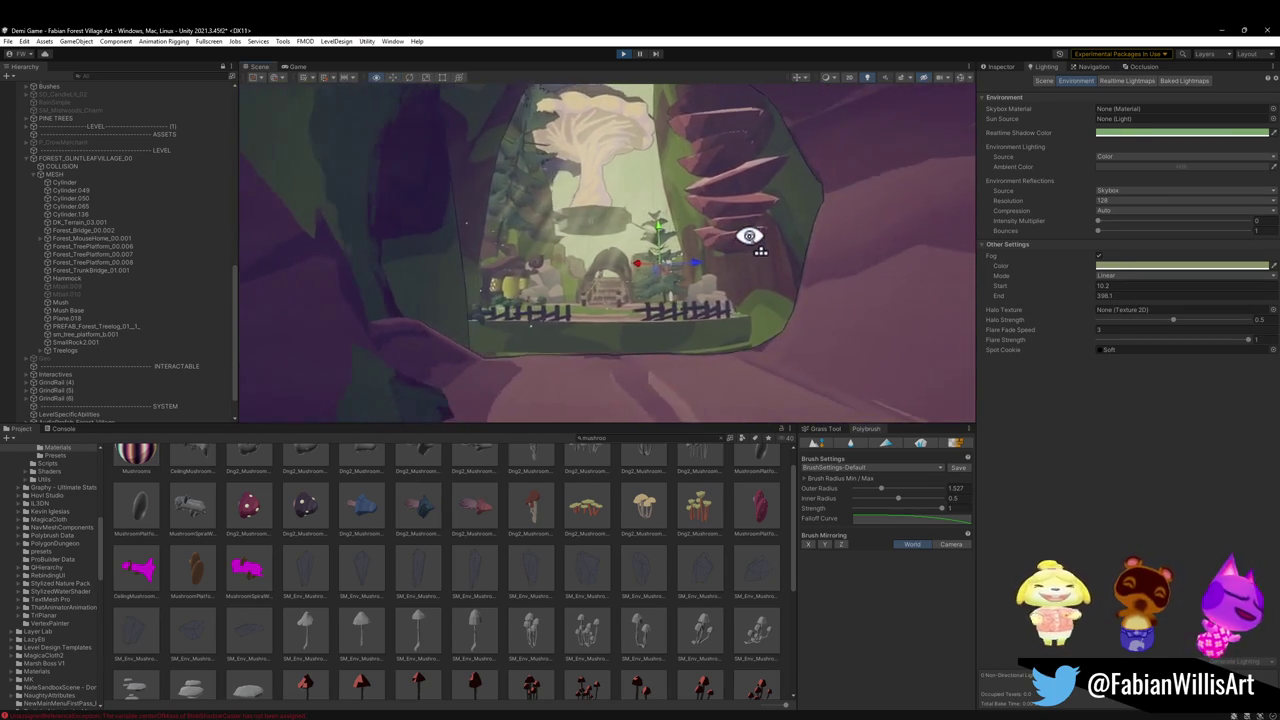
key("w")
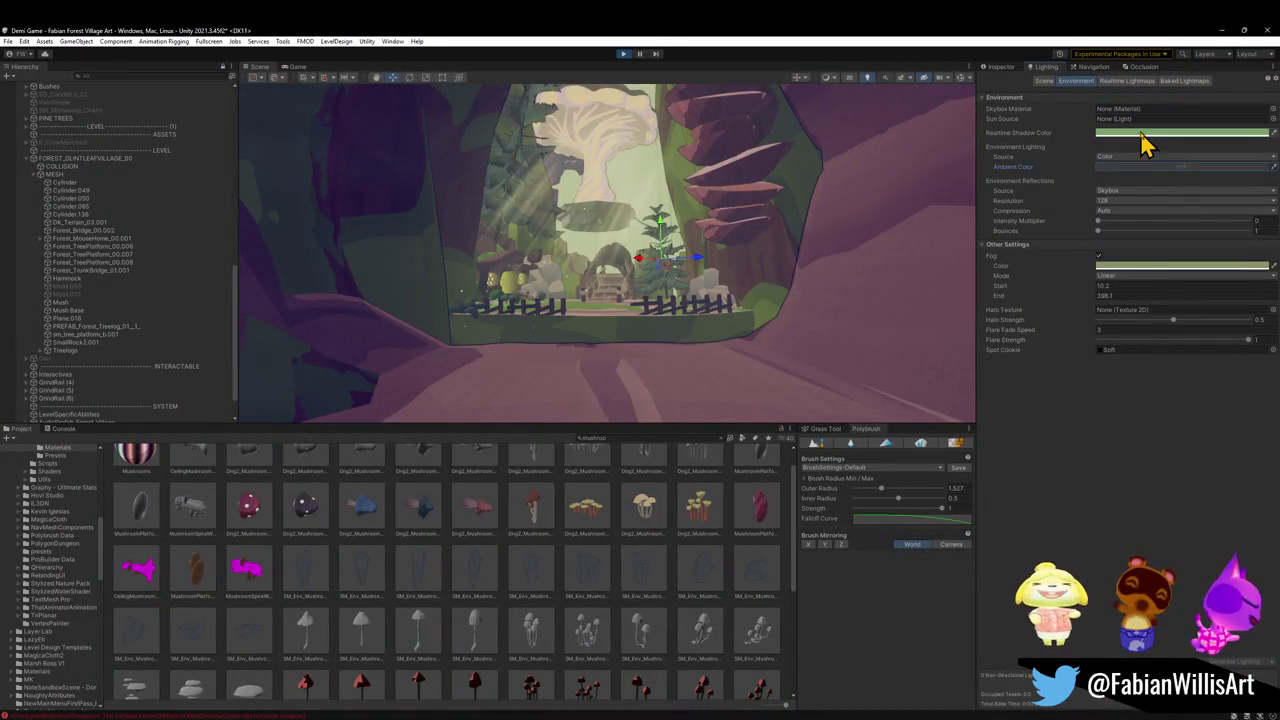
Open IL3DN_Tree_Pine_Leaf's MainTex, try IL3DN_Grass_04 and _03, then keep IL3DN_Pine_01
left_click(929, 177)
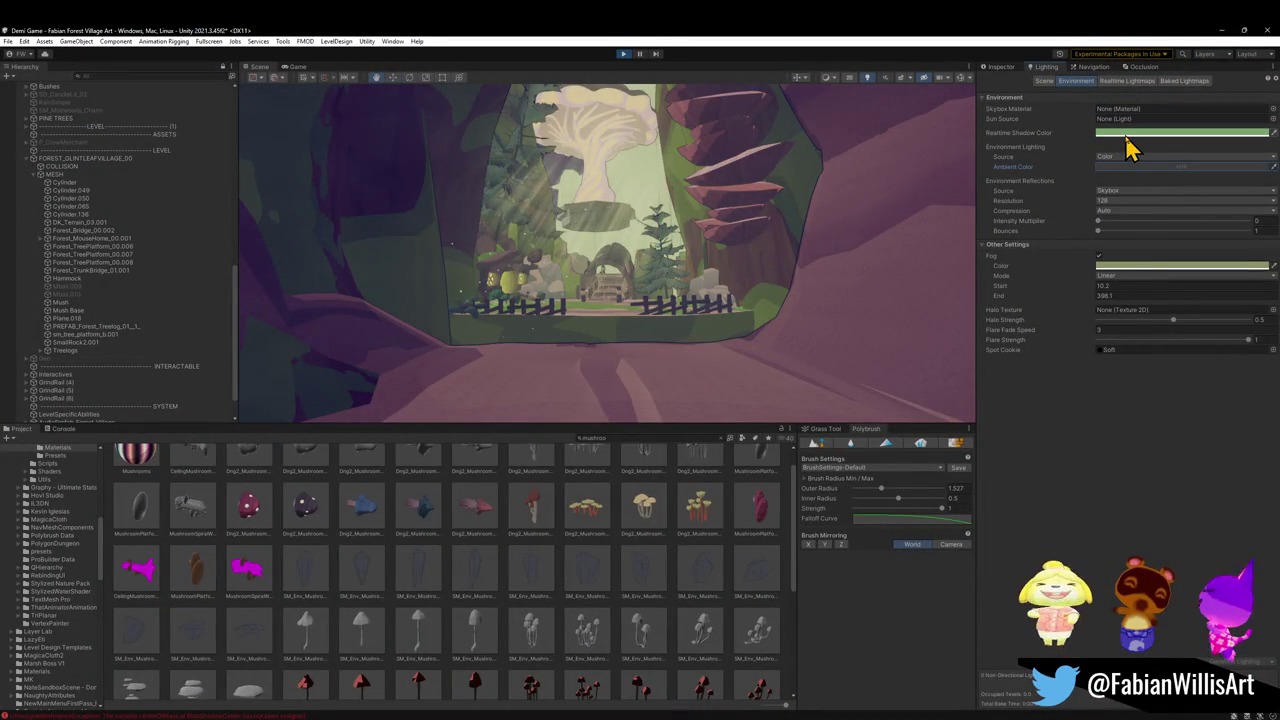
left_click(1003, 67)
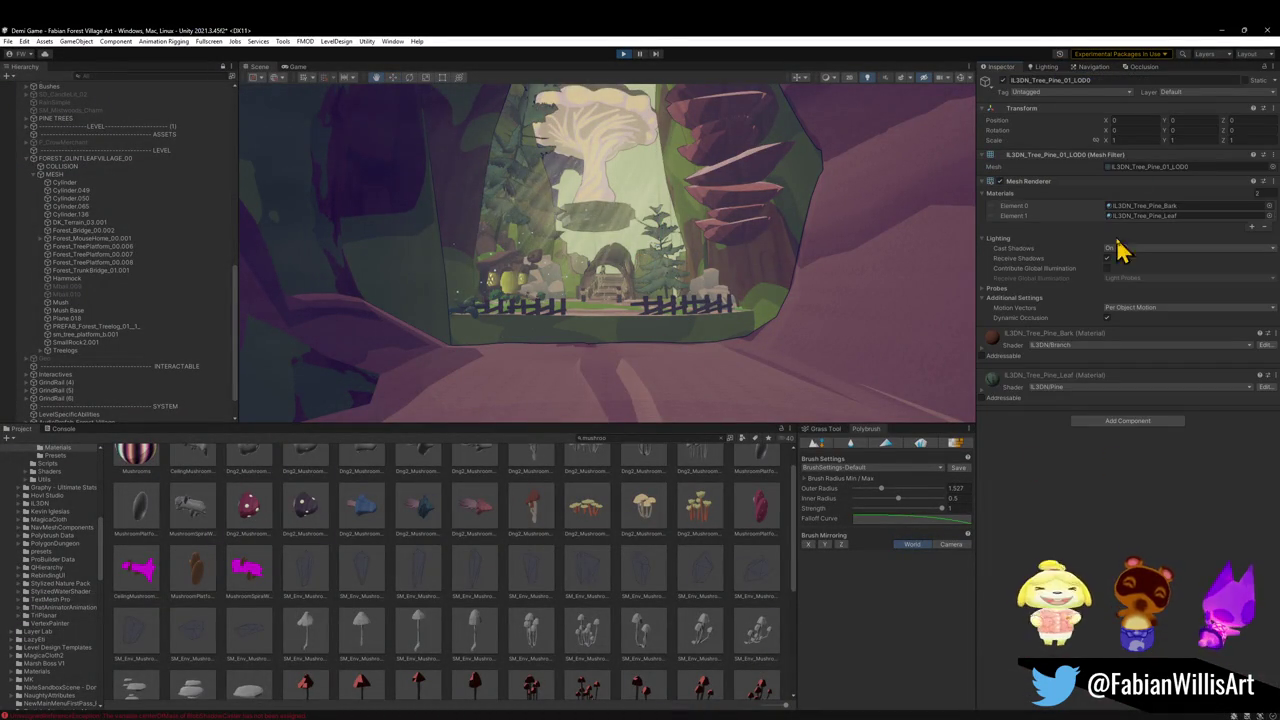
left_click(985, 394)
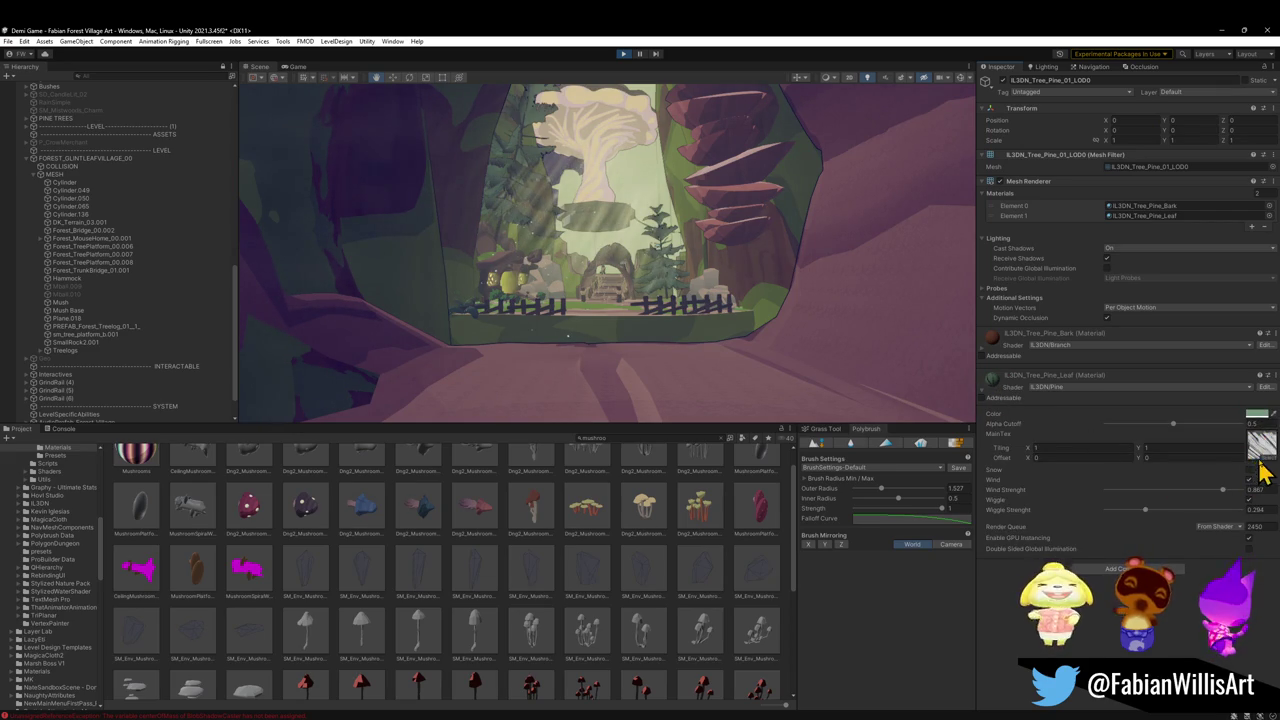
left_click(1266, 455)
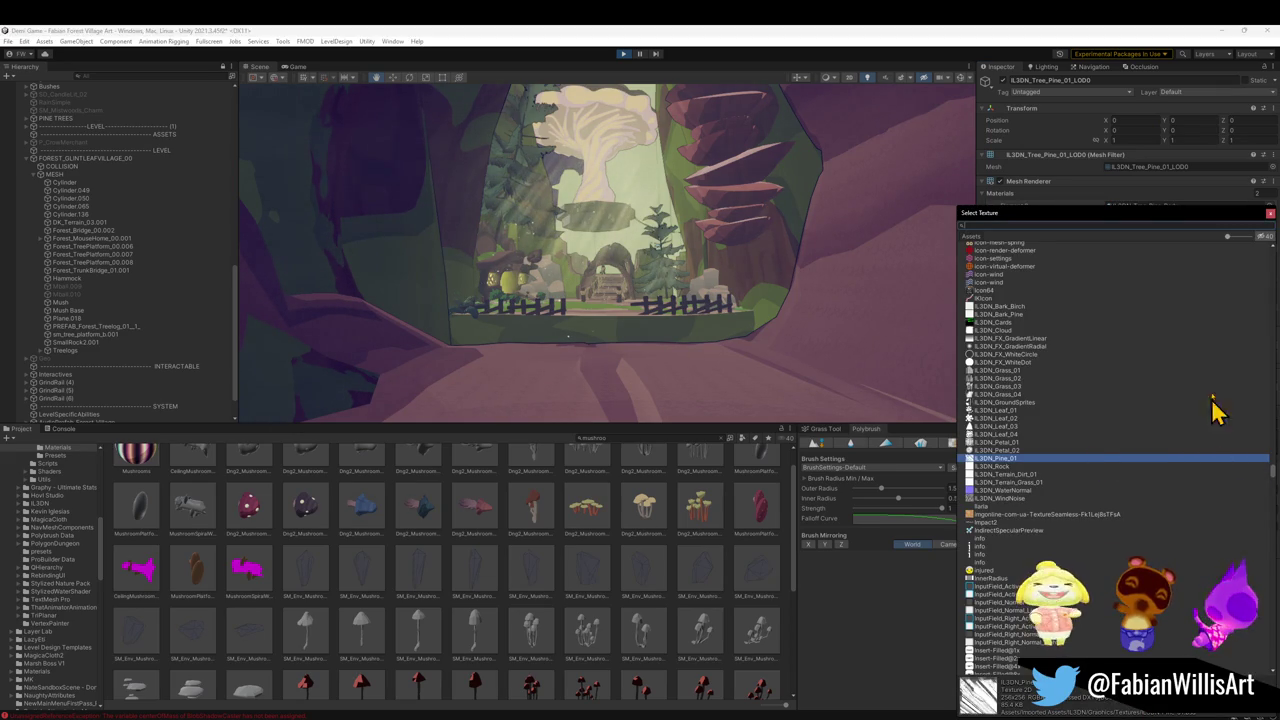
left_click_drag(1228, 237, 1251, 237)
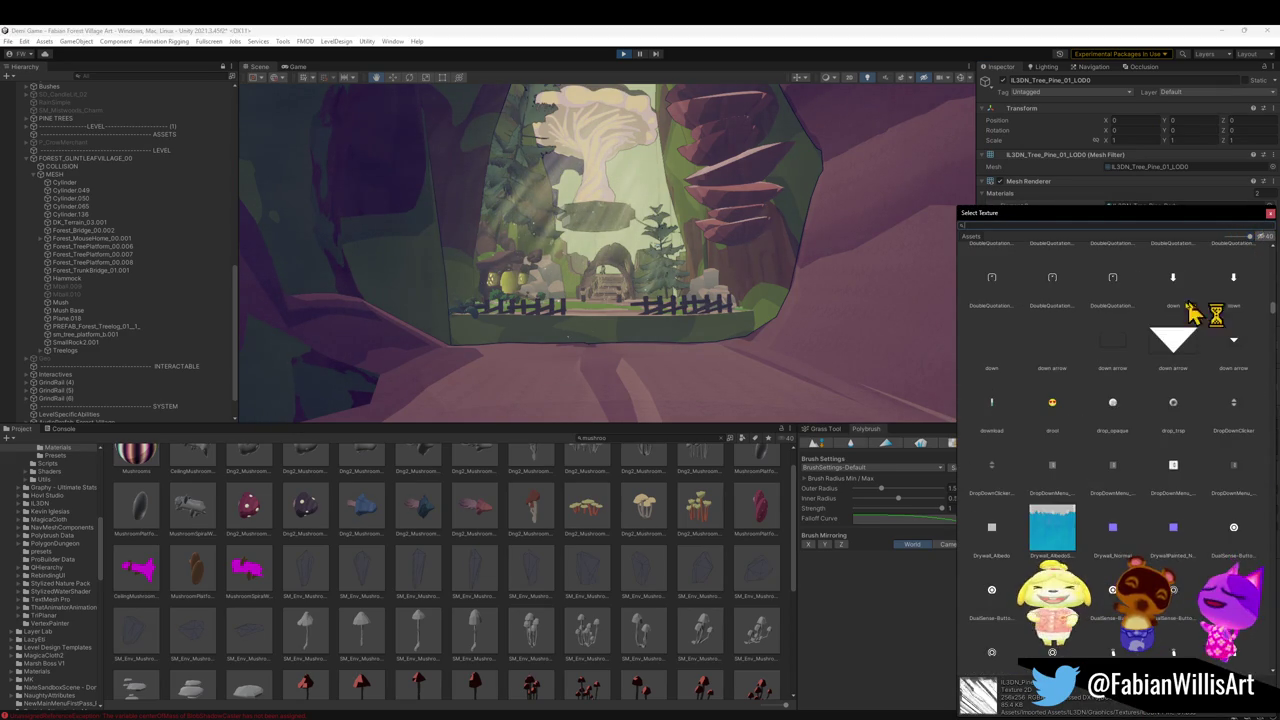
left_click(1270, 213)
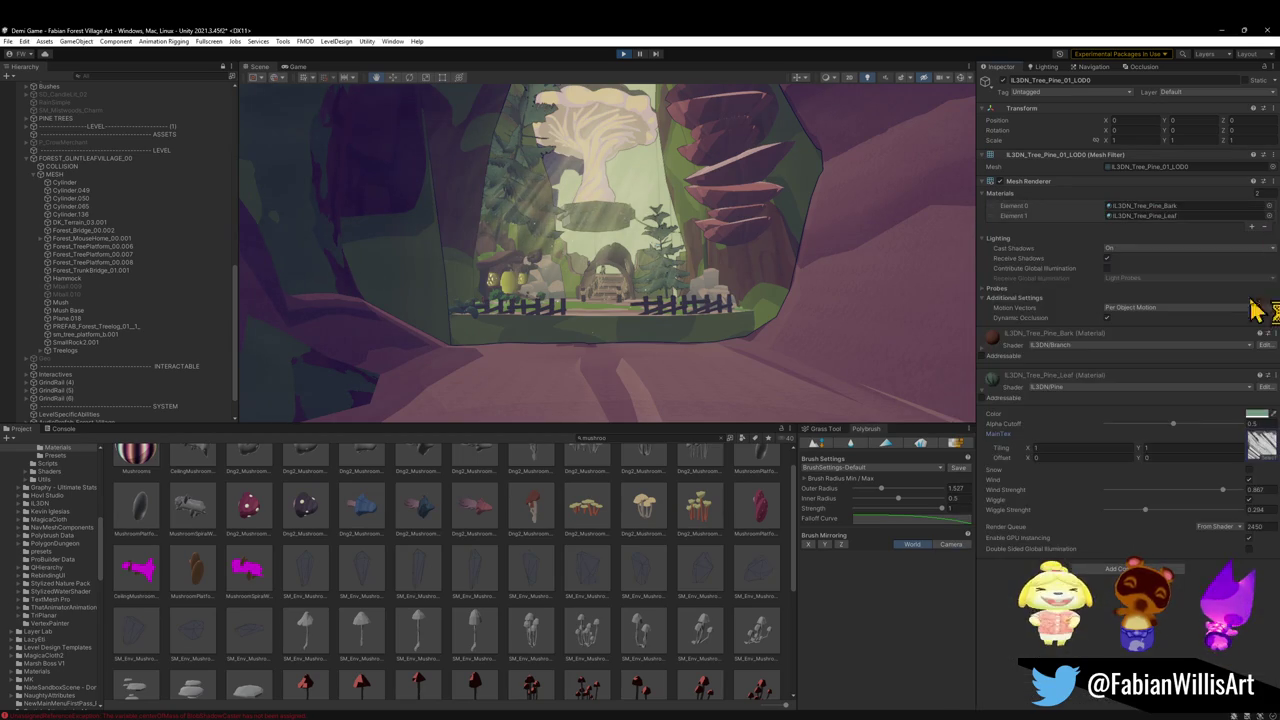
left_click(1262, 455)
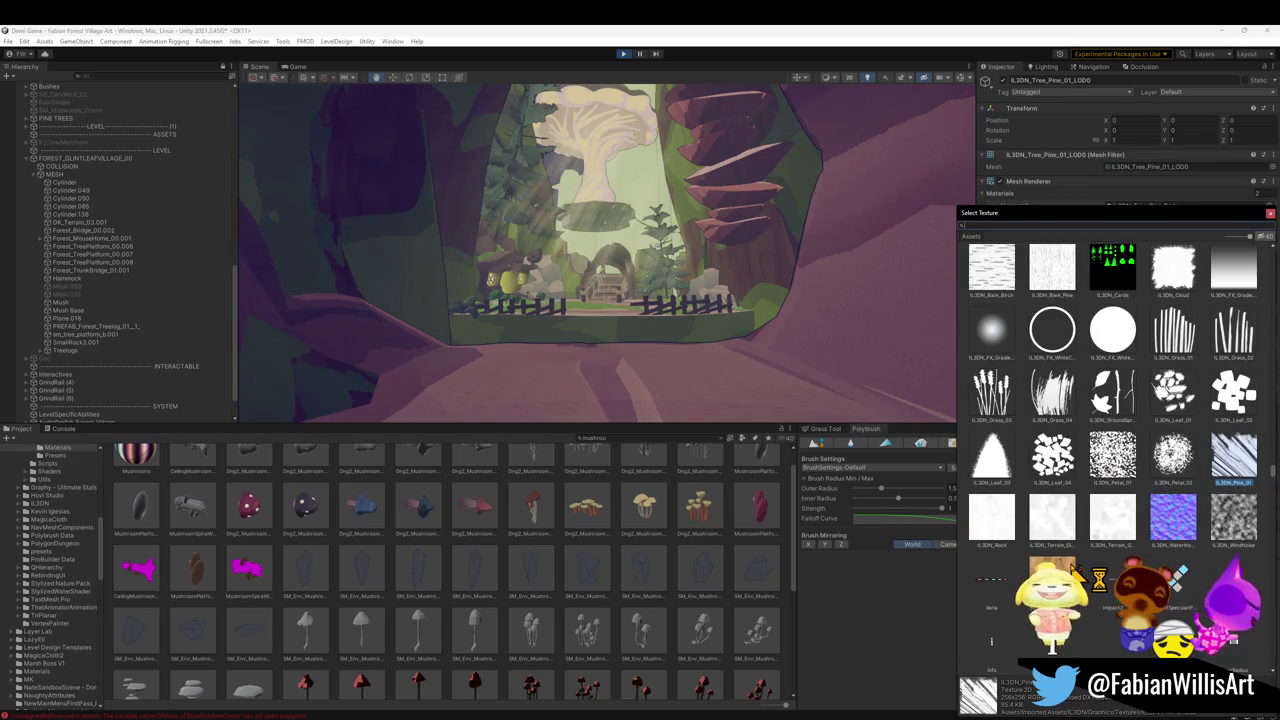
left_click(1060, 405)
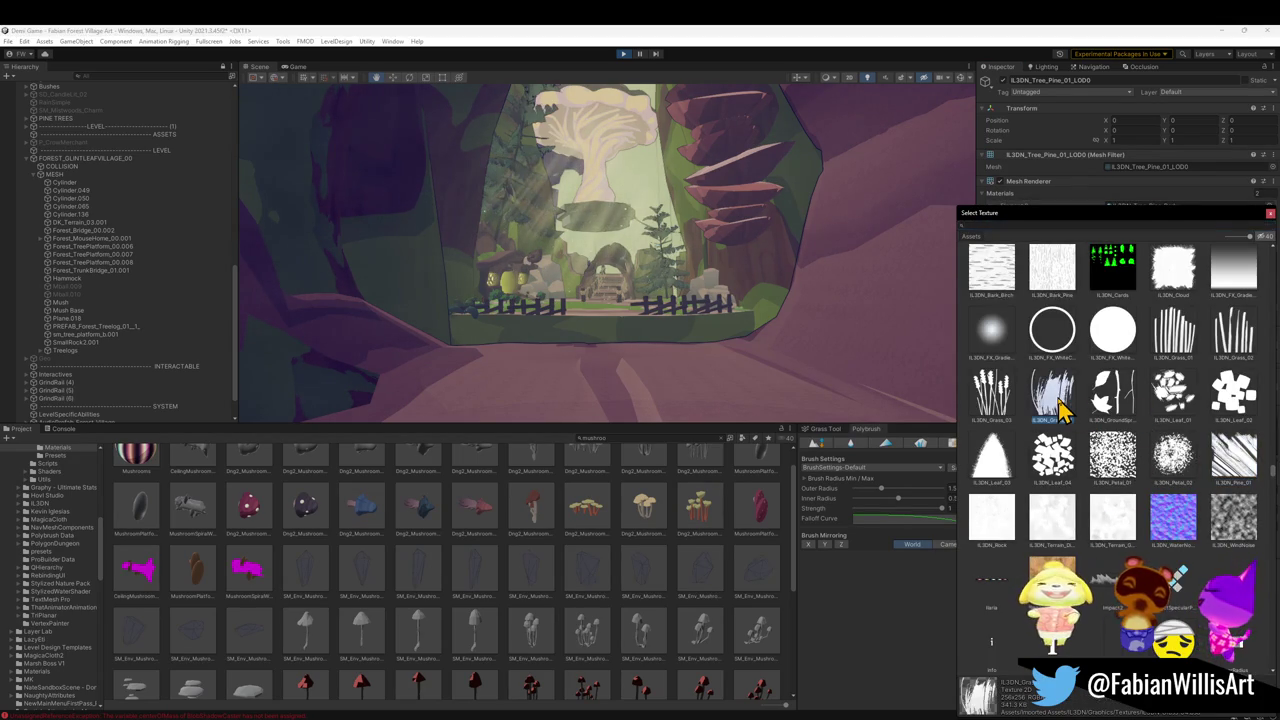
left_click(1000, 400)
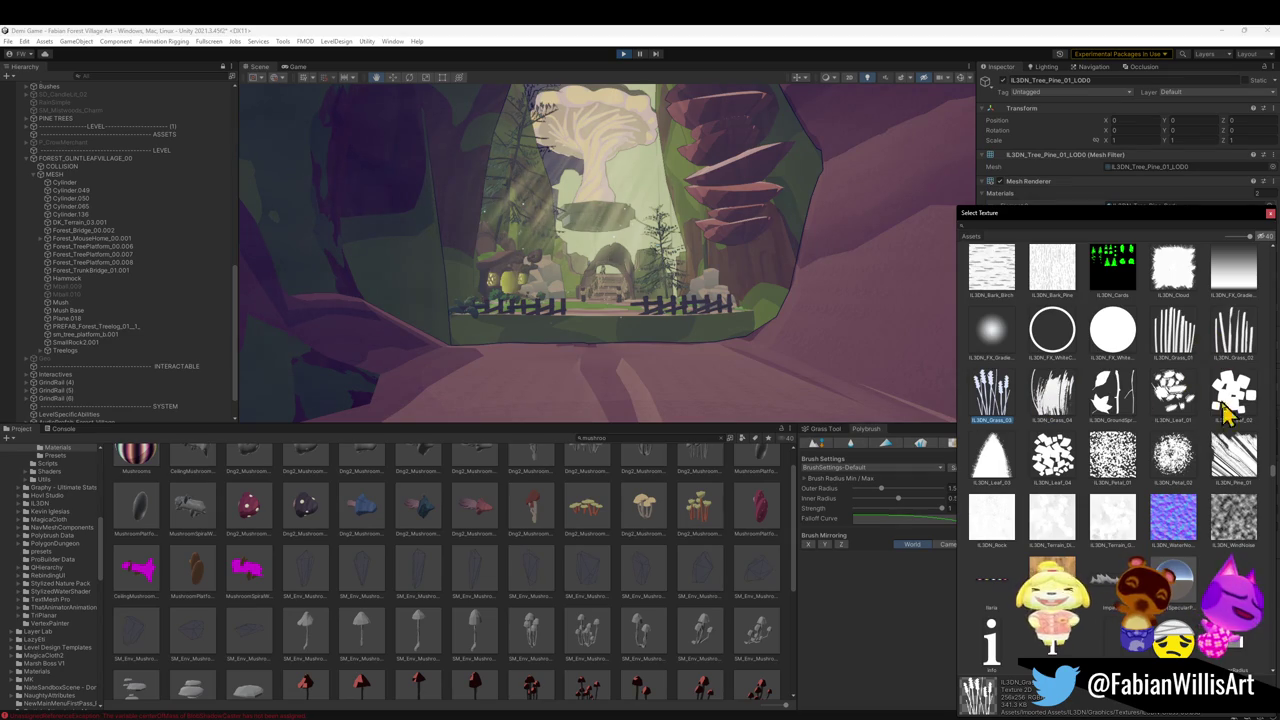
double_click(1218, 475)
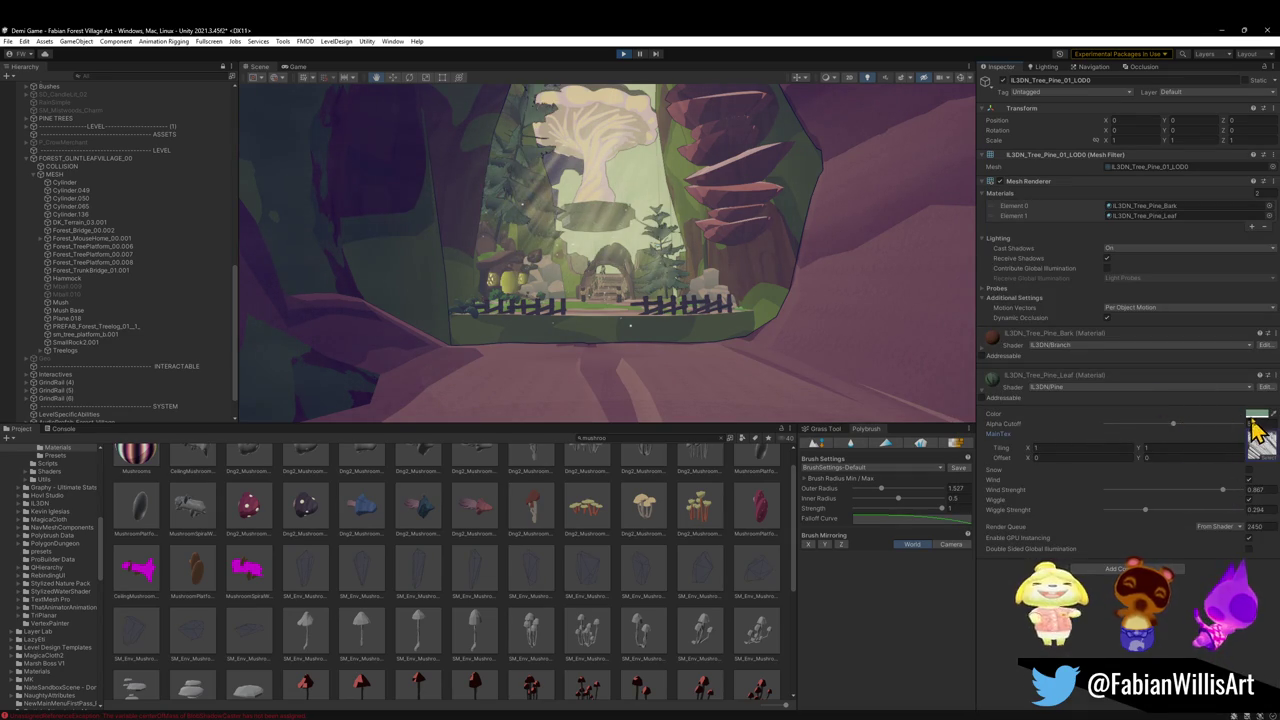
Tint the pine leaf material's Color a saturated pale blue and view the blue pines
left_click(1256, 414)
left_click_drag(1171, 528, 1183, 538)
left_click(1211, 462)
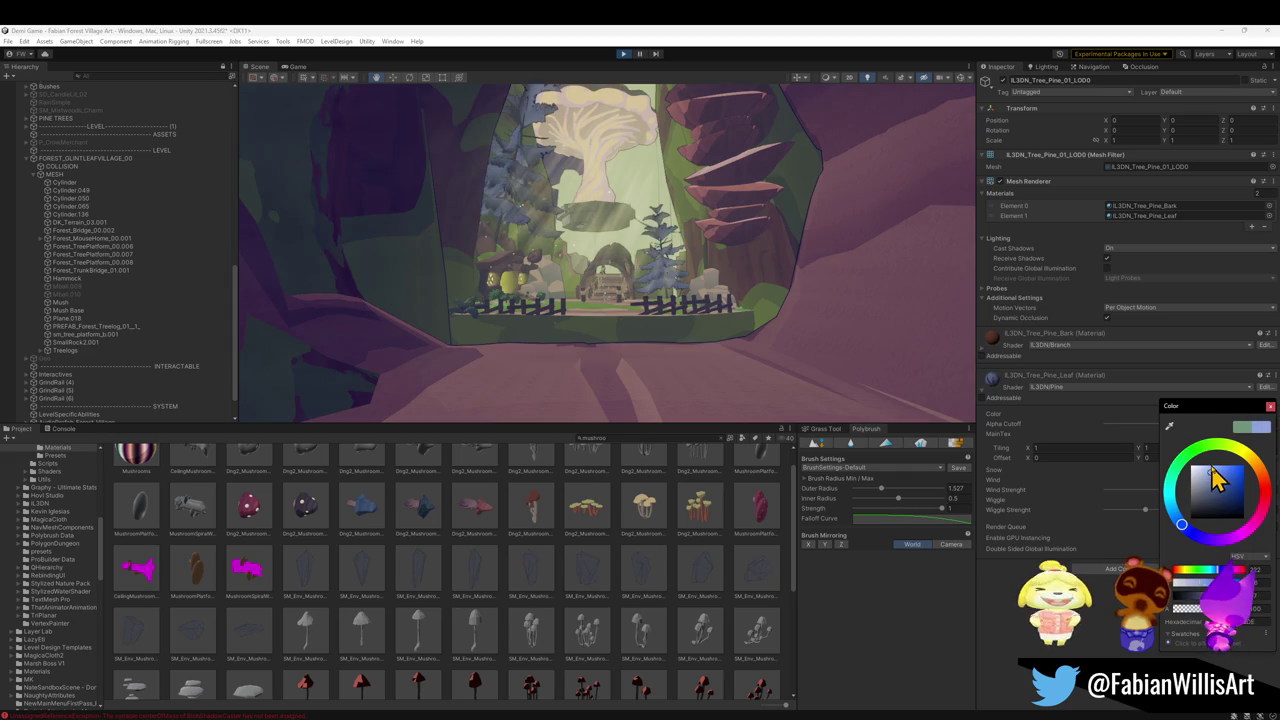
left_click_drag(1211, 464, 1234, 466)
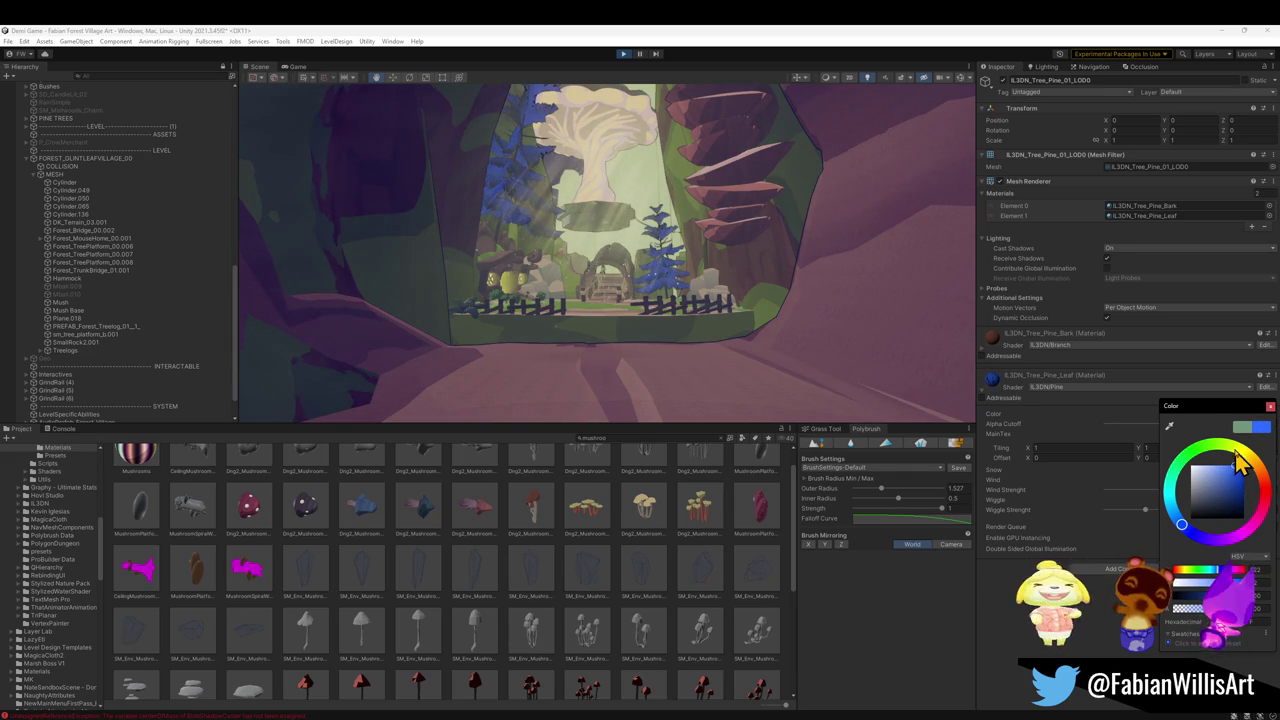
left_click_drag(1186, 526, 1172, 506)
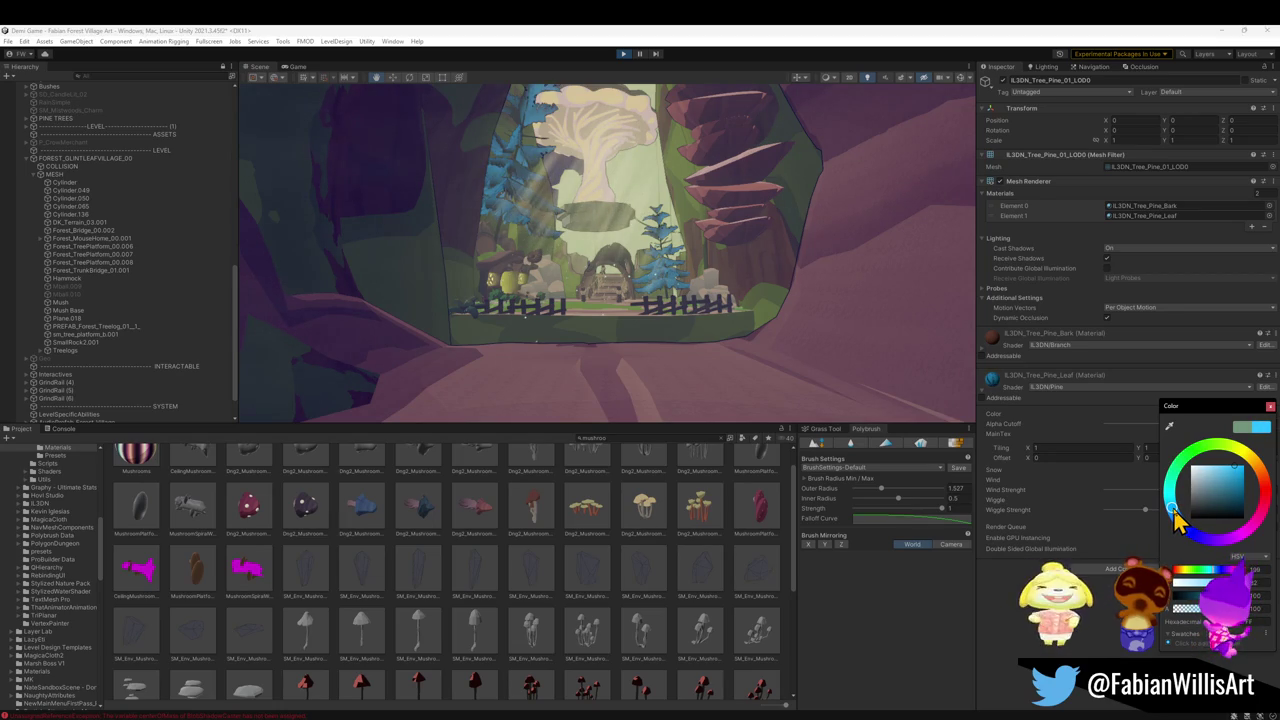
mouse_move(723, 263)
left_mouse_down()
mouse_move(720, 286)
mouse_move(729, 254)
mouse_move(763, 269)
left_mouse_up()
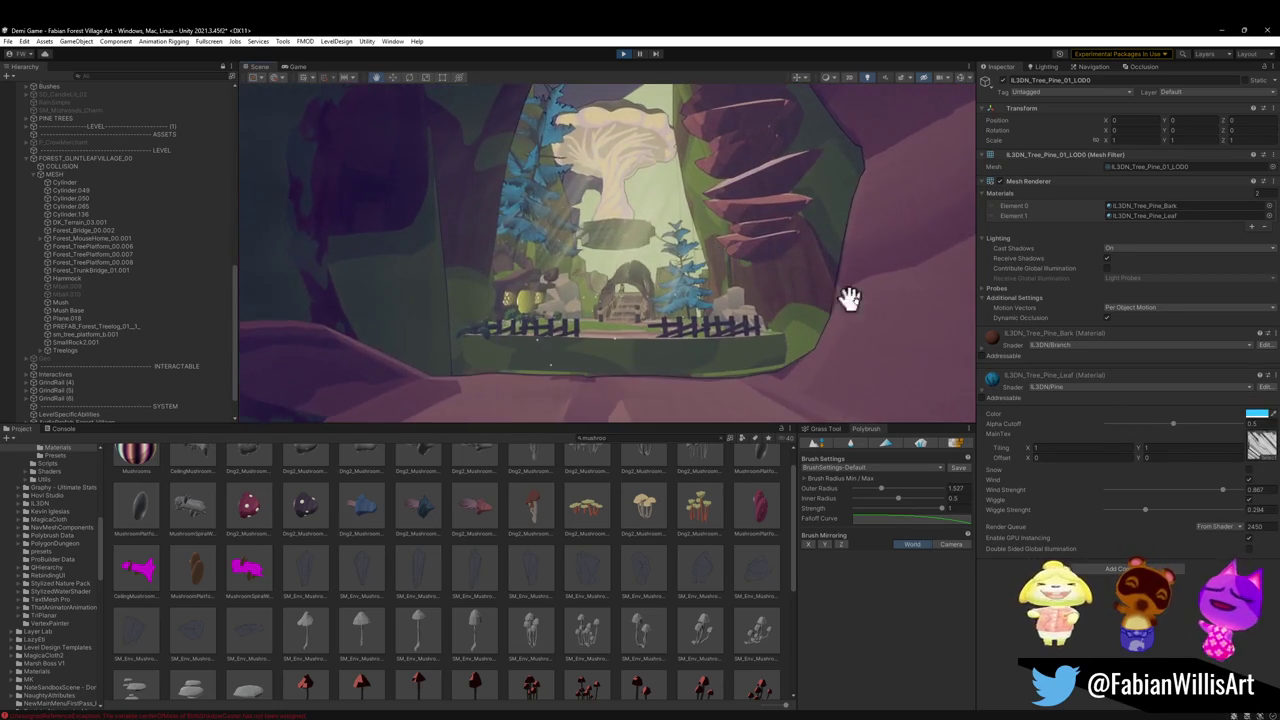
Refine the pine leaf tint to a lighter pale teal, checking the trees in the scene
left_click(1256, 413)
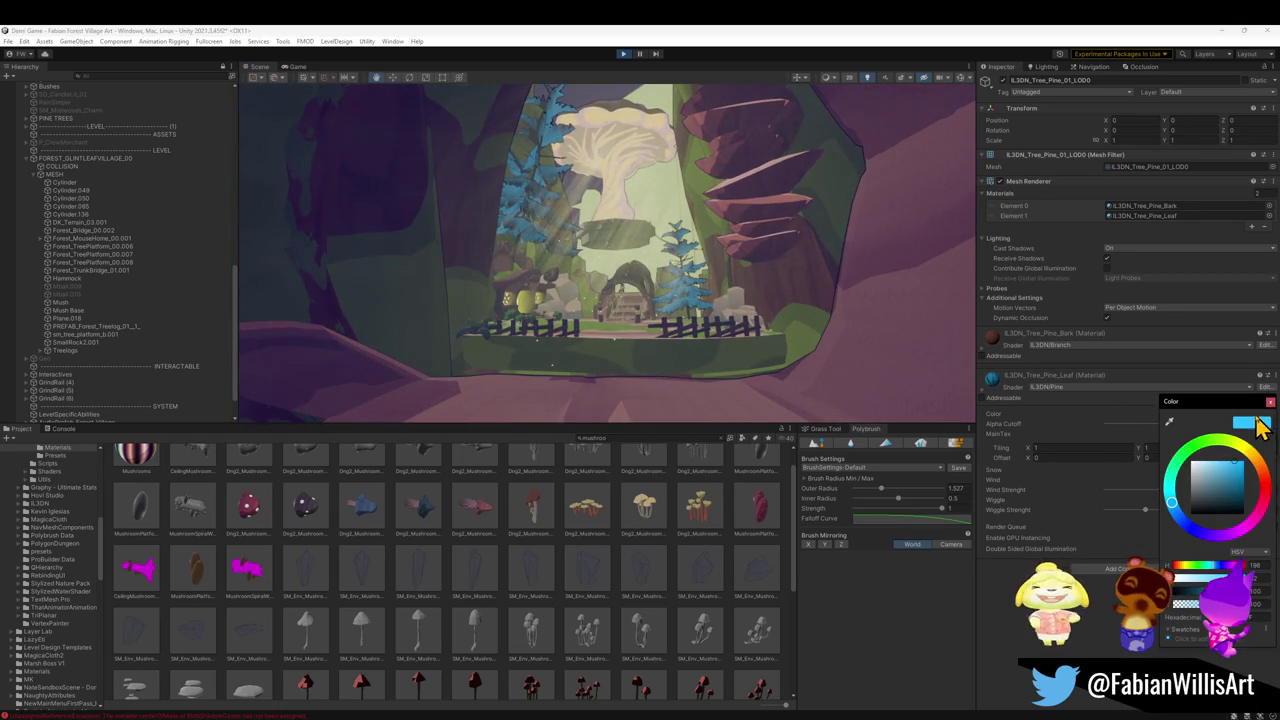
left_click(1176, 502)
mouse_move(1176, 502)
left_mouse_down()
mouse_move(1178, 488)
mouse_move(1174, 498)
left_mouse_up()
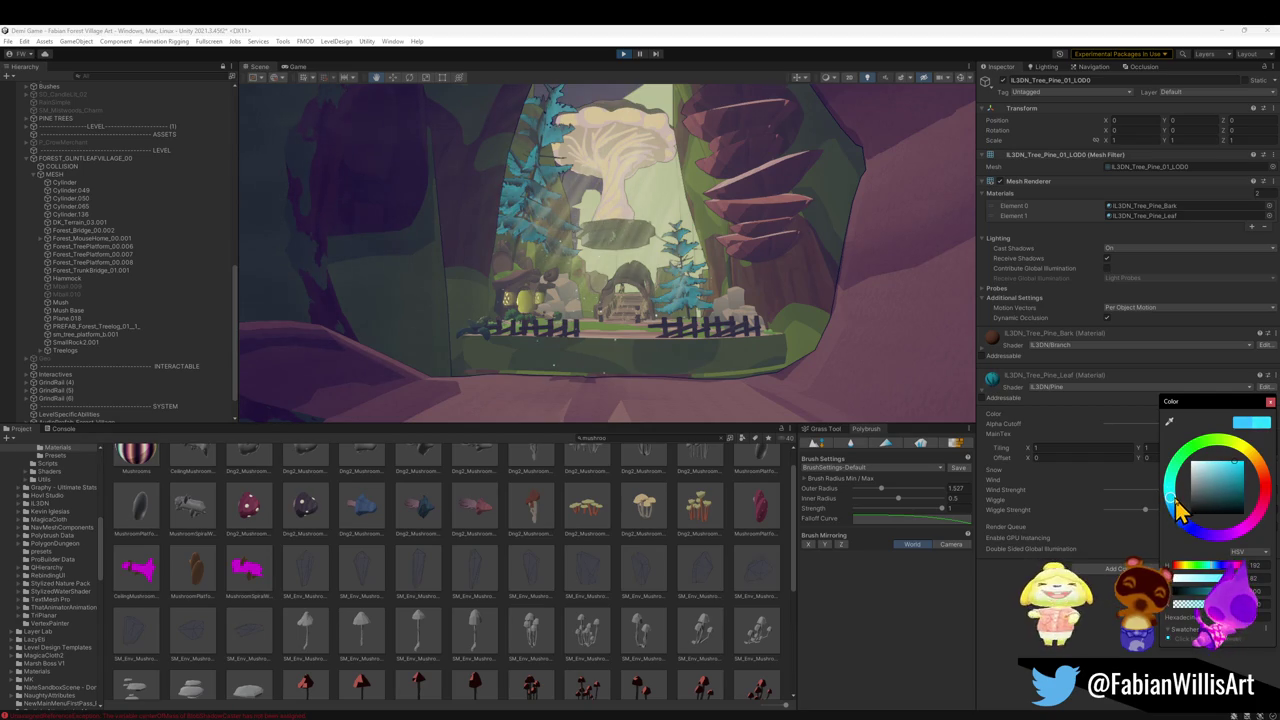
left_click(1238, 472)
left_click_drag(1238, 473, 1229, 461)
left_click_drag(1171, 514, 1174, 506)
left_click(1220, 465)
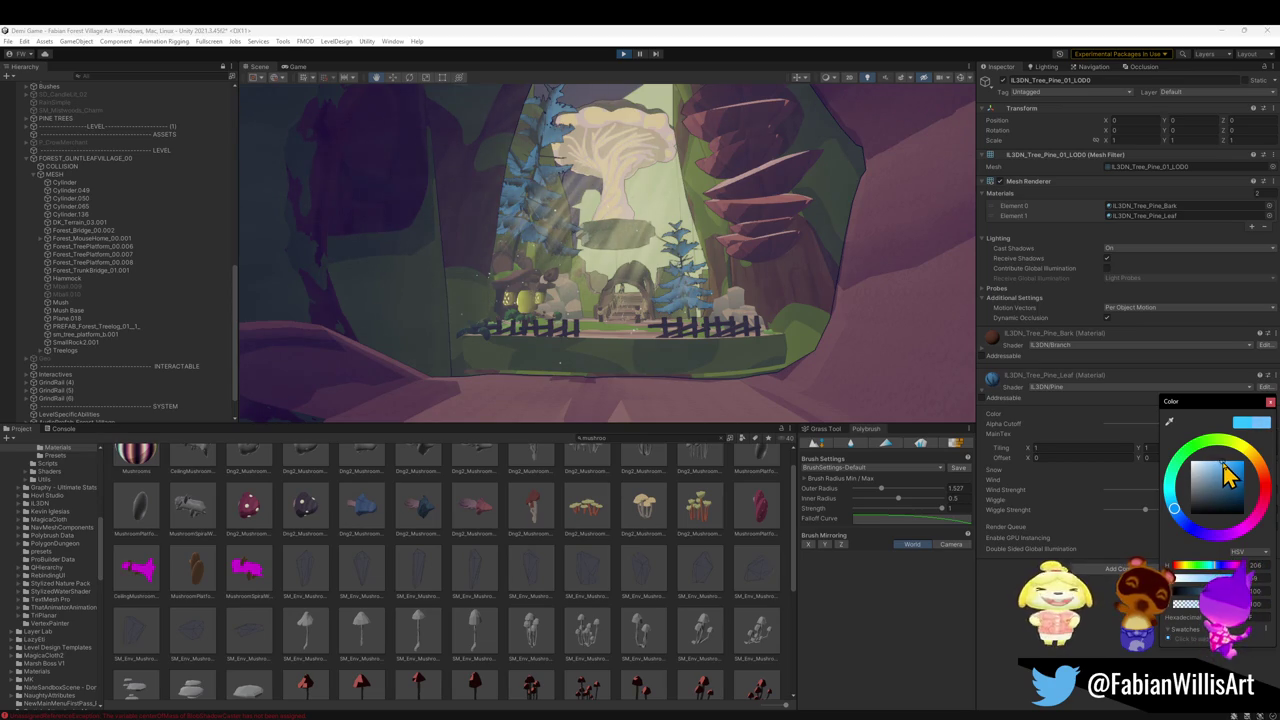
left_click_drag(1224, 466, 1225, 476)
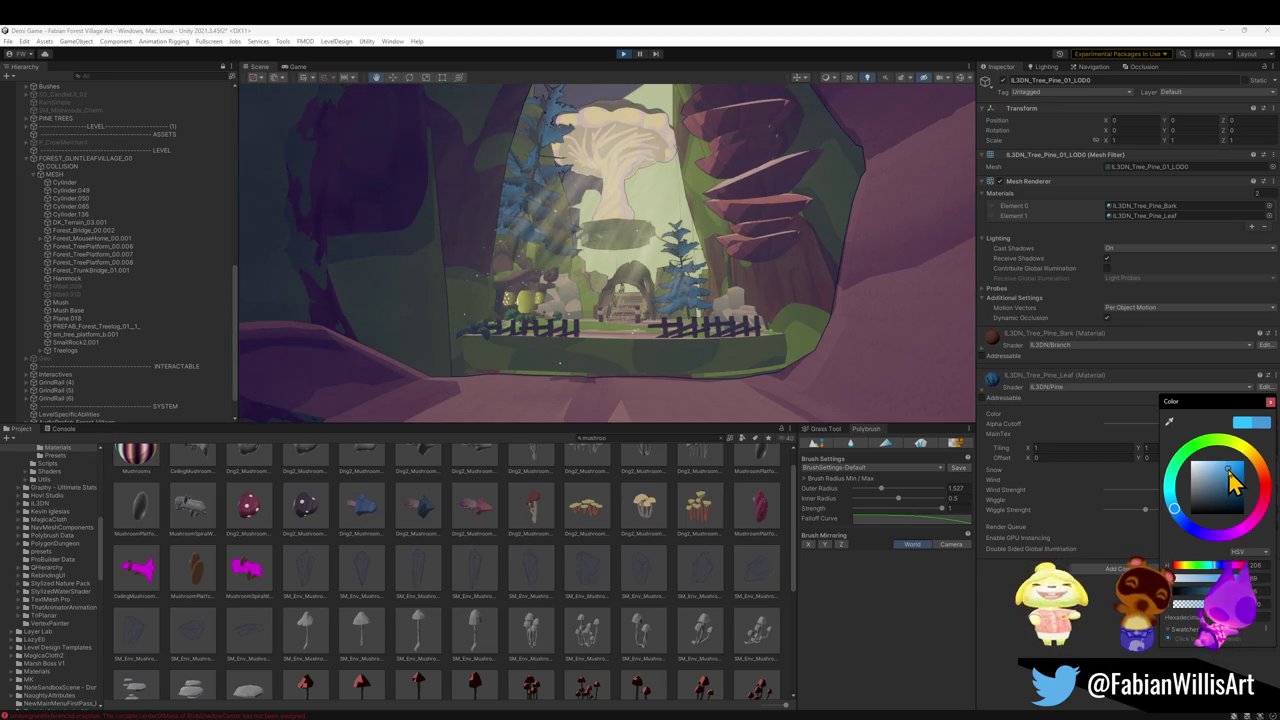
mouse_move(820, 334)
left_mouse_down()
mouse_move(771, 323)
mouse_move(774, 309)
left_mouse_up()
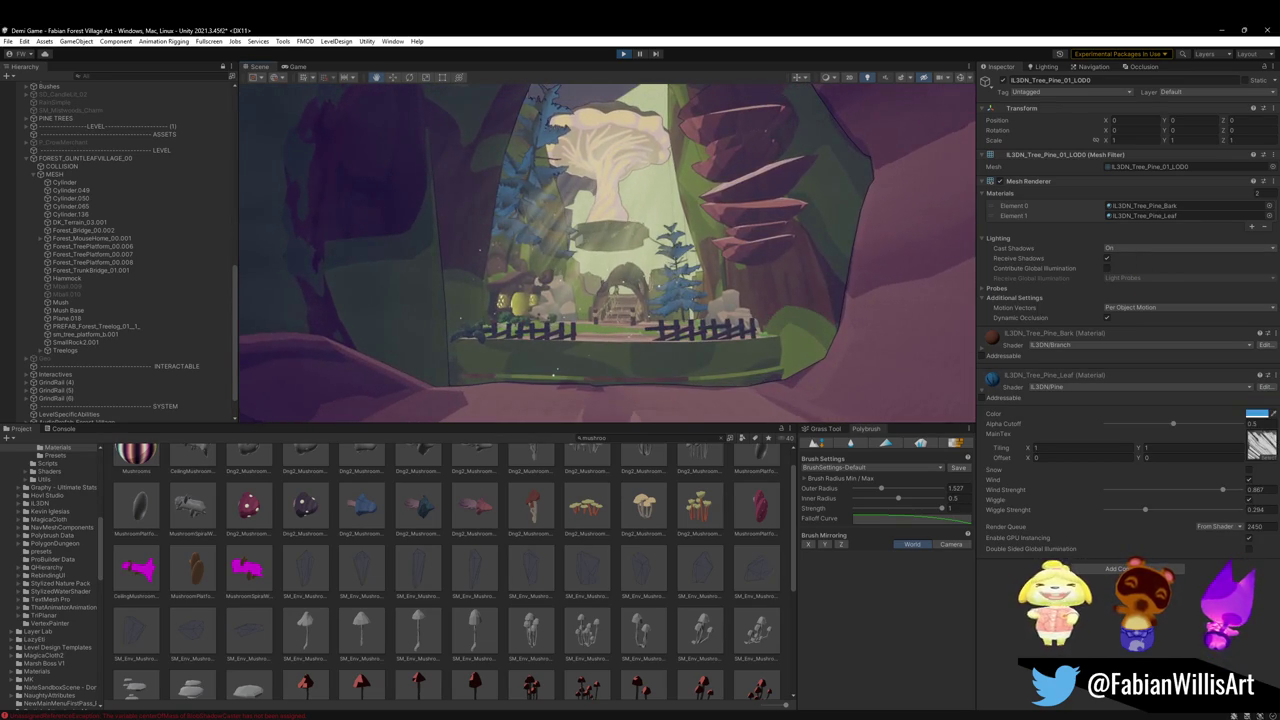
left_click(1255, 413)
left_click(1172, 508)
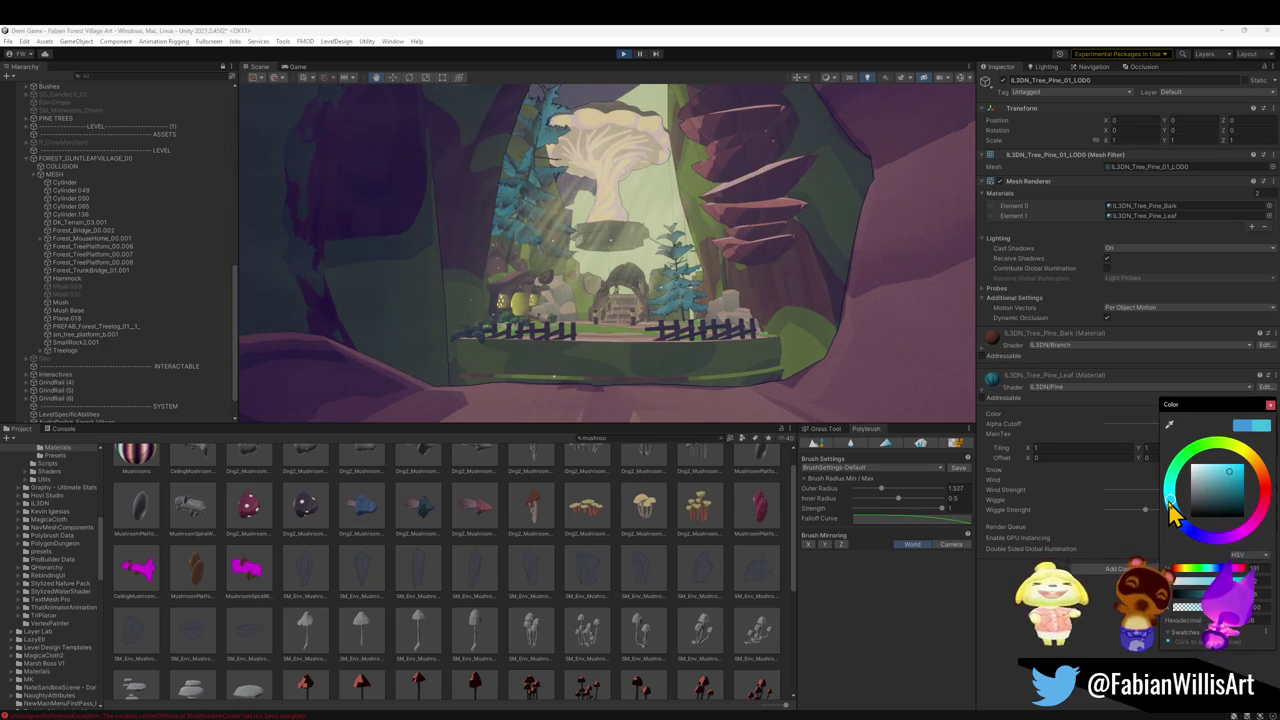
Darken the leaf colour slightly and turn the view toward the house and tree
left_click(1218, 481)
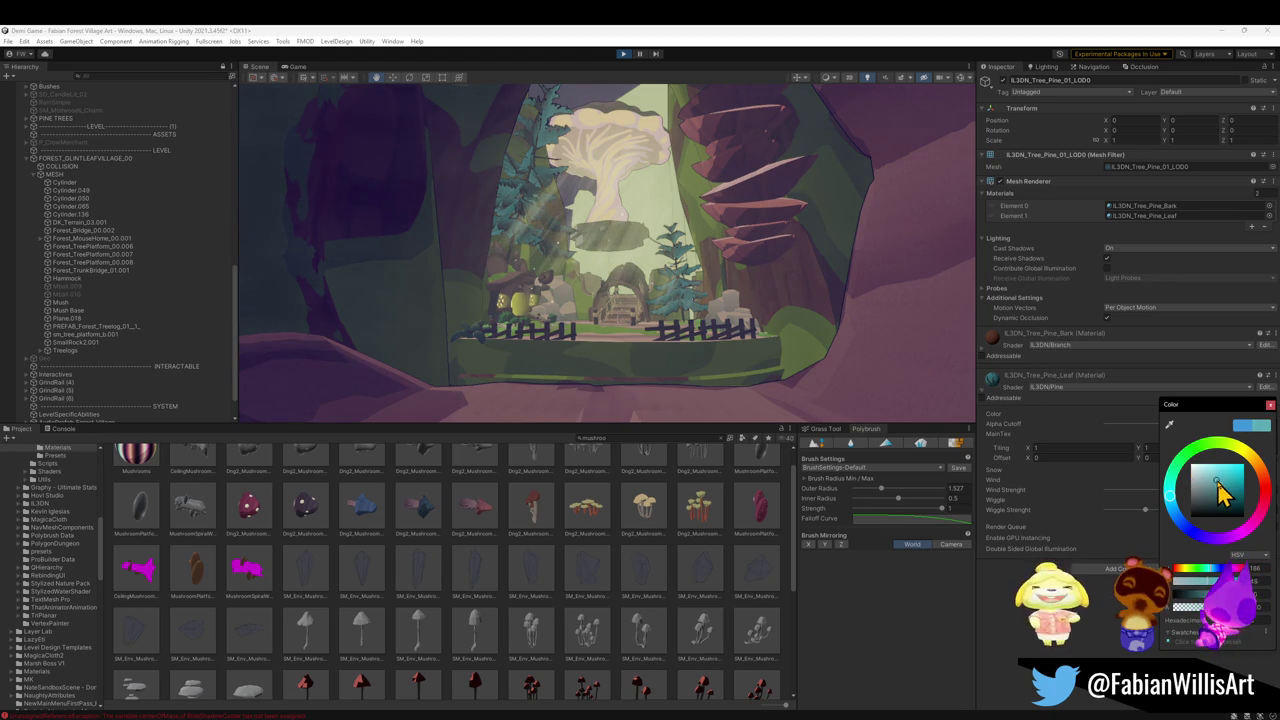
left_click_drag(1218, 477, 1226, 481)
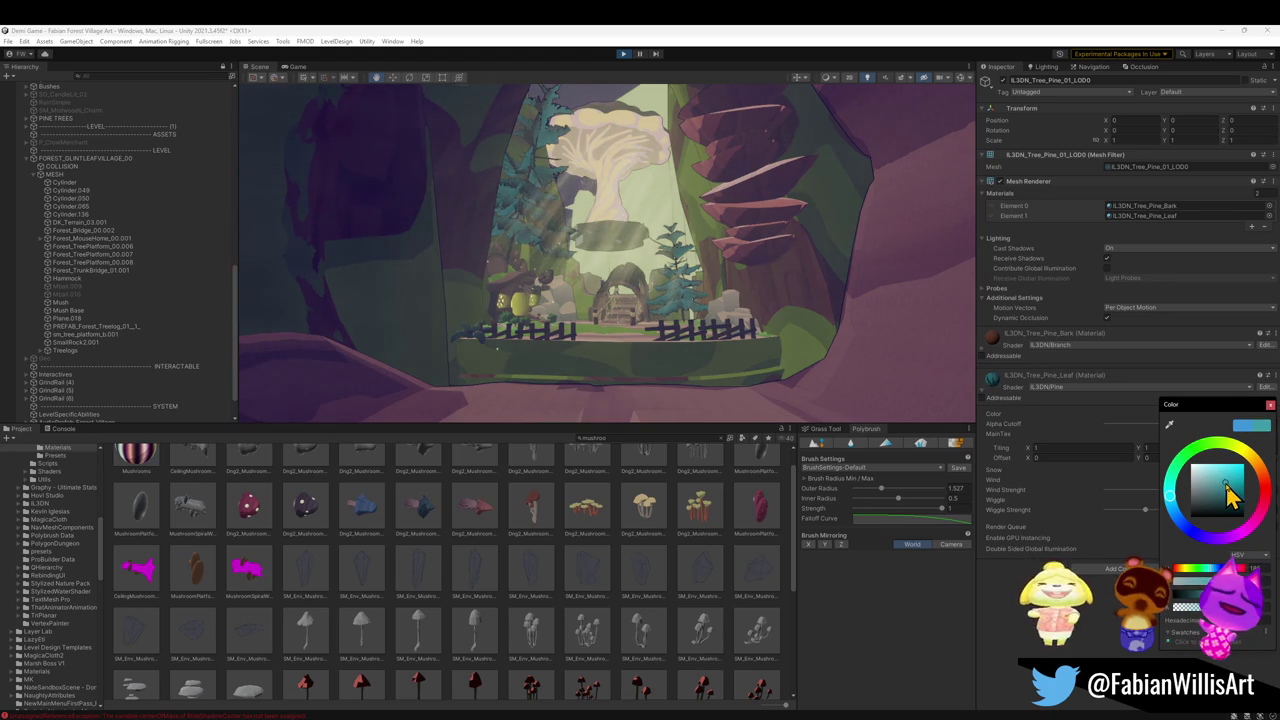
right_click(757, 271)
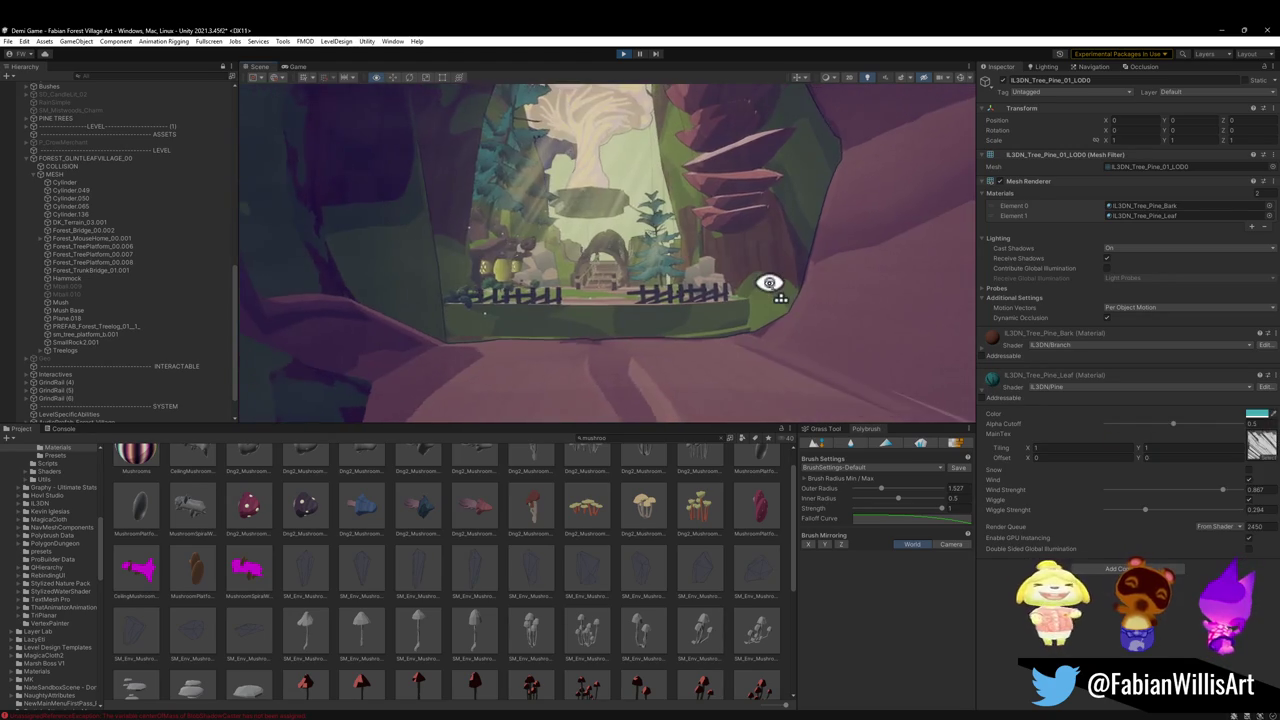
mouse_move(705, 253)
left_mouse_down()
mouse_move(663, 257)
mouse_move(646, 229)
mouse_move(603, 209)
mouse_move(530, 214)
mouse_move(663, 251)
mouse_move(698, 236)
mouse_move(712, 246)
left_mouse_up()
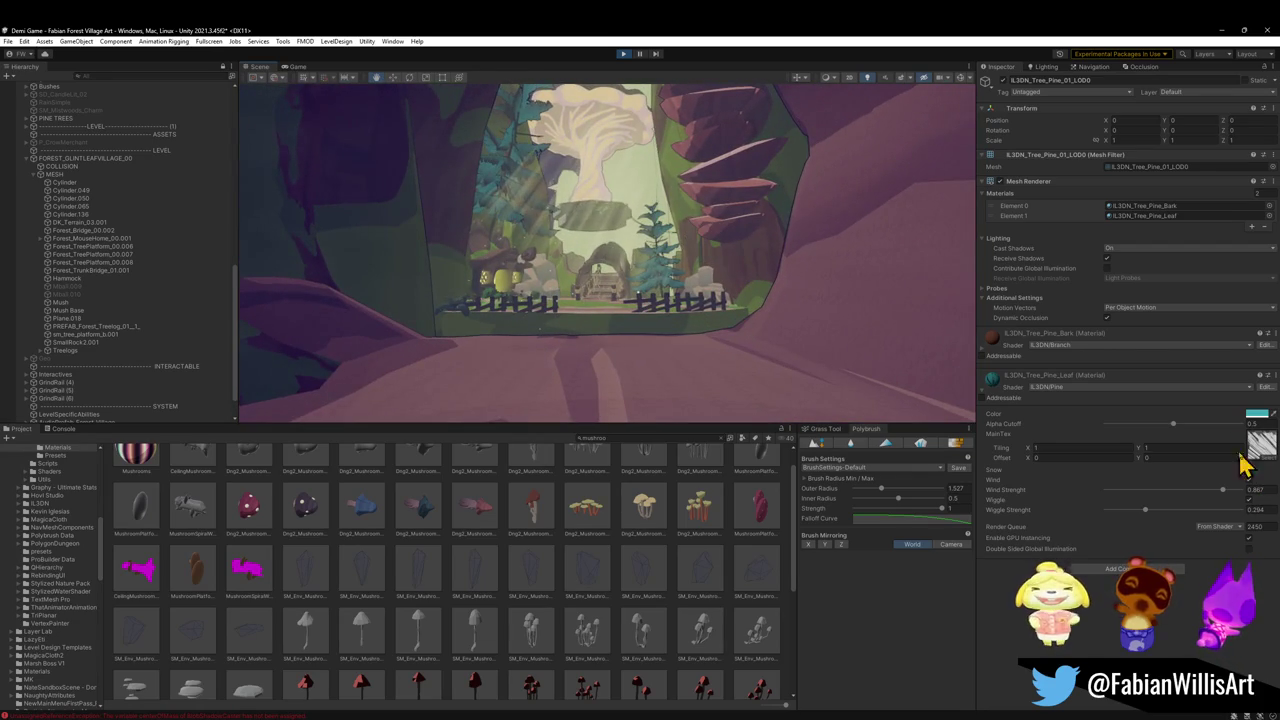
Shift the leaf hue toward green, darken it a little, and close the picker
left_click(1256, 413)
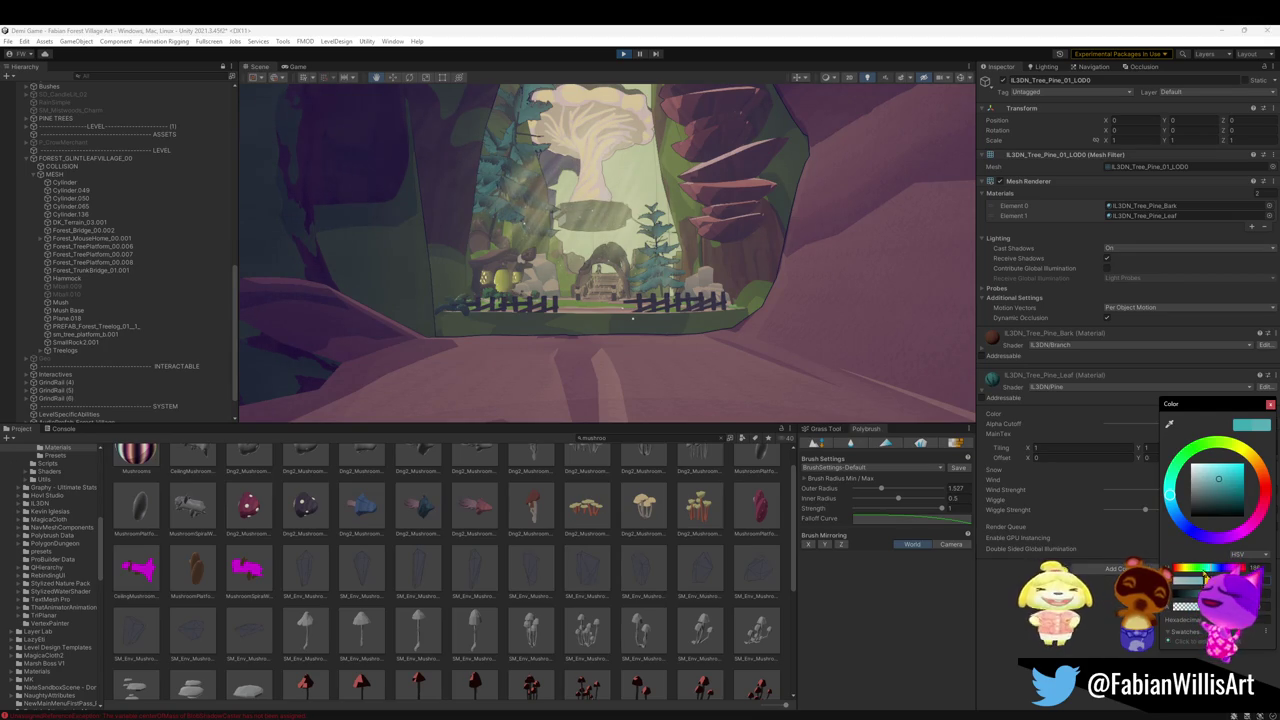
left_click(1171, 496)
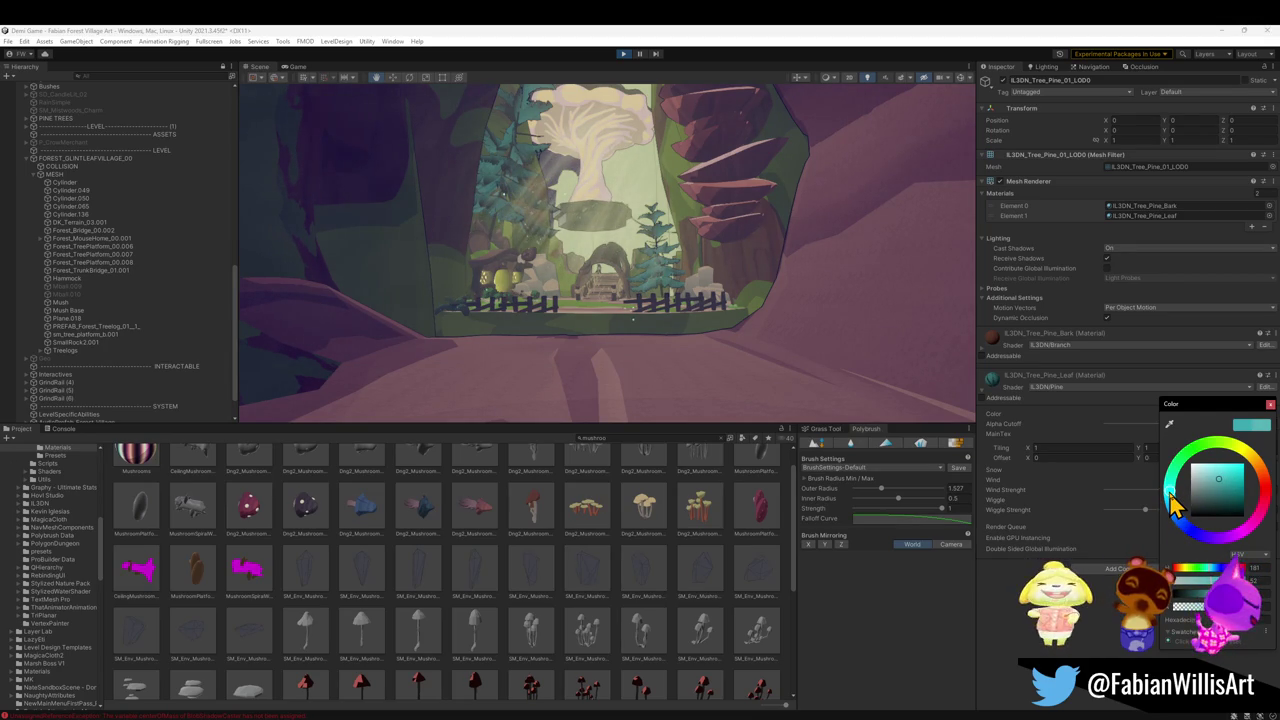
mouse_move(1171, 494)
left_mouse_down()
mouse_move(1186, 476)
mouse_move(1185, 488)
left_mouse_up()
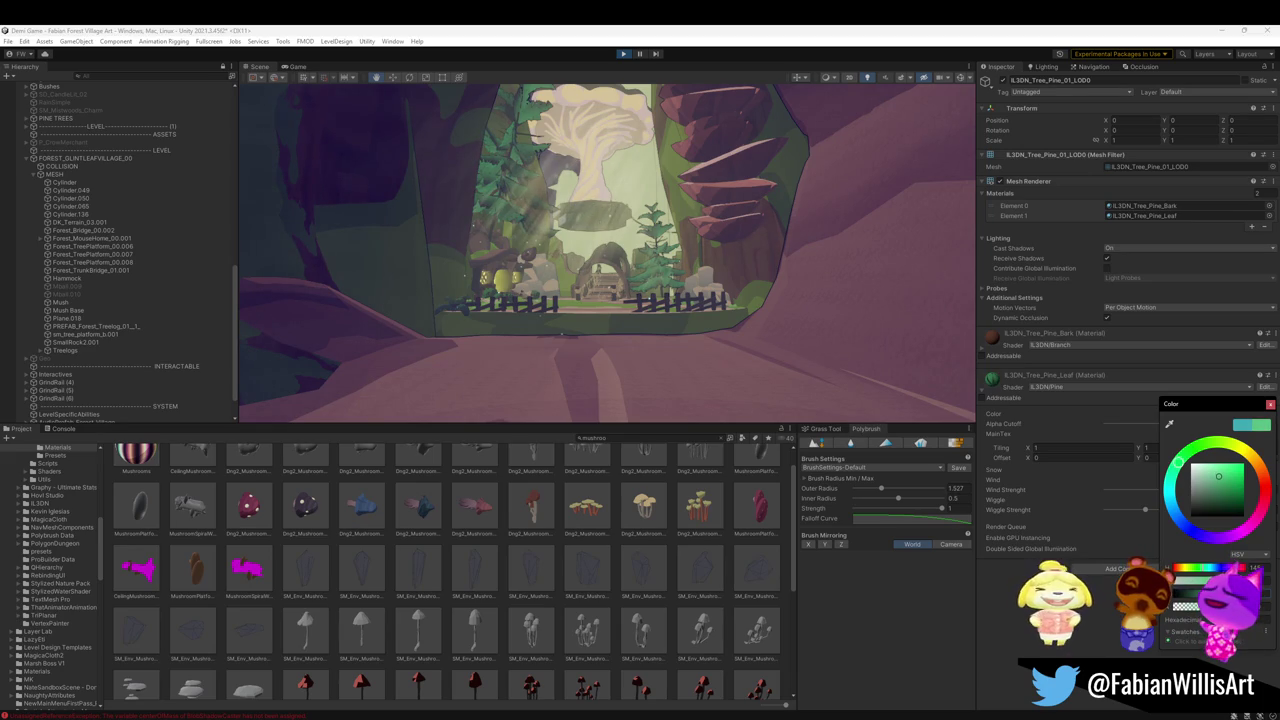
left_click_drag(1218, 478, 1218, 488)
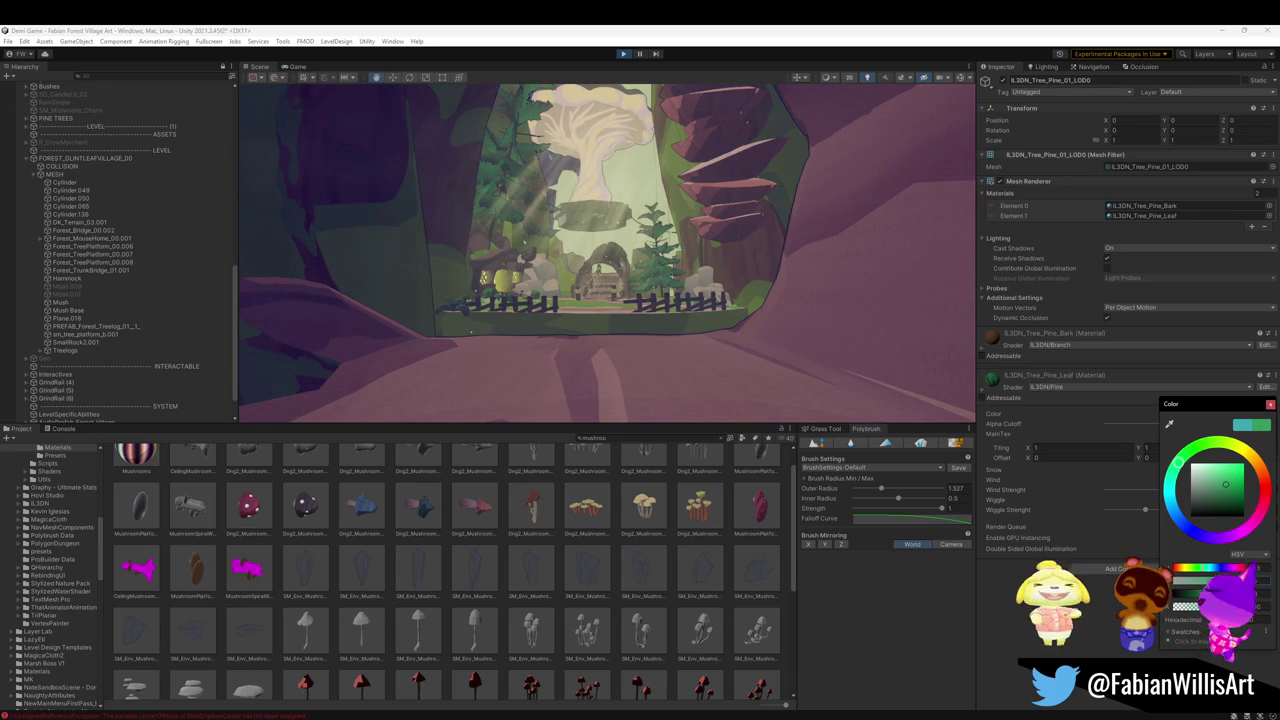
key("Escape")
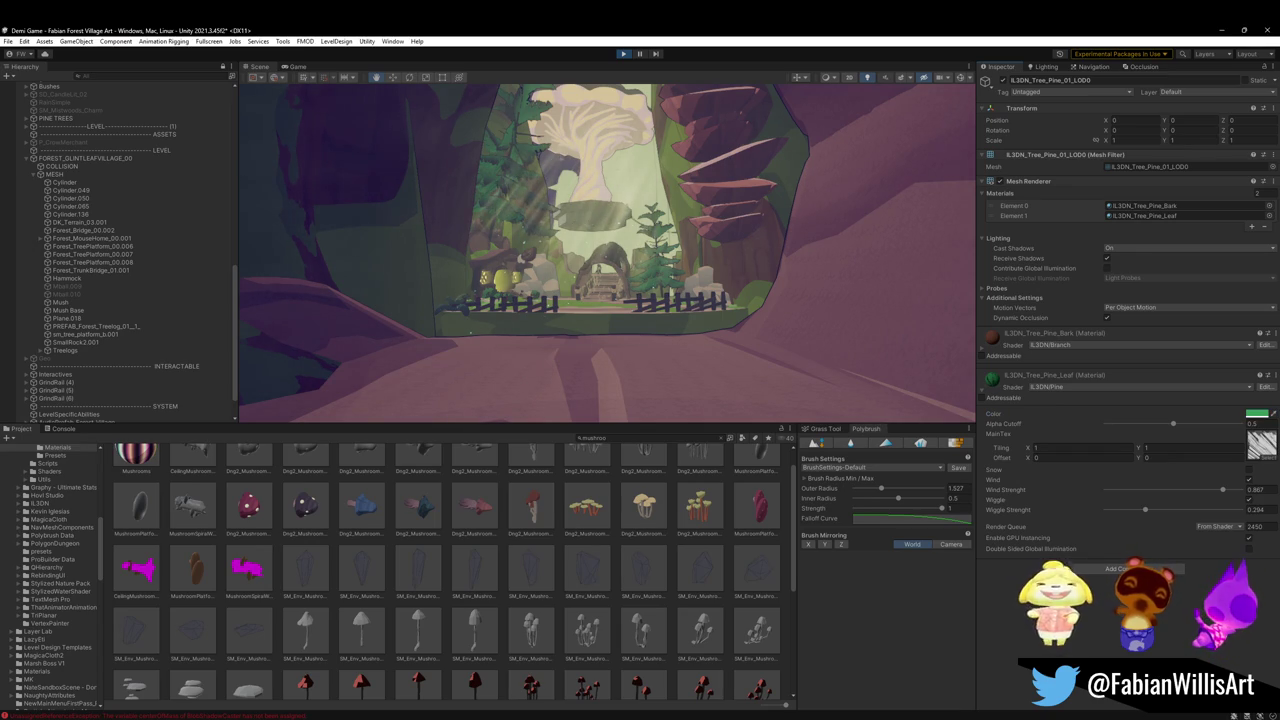
Undo the last leaf colour edit and reopen the pine leaf Color picker
key("ctrl+z")
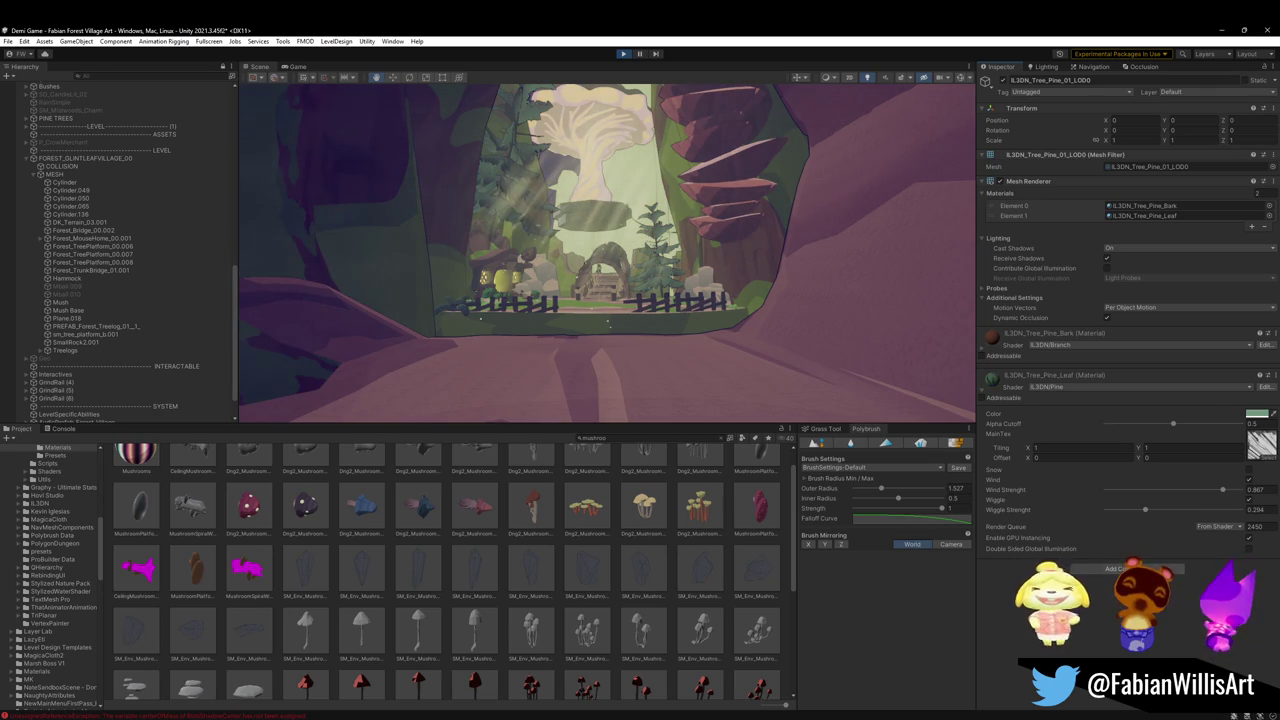
key("super")
key("super")
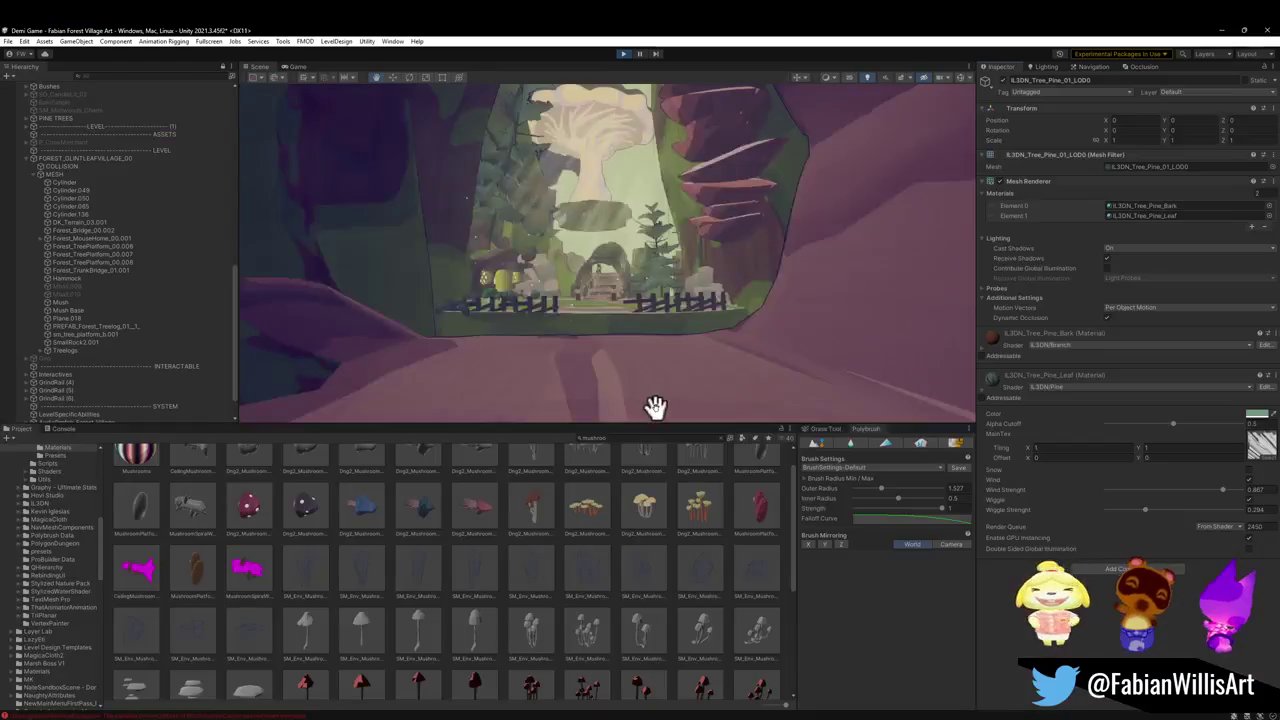
left_click(1258, 415)
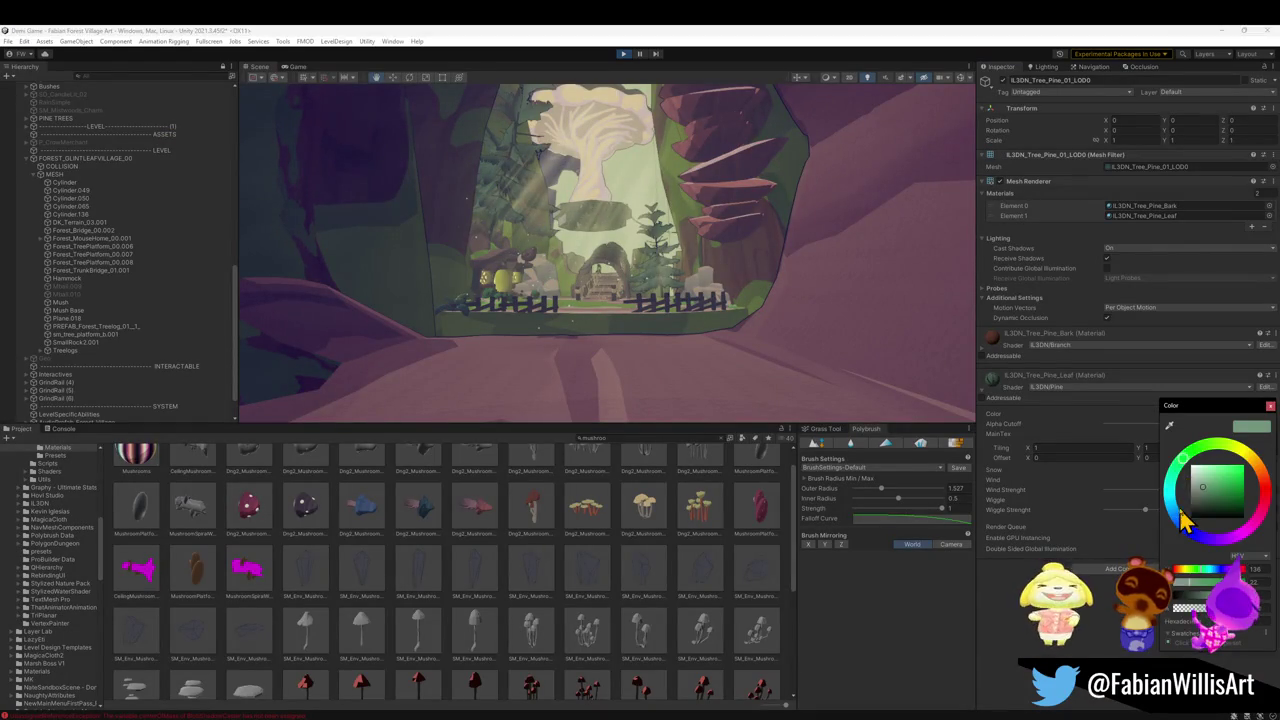
Try blue then green leaf hues, settling on a muted teal-green tint
key("Escape")
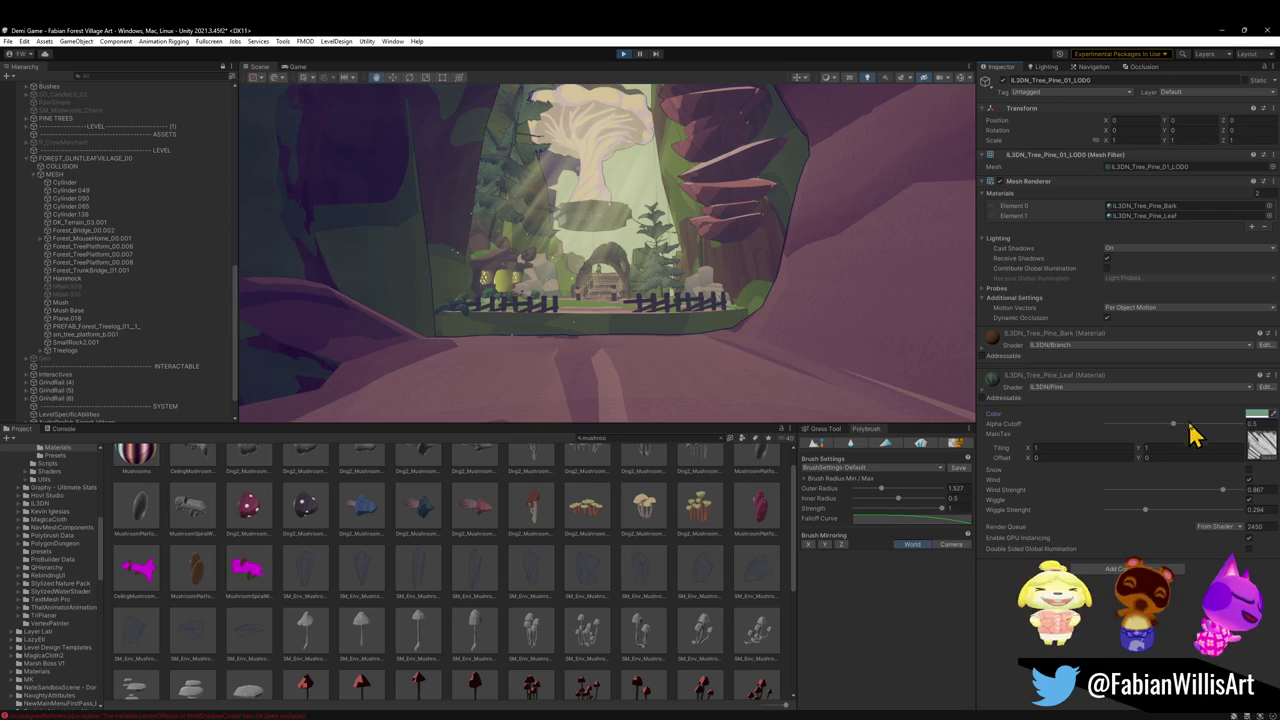
left_click(1256, 416)
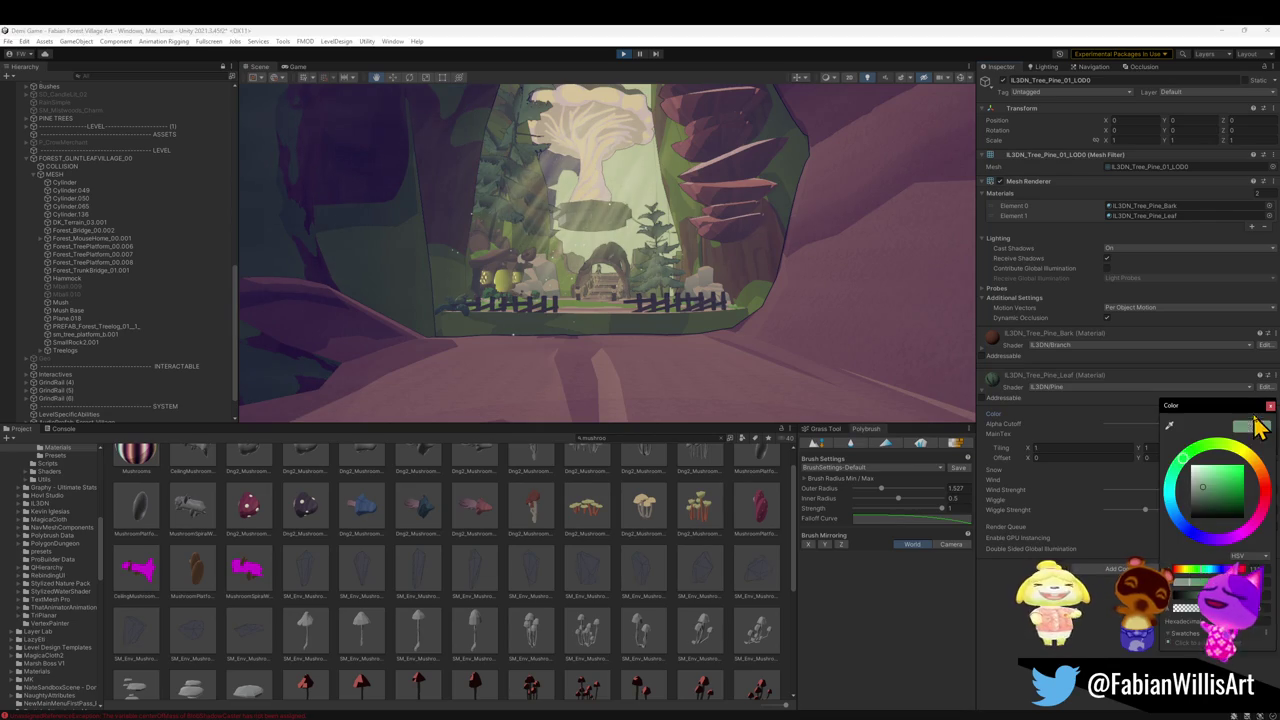
left_click(1184, 528)
left_click_drag(1208, 494, 1218, 476)
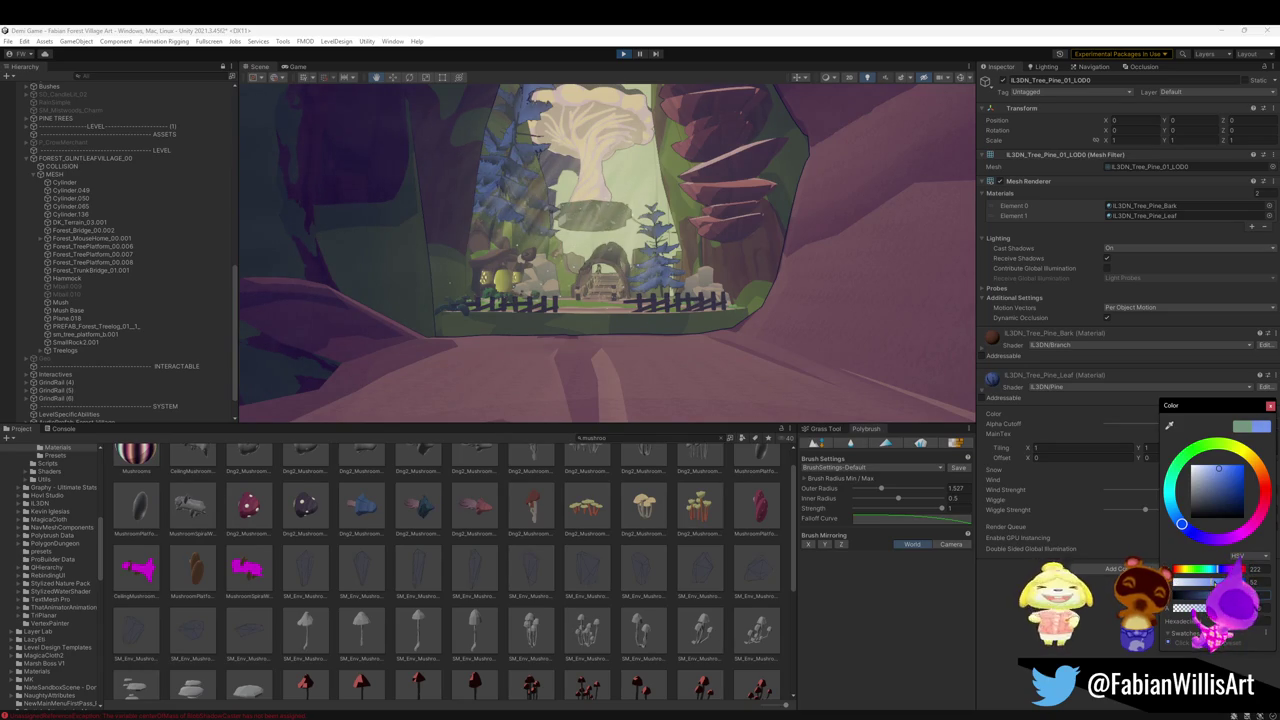
mouse_move(1178, 522)
left_mouse_down()
mouse_move(1166, 488)
mouse_move(1185, 456)
mouse_move(1221, 489)
mouse_move(1211, 482)
left_mouse_up()
left_click(1220, 490)
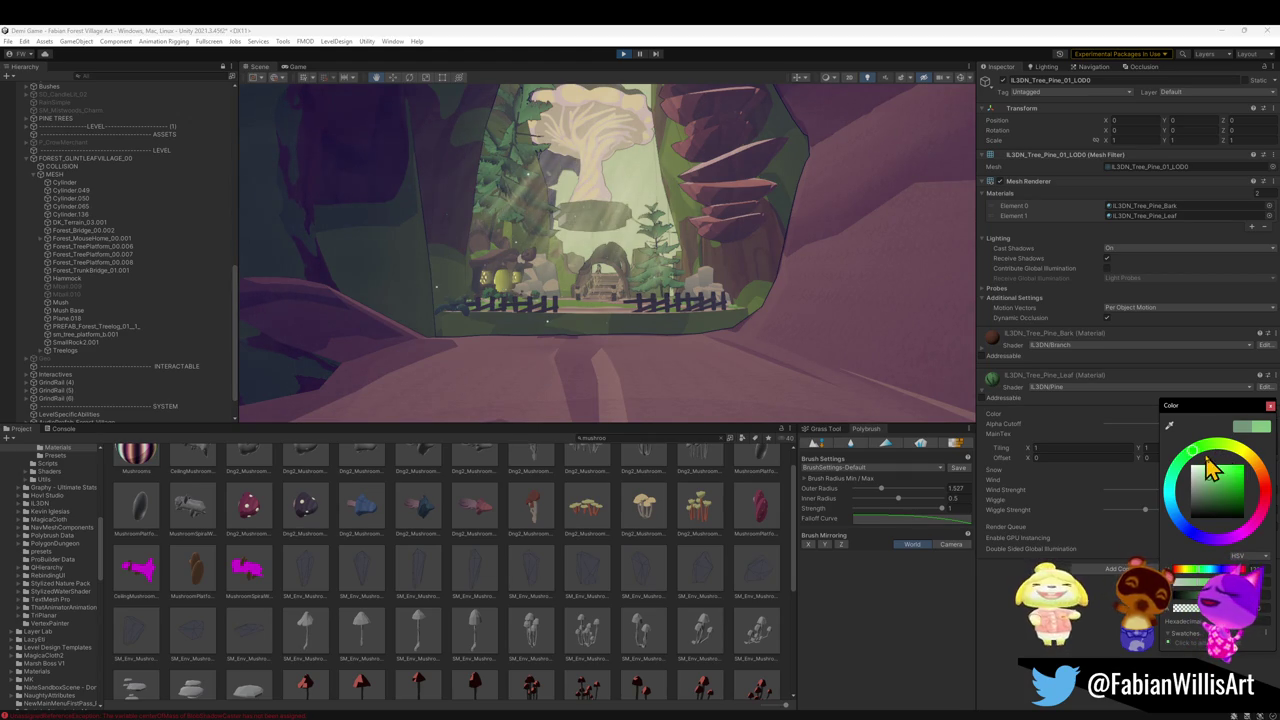
left_click(1211, 449)
mouse_move(1211, 455)
left_mouse_down()
mouse_move(1170, 503)
mouse_move(1188, 493)
left_mouse_up()
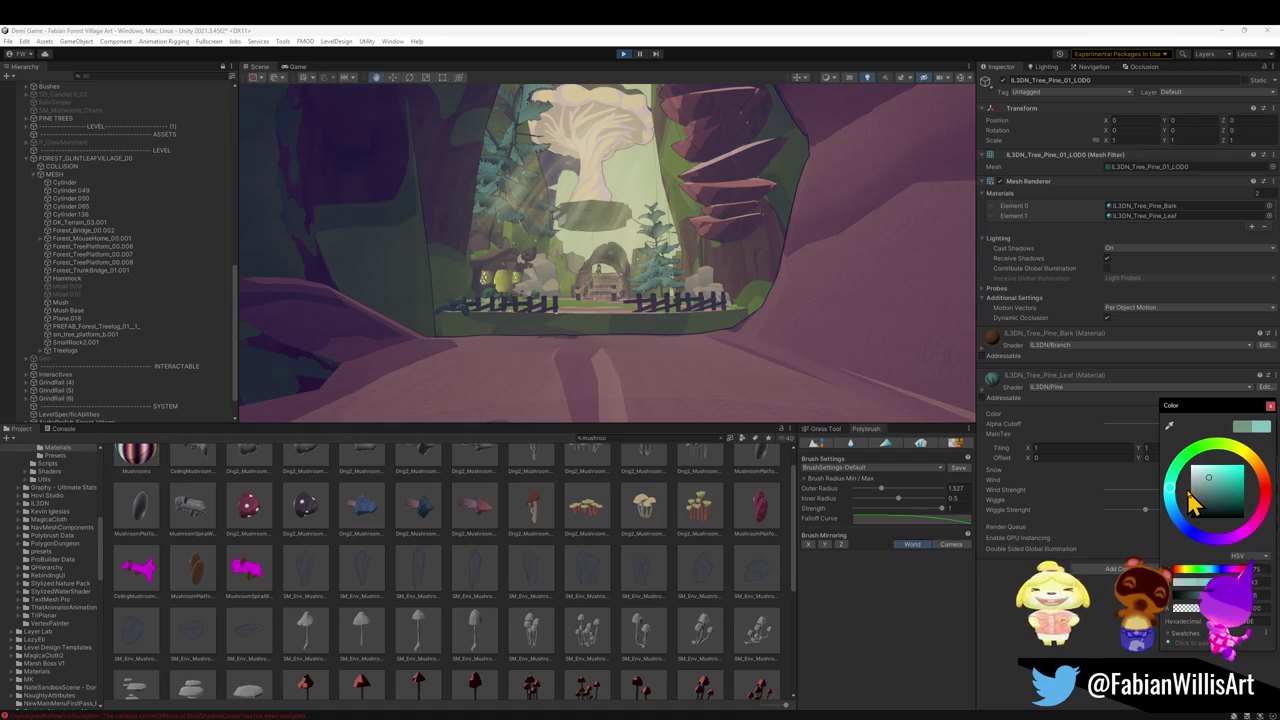
left_click(1000, 350)
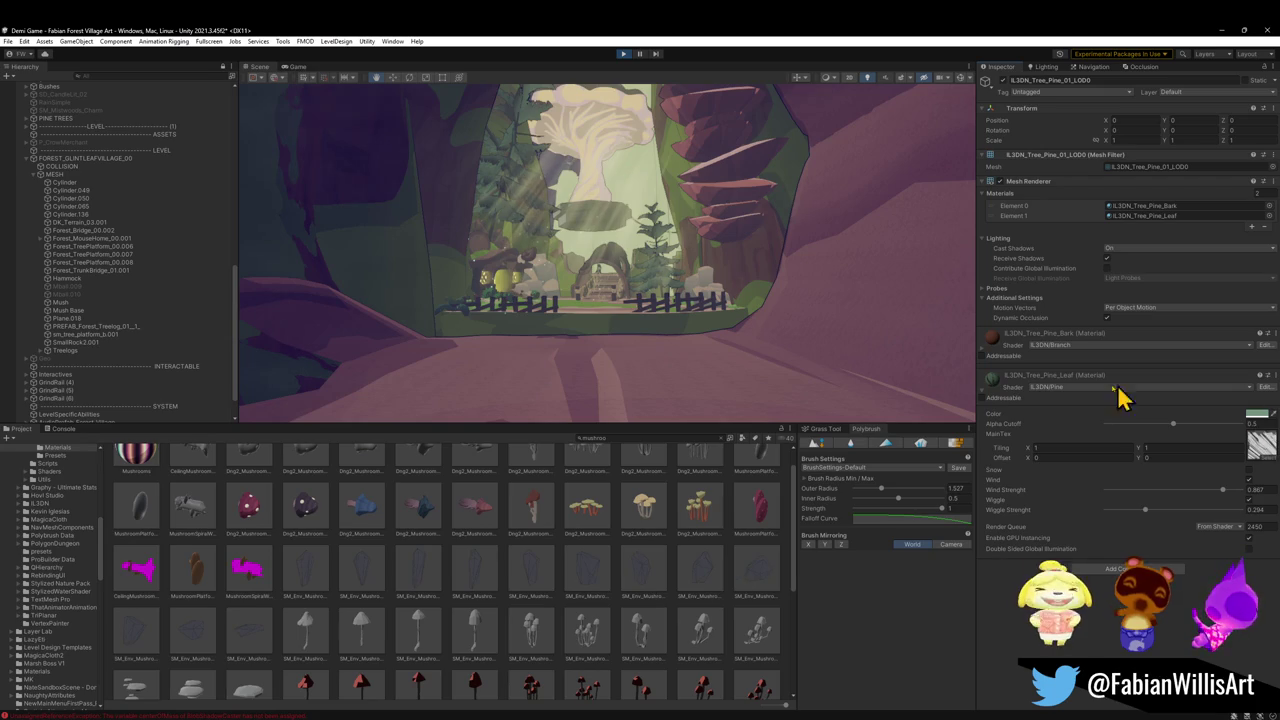
Locate IL3DN_Tree_Pine_Leaf in the IL3DN Materials folder via Select Material, then select a fence-side pine
right_click(993, 376)
left_click(1046, 411)
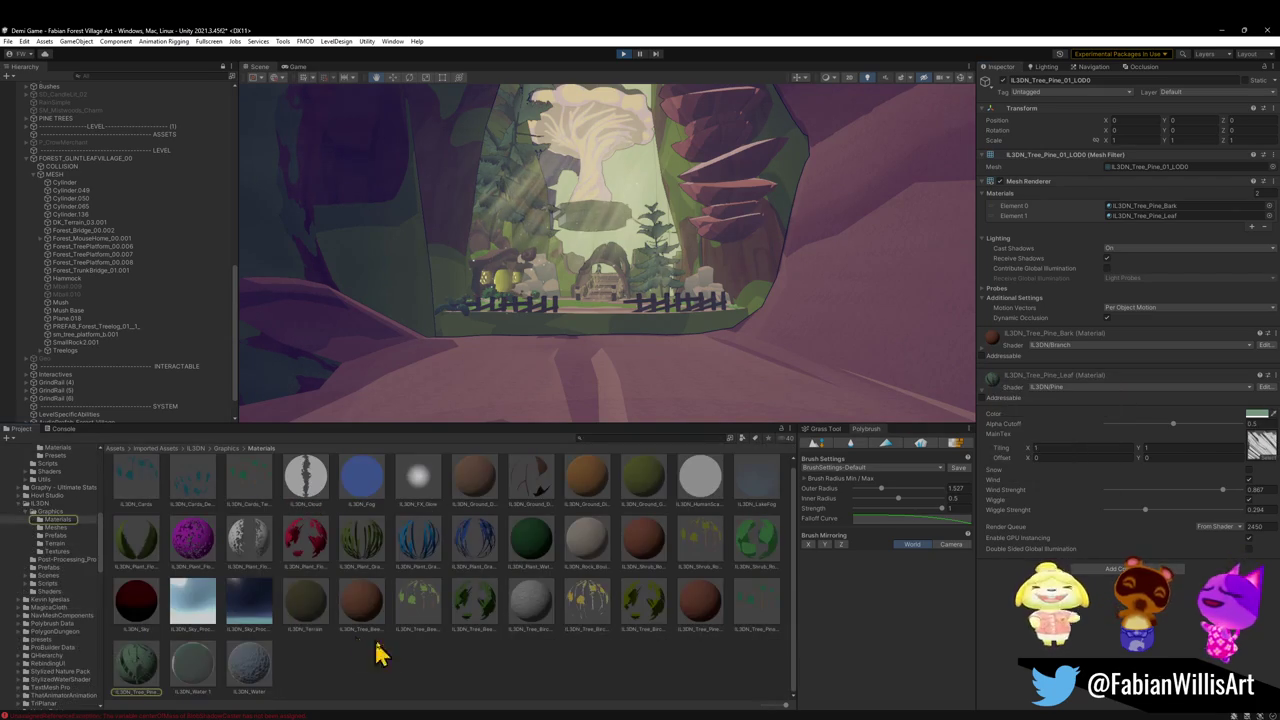
left_click(145, 675)
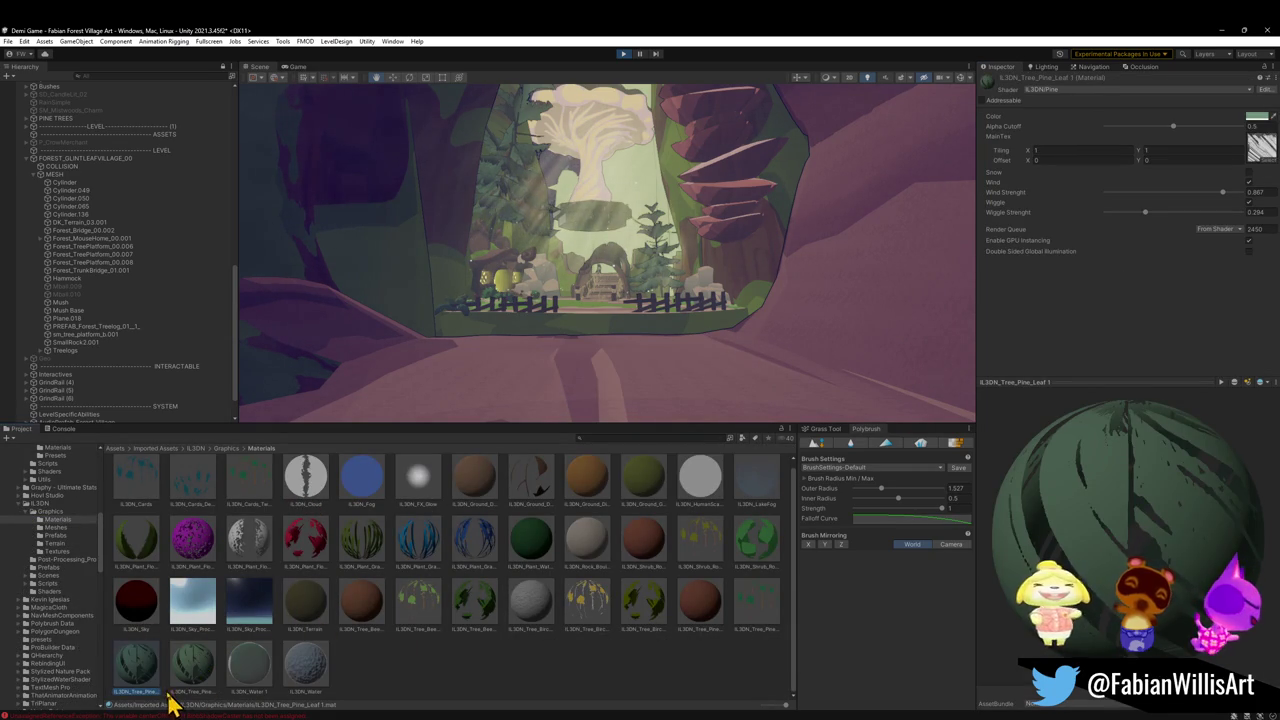
left_click(466, 323)
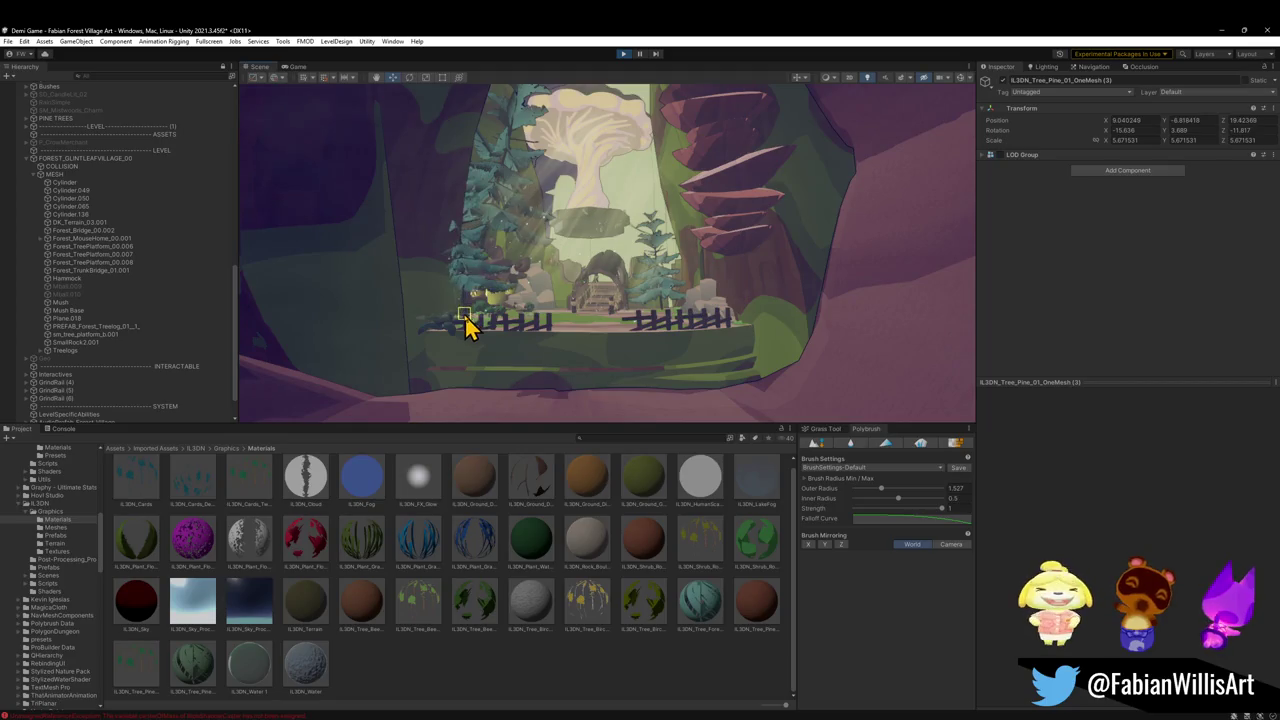
Frame the pine and move it right behind the fence to -8.72, 3.37, 47.84
key("f")
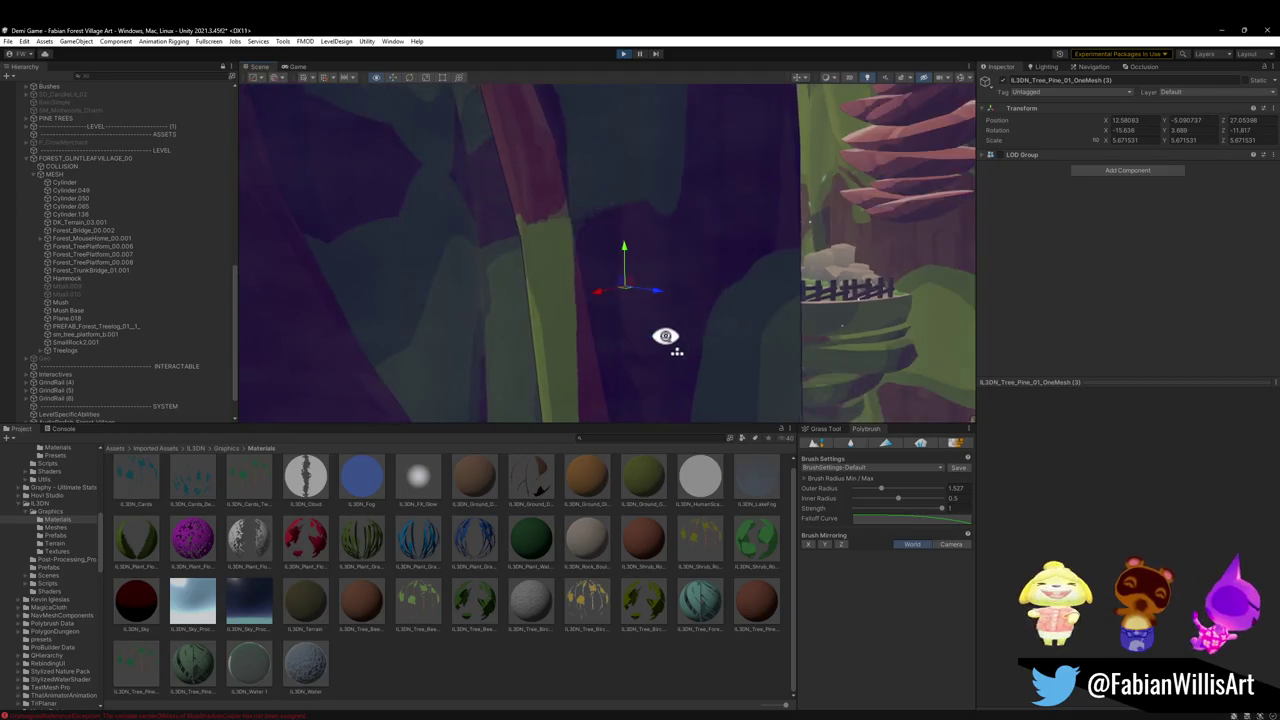
mouse_move(666, 336)
left_mouse_down()
mouse_move(674, 314)
mouse_move(594, 297)
mouse_move(563, 363)
mouse_move(528, 389)
mouse_move(503, 329)
left_mouse_up()
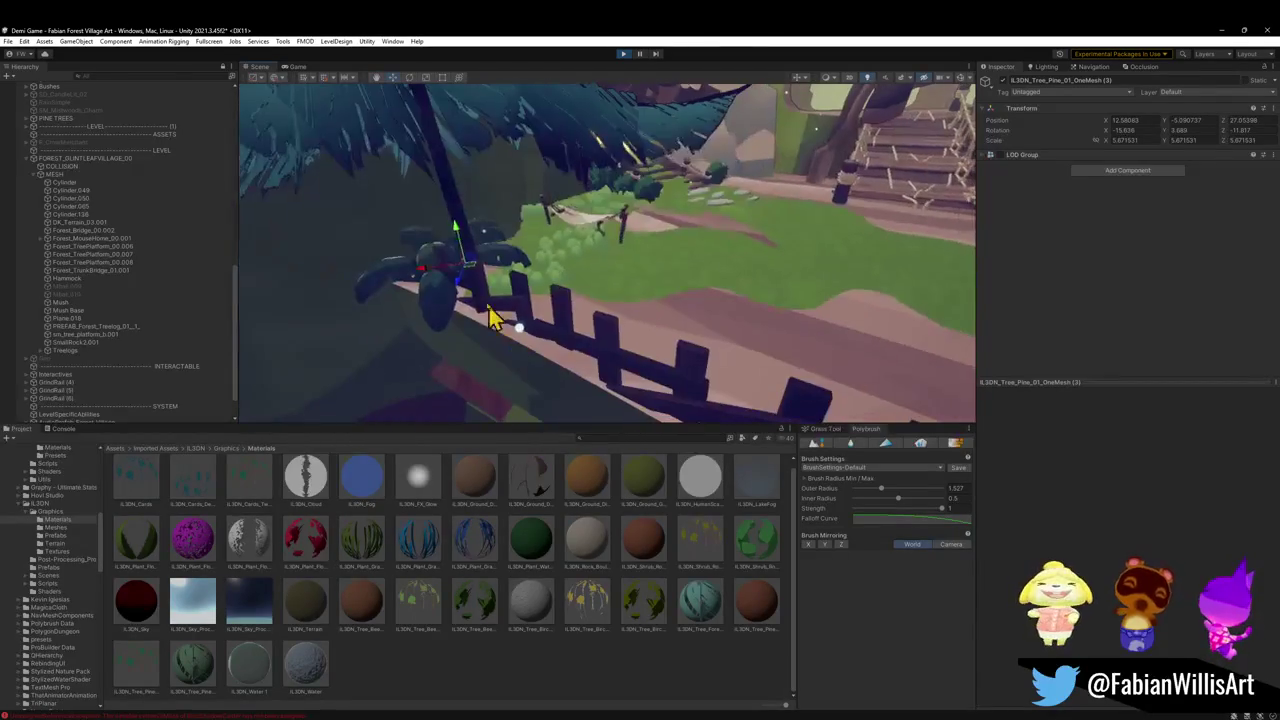
mouse_move(466, 280)
left_mouse_down()
mouse_move(543, 280)
mouse_move(580, 194)
mouse_move(640, 186)
mouse_move(629, 181)
mouse_move(634, 200)
left_mouse_up()
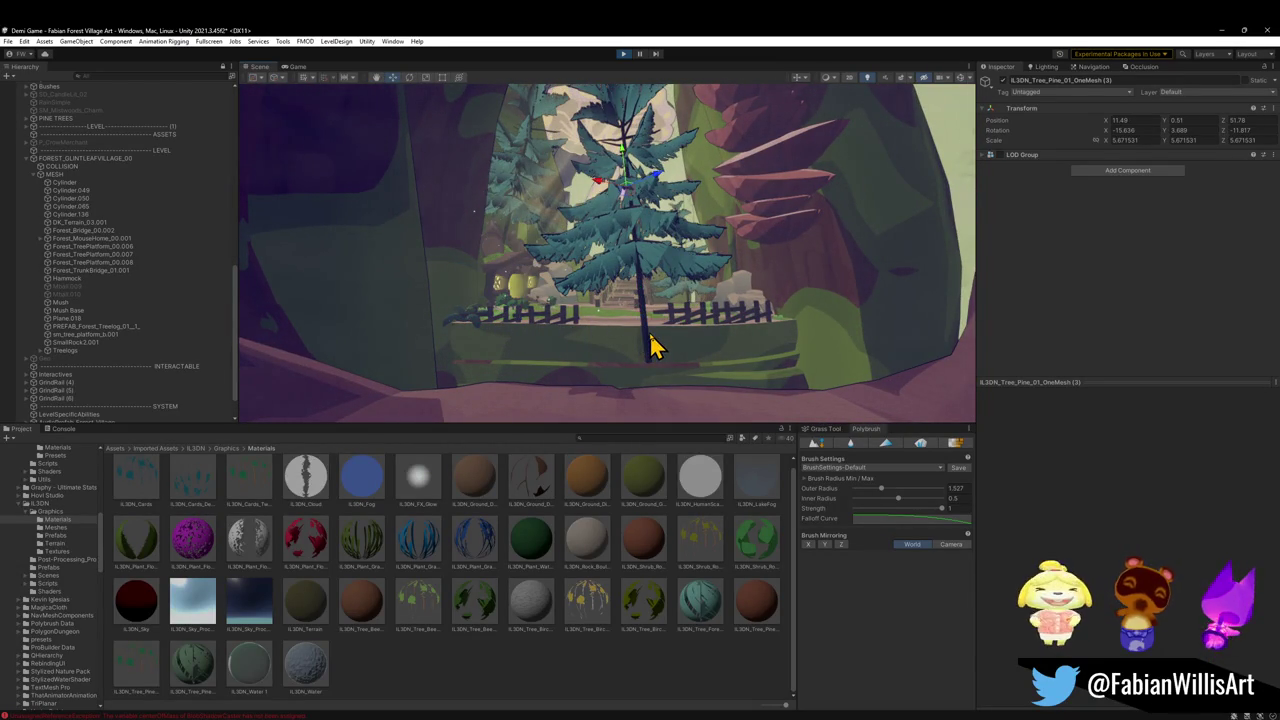
mouse_move(648, 343)
left_mouse_down()
mouse_move(746, 309)
mouse_move(724, 311)
mouse_move(717, 286)
mouse_move(709, 331)
mouse_move(723, 314)
left_mouse_up()
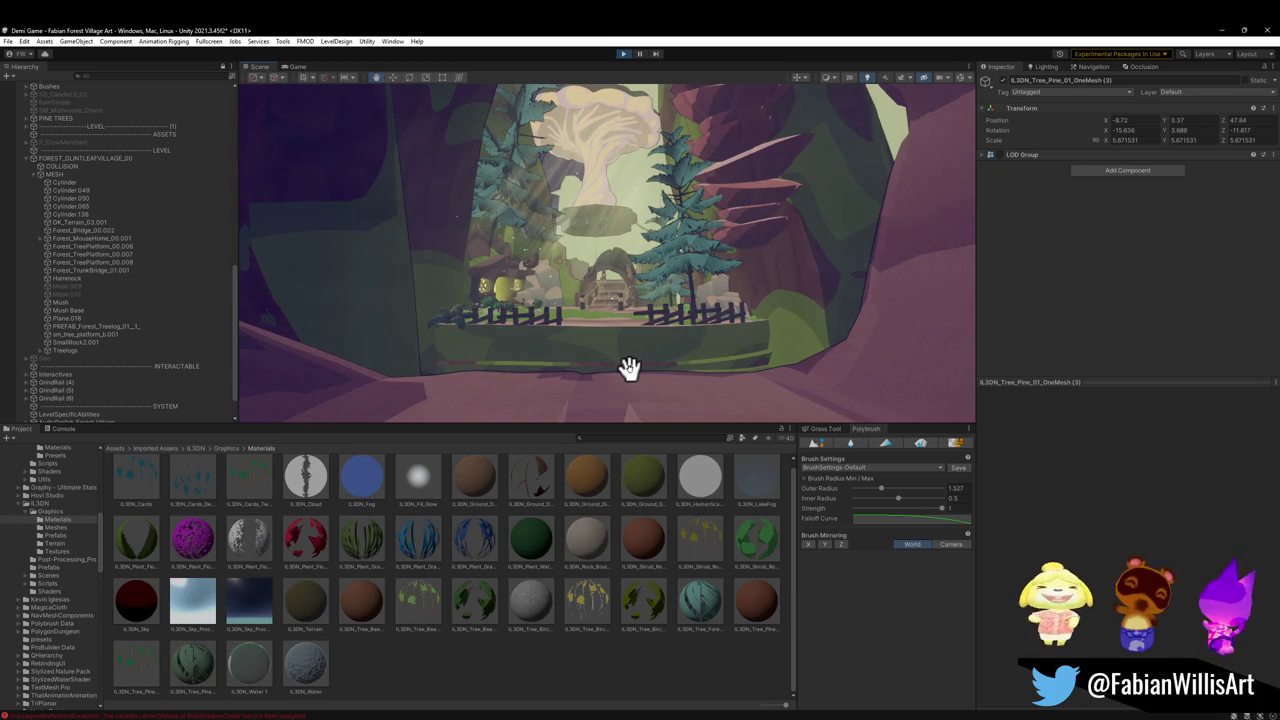
left_click_drag(634, 366, 511, 230)
Try moving the fence-side pine tree, then undo so it sits back at 0, 0, 0
left_click(520, 245)
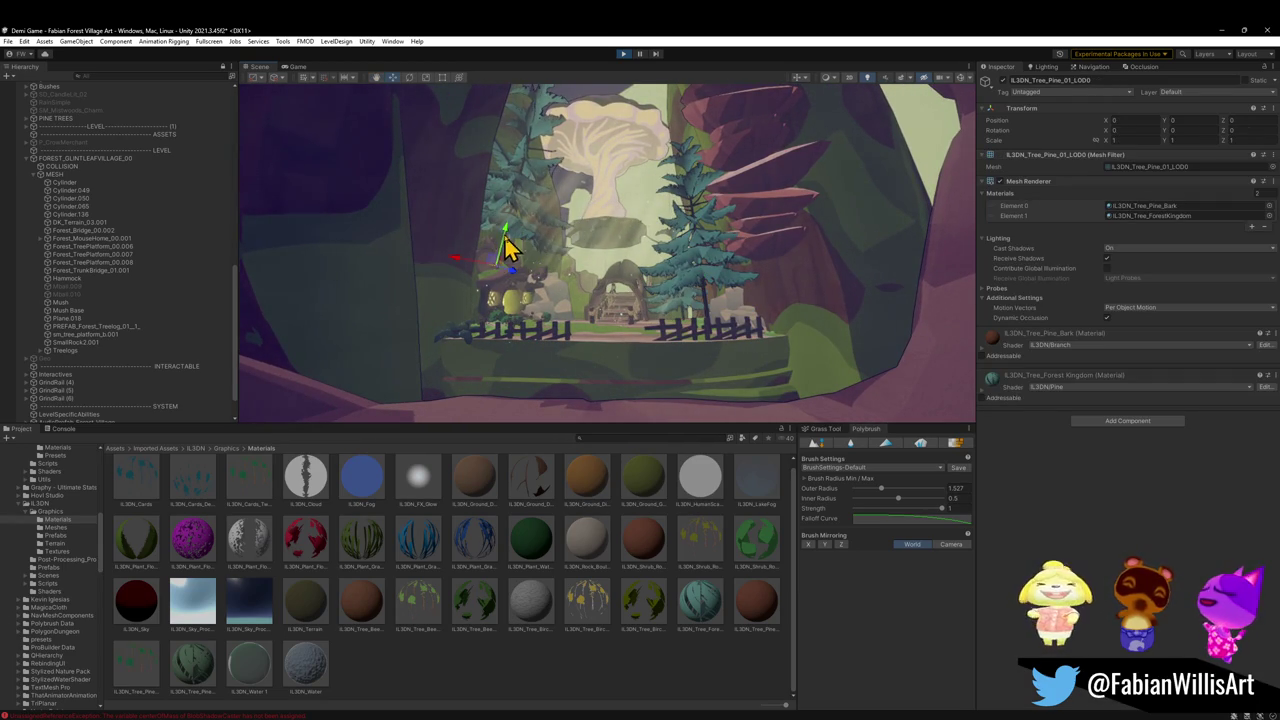
mouse_move(500, 262)
left_mouse_down()
mouse_move(508, 277)
mouse_move(482, 247)
mouse_move(445, 241)
mouse_move(497, 250)
mouse_move(523, 279)
mouse_move(563, 287)
mouse_move(539, 288)
mouse_move(517, 335)
left_mouse_up()
key("ctrl+z")
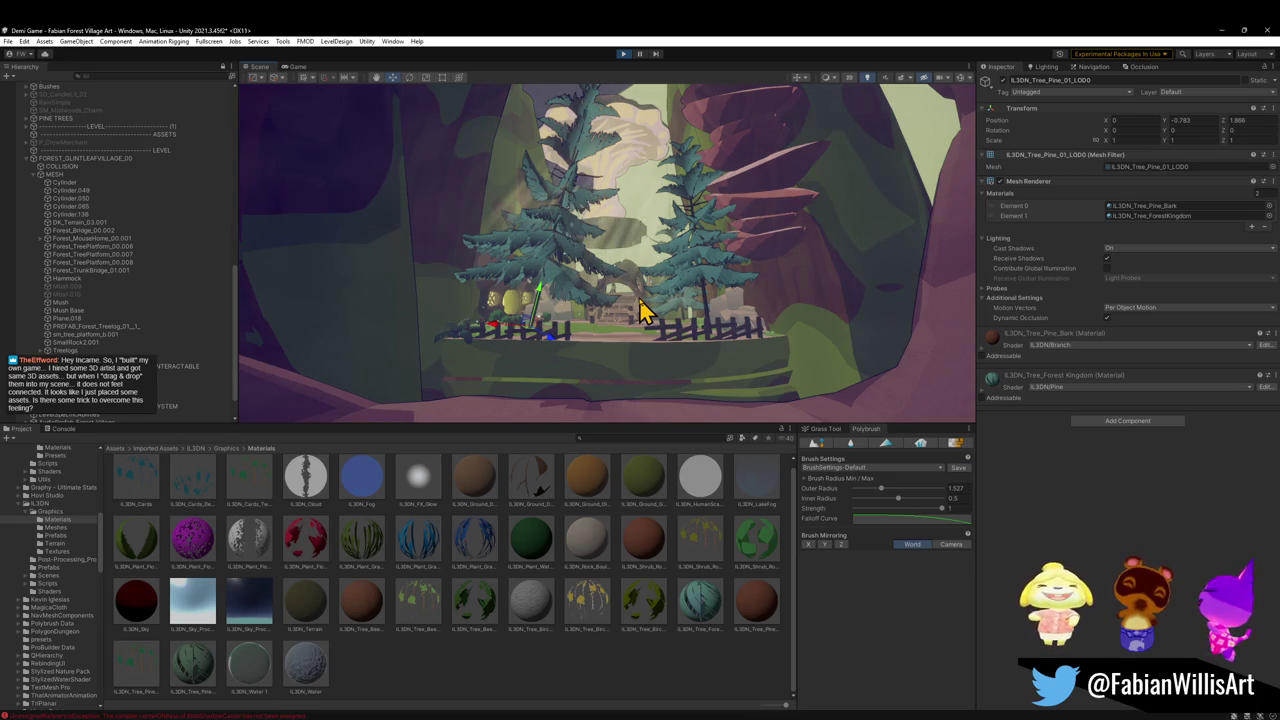
mouse_move(597, 357)
left_mouse_down()
mouse_move(608, 331)
mouse_move(603, 363)
mouse_move(560, 357)
mouse_move(617, 289)
mouse_move(600, 286)
mouse_move(594, 254)
mouse_move(617, 283)
left_mouse_up()
key("w")
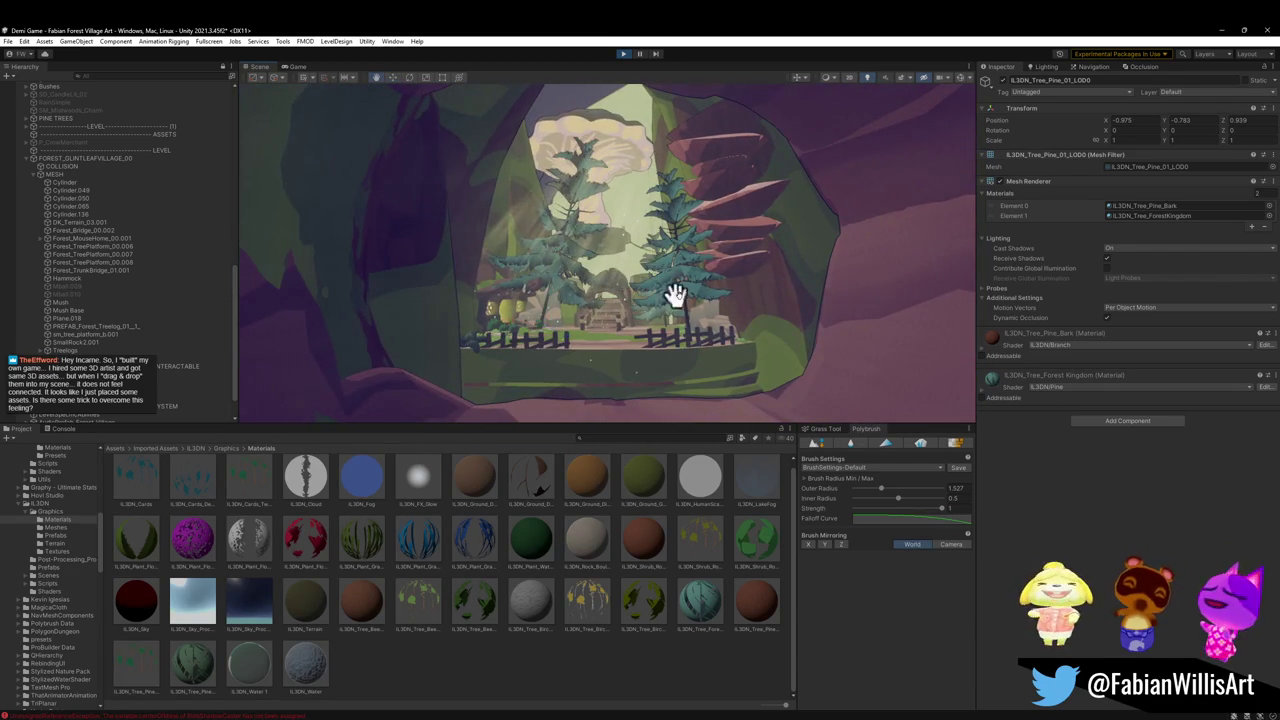
key("ctrl+z")
key("ctrl+z")
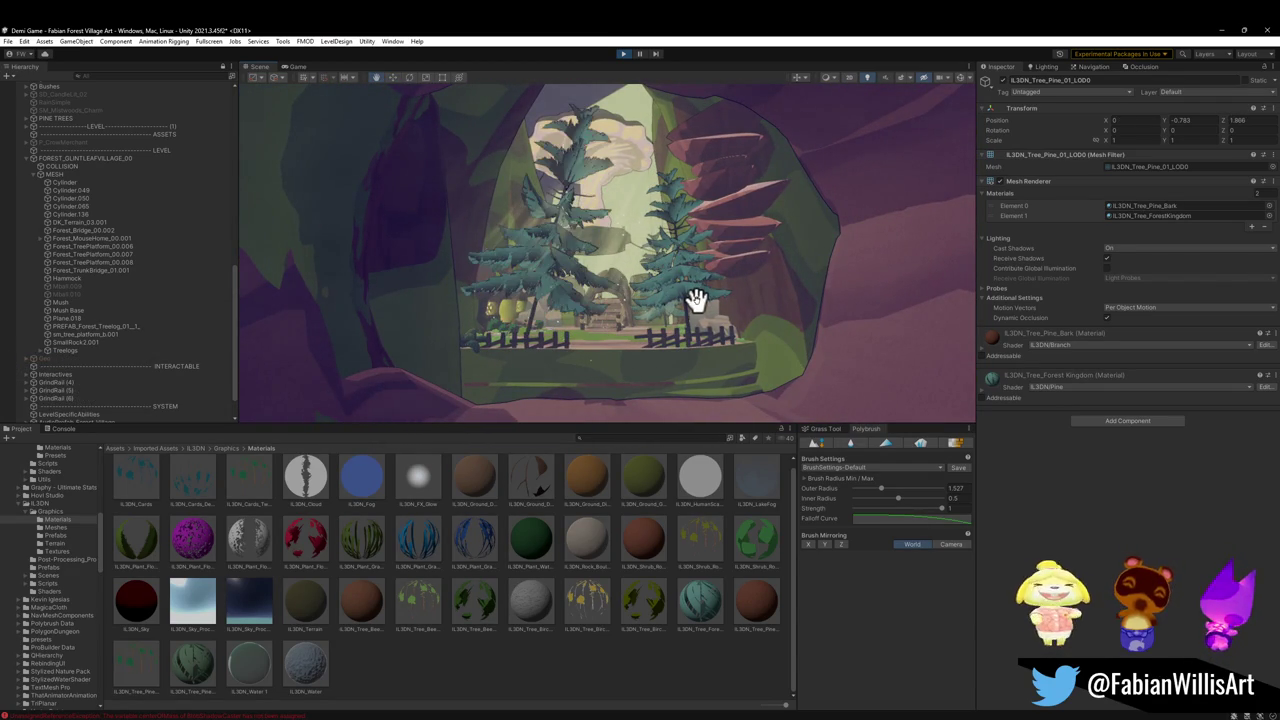
key("ctrl+z")
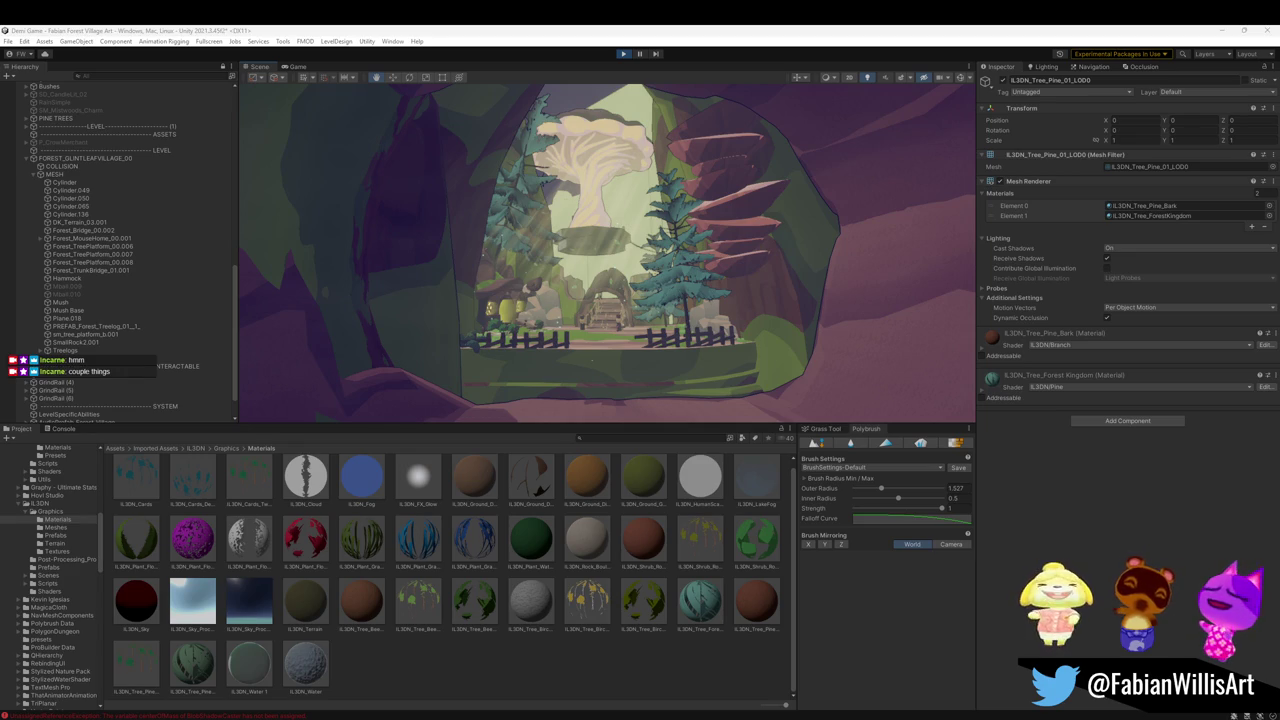
left_click(757, 538)
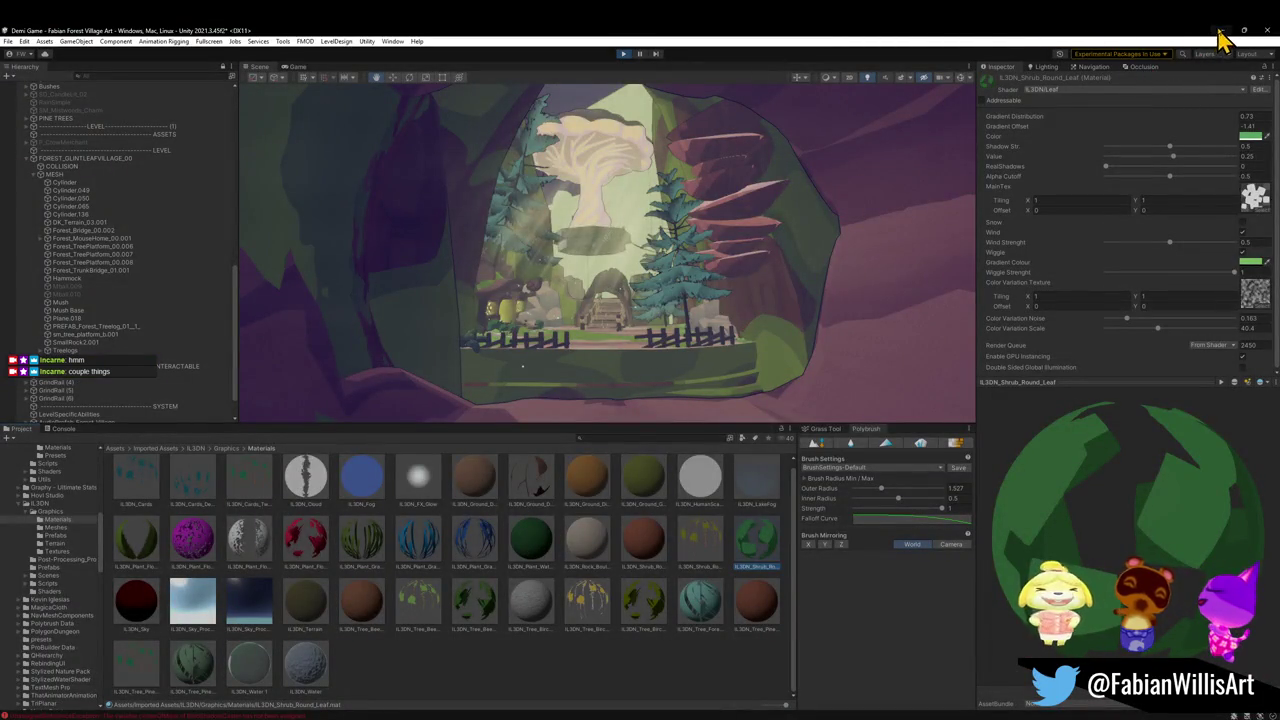
Minimize Unity and frame the mushroom tree in the Blender village scene
left_click(1219, 33)
mouse_move(785, 242)
left_mouse_down()
mouse_move(806, 337)
mouse_move(829, 363)
mouse_move(800, 343)
mouse_move(836, 358)
mouse_move(820, 343)
mouse_move(734, 331)
mouse_move(794, 331)
mouse_move(755, 262)
left_mouse_up()
scroll(755, 262, "down", 5)
Duplicate Mush Base in place and isolate the copy in local view
left_click(714, 220)
key("shift+d")
right_click(728, 232)
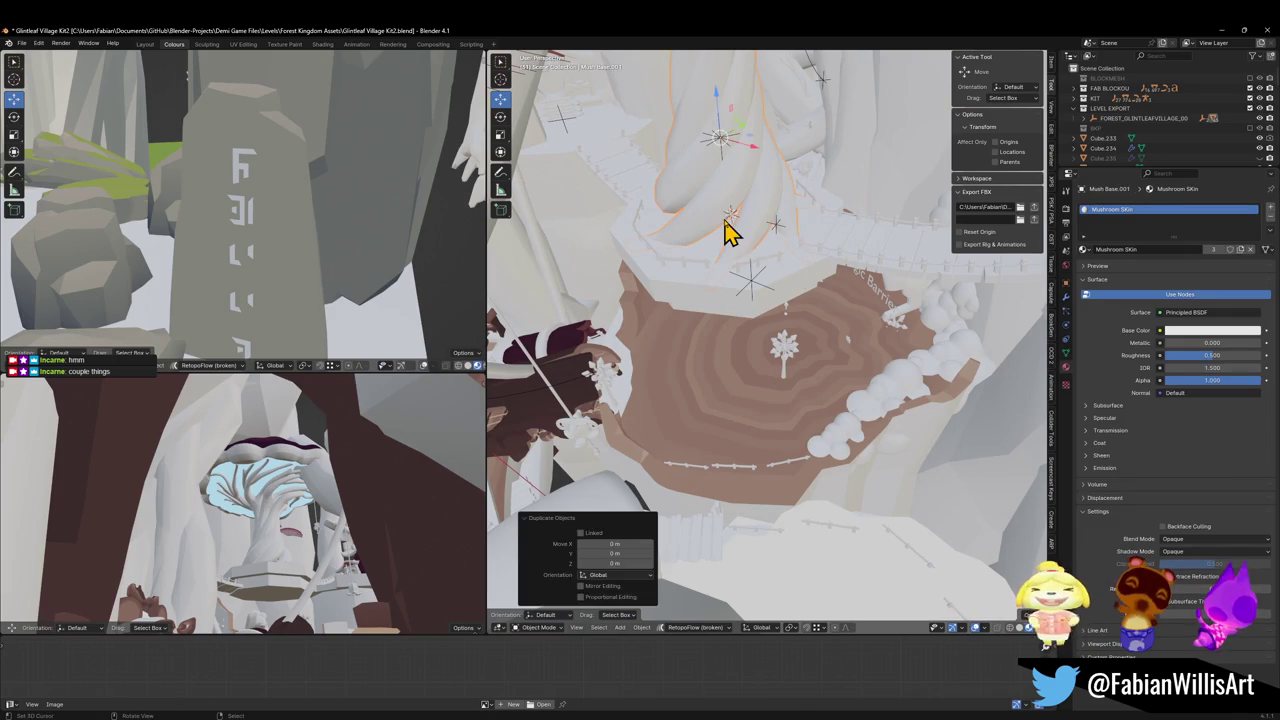
key("KP_Divide")
left_click_drag(728, 234, 790, 445)
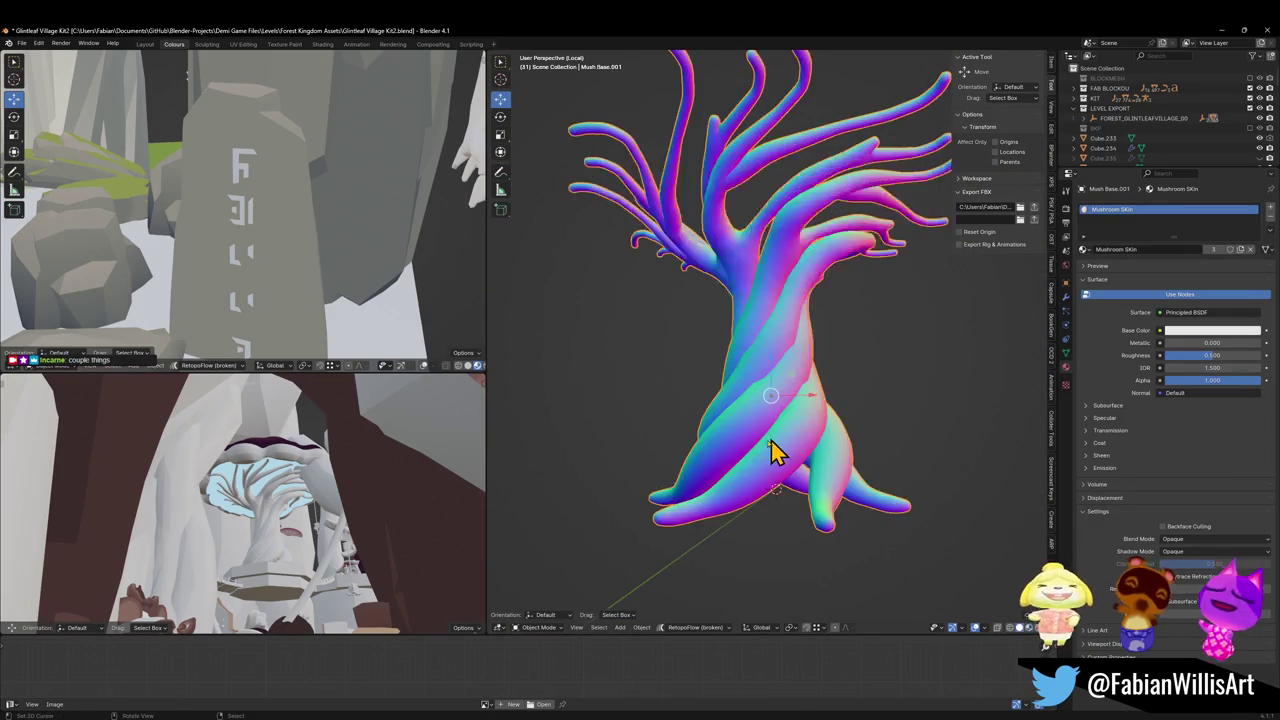
scroll(814, 374, "up", 5)
left_click_drag(820, 377, 832, 432)
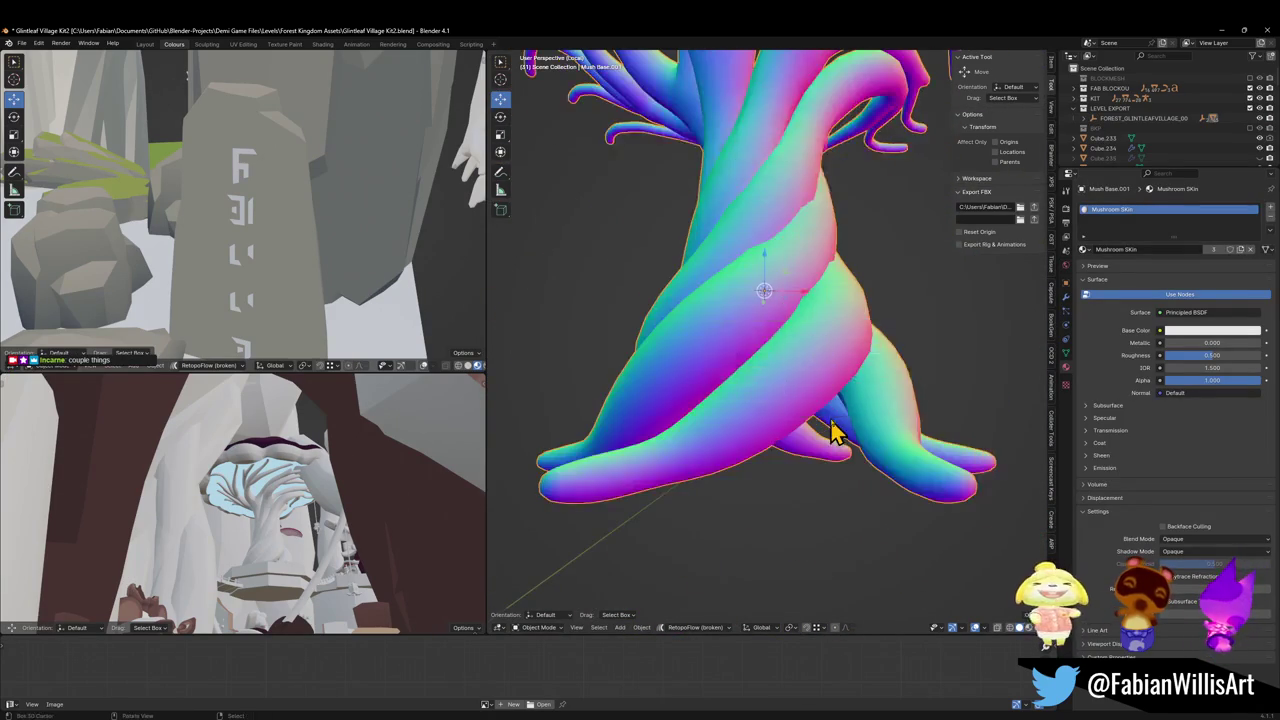
scroll(832, 432, "down", 2)
Add a large ground plane and lower it along Z to the tree's base
key("shift+a")
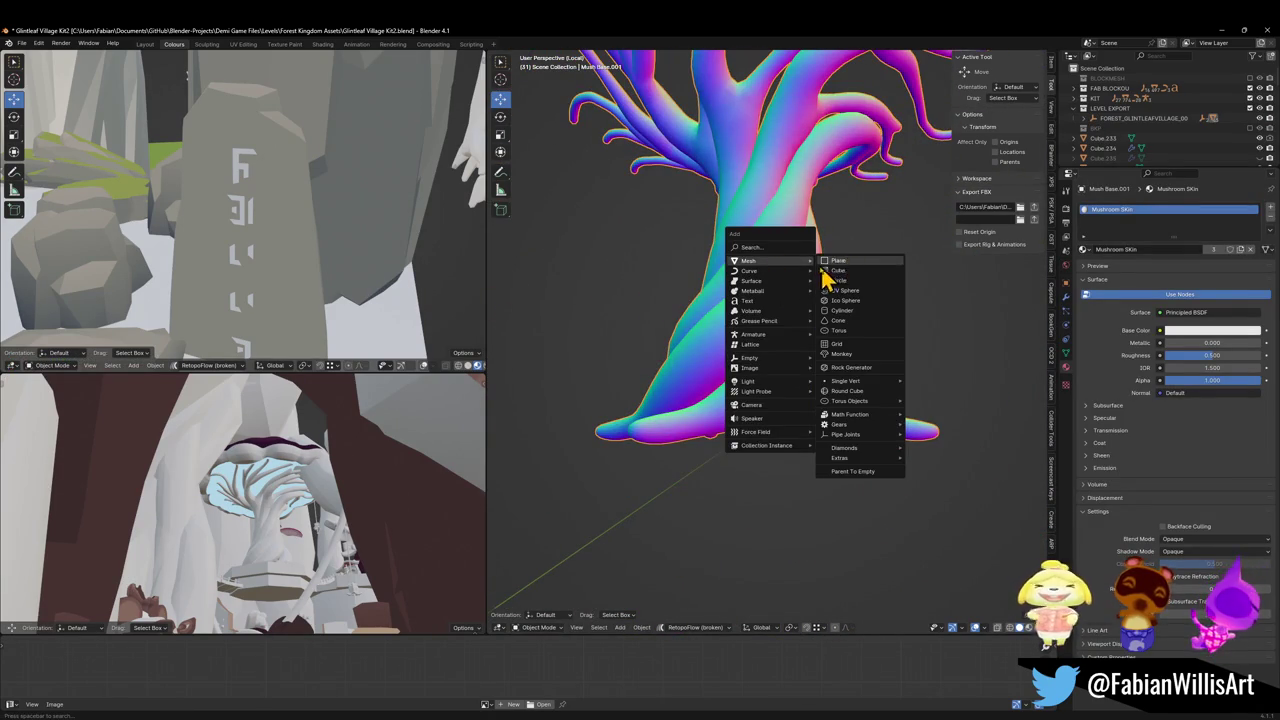
left_click(827, 263)
scroll(800, 300, "up", 2)
key("s")
left_click(985, 422)
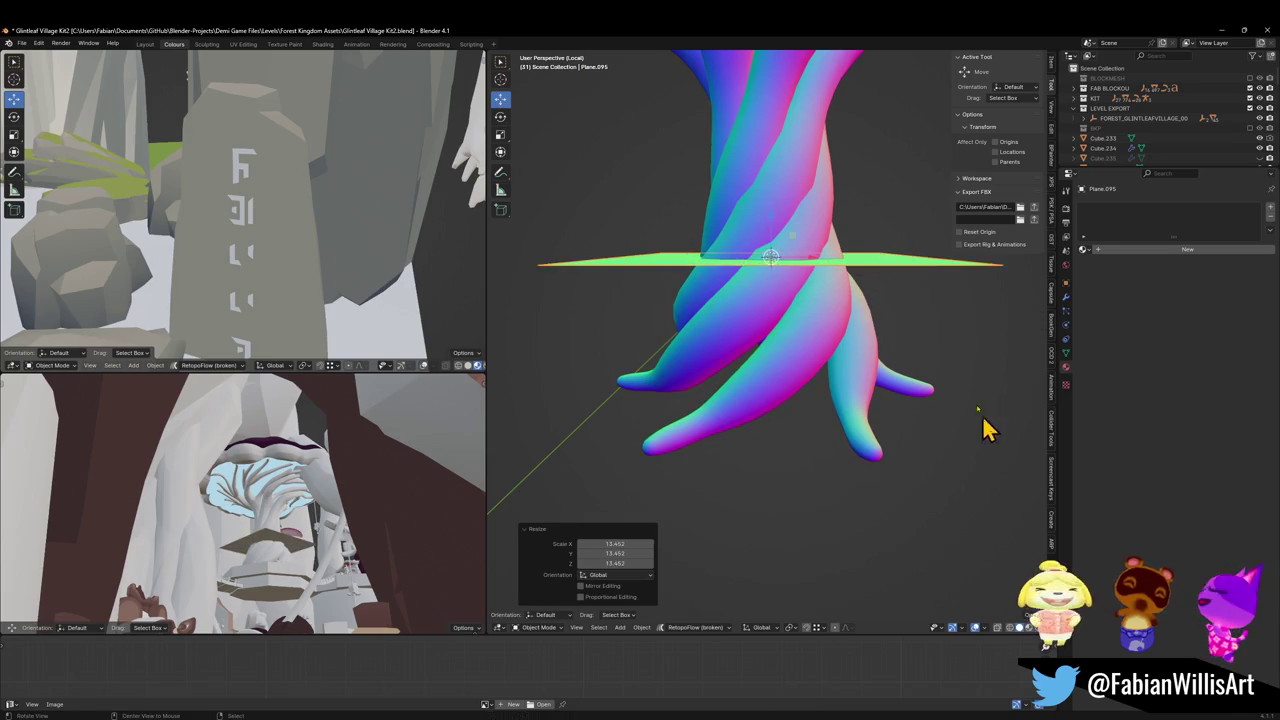
key("g")
key("z")
left_click(889, 414)
key("s")
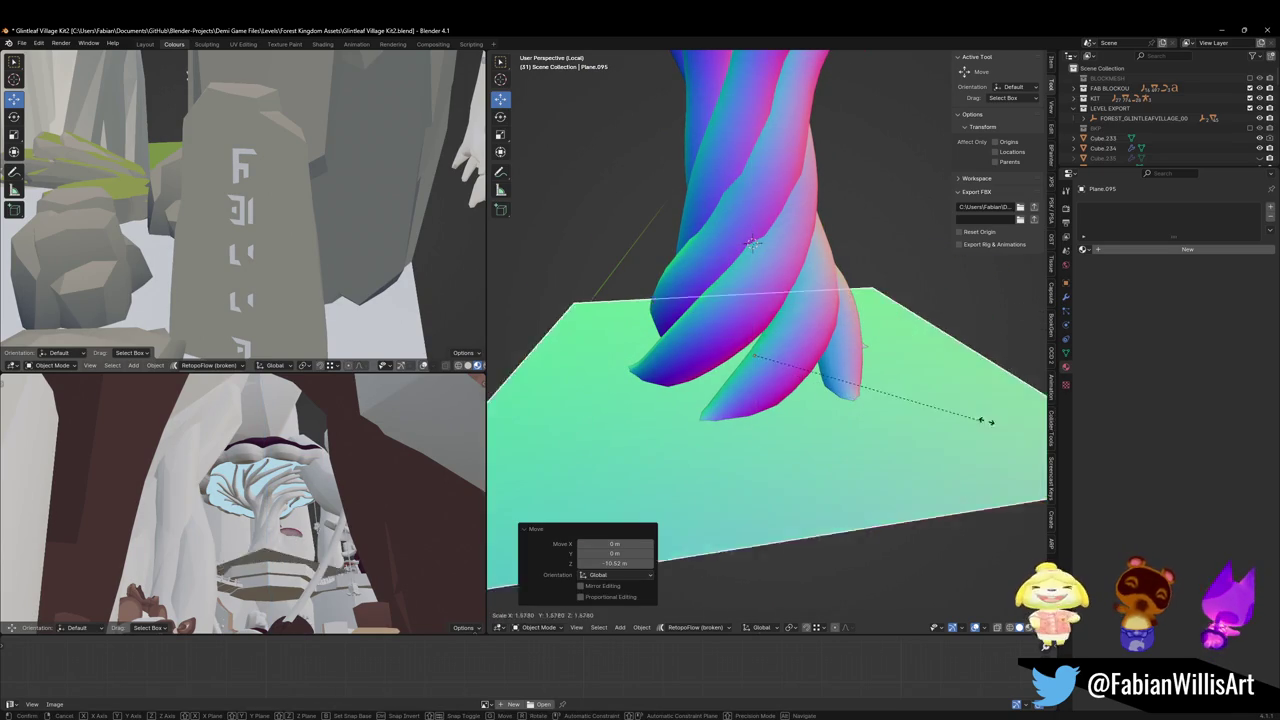
left_click(514, 429)
scroll(700, 420, "up", 2)
key("s")
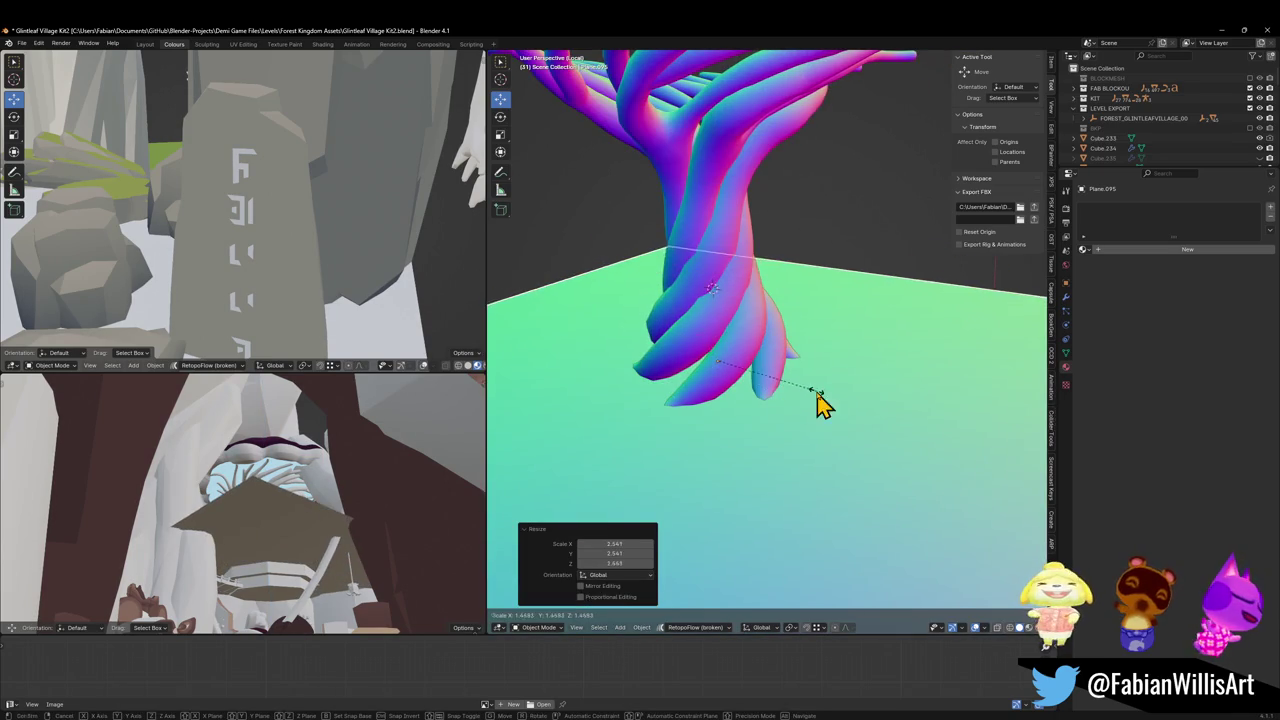
left_click(817, 400)
scroll(737, 420, "down", 2)
Duplicate the ground plane in place, scale the copy to 0.41, and subdivide it twice
key("shift+d")
right_click(870, 413)
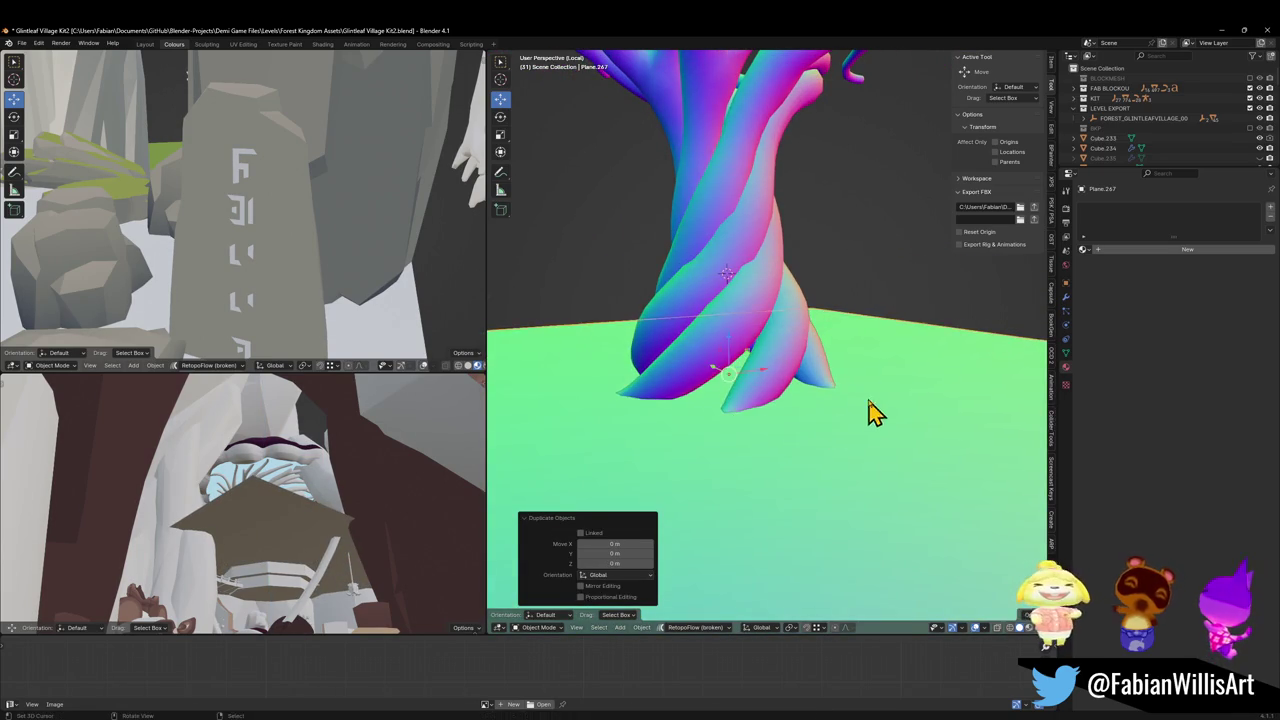
key("s")
left_click(786, 371)
right_click(772, 395)
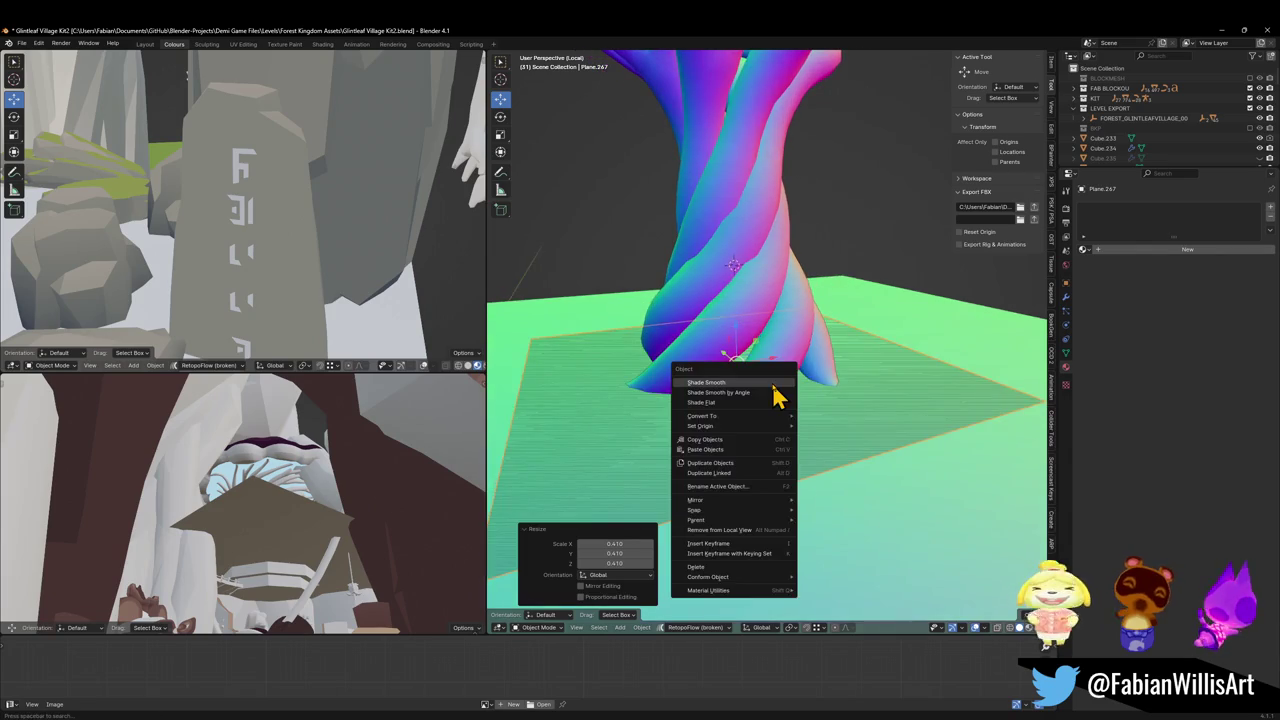
key("Escape")
right_click(772, 381)
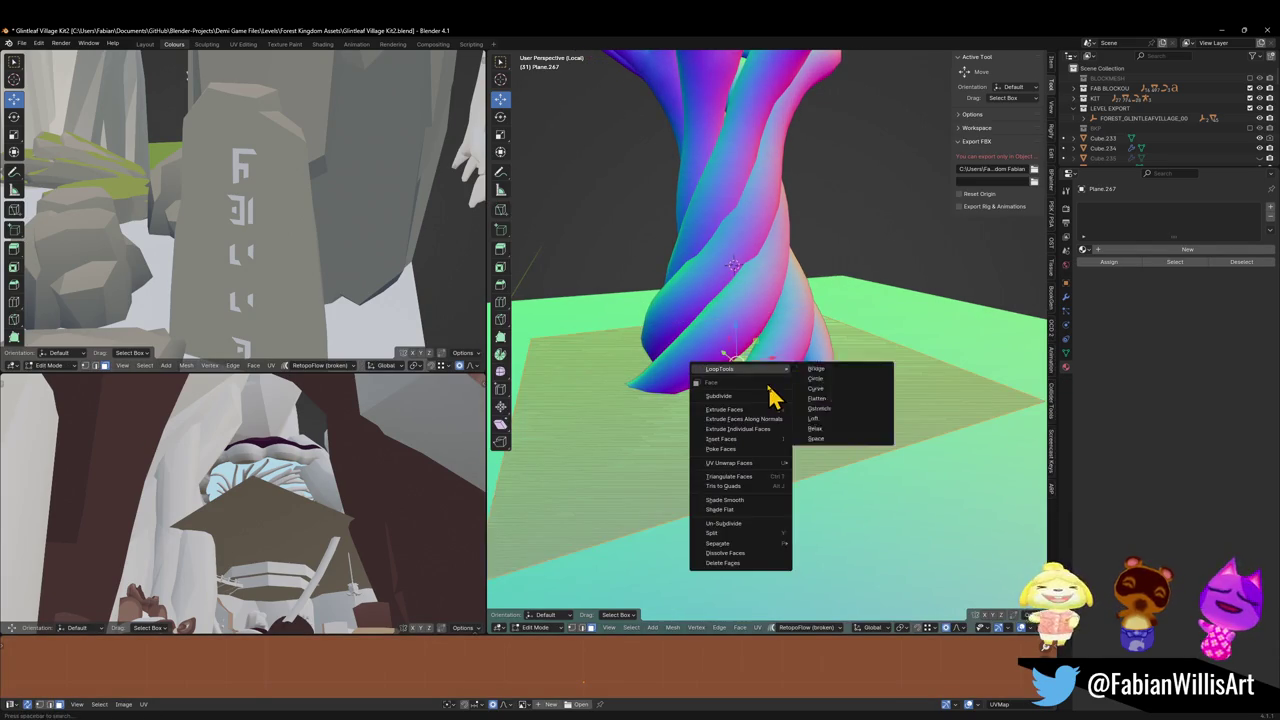
left_click(735, 398)
right_click(735, 398)
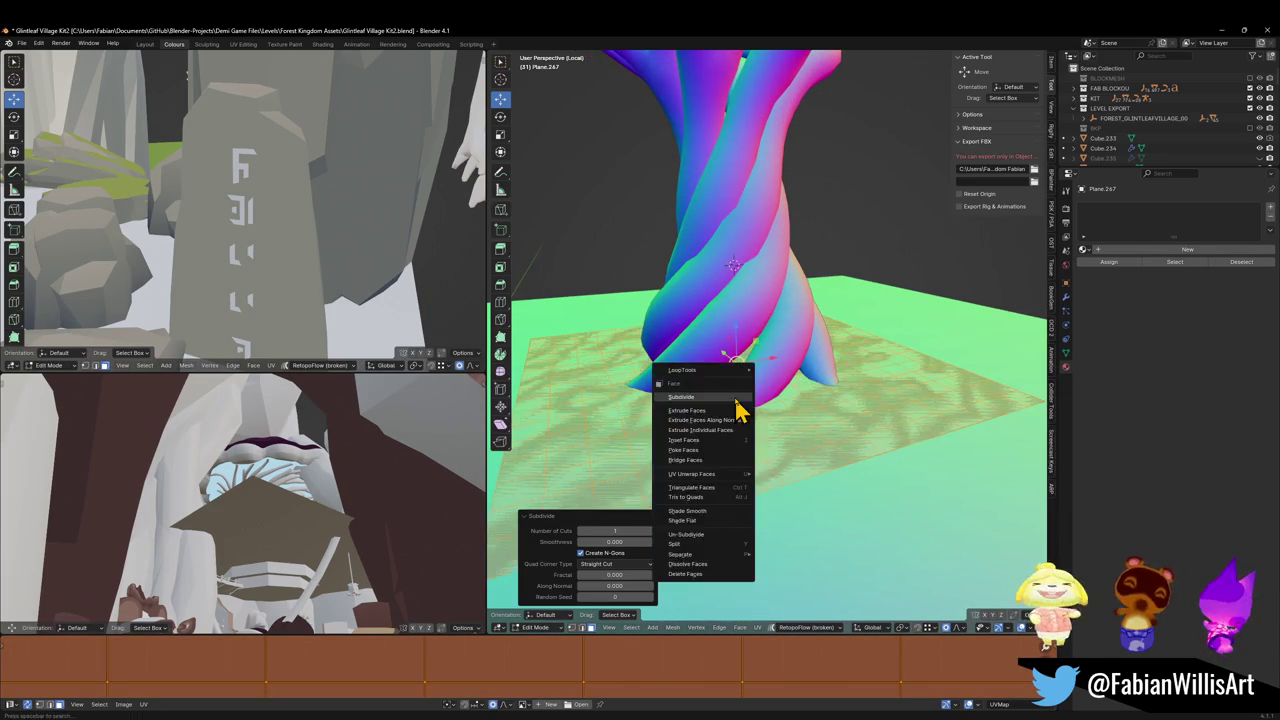
left_click(737, 400)
Apply rotation and scale to the small plane in Object Mode
key("ctrl+Tab")
left_click(779, 376)
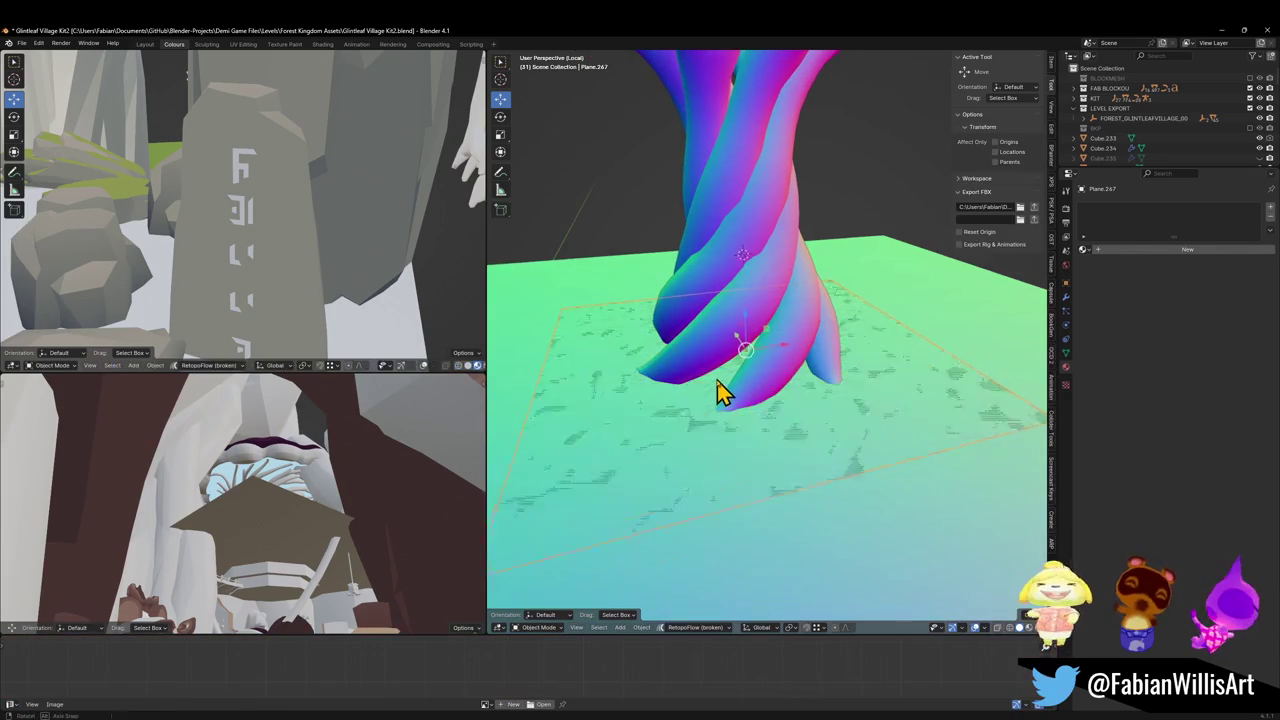
key("ctrl+a")
left_click(722, 382)
key("ctrl+Tab")
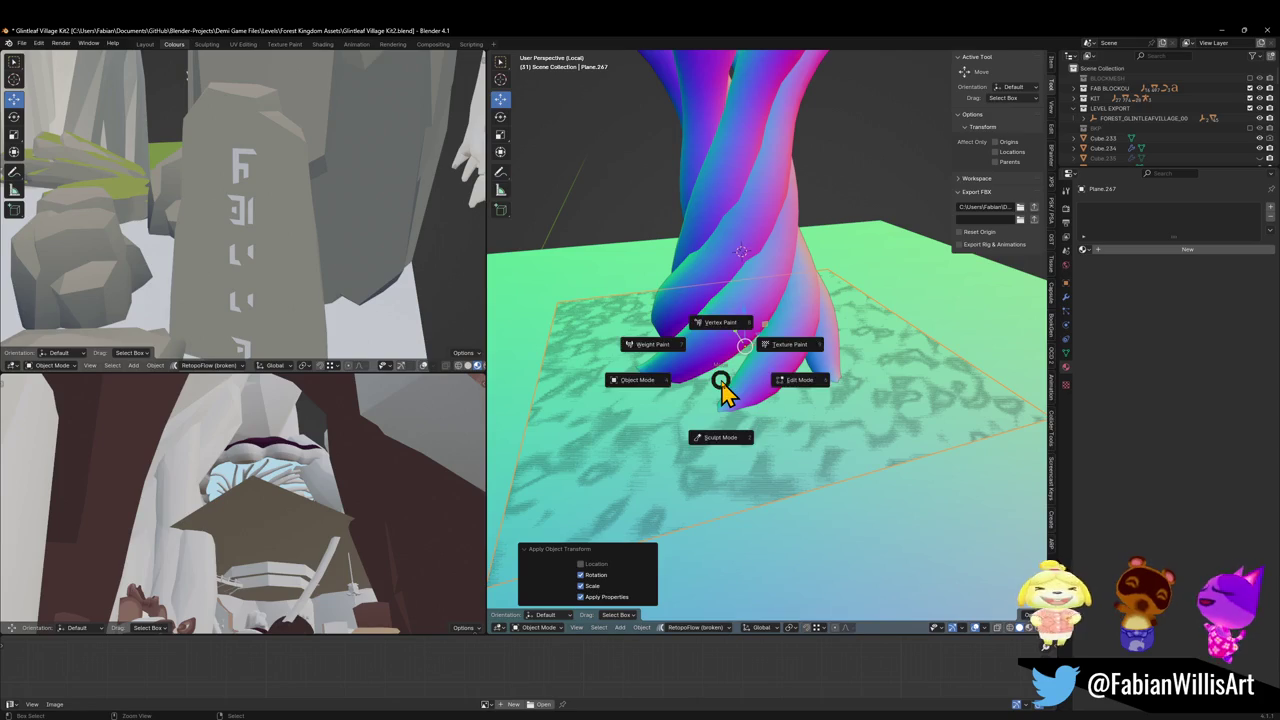
Sculpt the small plane up into a mound around the trunk base
left_click(722, 438)
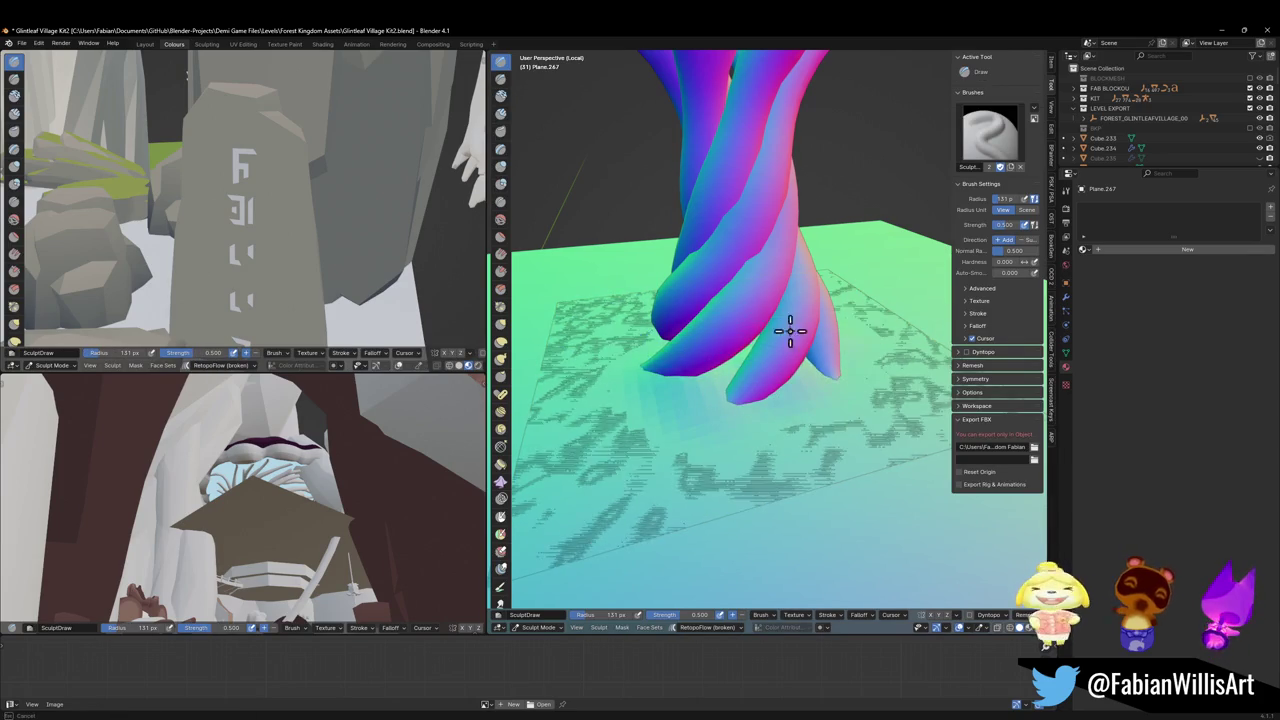
mouse_move(683, 318)
left_mouse_down()
mouse_move(686, 357)
mouse_move(714, 320)
mouse_move(821, 342)
mouse_move(709, 337)
mouse_move(786, 400)
mouse_move(748, 394)
mouse_move(714, 366)
left_mouse_up()
left_click_drag(809, 354, 851, 364)
Shade the plane smooth, then reselect it and go back to Sculpt Mode
right_click(749, 371)
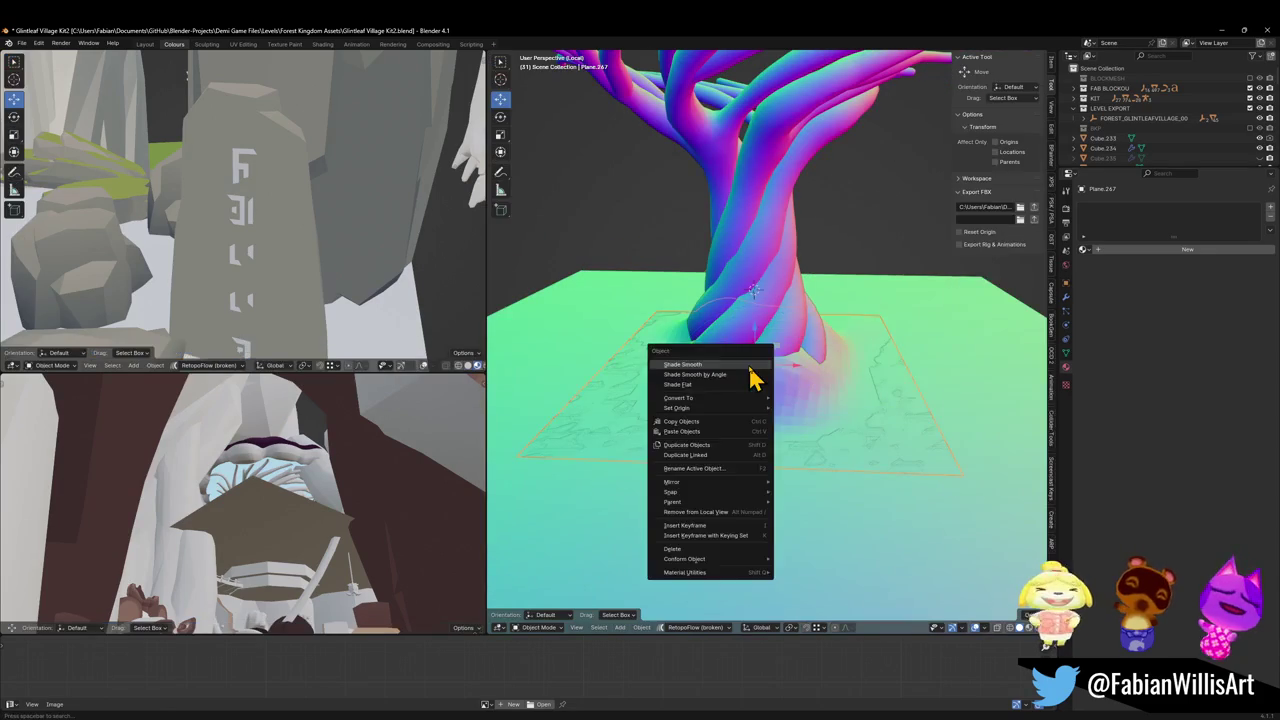
left_click(749, 371)
key("ctrl+Tab")
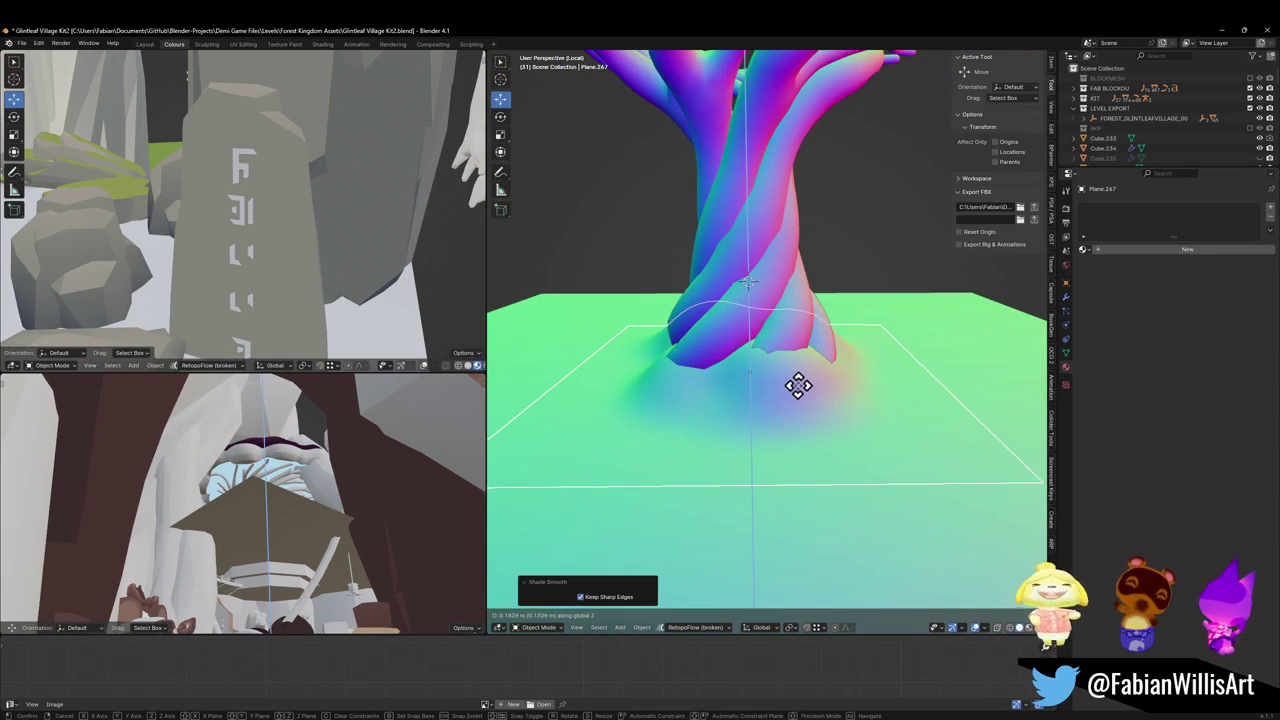
left_click(800, 385)
mouse_move(800, 400)
left_mouse_down()
mouse_move(823, 403)
mouse_move(803, 406)
mouse_move(820, 391)
mouse_move(790, 395)
mouse_move(734, 357)
mouse_move(740, 341)
mouse_move(759, 387)
mouse_move(779, 367)
mouse_move(655, 353)
mouse_move(686, 366)
left_mouse_up()
left_click(790, 395)
key("ctrl+Tab")
left_click(803, 414)
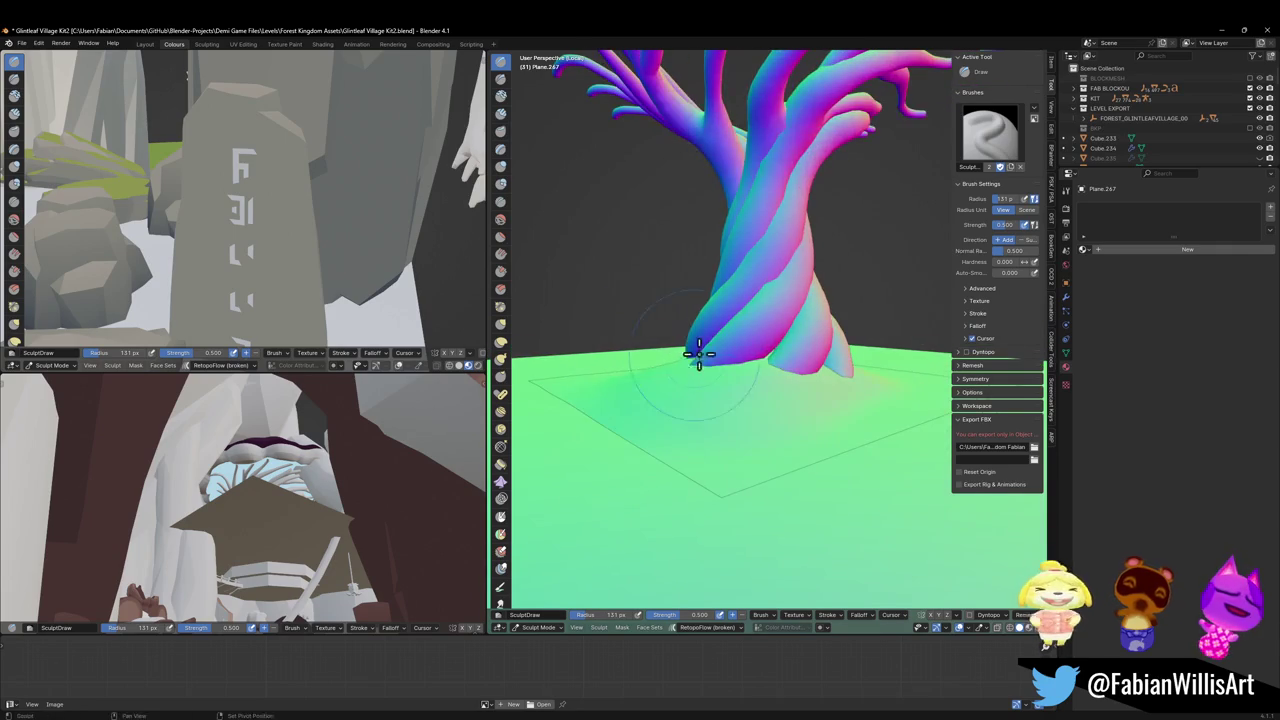
left_click_drag(777, 371, 814, 366)
Return to Object Mode and undo a vertical scale of the tree base
key("ctrl+Tab")
key("s")
key("z")
left_click(817, 327)
scroll(823, 357, "down", 4)
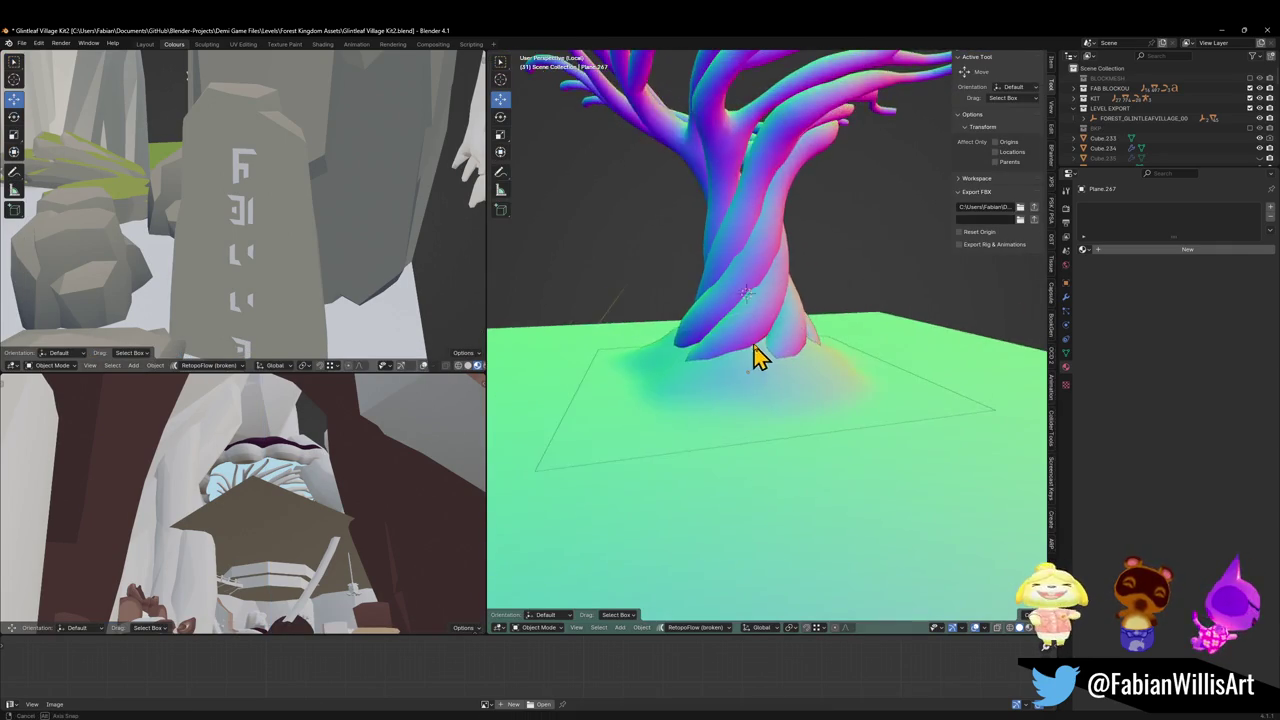
key("ctrl+z")
Widen Plane.267 by 1.412 keeping its height, flatten Z to 0.723, and save
left_click(862, 390)
key("s")
key("shift+z")
left_click(918, 393)
scroll(918, 393, "up", 4)
mouse_move(811, 394)
left_mouse_down()
mouse_move(710, 383)
mouse_move(815, 345)
left_mouse_up()
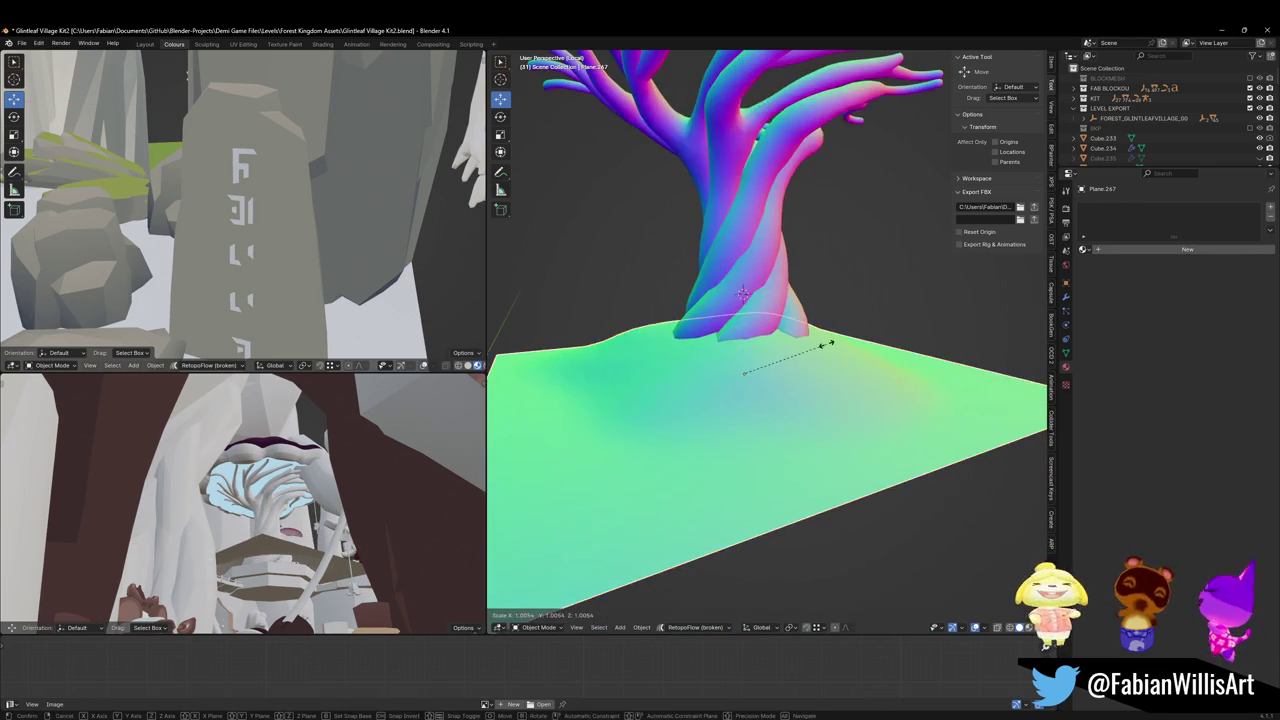
key("s")
key("z")
left_click(797, 367)
key("ctrl+s")
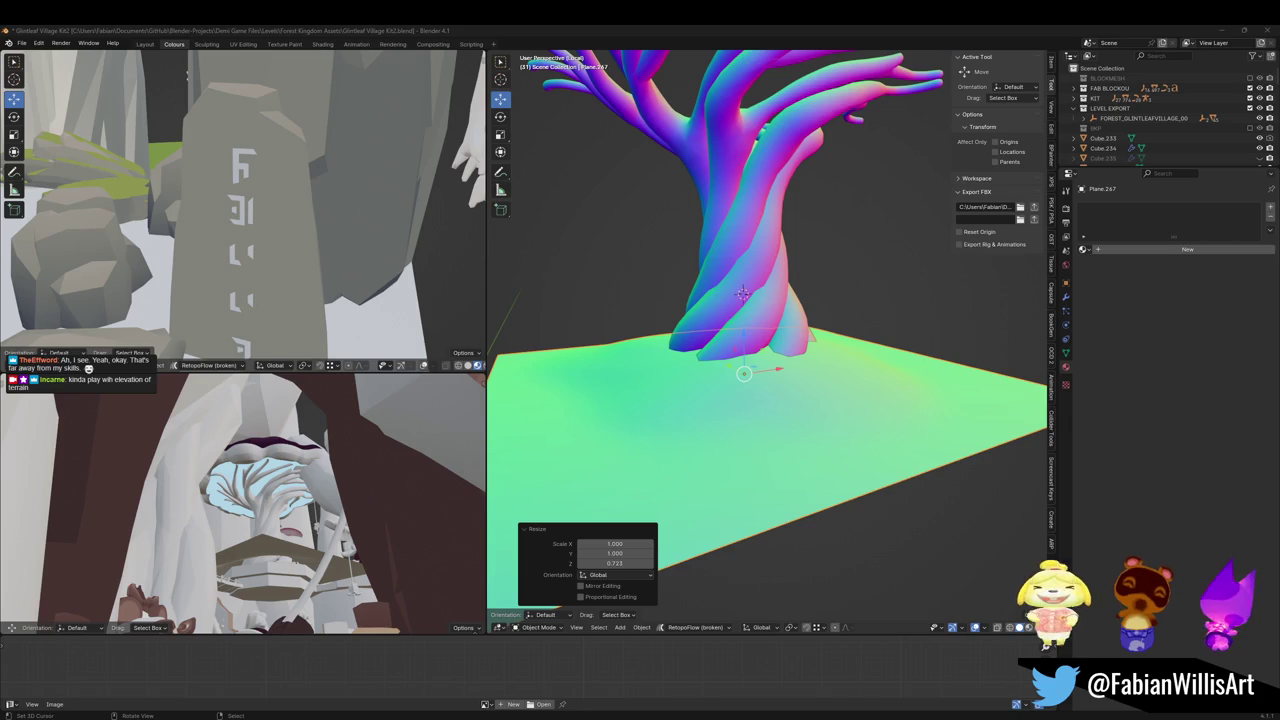
Set the sculpt brush radius to 318 px, then return to Object Mode and save
mouse_move(672, 400)
left_mouse_down()
mouse_move(729, 386)
mouse_move(737, 371)
mouse_move(774, 423)
mouse_move(849, 400)
mouse_move(869, 409)
left_mouse_up()
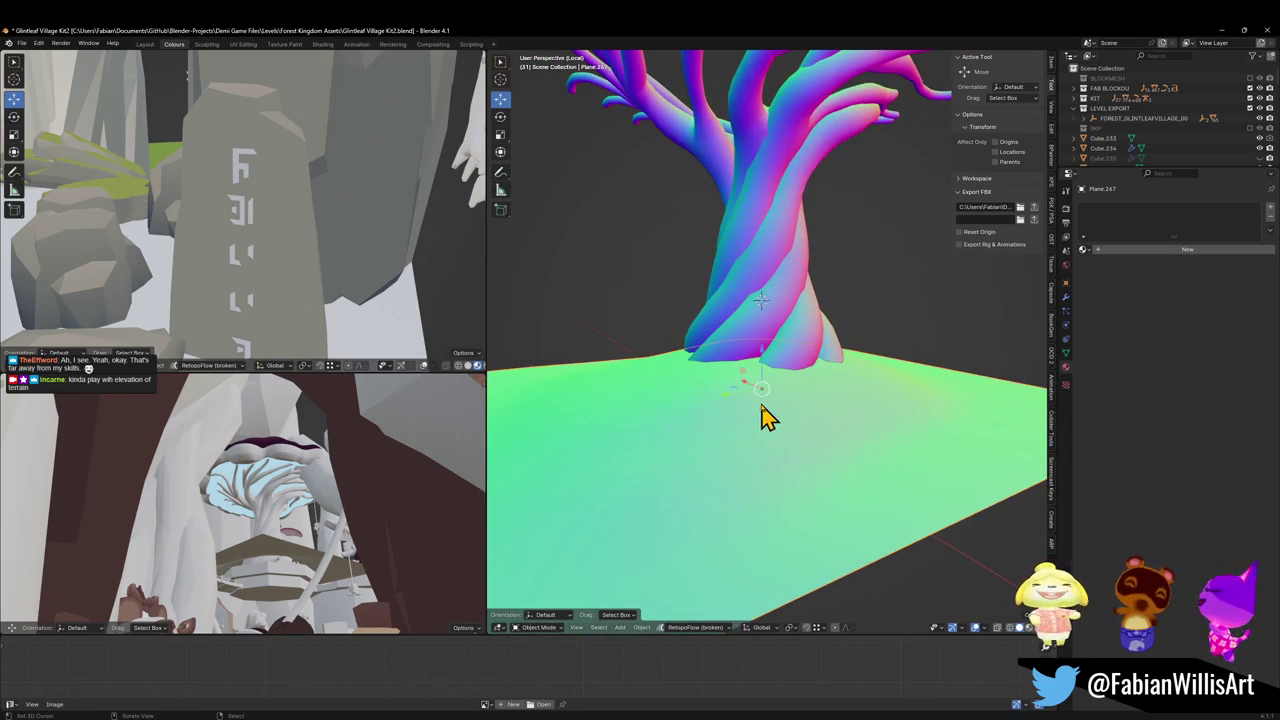
key("Tab")
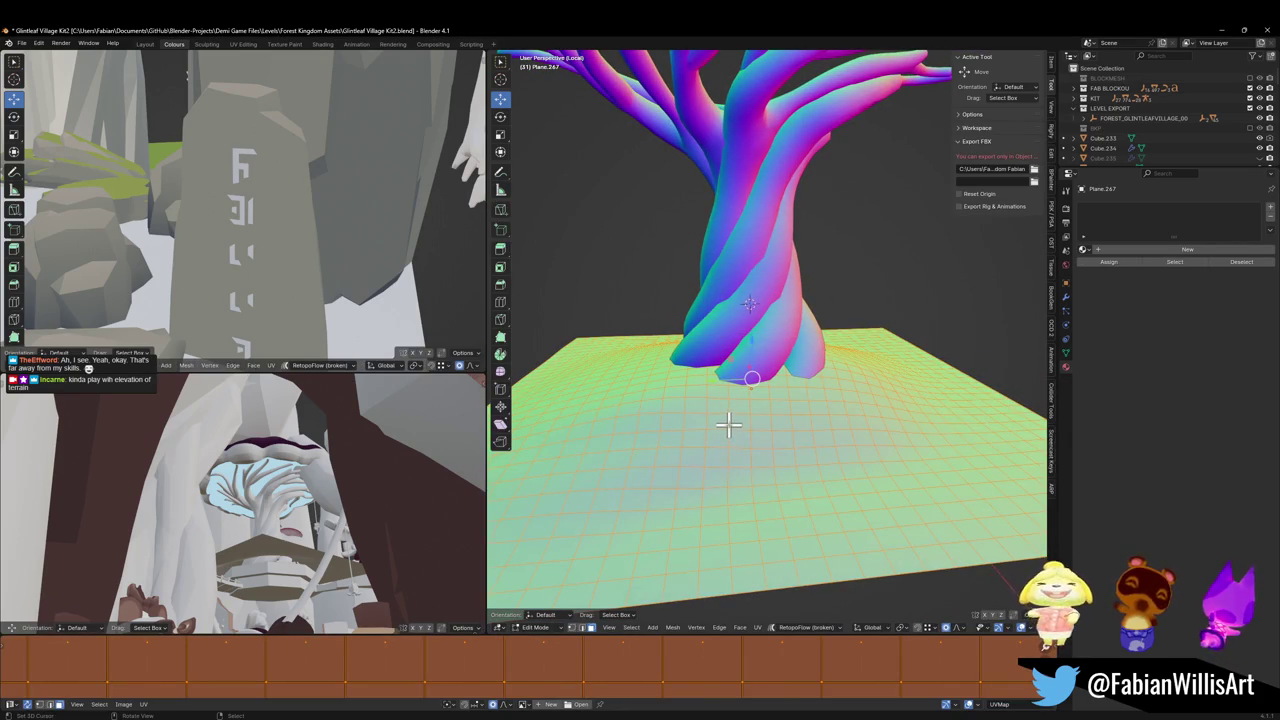
key("ctrl+Tab")
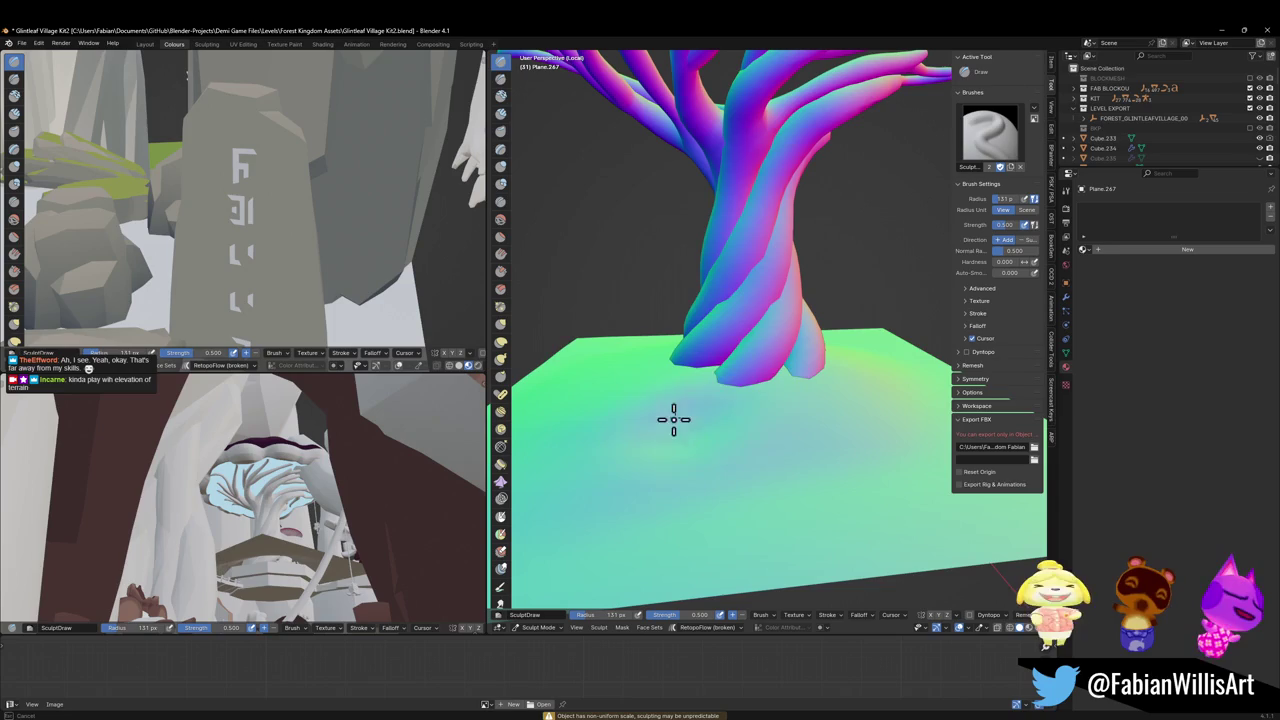
mouse_move(731, 366)
left_mouse_down()
mouse_move(755, 403)
mouse_move(749, 366)
left_mouse_up()
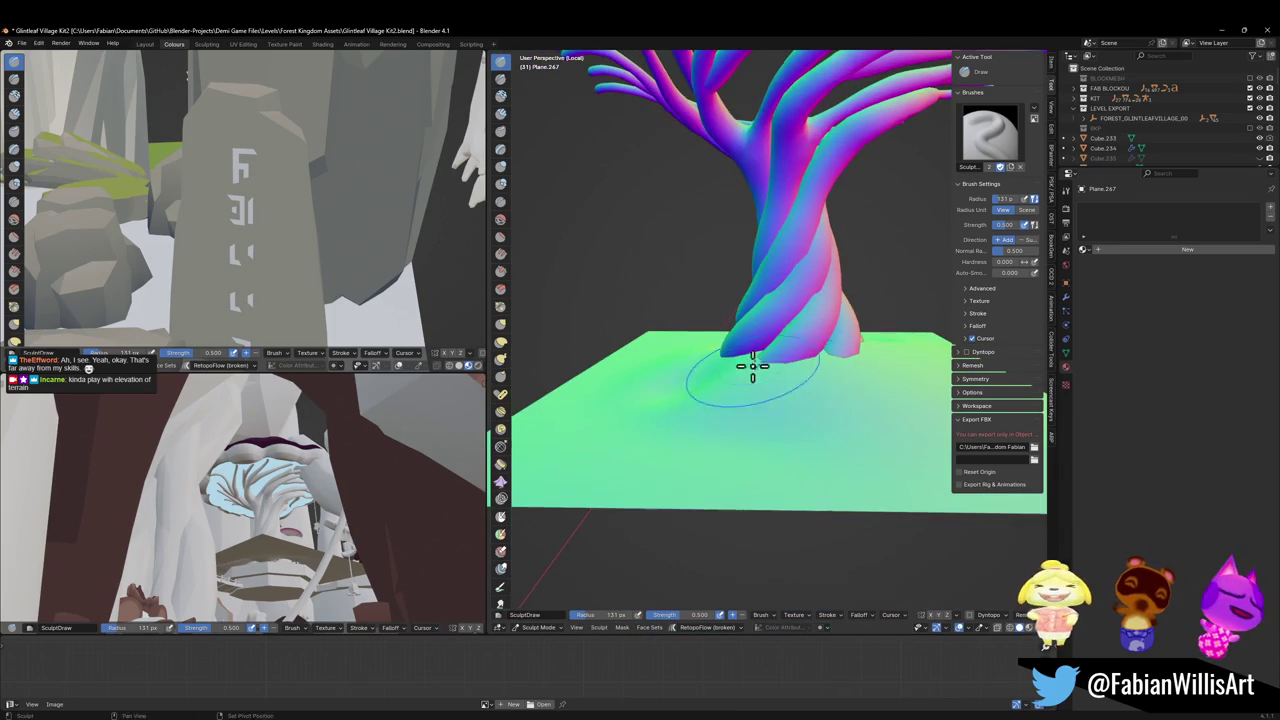
mouse_move(863, 374)
left_mouse_down()
mouse_move(749, 363)
mouse_move(837, 374)
mouse_move(829, 400)
left_mouse_up()
key("f")
left_click(829, 400)
mouse_move(831, 356)
left_mouse_down()
mouse_move(710, 393)
mouse_move(720, 357)
mouse_move(823, 366)
left_mouse_up()
key("ctrl+Tab")
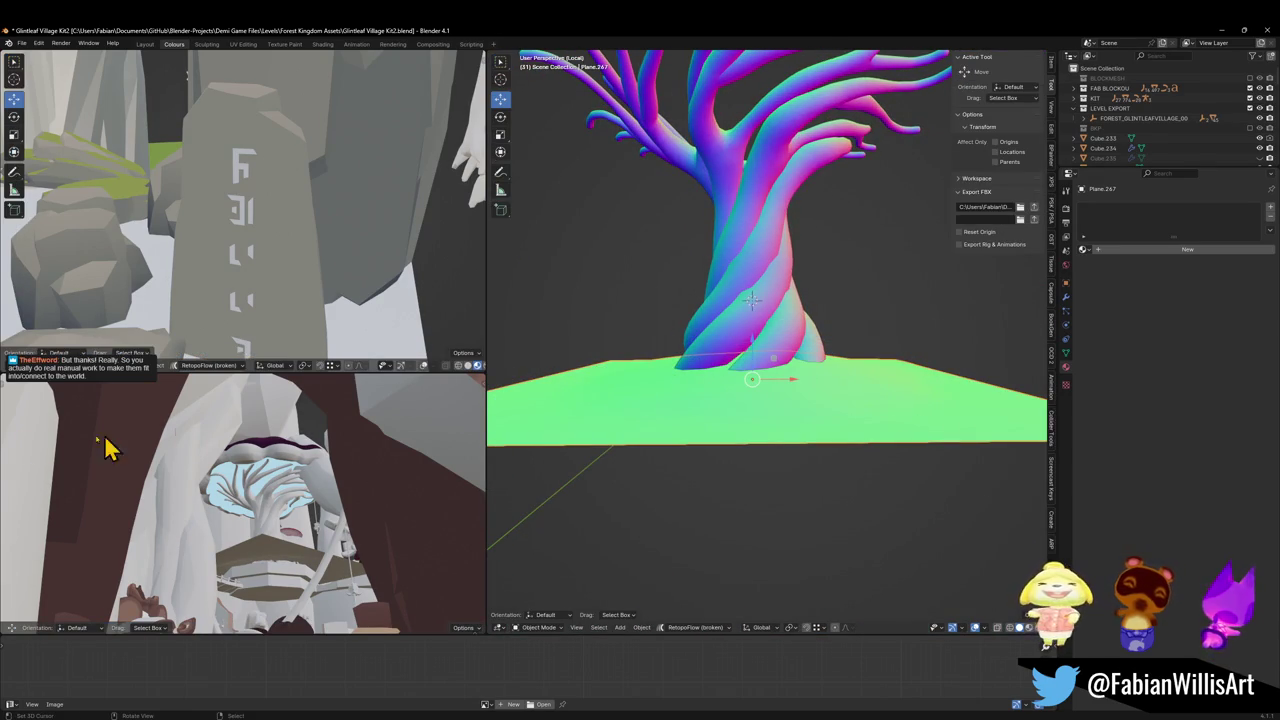
key("ctrl+s")
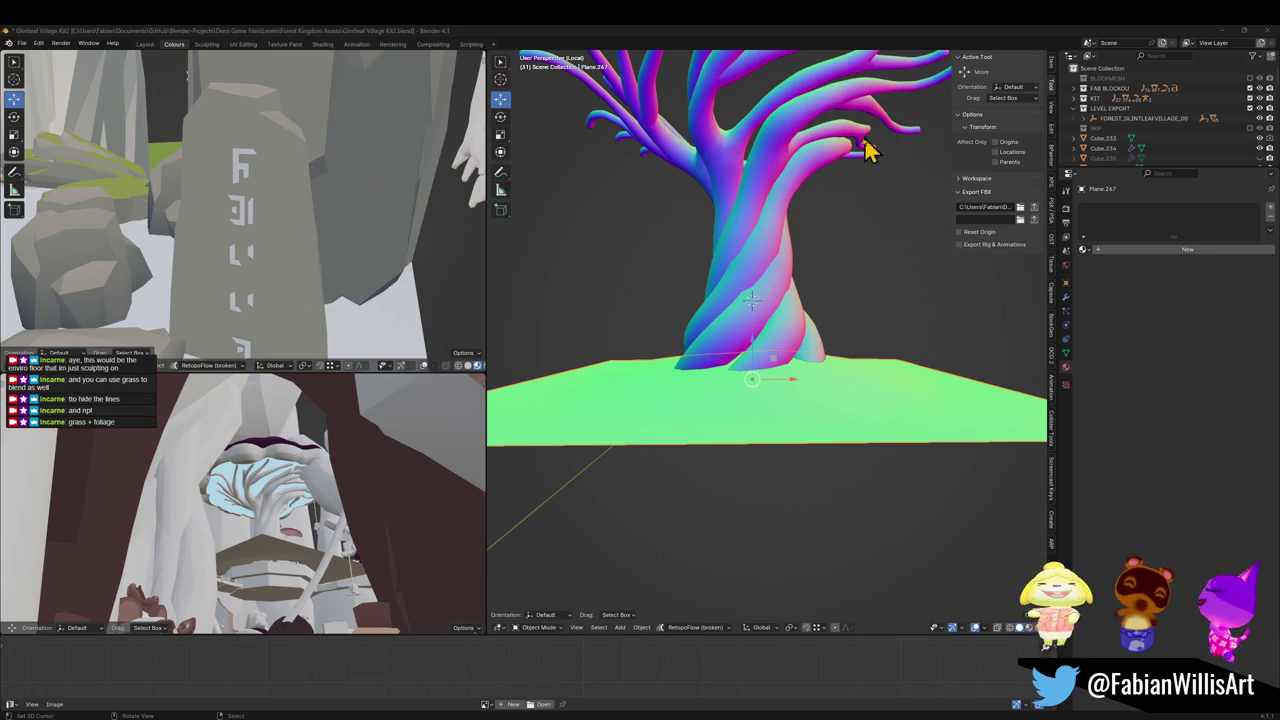
Delete the stray plane and the green ground under the mushroom tree
left_click_drag(730, 205, 794, 423)
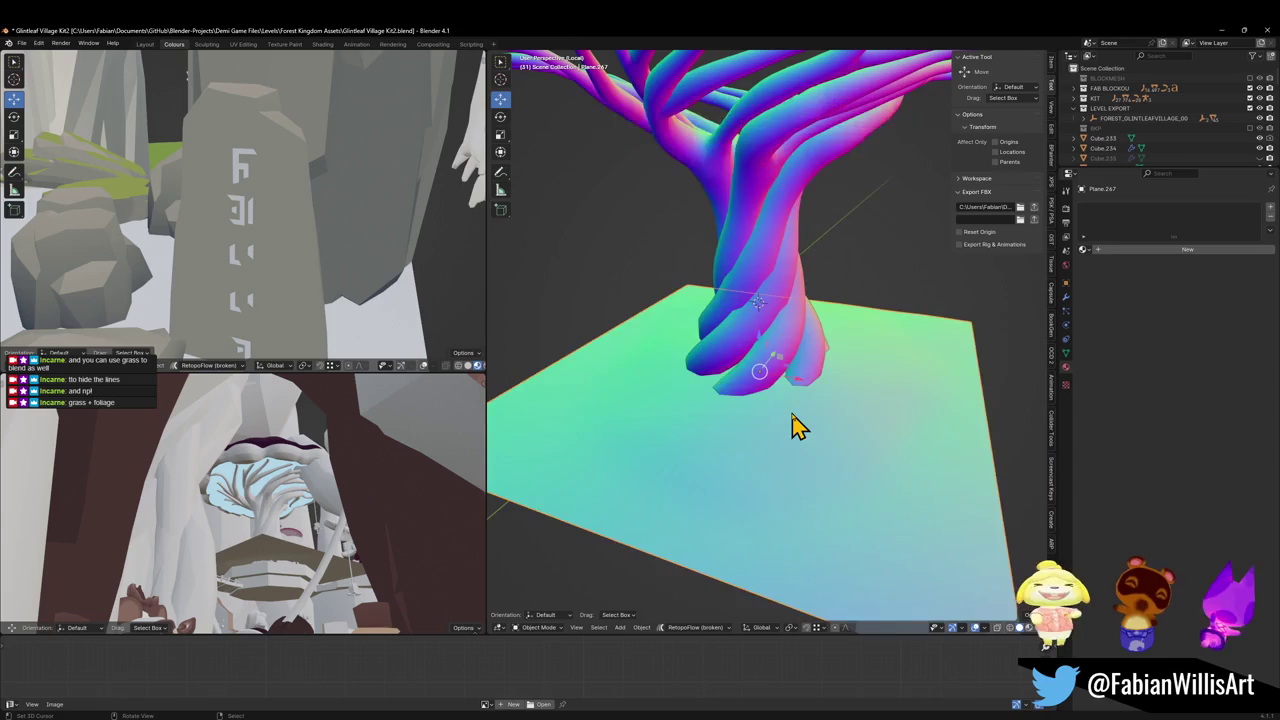
key("Delete")
left_click(794, 378)
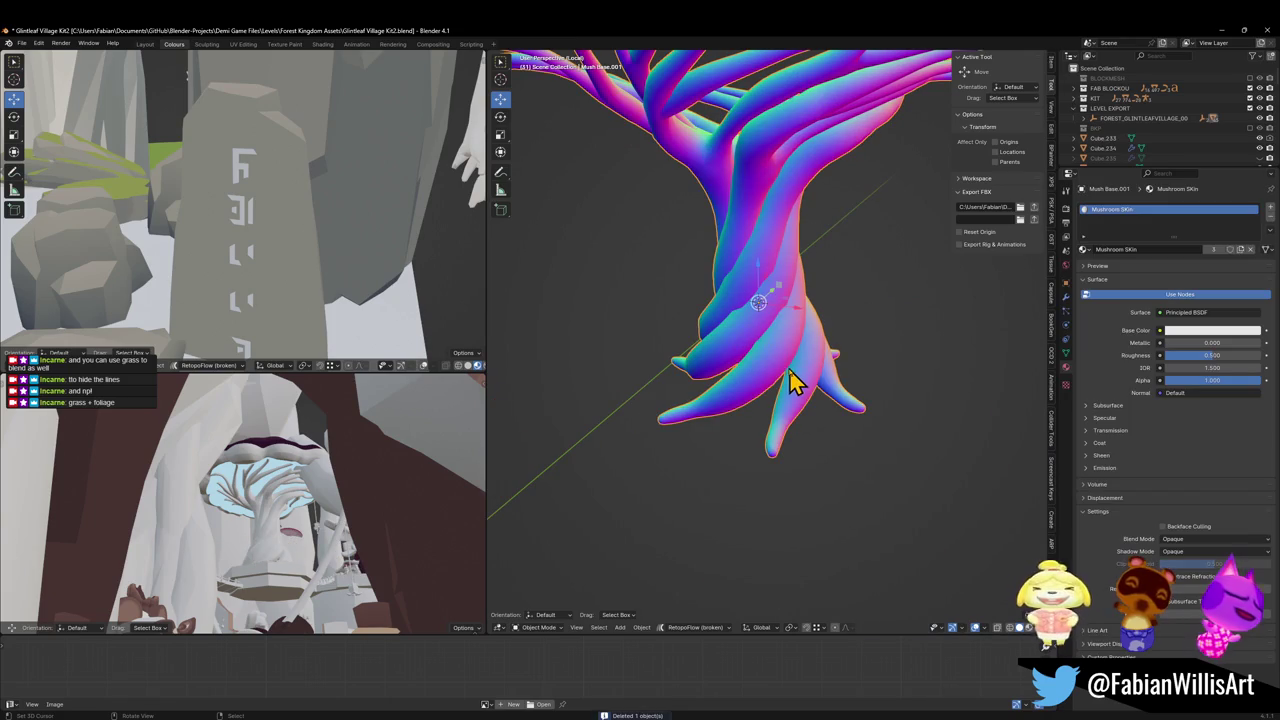
key("alt+h")
left_click(909, 417)
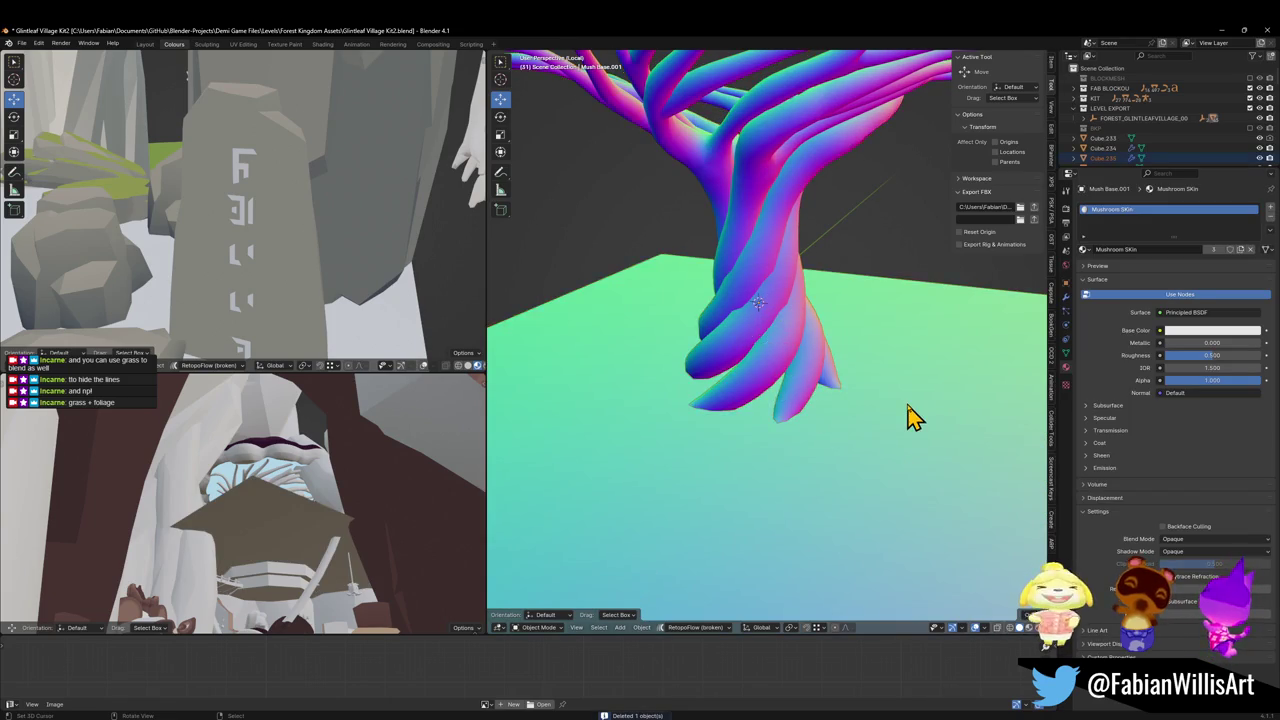
key("Delete")
Isolate the mushroom tree pieces and the ground plane around it in local view
key("KP_Divide")
left_click(754, 218)
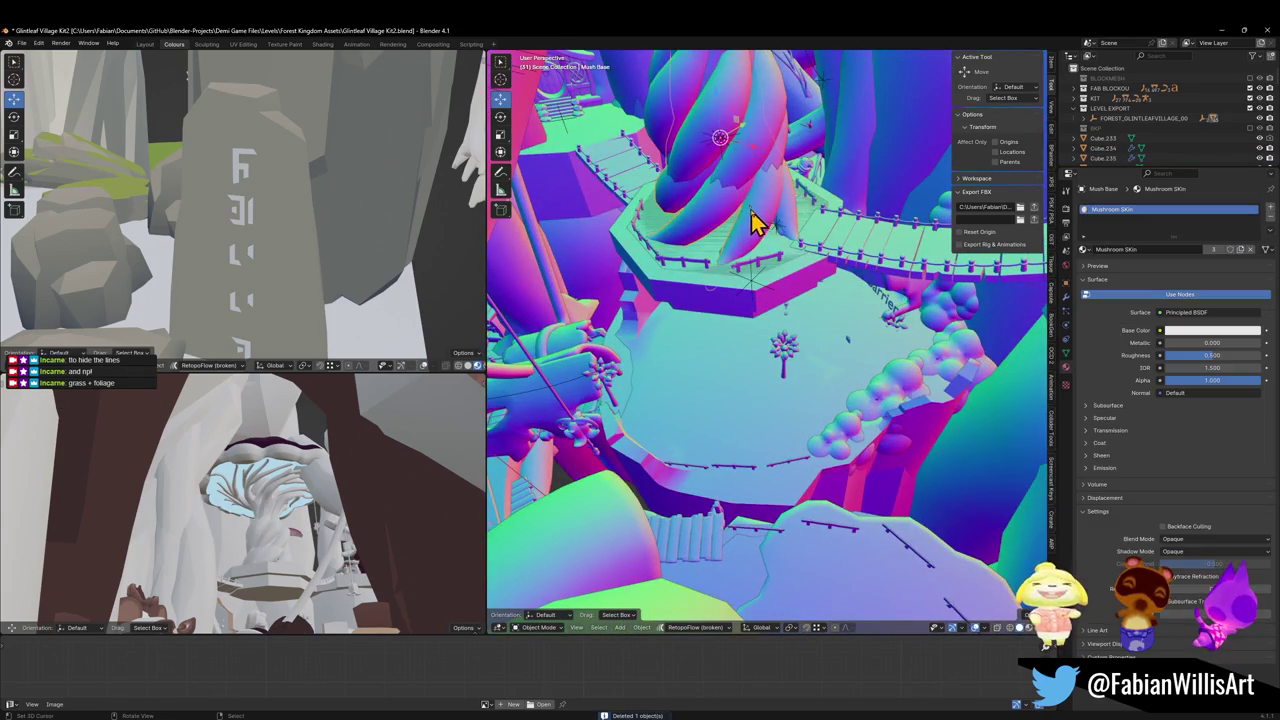
key("KP_Divide")
left_click(806, 300)
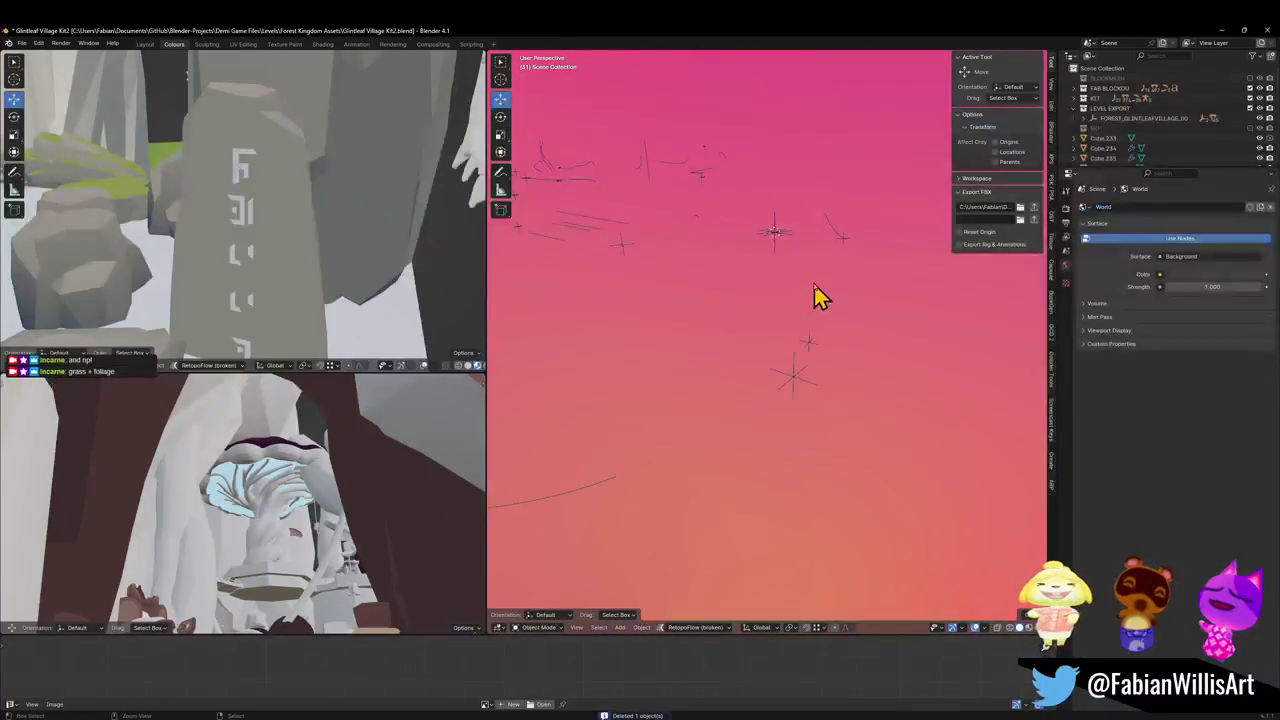
key("KP_Divide")
key("KP_Divide")
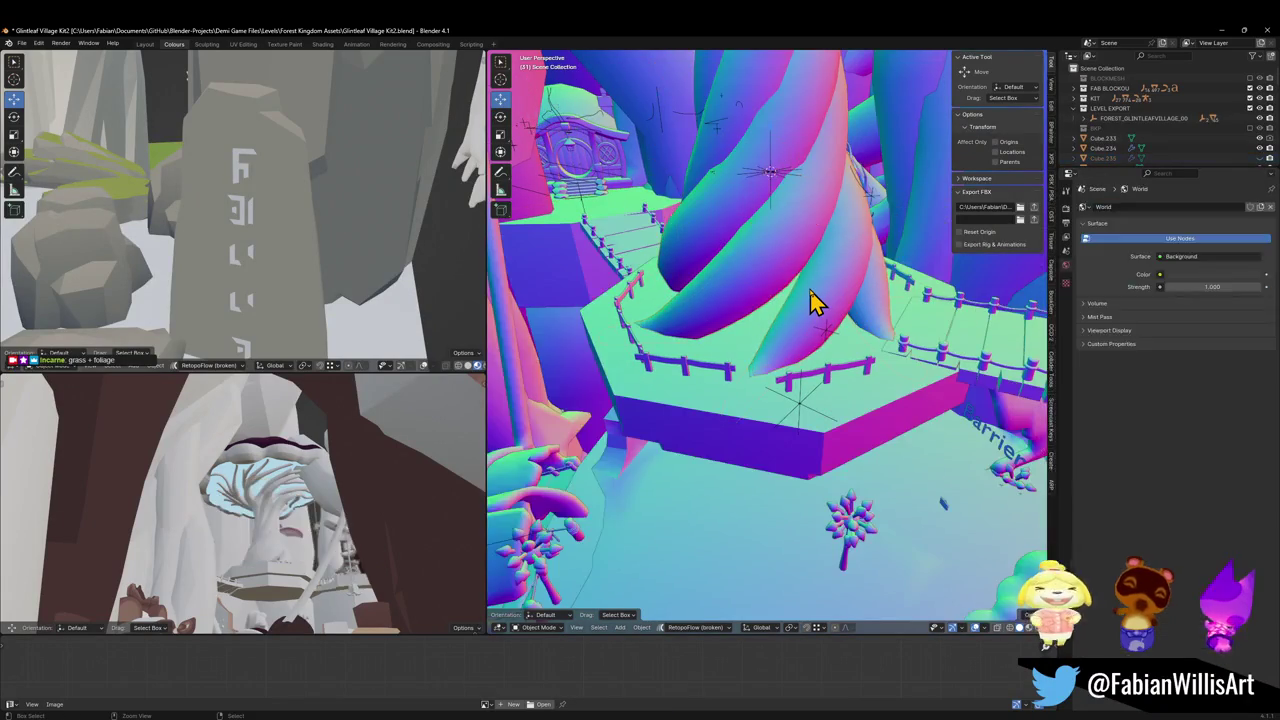
left_click(810, 297)
key("KP_Divide")
key("ctrl+Tab")
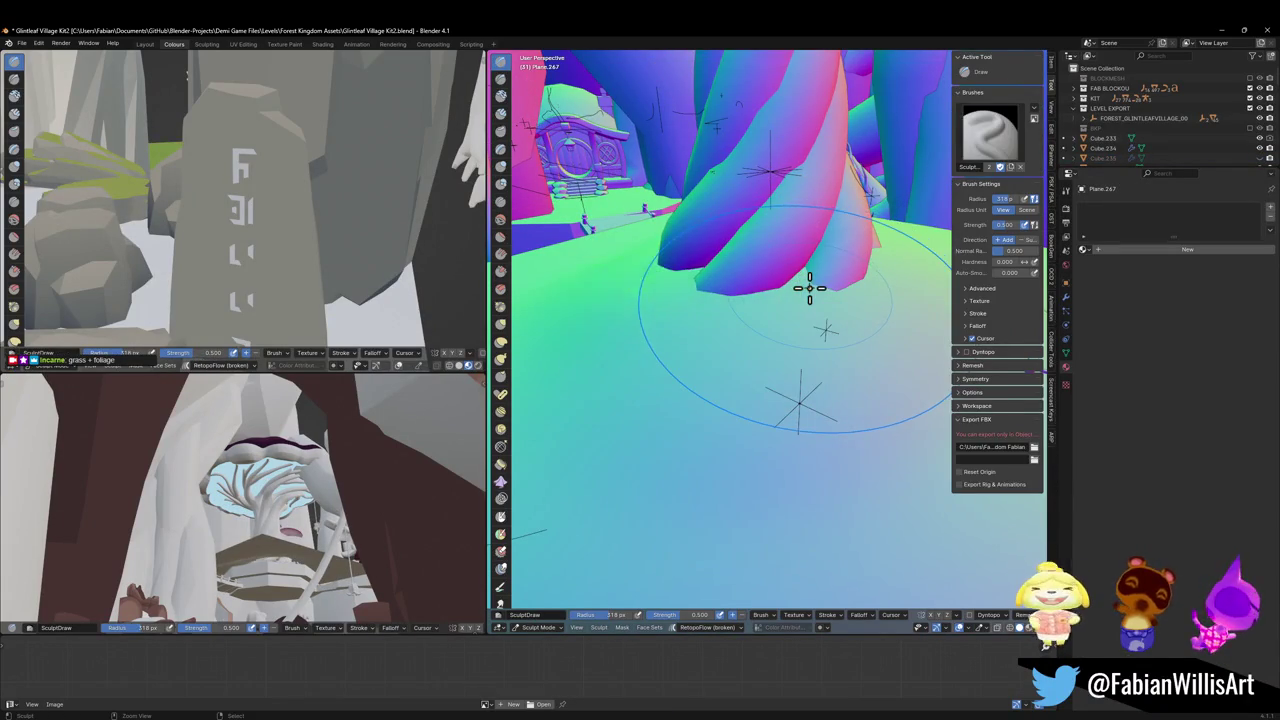
key("ctrl+Tab")
left_click(812, 302)
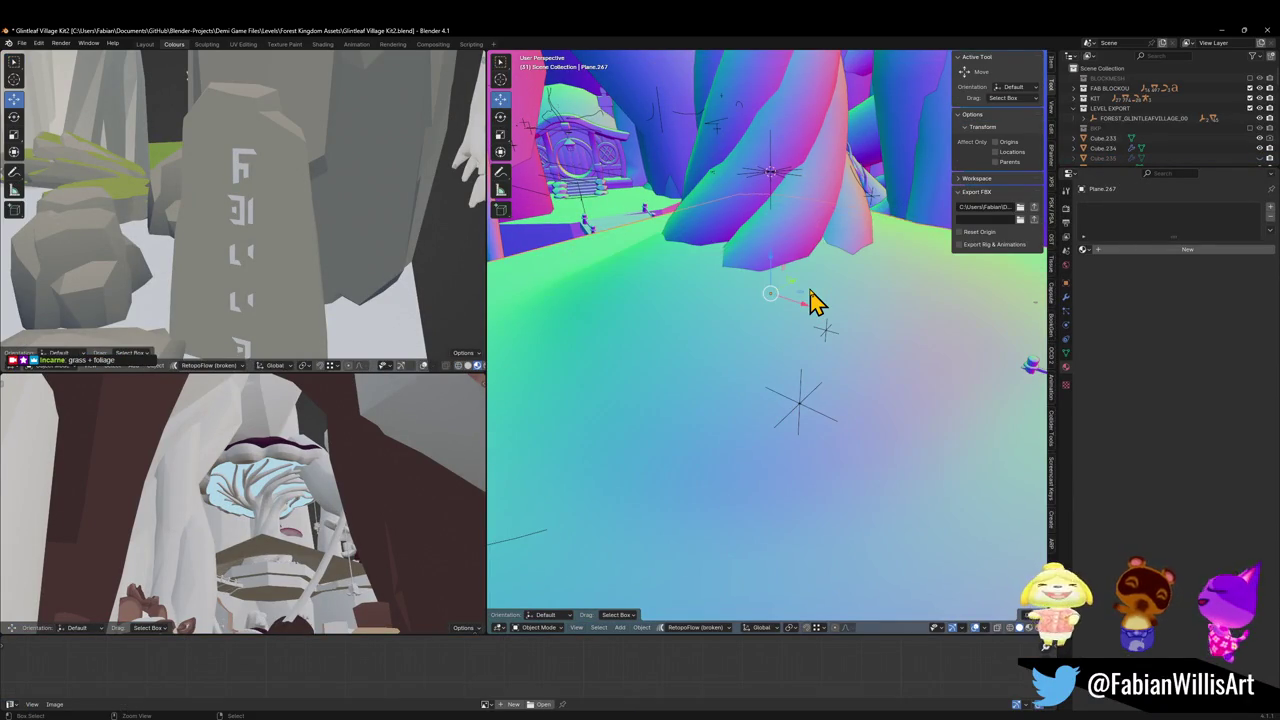
key("KP_Divide")
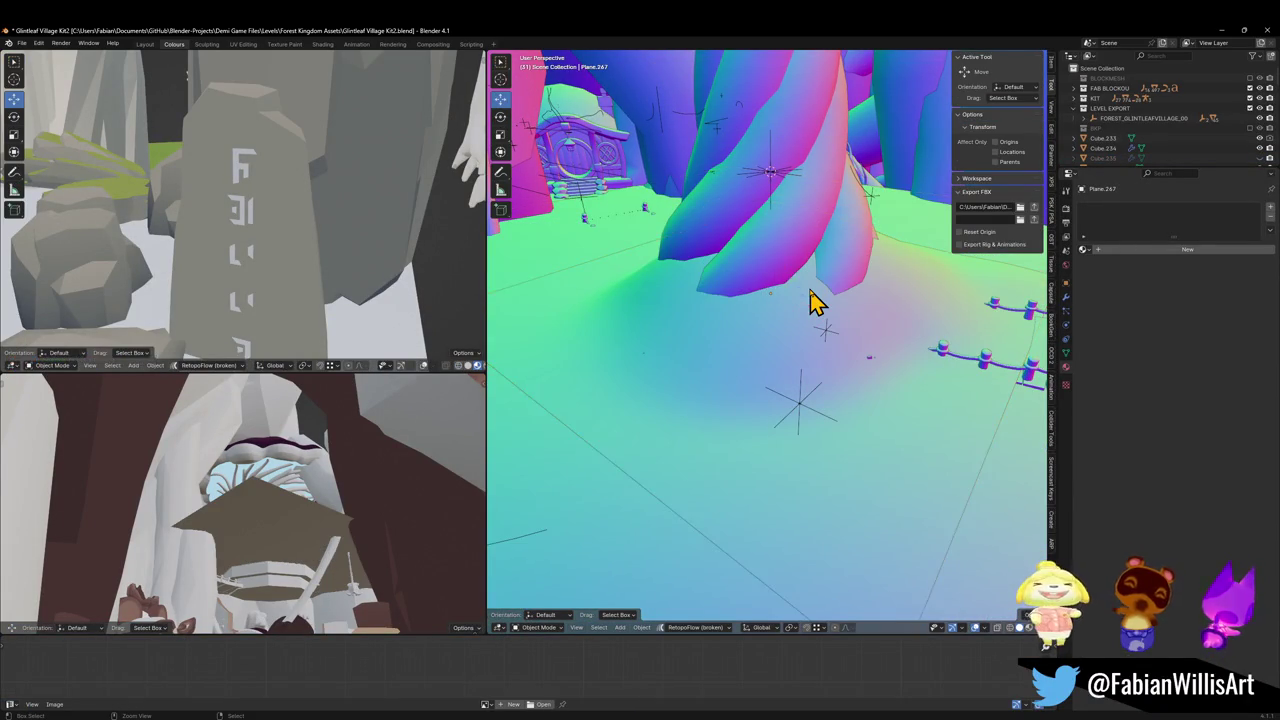
Sculpt Plane.267 up around the mushroom tree's roots
left_click(809, 294)
key("ctrl+Tab")
left_click_drag(810, 288, 809, 283)
key("ctrl+Tab")
key("KP_Divide")
left_click(812, 302)
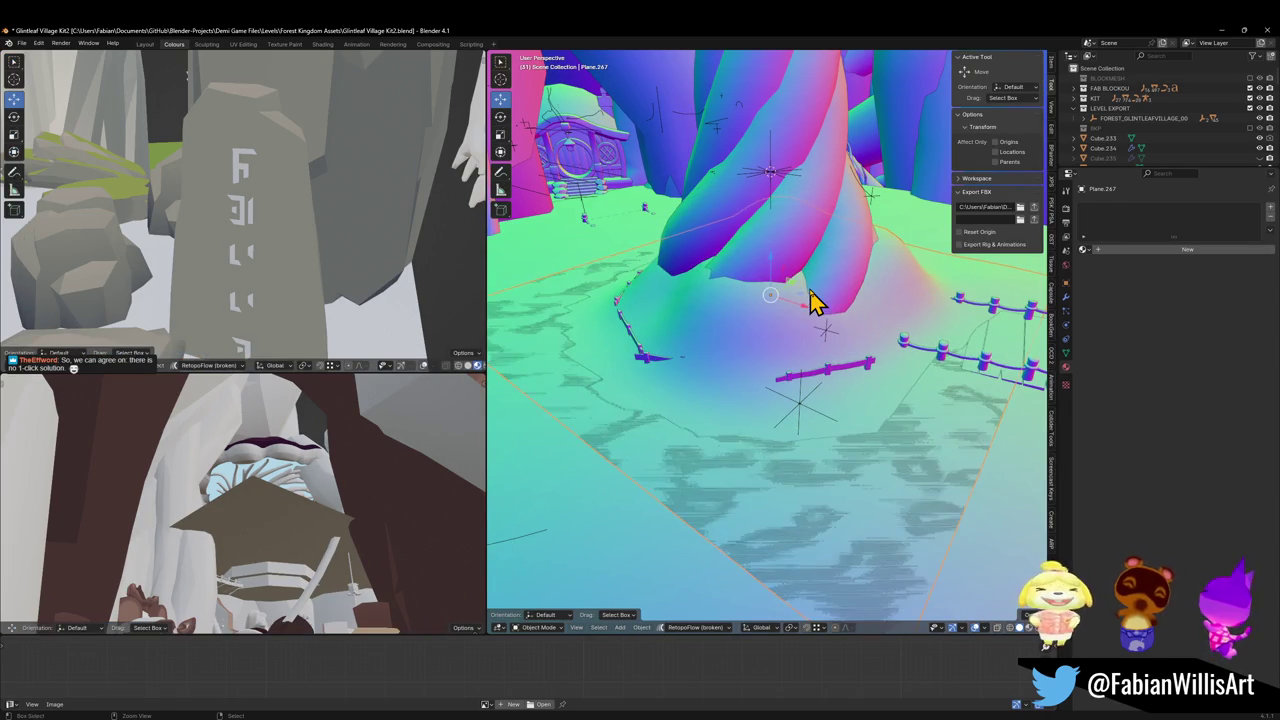
key("ctrl+Tab")
left_click_drag(808, 286, 806, 287)
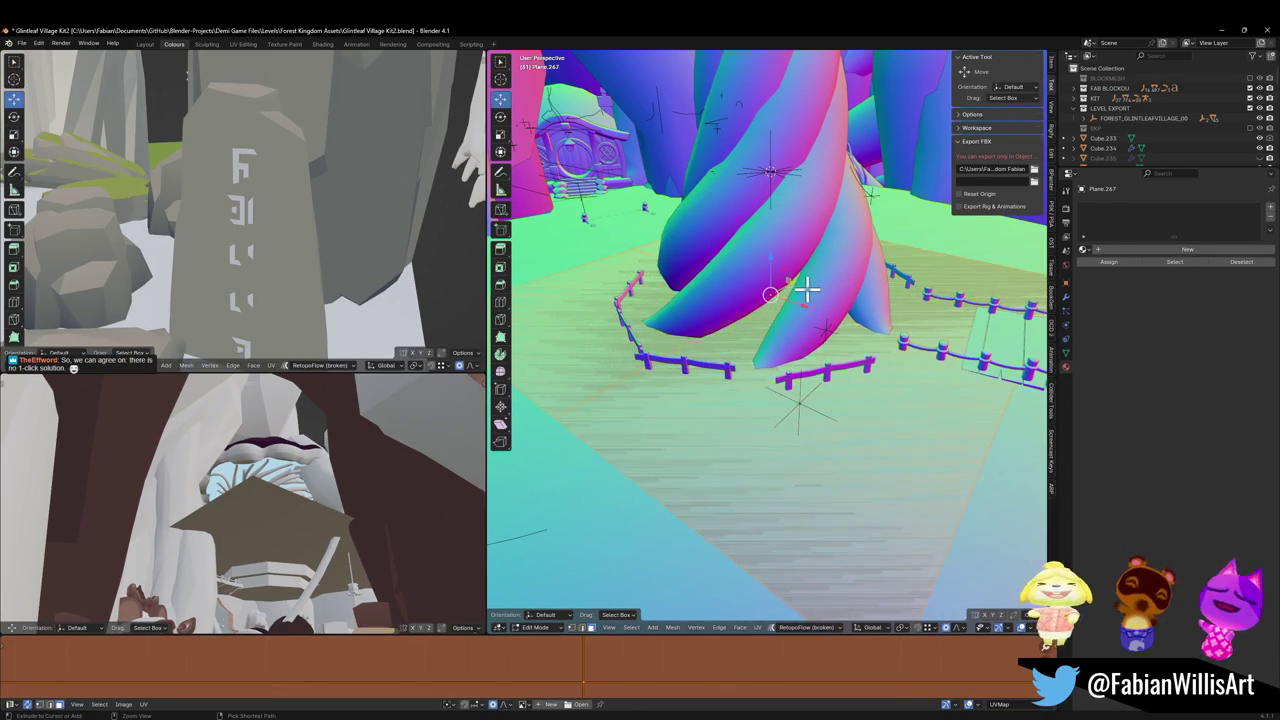
Leave Sculpt Mode and undo the ground sculpting and the floating green plane
key("ctrl+Tab")
key("ctrl+z")
key("ctrl+z")
key("ctrl+z")
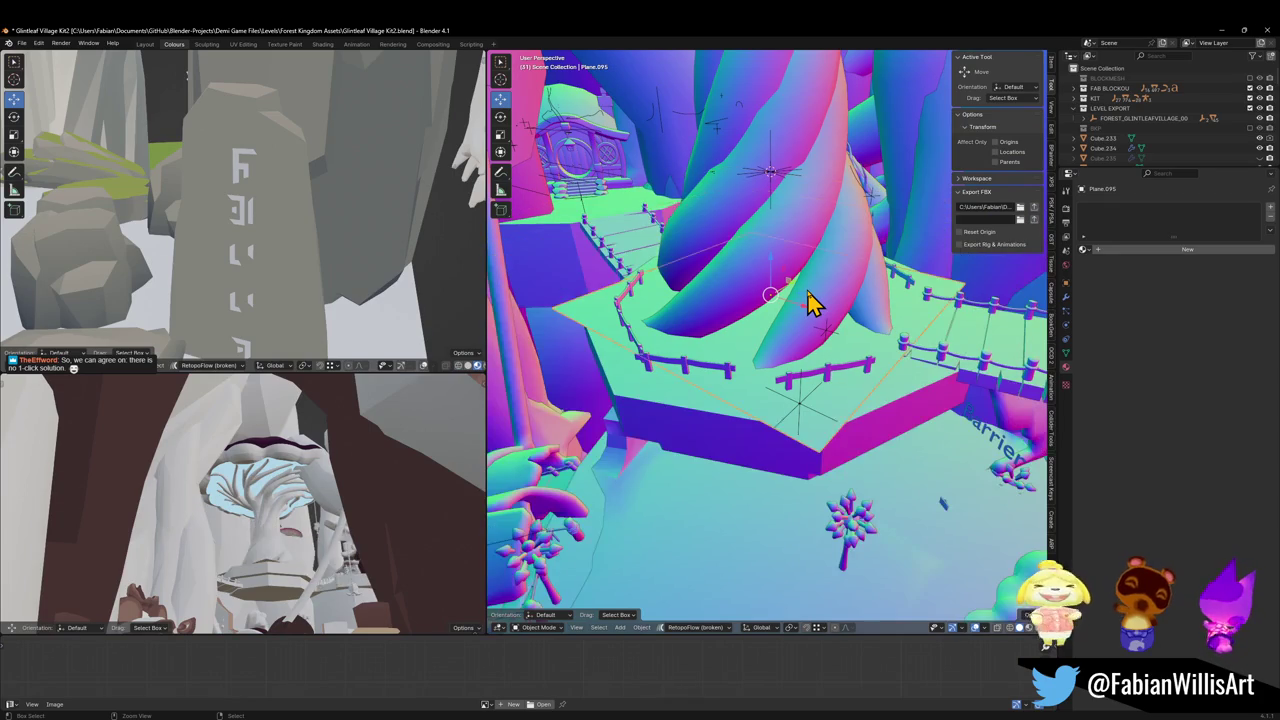
key("ctrl+z")
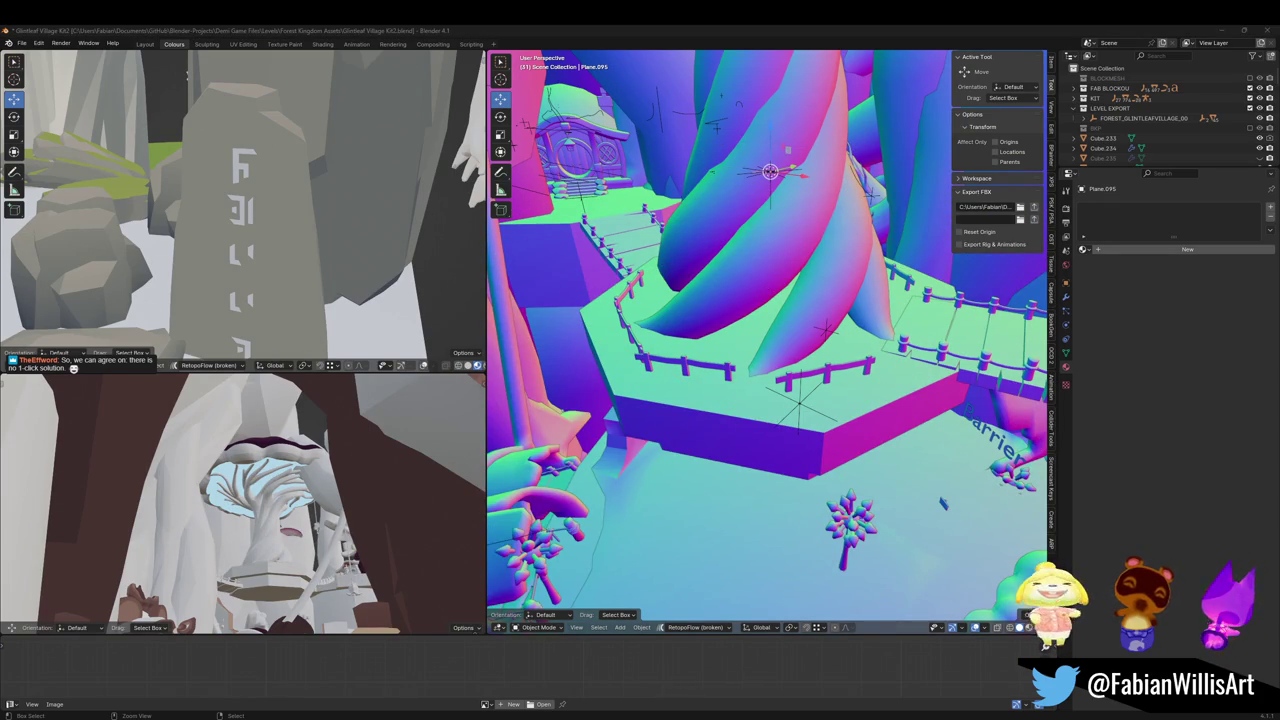
Select Mush Base and orbit around the restored fenced plateau
left_click(813, 298)
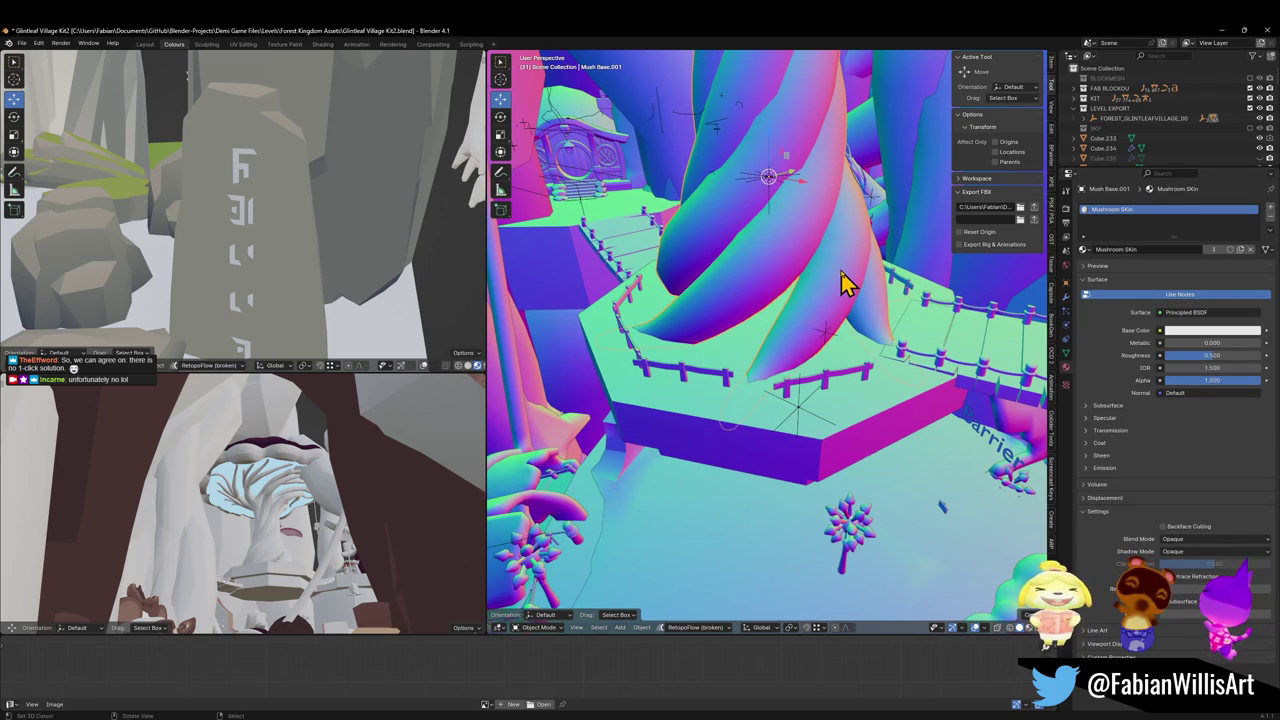
mouse_move(840, 274)
left_mouse_down()
mouse_move(785, 265)
mouse_move(848, 289)
left_mouse_up()
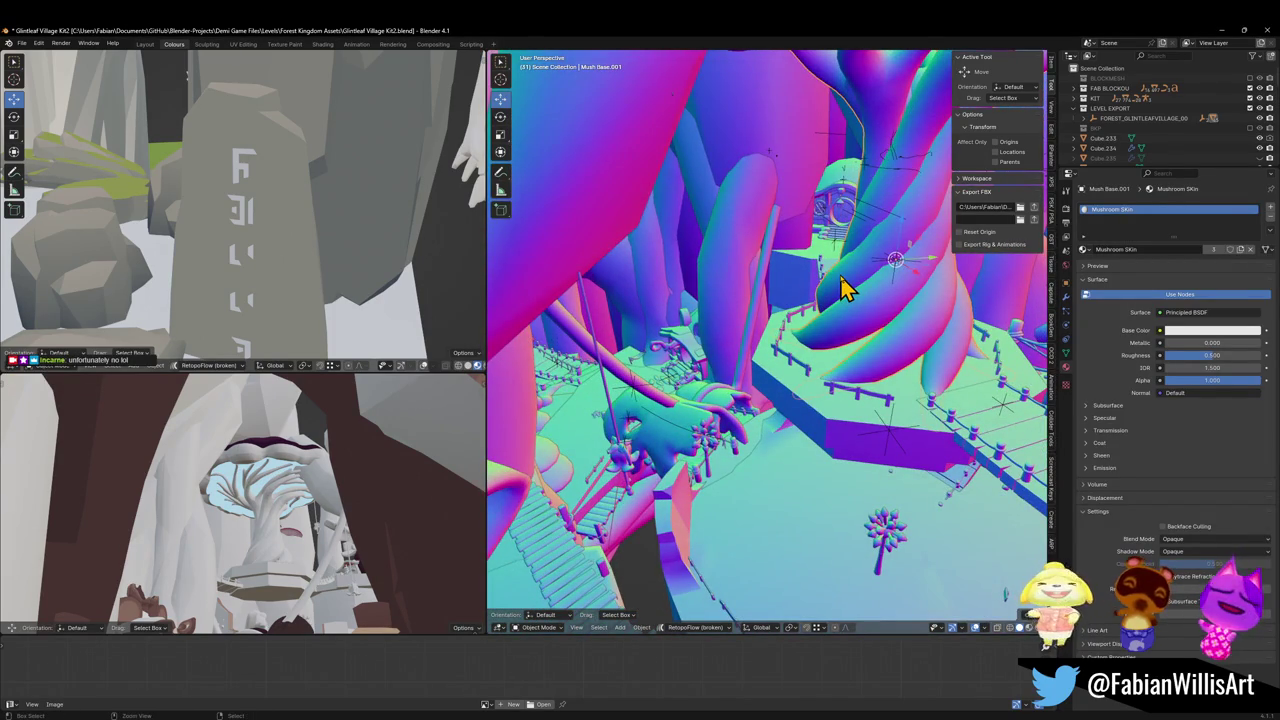
left_click(840, 276)
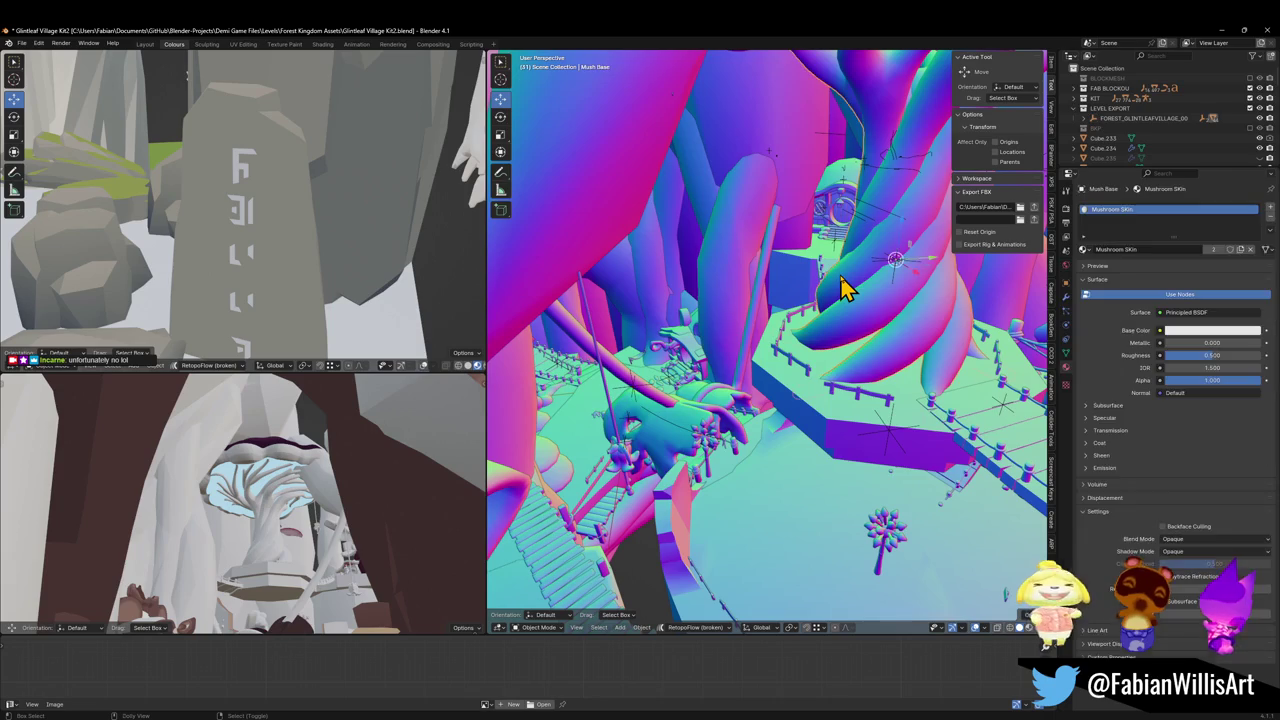
left_click(840, 280)
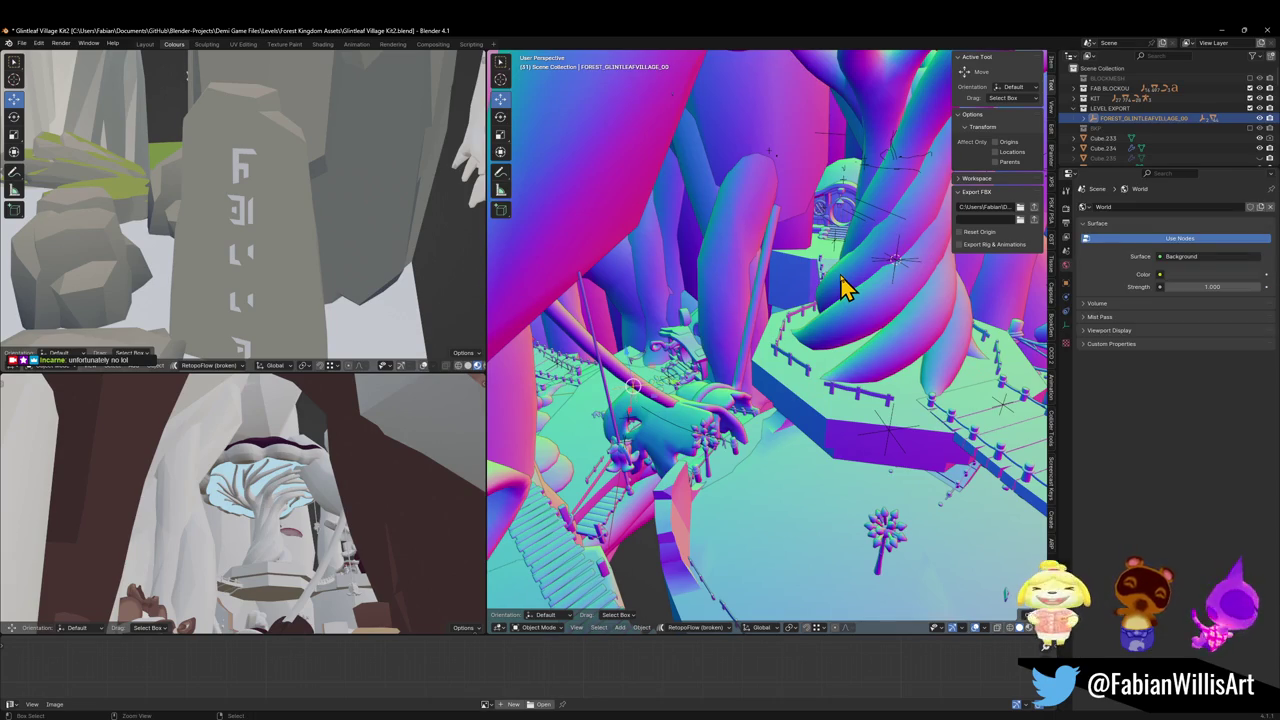
left_click(840, 282)
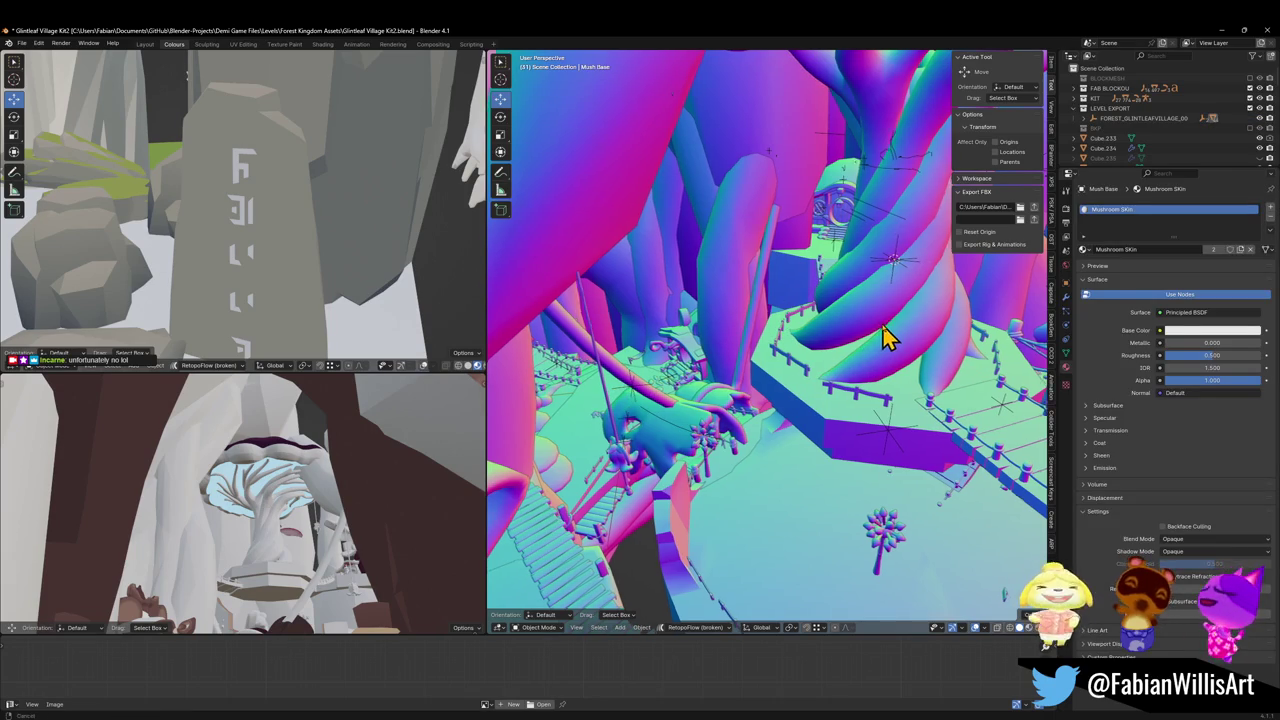
left_click_drag(888, 337, 869, 348)
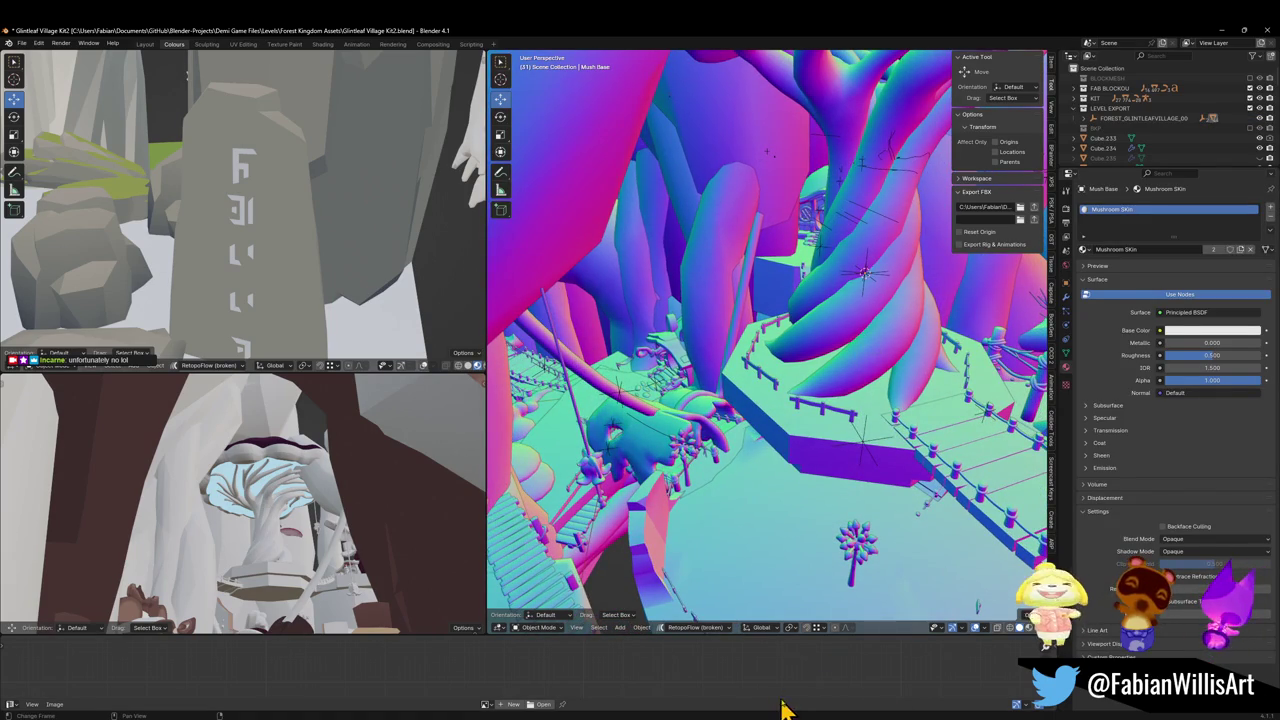
In Unity's play mode, run the character out of the cave toward the fenced gate
key("alt+Tab")
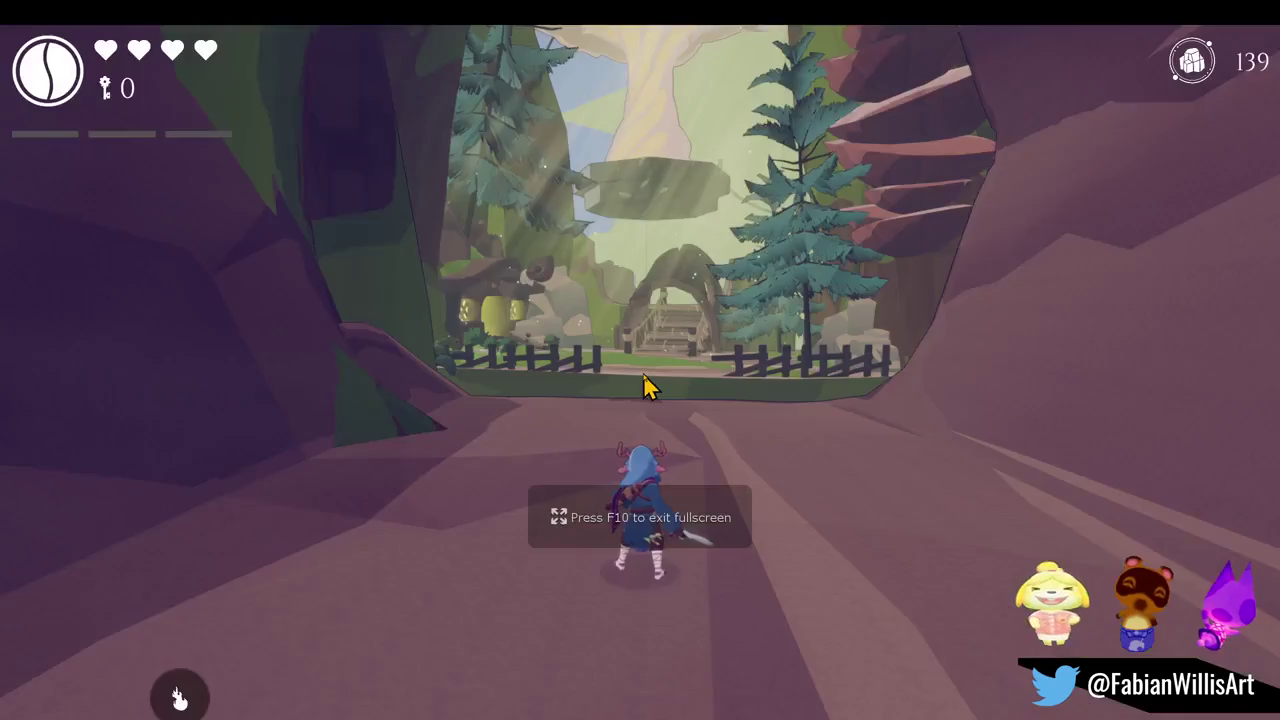
key("w")
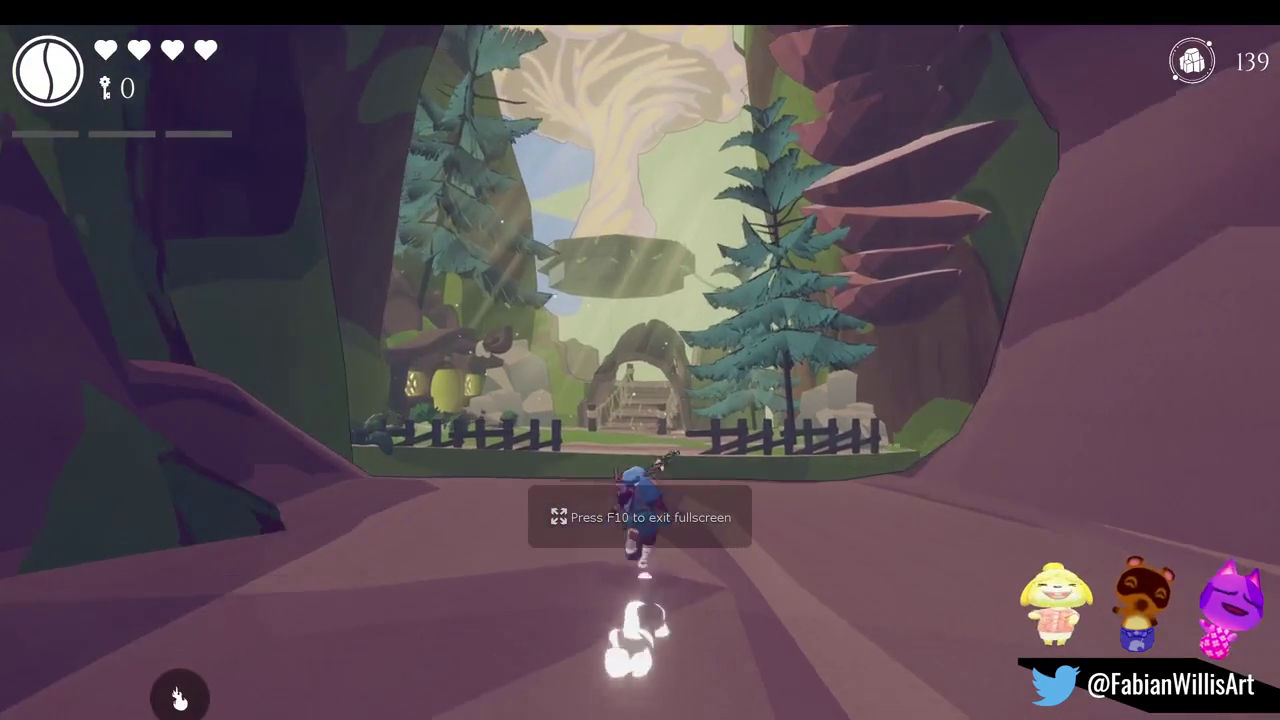
key("w")
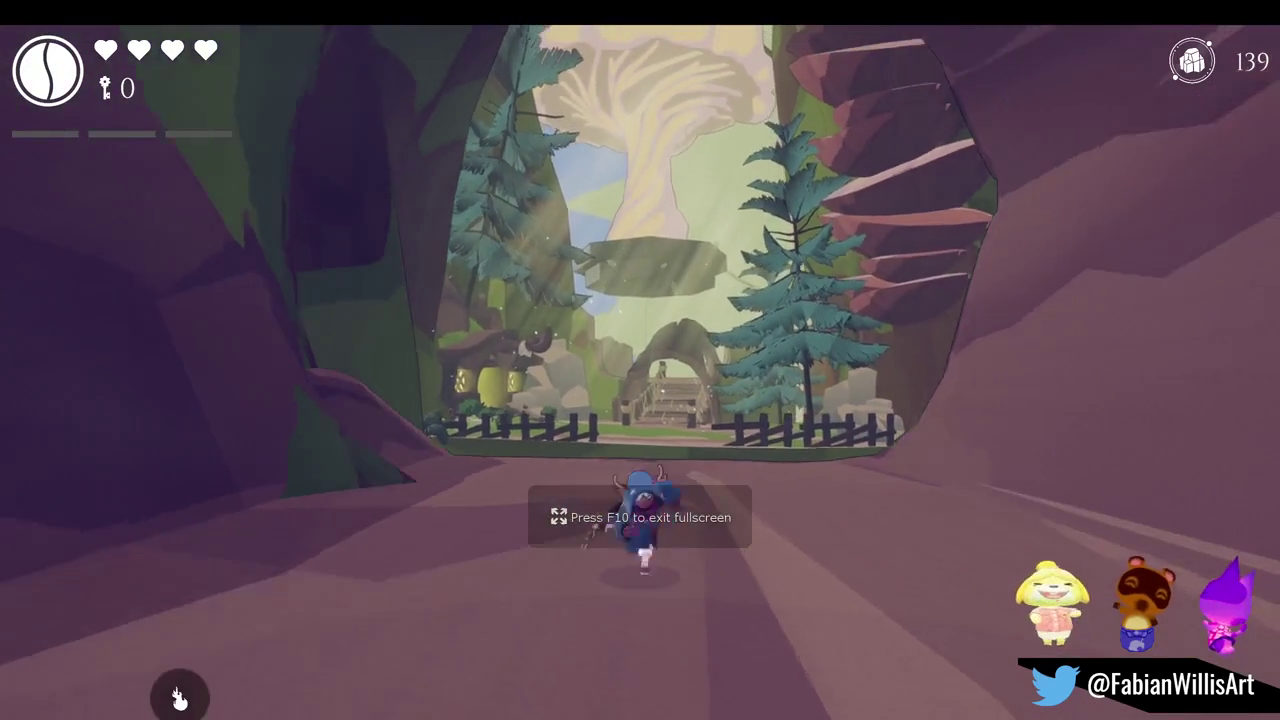
key("w")
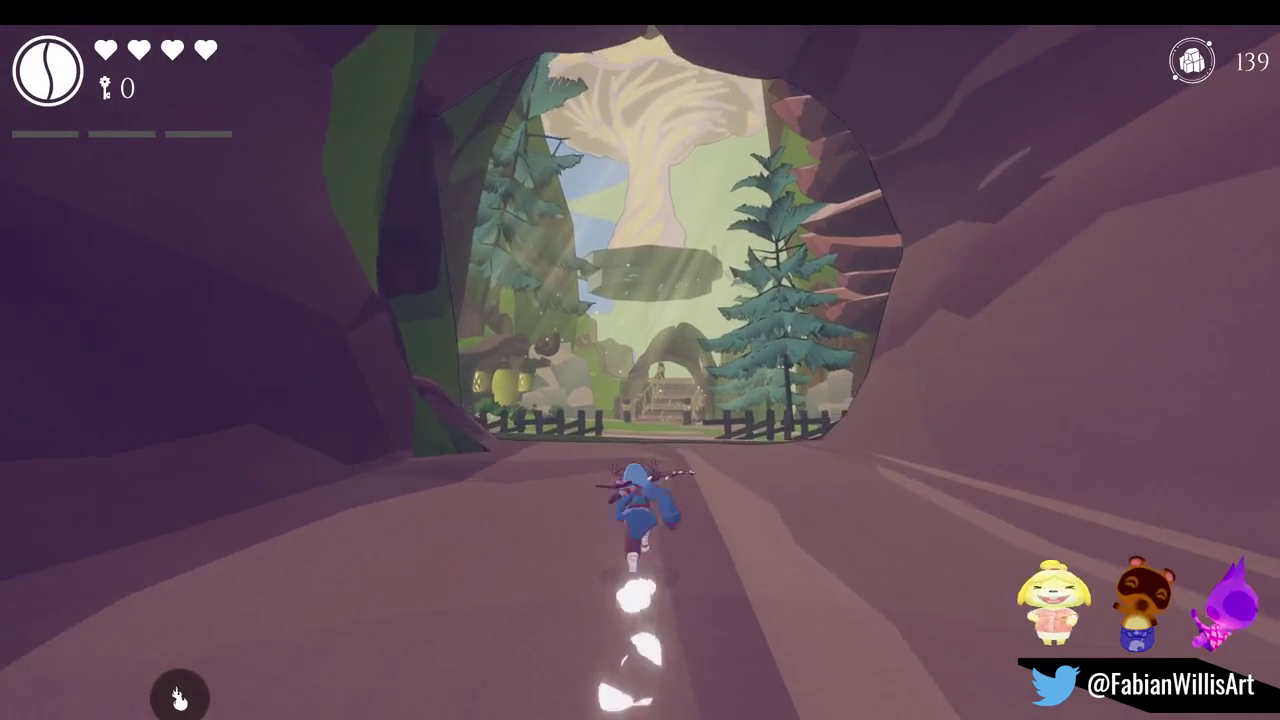
key("w")
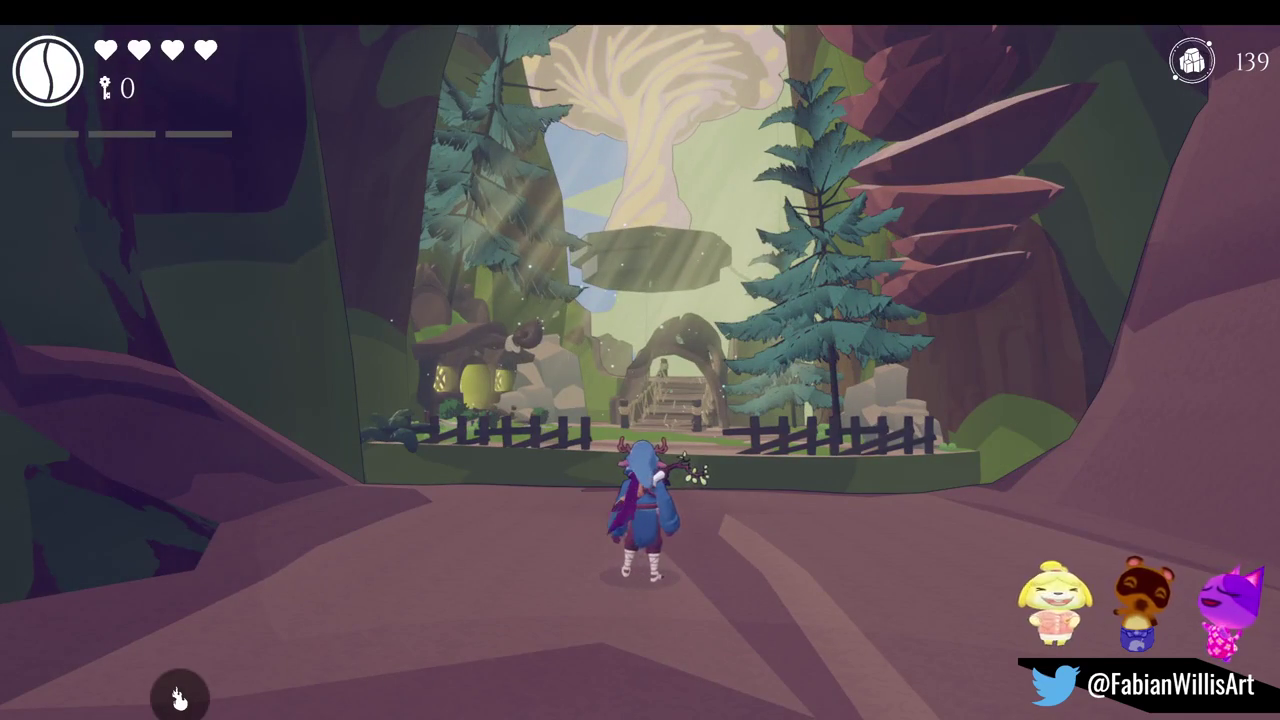
key("w")
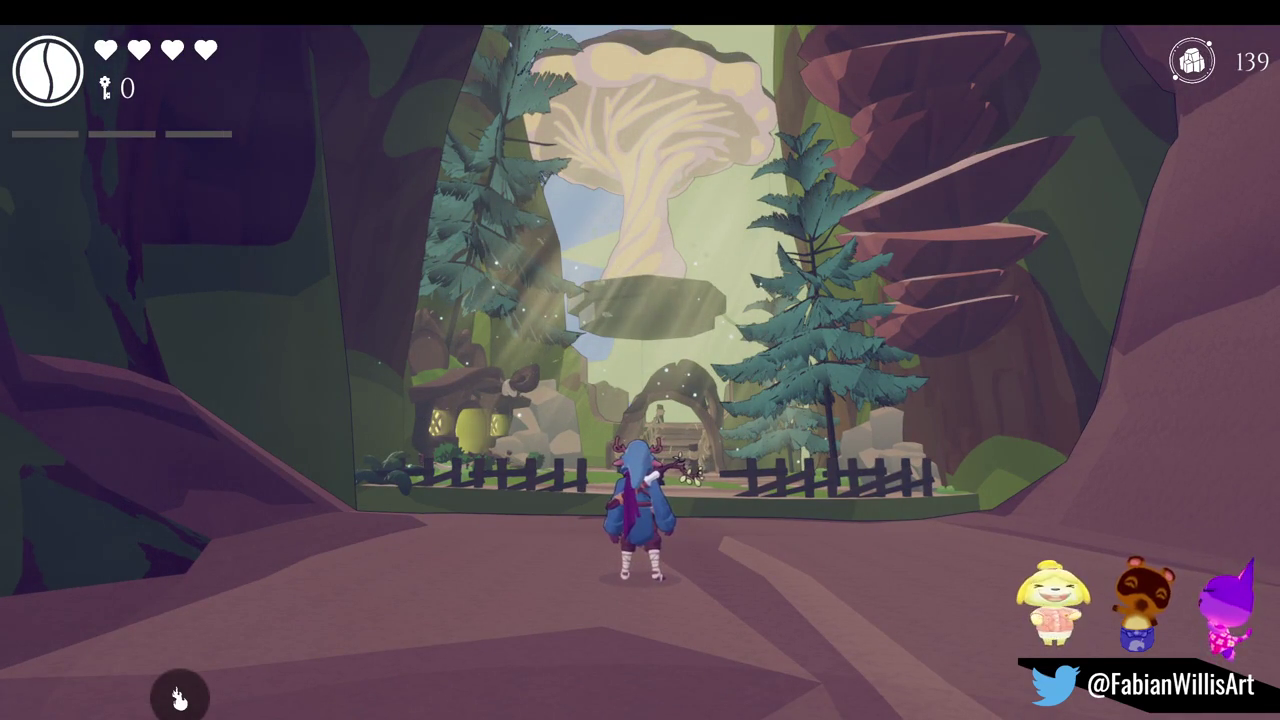
Pause, walk to the fence swinging the sword, then exit fullscreen to the editor
key("Escape")
key("Escape")
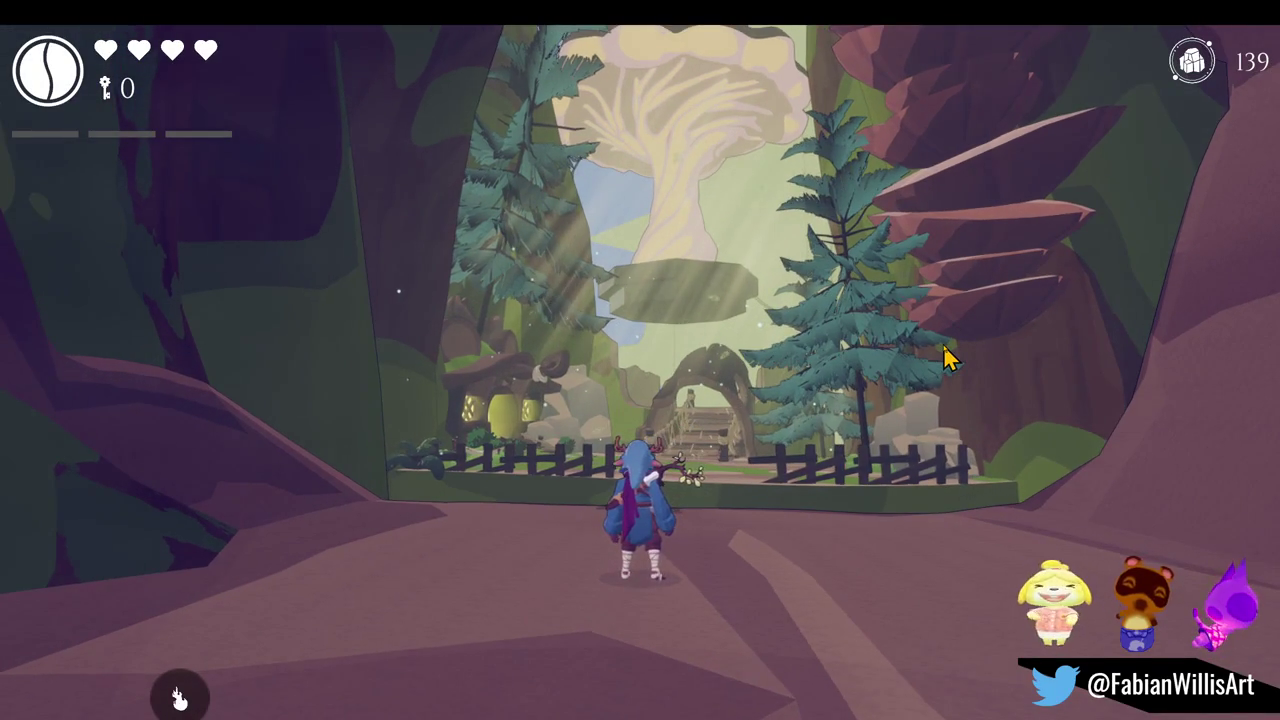
key("w")
left_click(957, 363)
key("w")
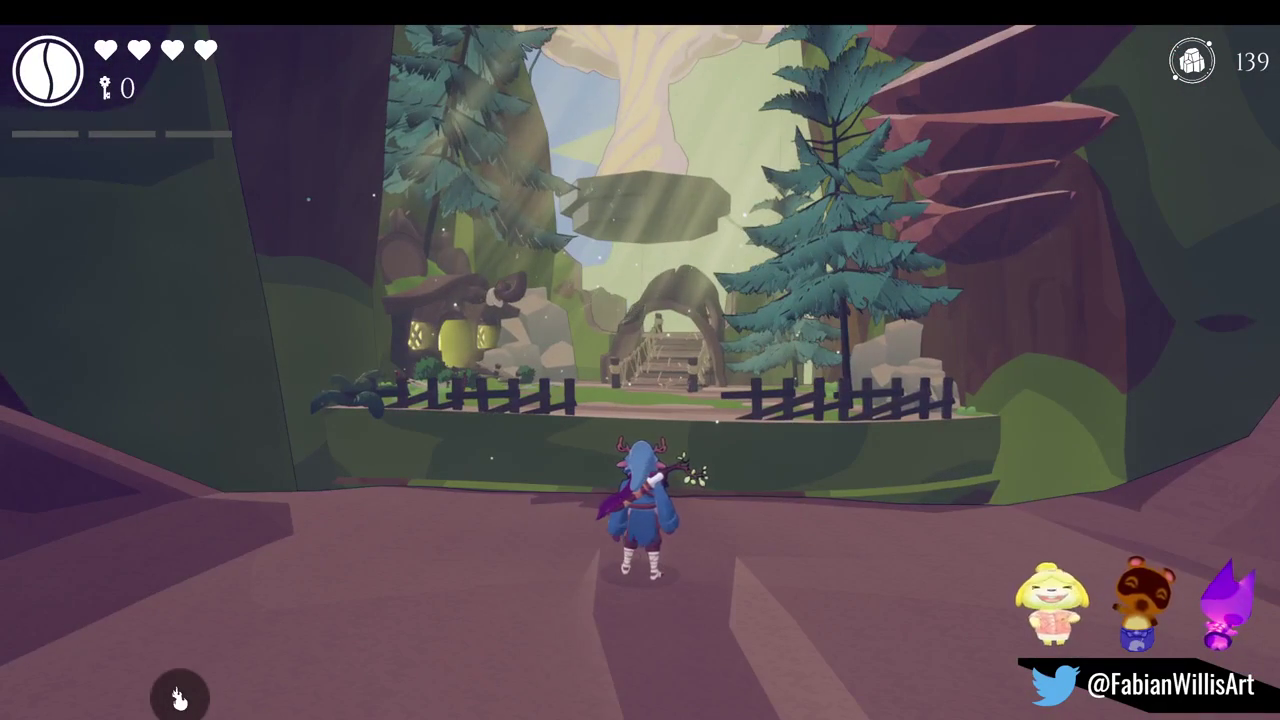
key("super")
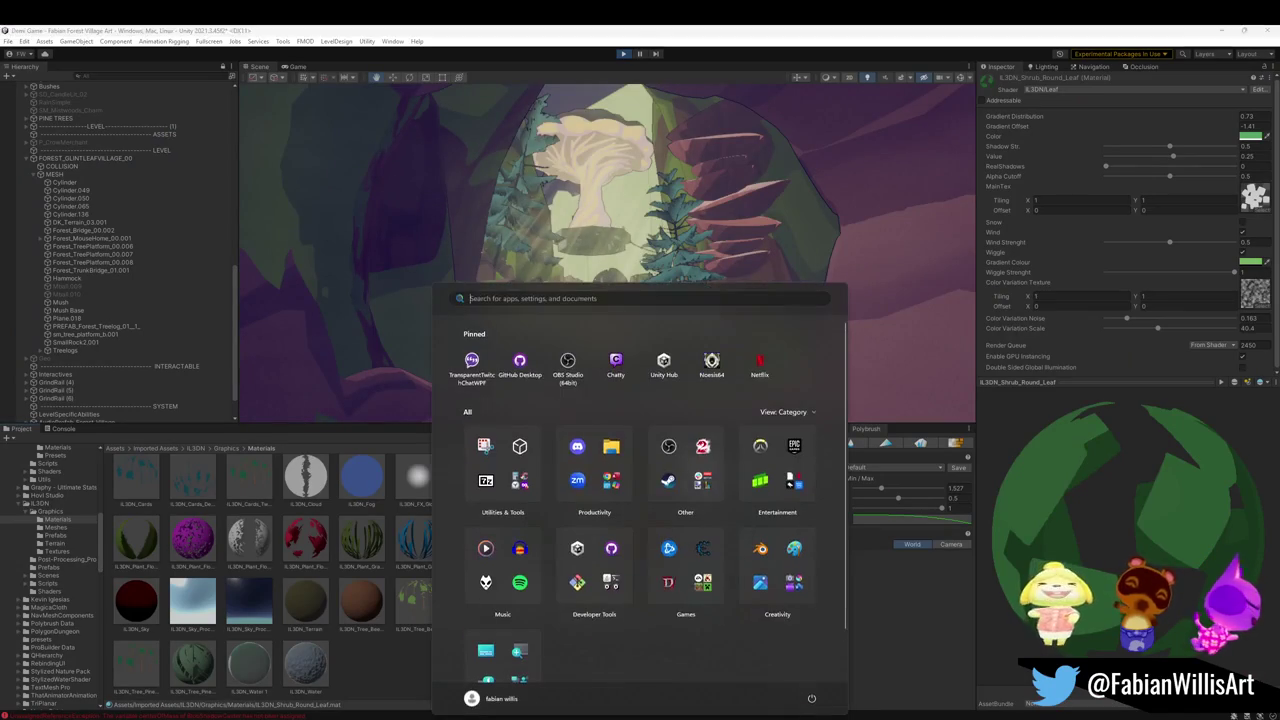
Leave the running game and return to the Scene view near the village
key("Escape")
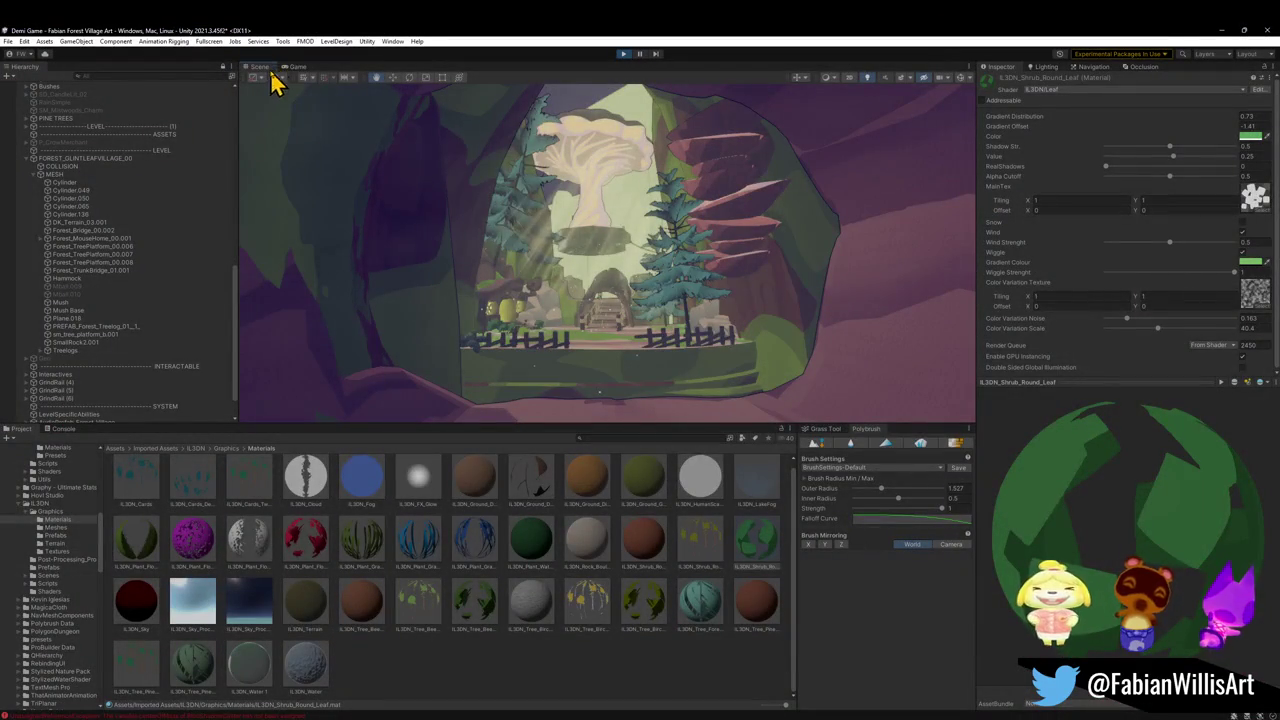
mouse_move(293, 68)
left_mouse_down()
mouse_move(521, 276)
mouse_move(509, 214)
mouse_move(323, 71)
mouse_move(258, 76)
left_mouse_up()
left_click(257, 68)
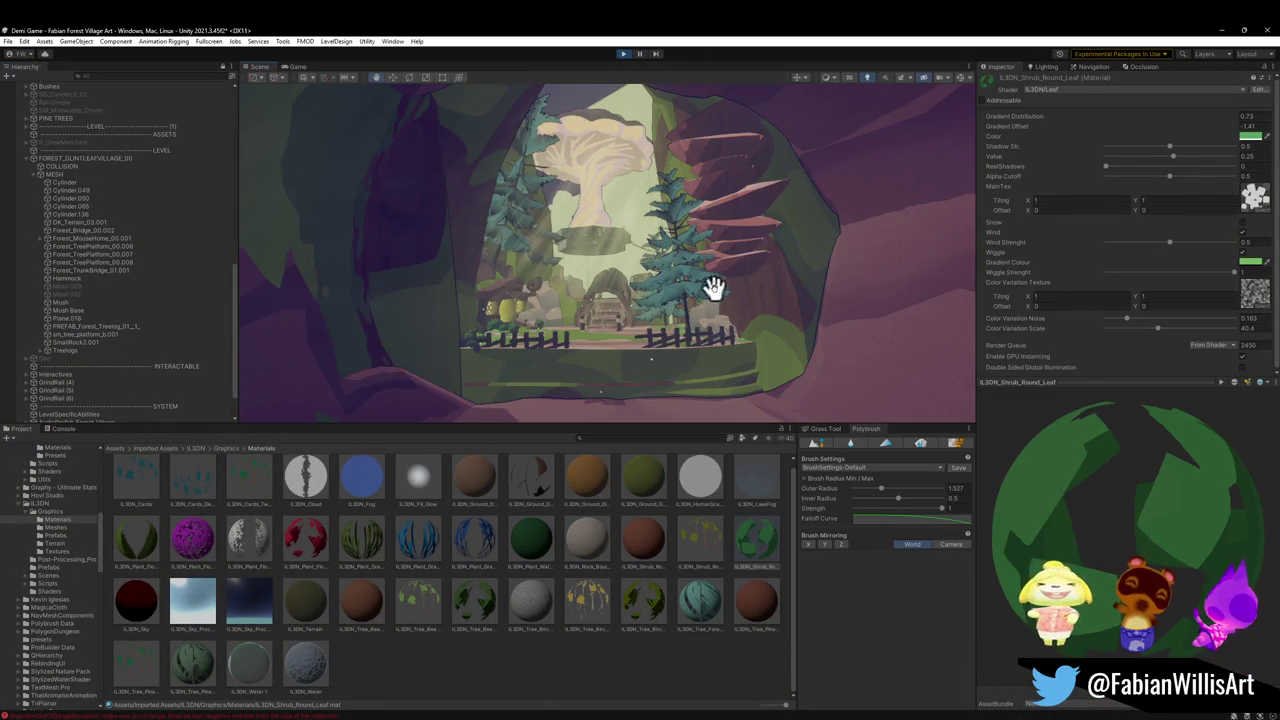
key("w")
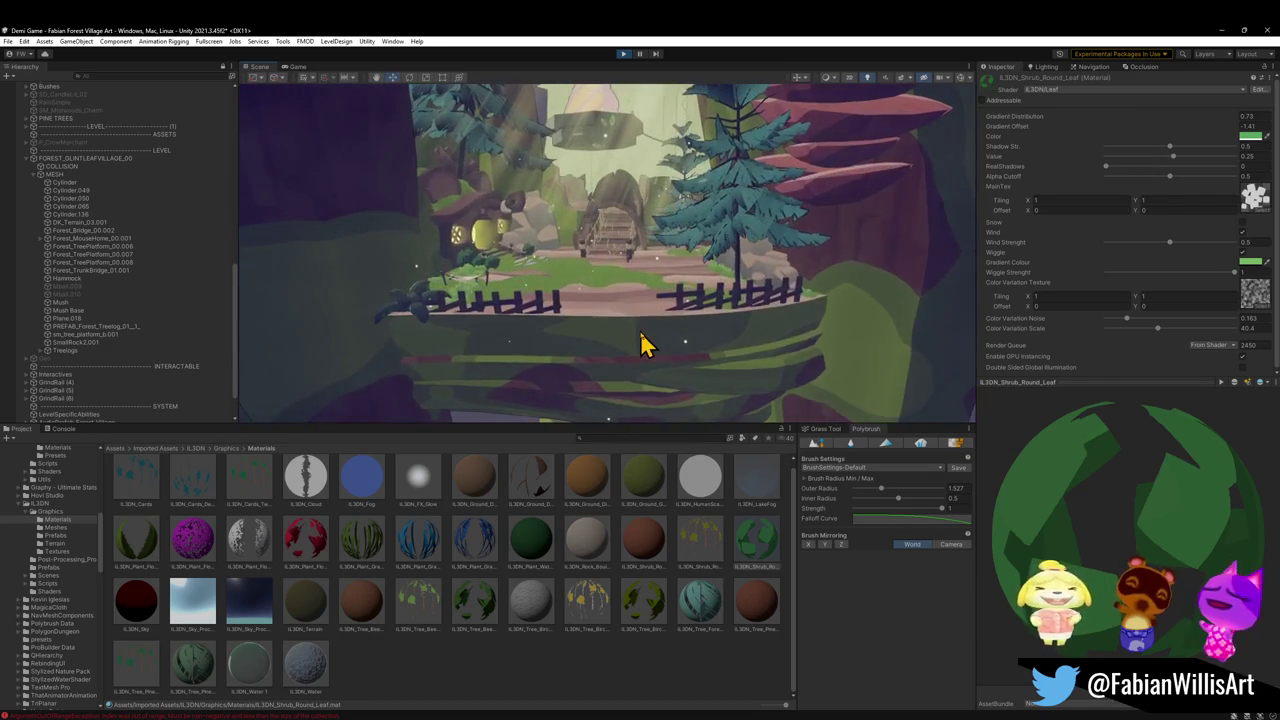
Duplicate Treelogs and shift the Treelogs (1) copy further along the Z axis
left_click(640, 338)
key("ctrl+d")
mouse_move(500, 306)
left_mouse_down()
mouse_move(528, 320)
mouse_move(471, 306)
mouse_move(398, 408)
mouse_move(514, 283)
left_mouse_up()
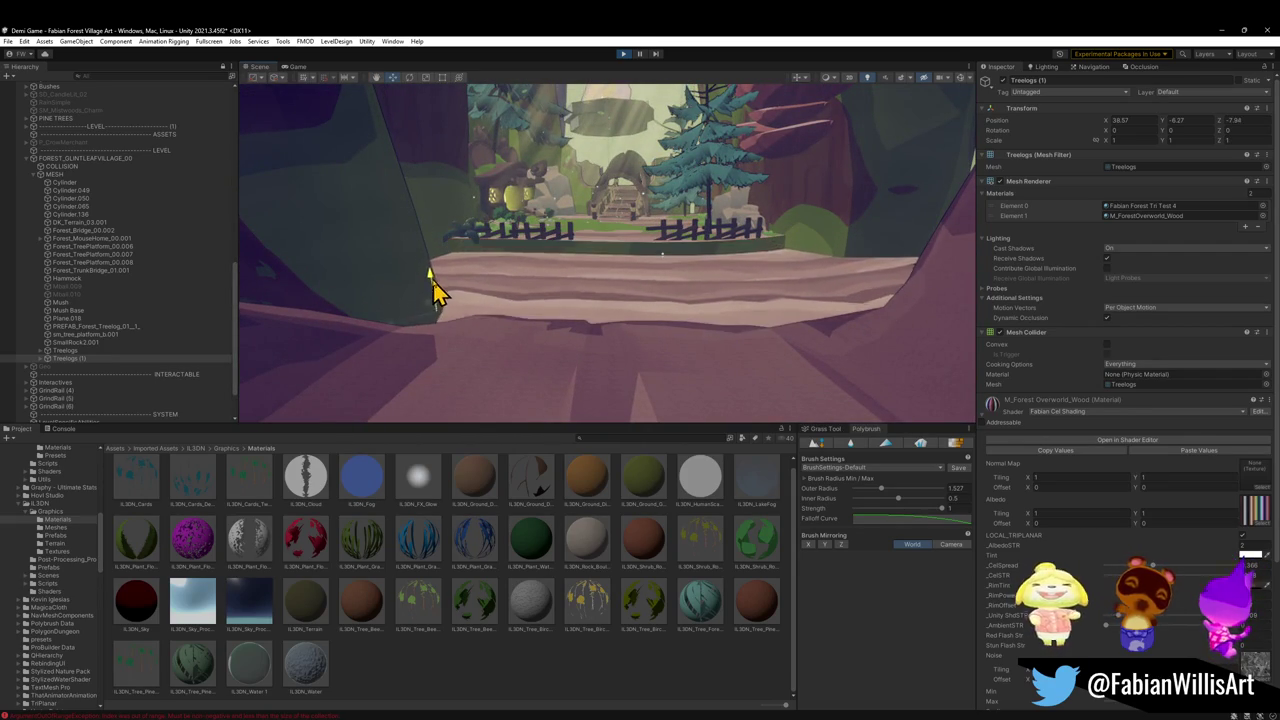
mouse_move(418, 337)
left_mouse_down()
mouse_move(516, 267)
mouse_move(543, 306)
mouse_move(600, 314)
mouse_move(438, 305)
mouse_move(426, 317)
mouse_move(446, 283)
mouse_move(700, 289)
mouse_move(632, 277)
mouse_move(605, 256)
mouse_move(609, 271)
left_mouse_up()
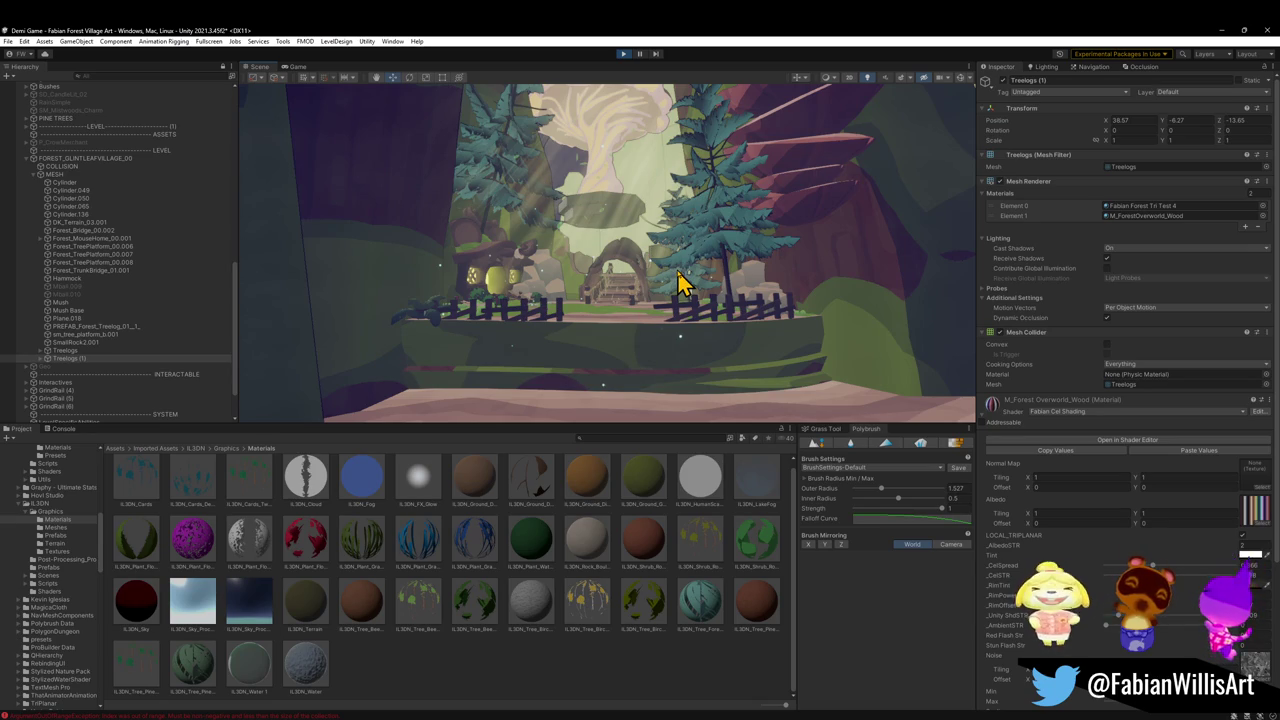
key("w")
mouse_move(678, 285)
left_mouse_down()
mouse_move(703, 291)
mouse_move(689, 306)
mouse_move(544, 325)
left_mouse_up()
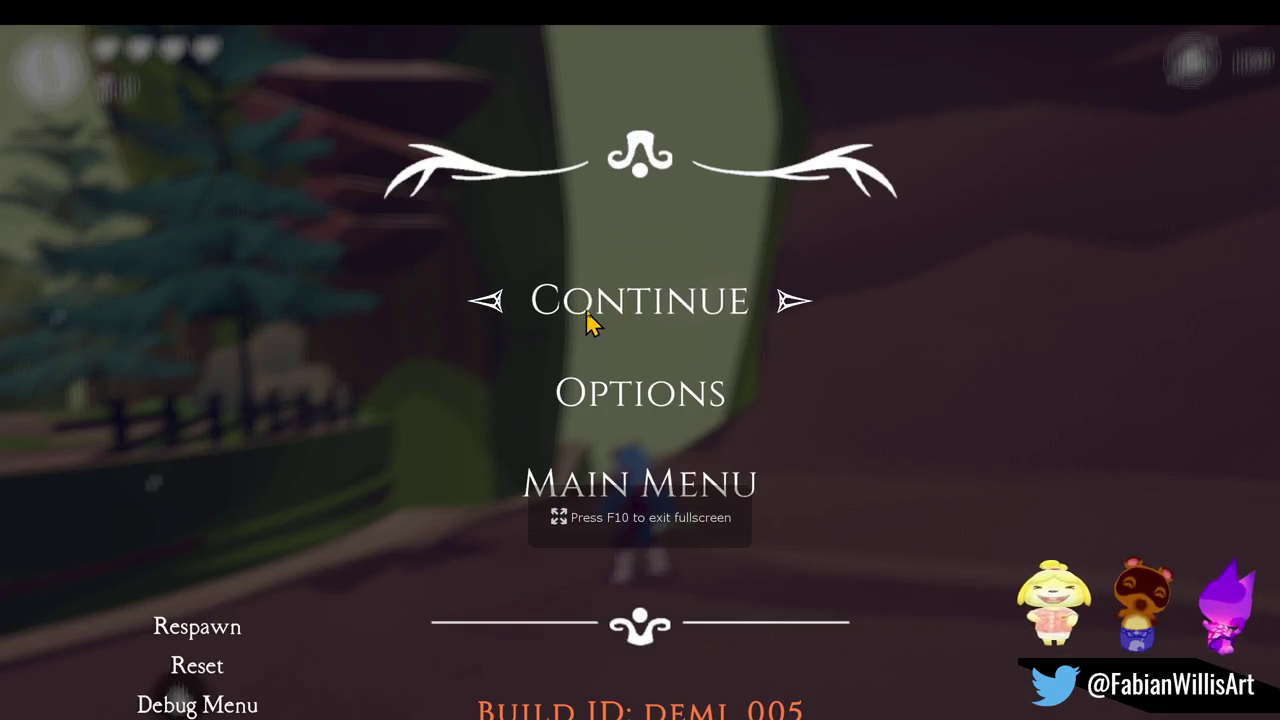
Resume the game and run up the village path, over the rope bridge to the pink tree
left_click(585, 312)
key("w")
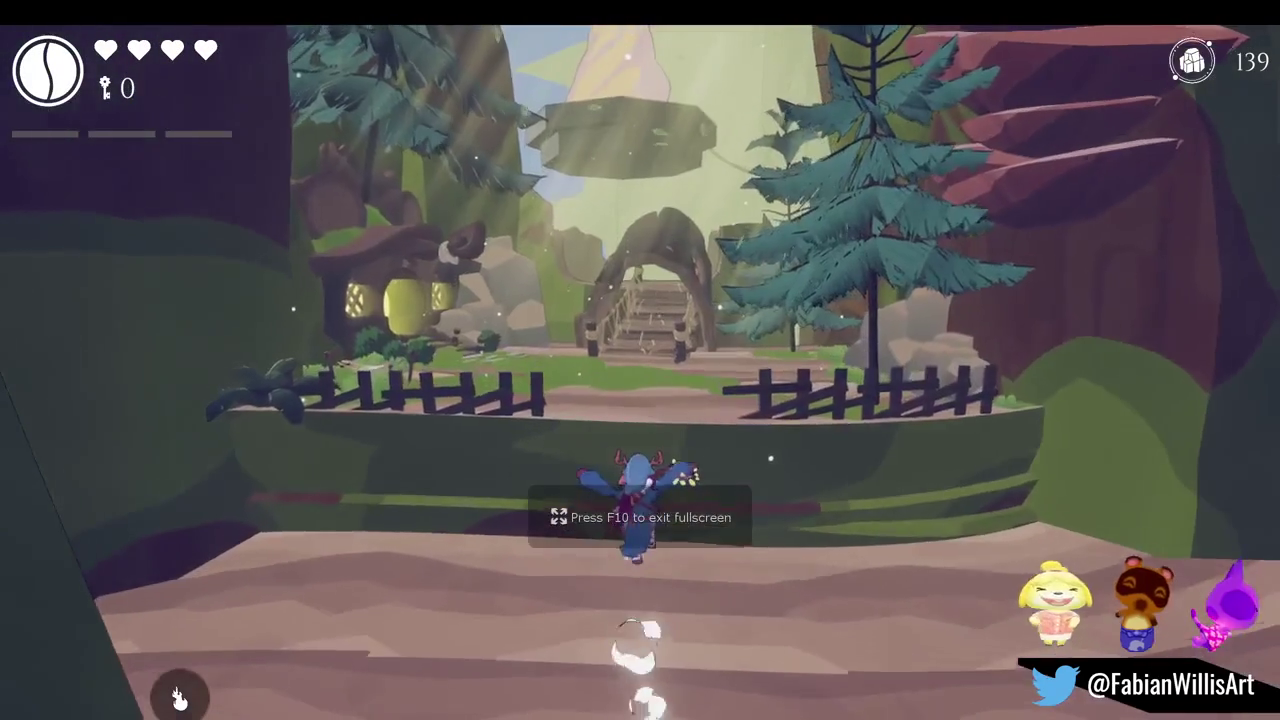
key("s")
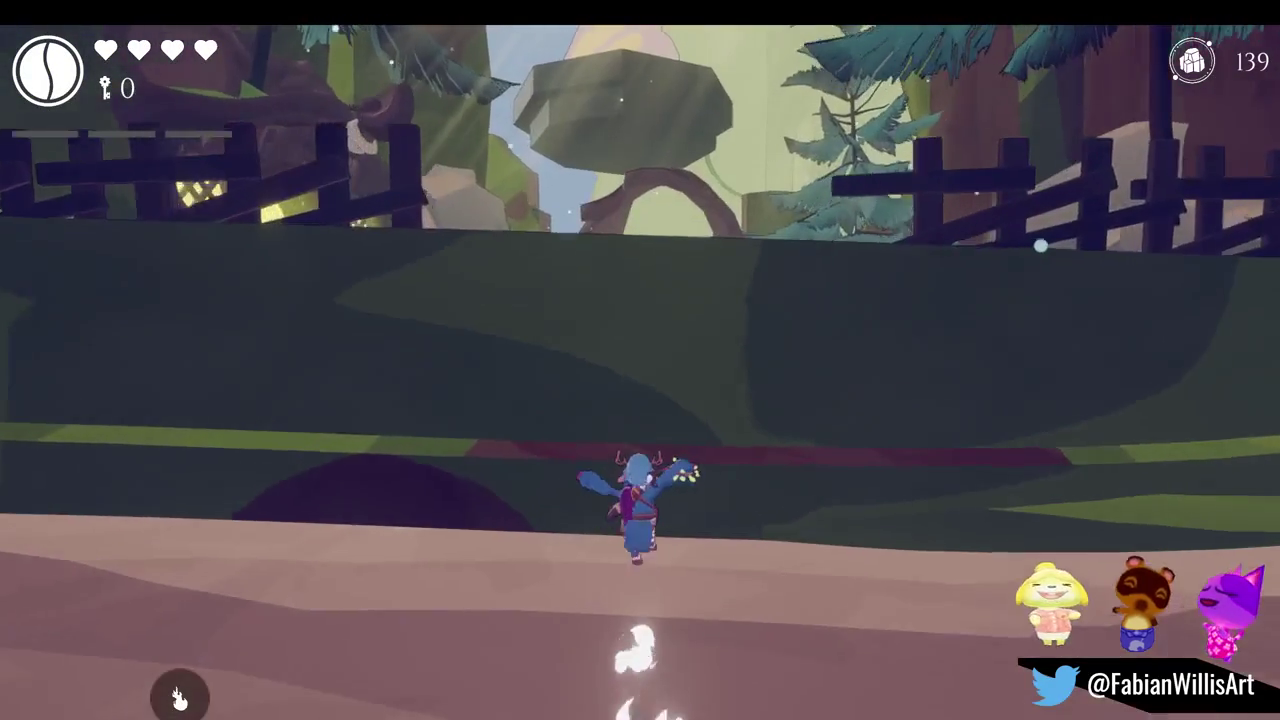
key("w")
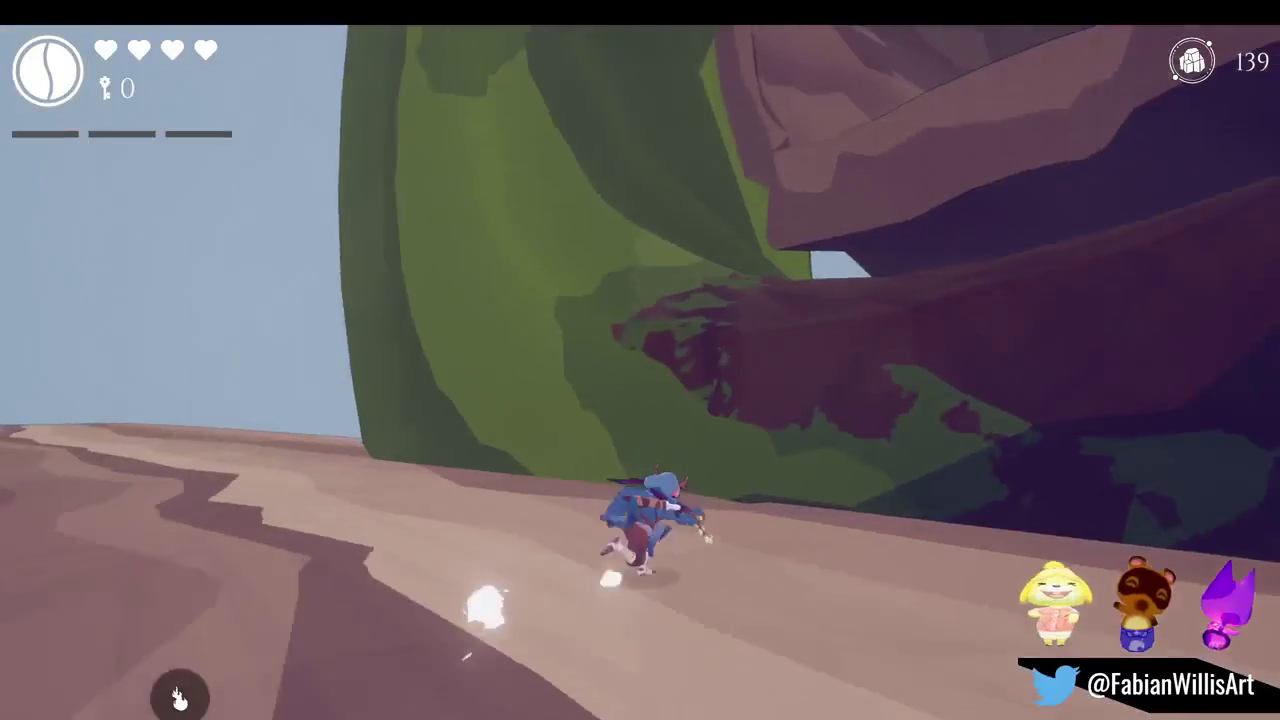
key("s")
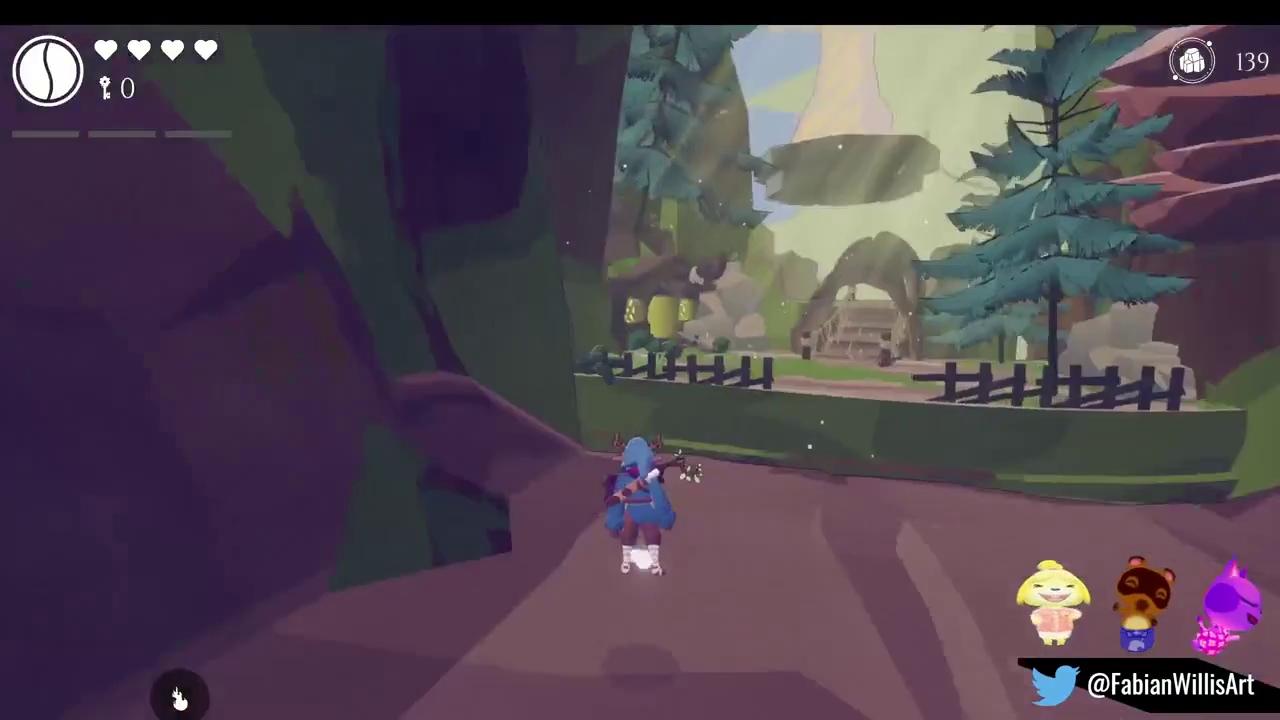
key("w")
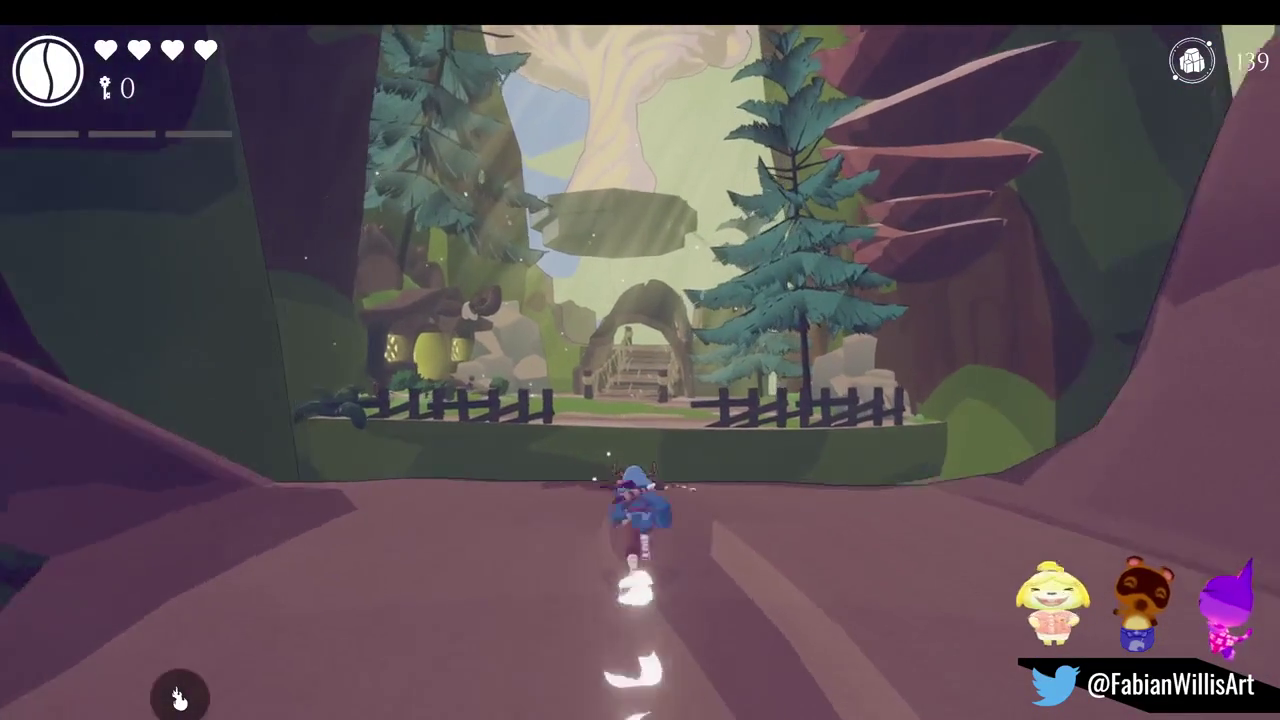
key("w")
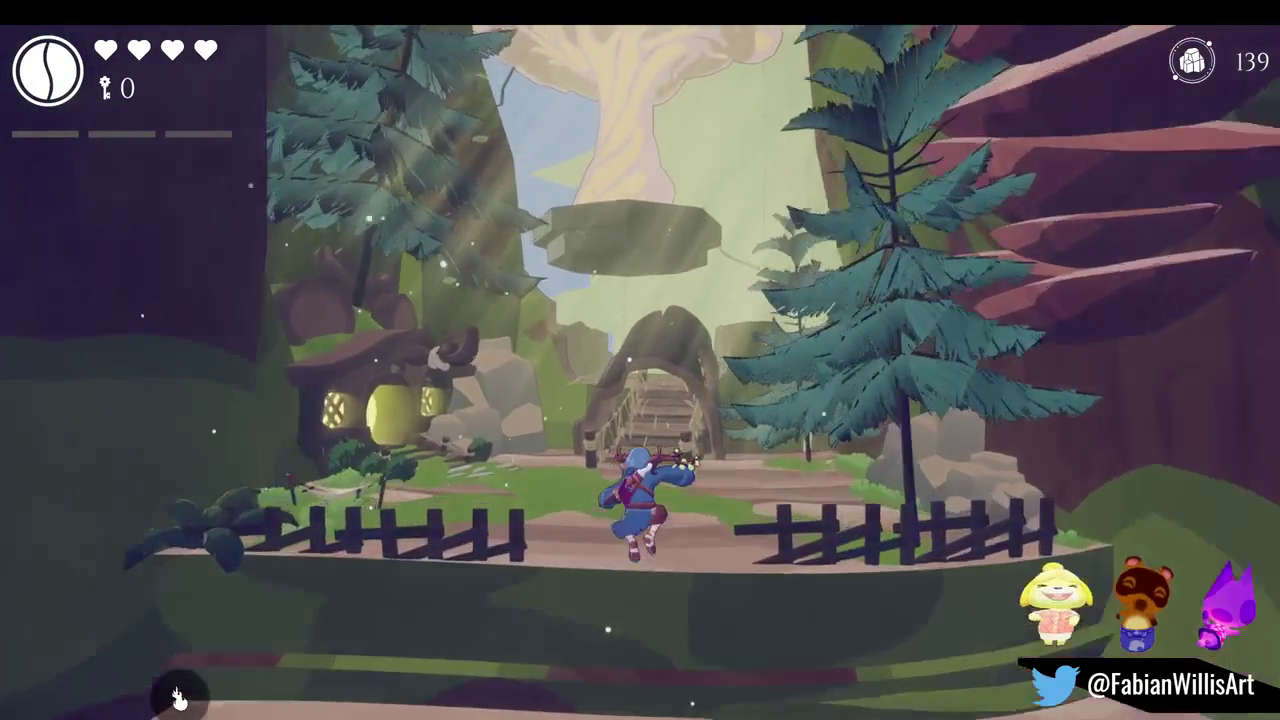
key("w")
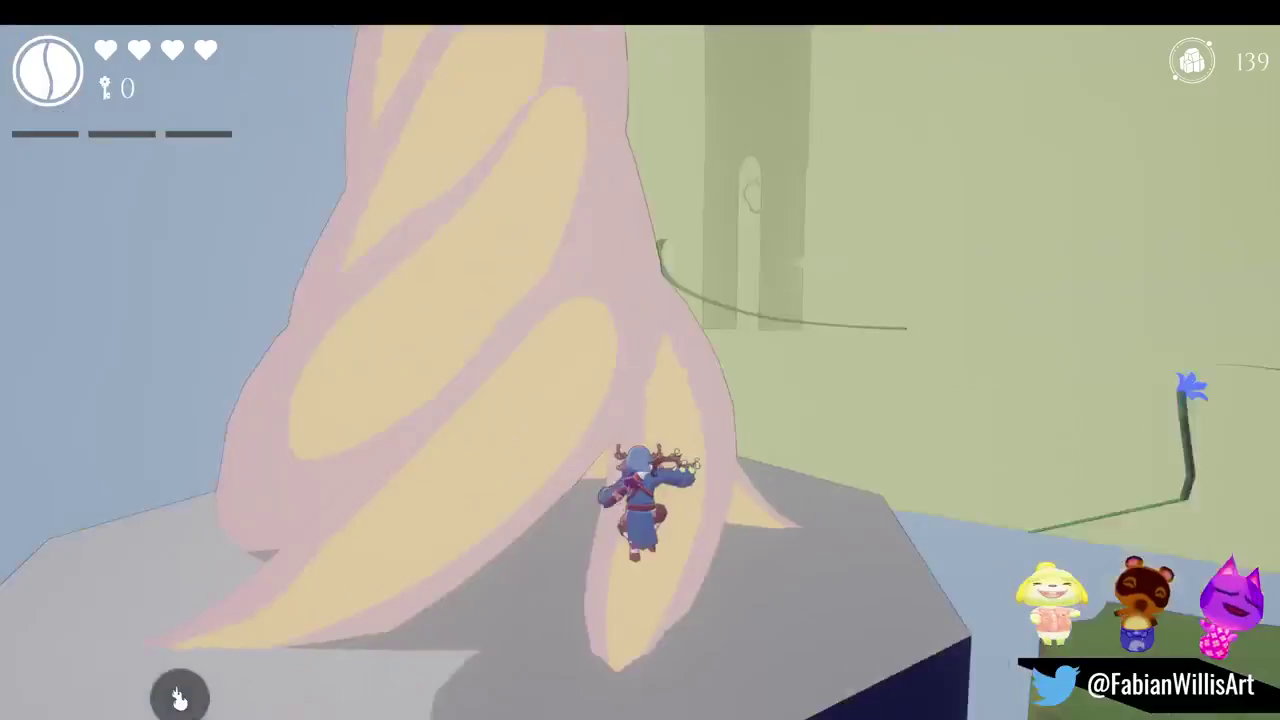
key("w")
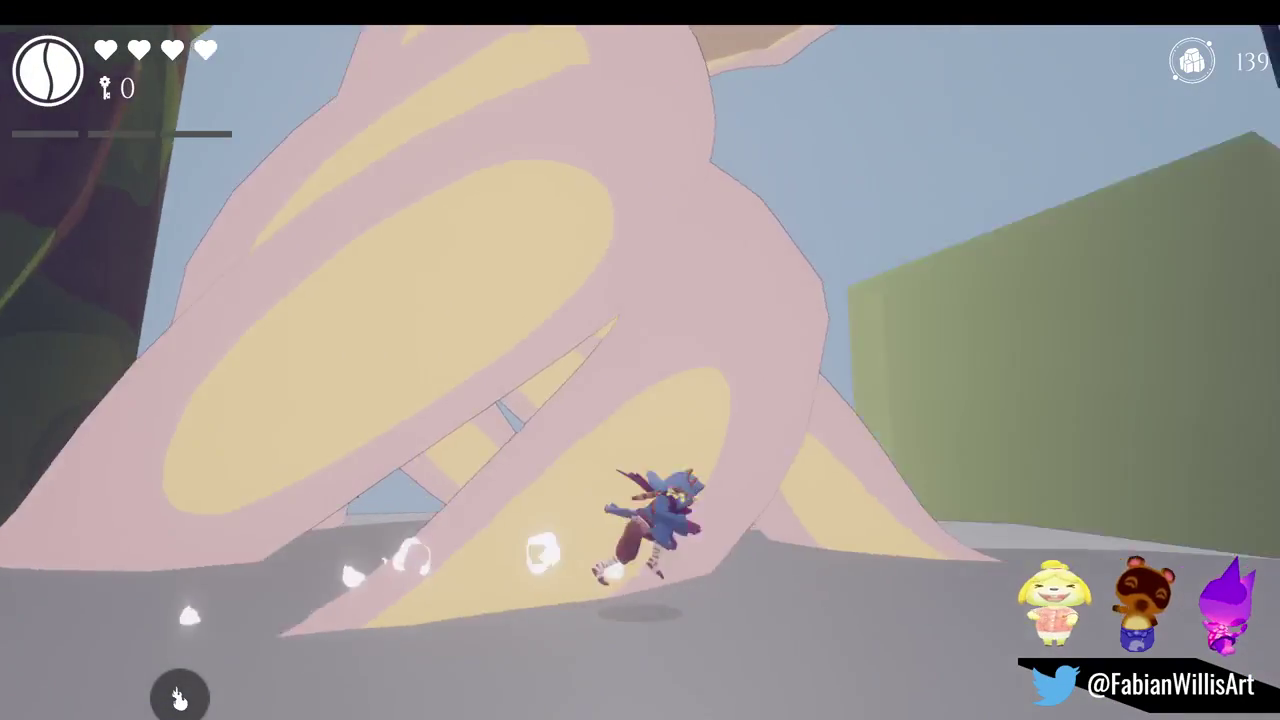
Run under the pink tree's roots, through the corridor, and across the brown spiral plateau
key("w")
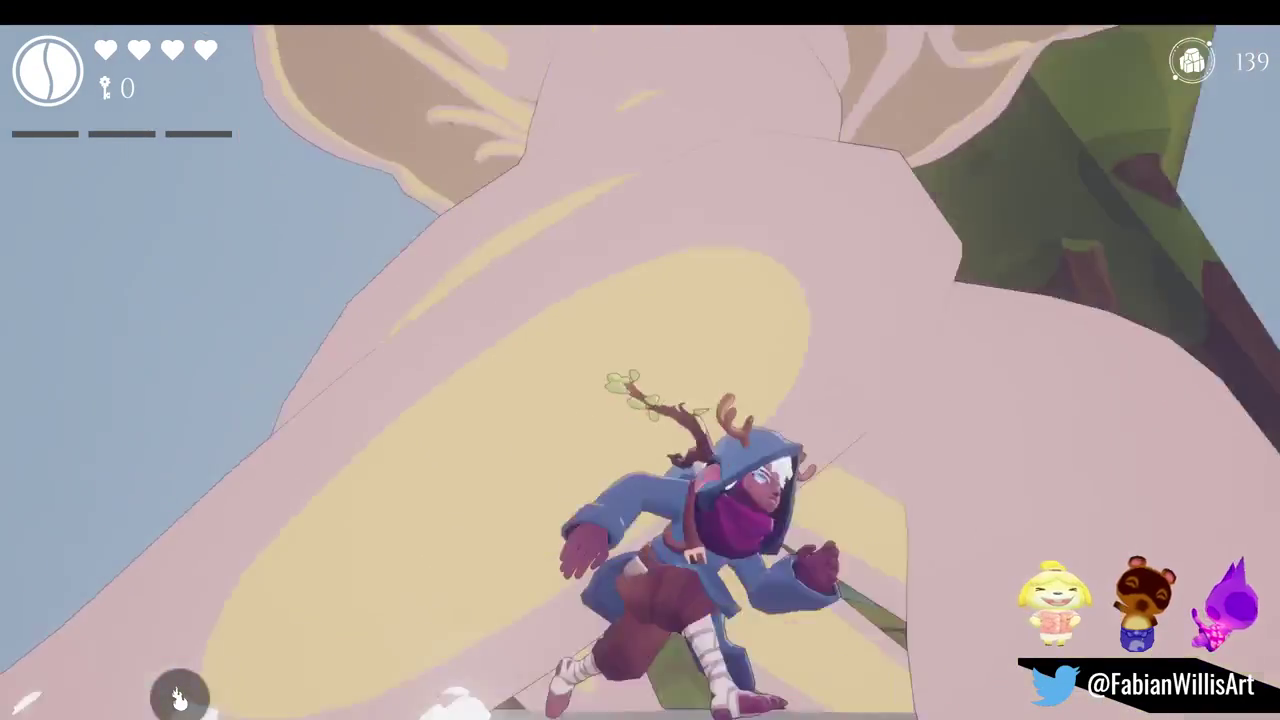
key("w")
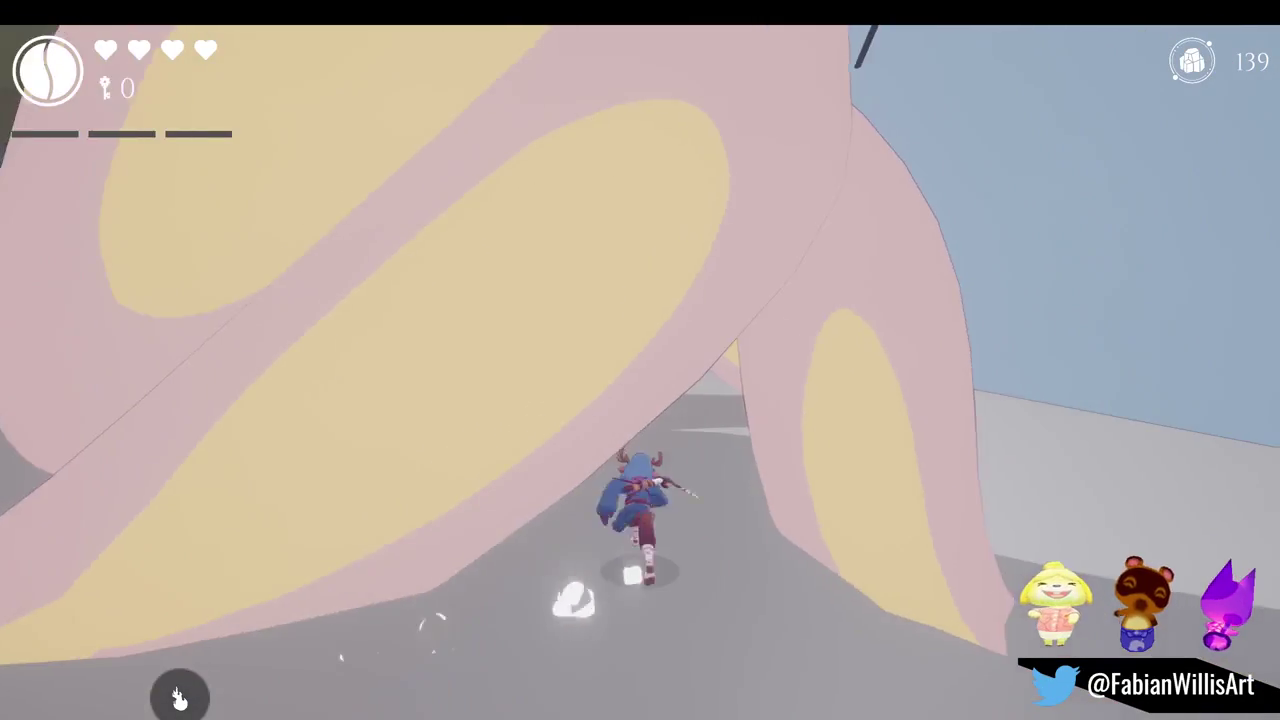
key("w")
key("w")
key("w")
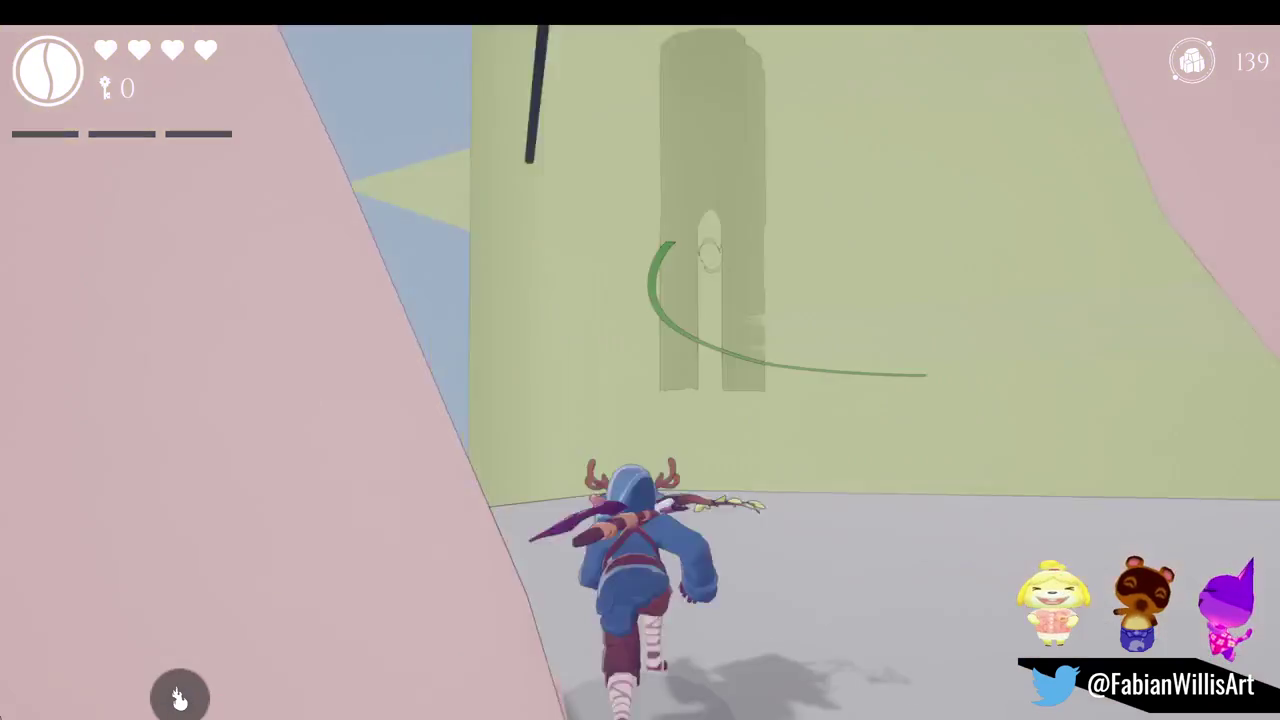
key("w")
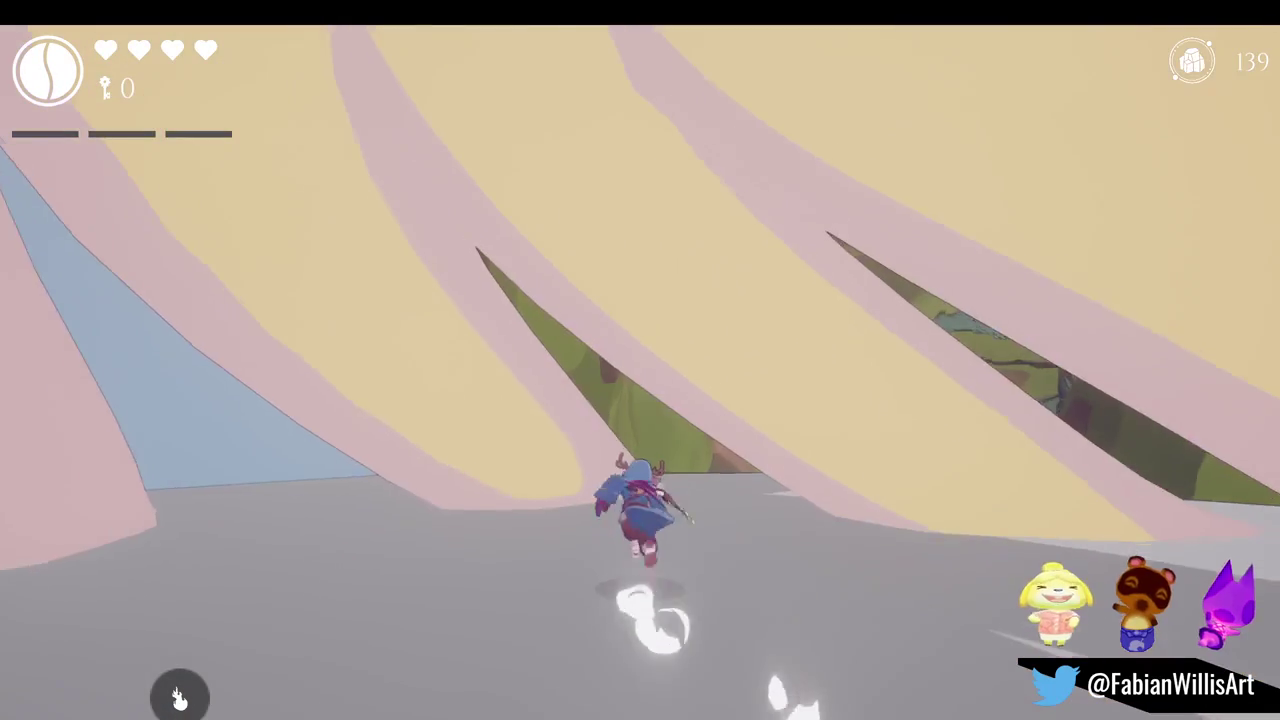
key("s")
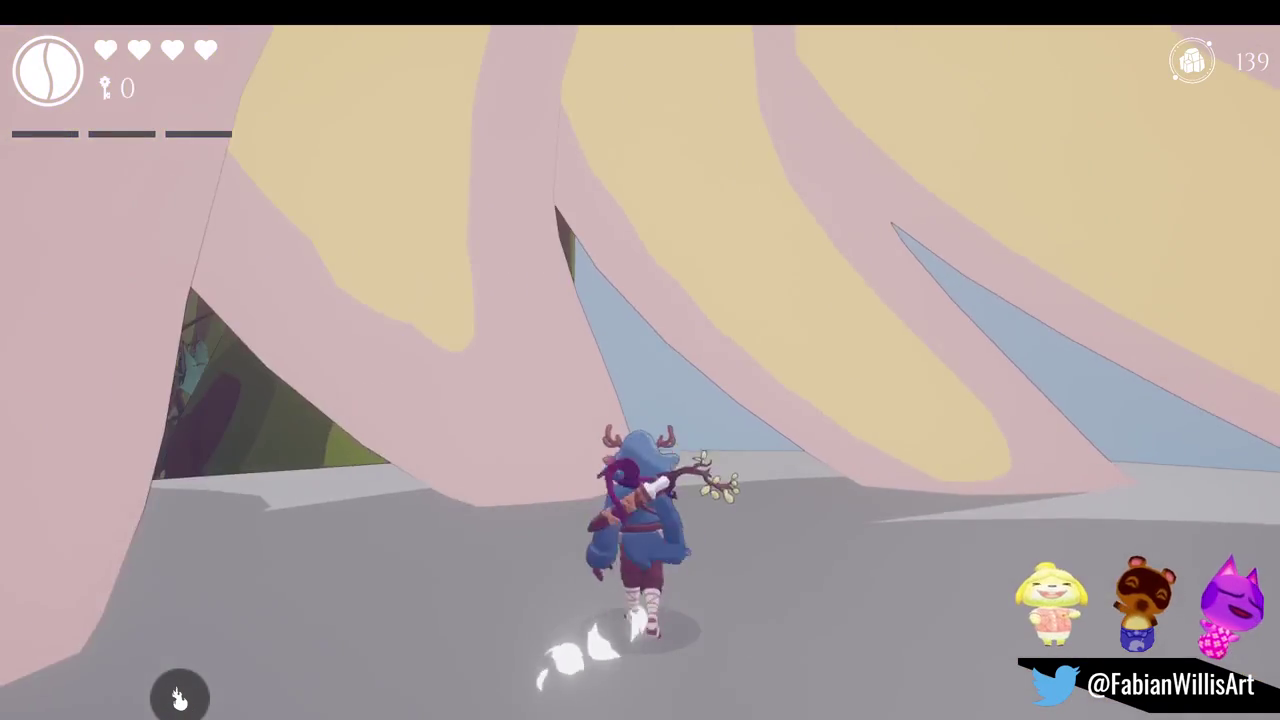
key("w")
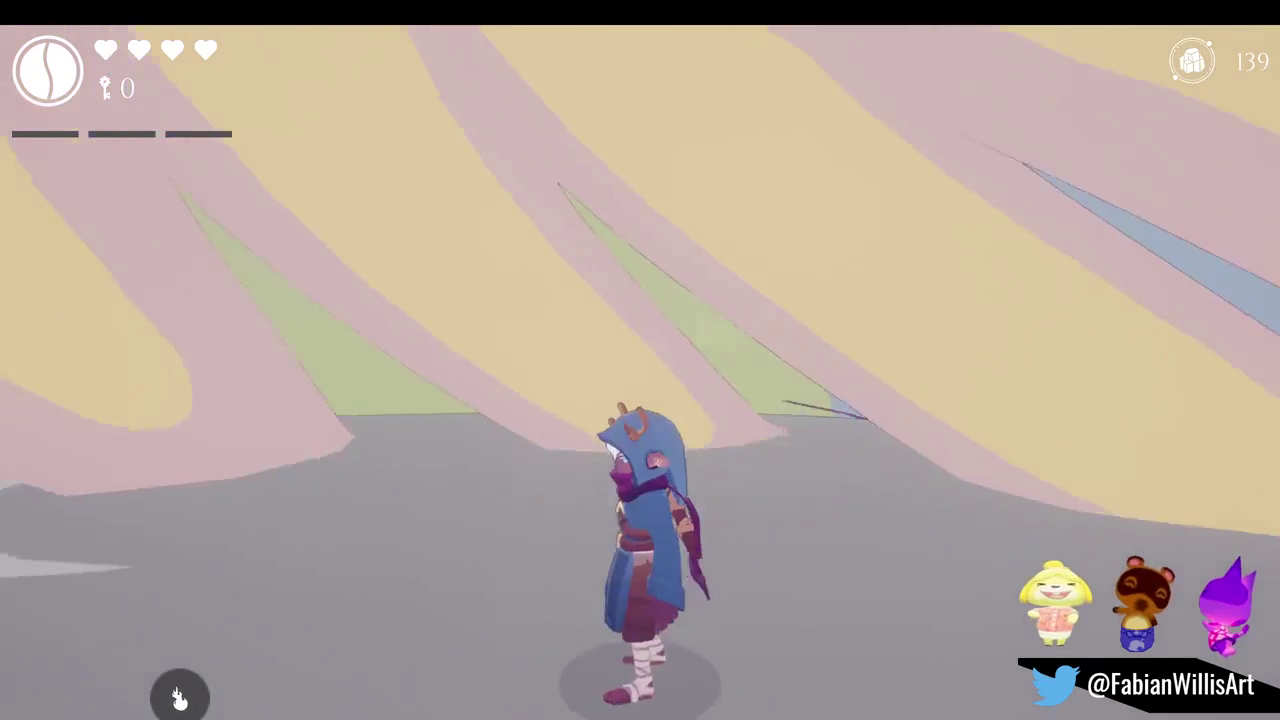
key("w")
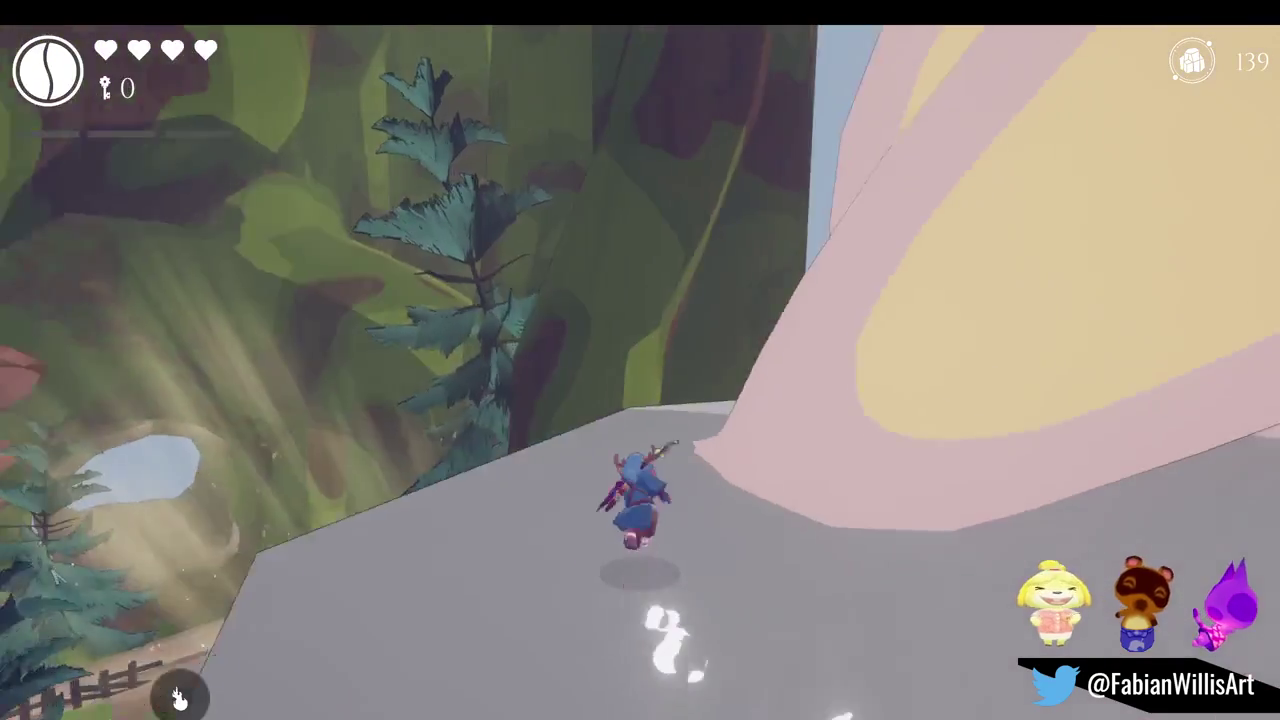
key("w")
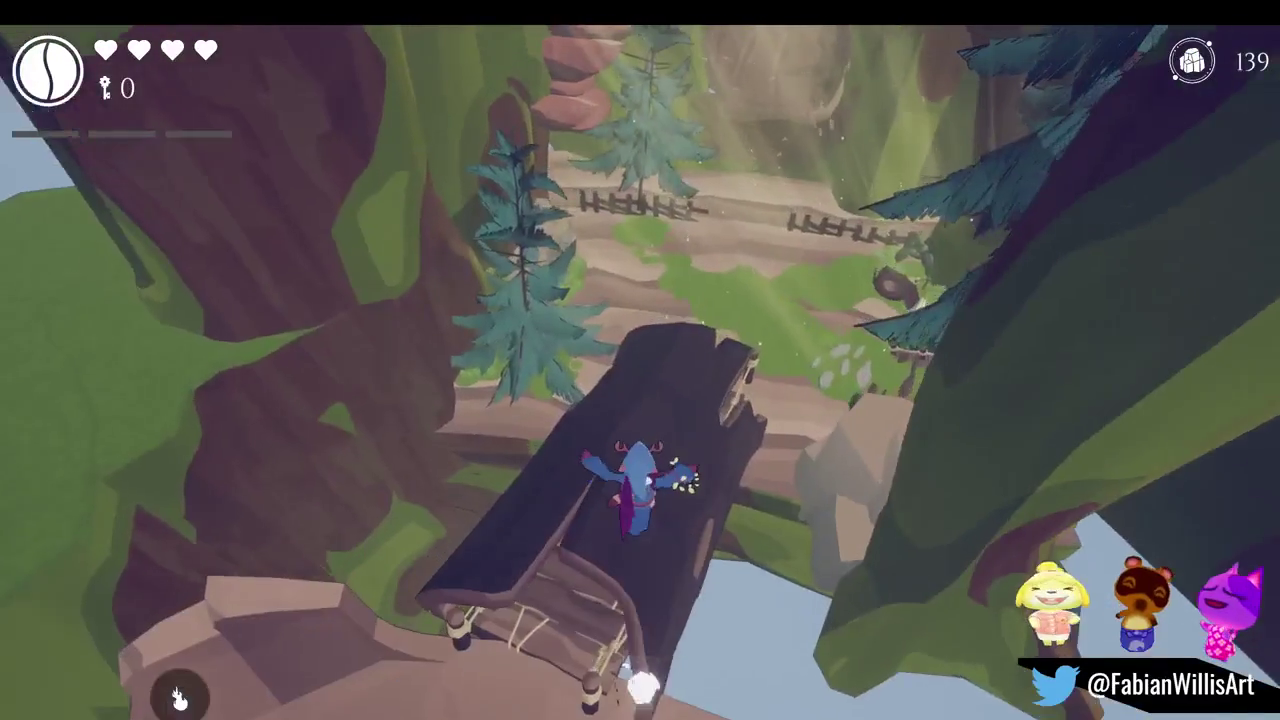
key("w")
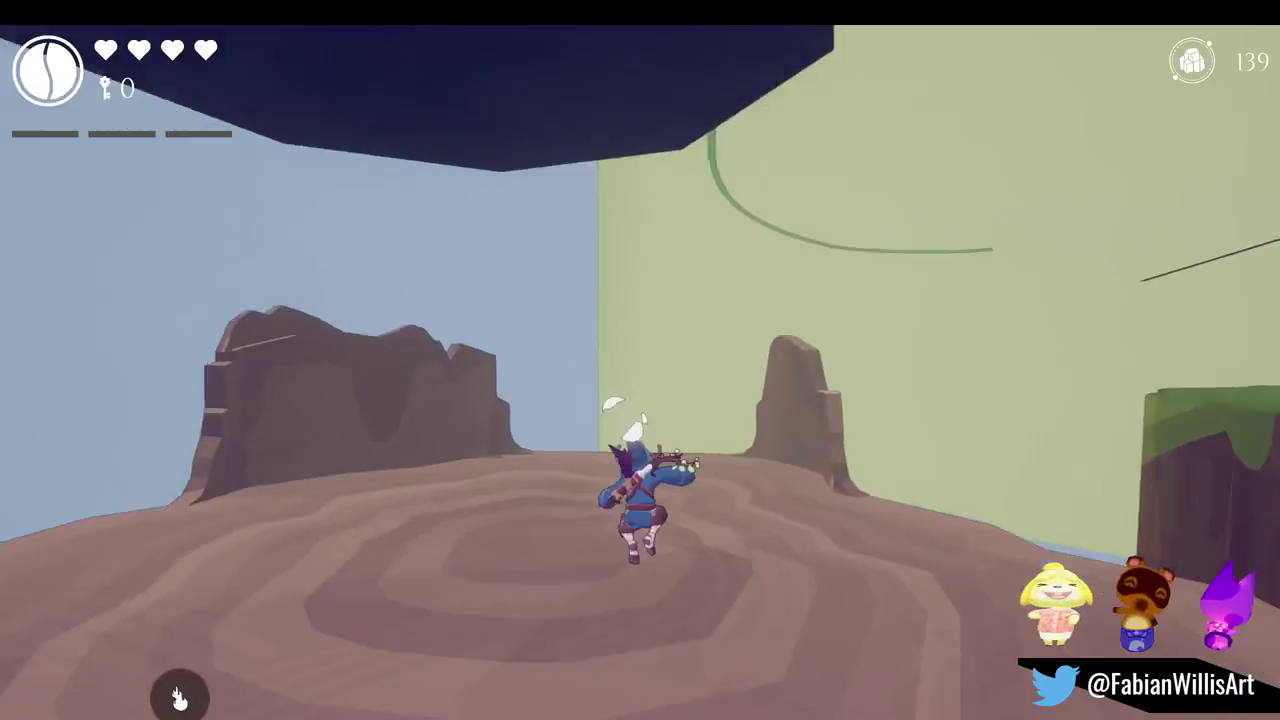
key("w")
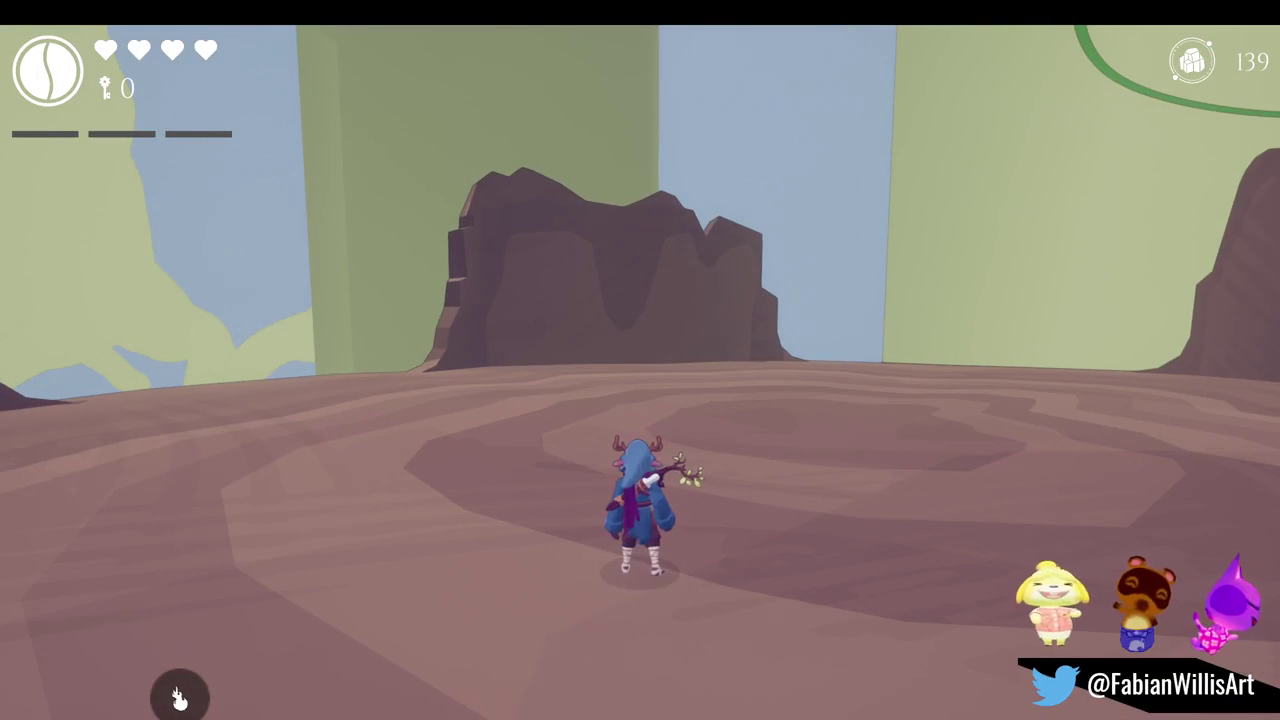
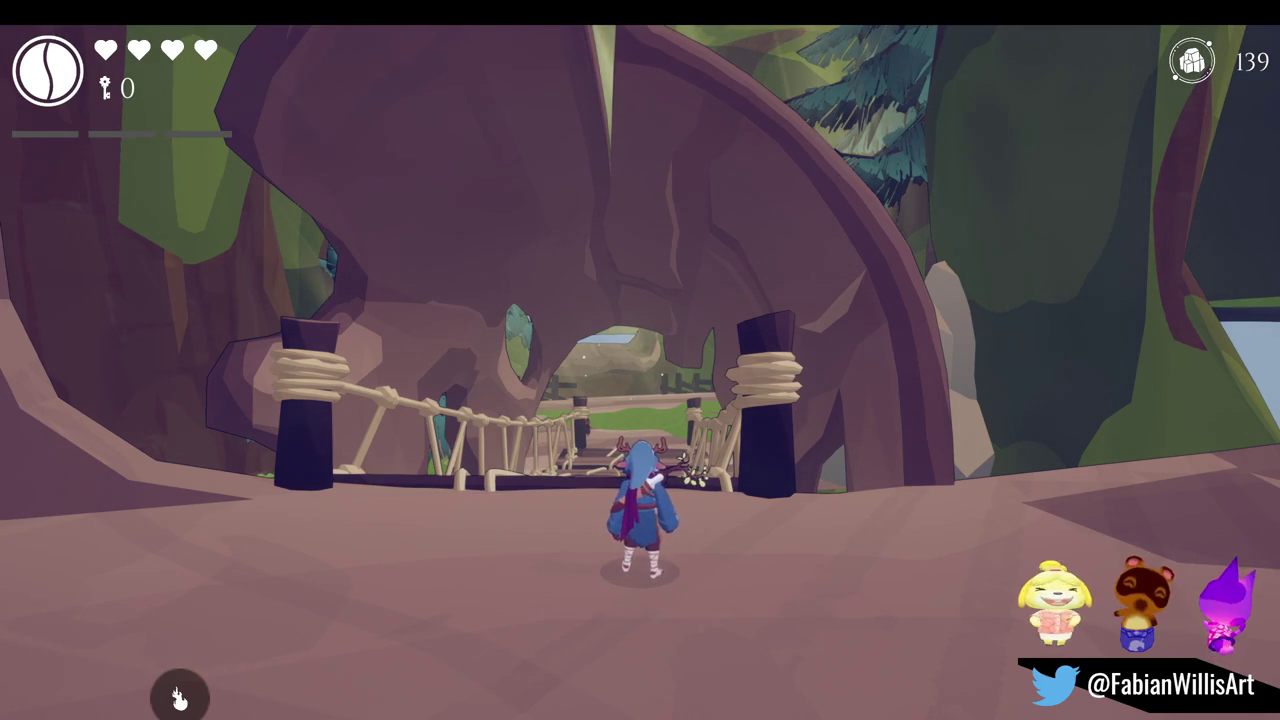
Pause the running forest village game to bring up its Continue/Options/Main Menu pause menu
key("Escape")
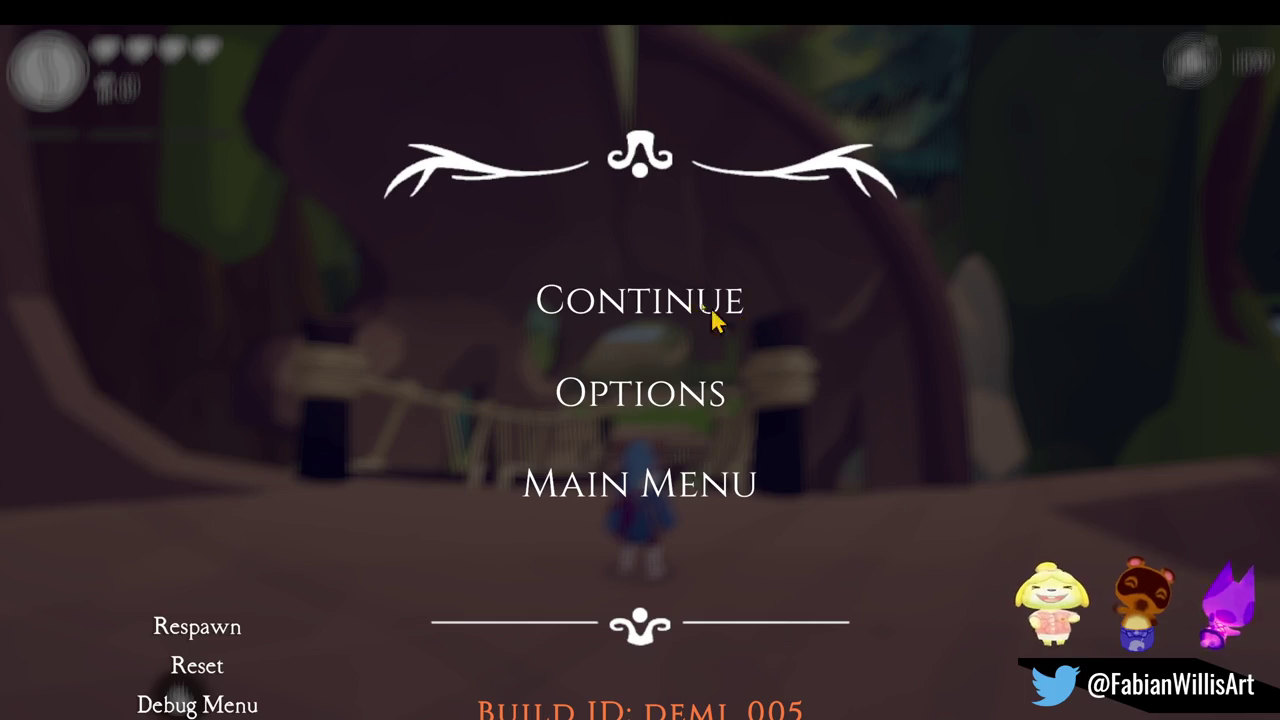
Resume and re-pause the game, face the village house and fence, then check Blender's Glintleaf Village file
left_click(737, 325)
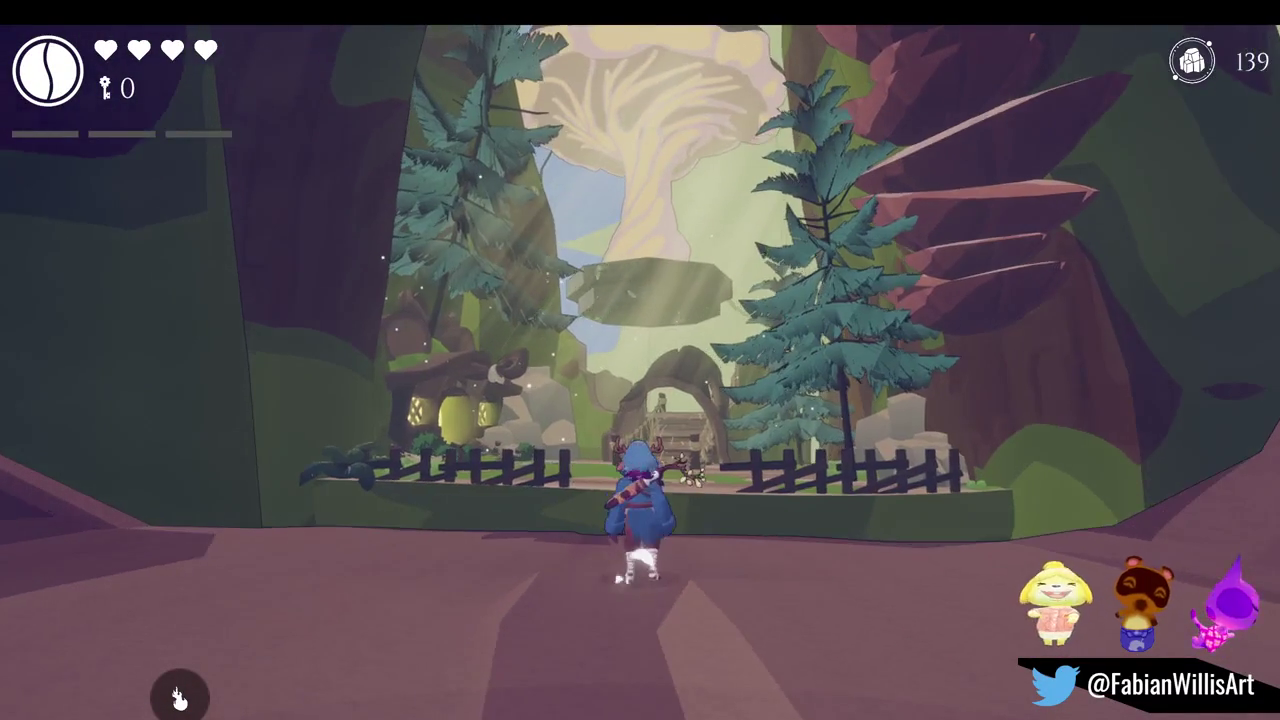
key("Escape")
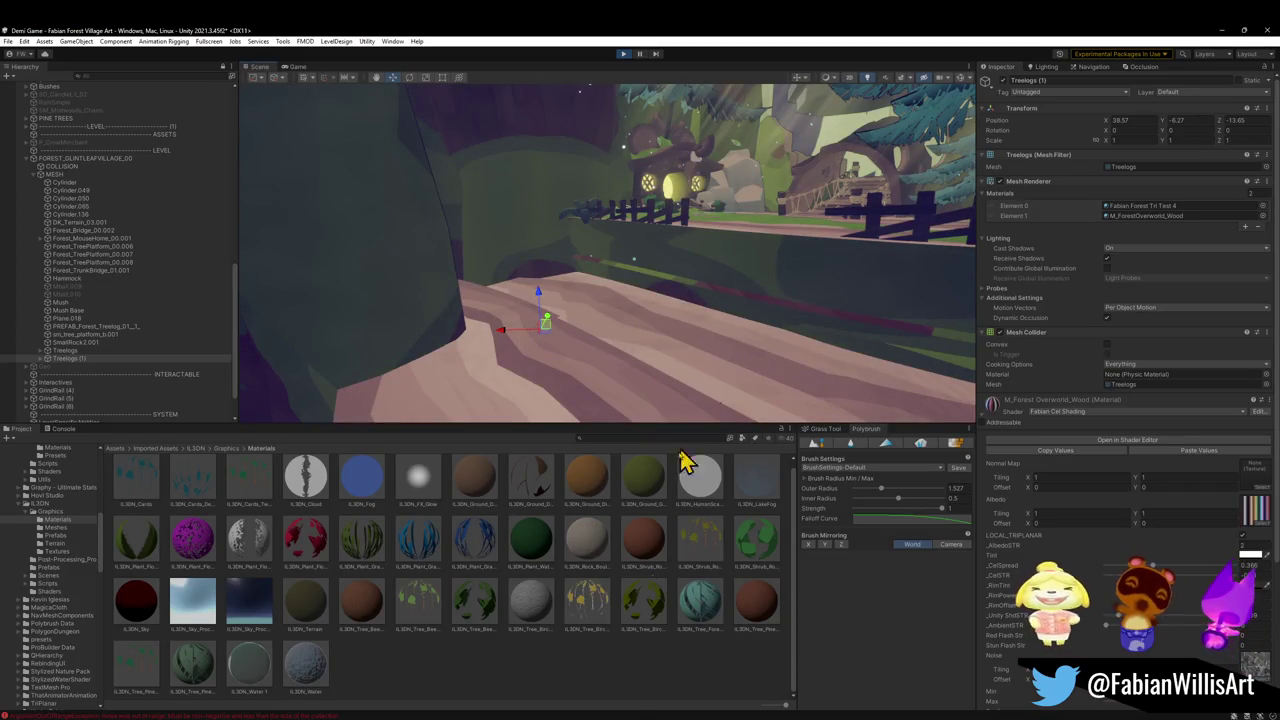
mouse_move(683, 410)
left_mouse_down()
mouse_move(631, 686)
mouse_move(666, 277)
mouse_move(717, 237)
mouse_move(737, 244)
mouse_move(723, 309)
mouse_move(636, 310)
mouse_move(674, 297)
left_mouse_up()
mouse_move(593, 709)
left_click(636, 695)
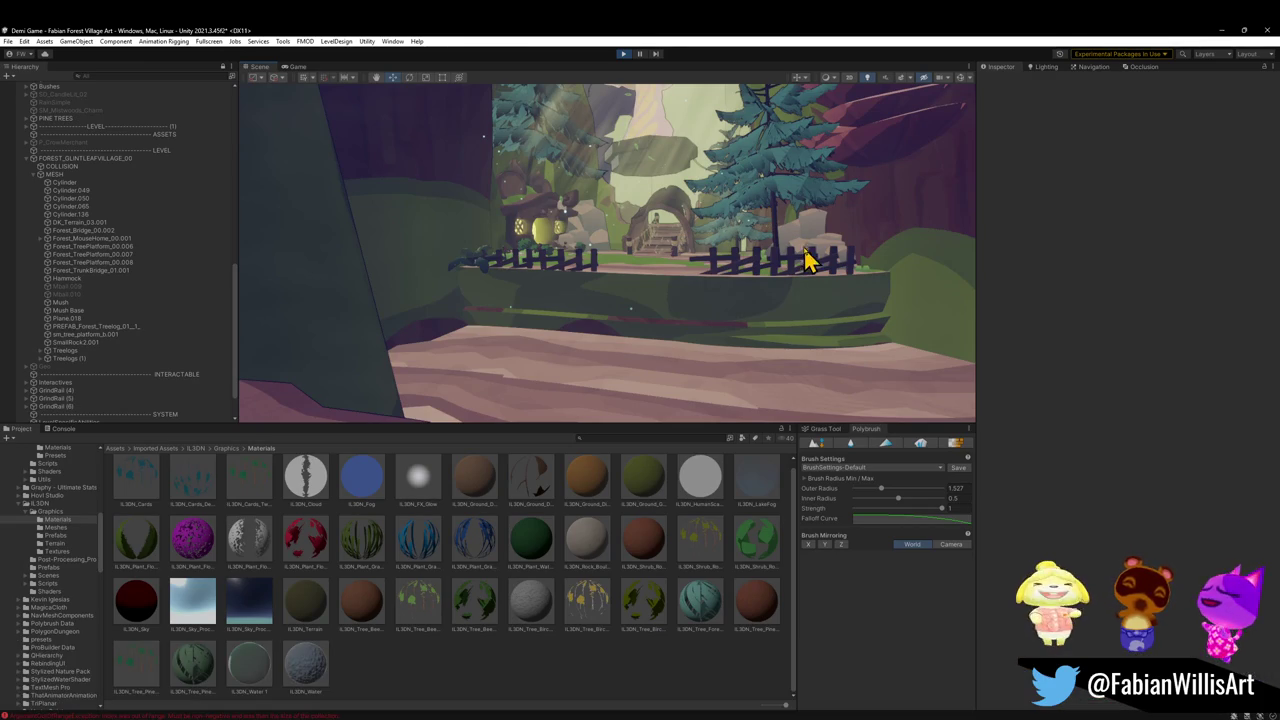
Stop the running game and start Play mode again
scroll(760, 265, "down", 2)
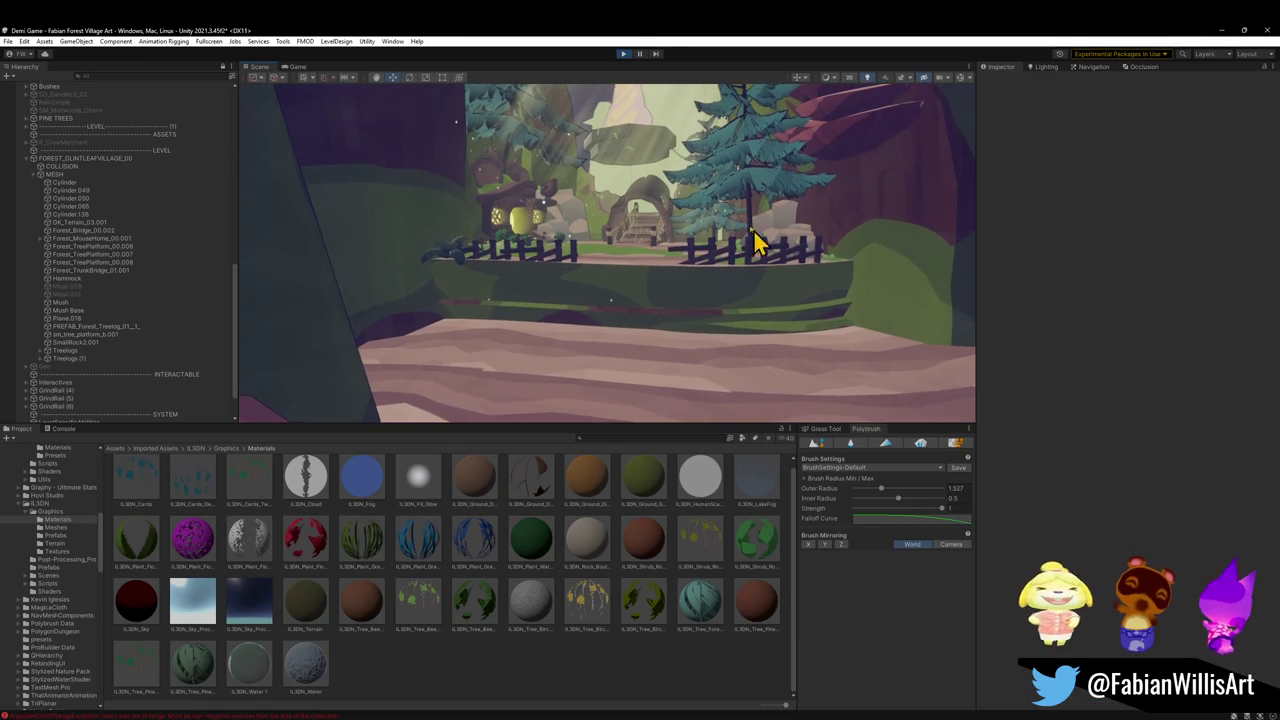
left_click(623, 55)
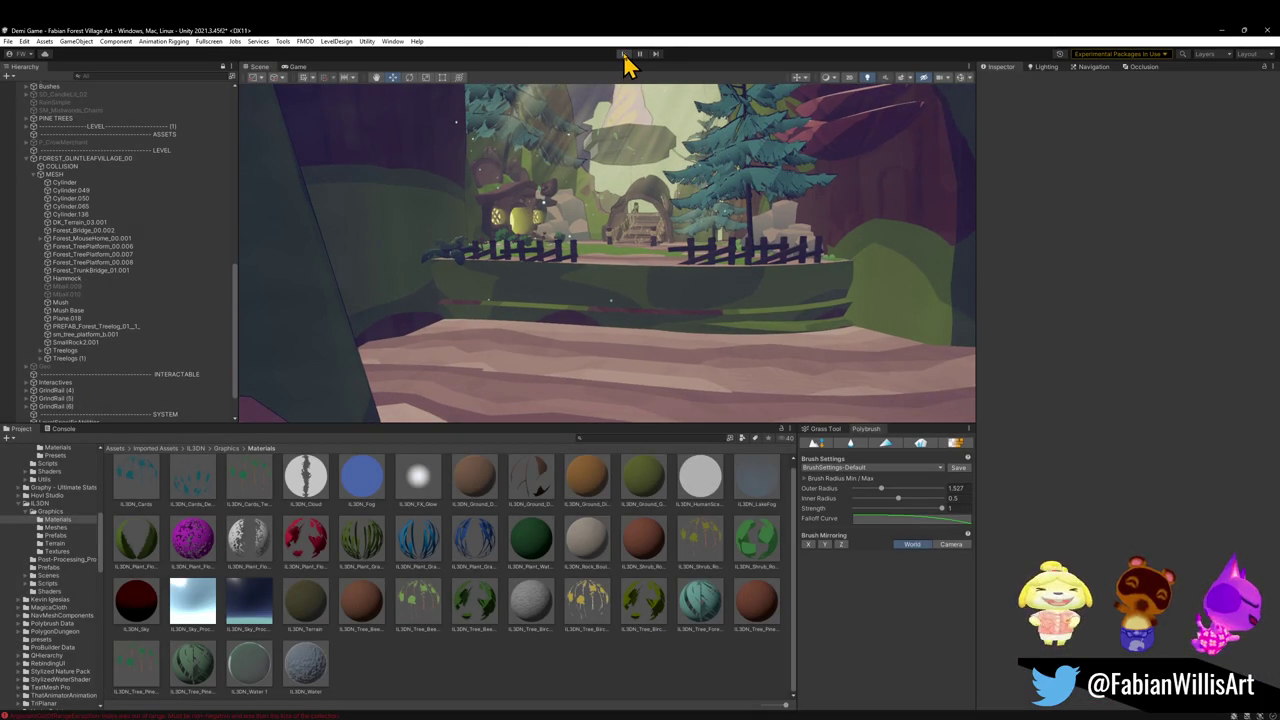
left_click(623, 55)
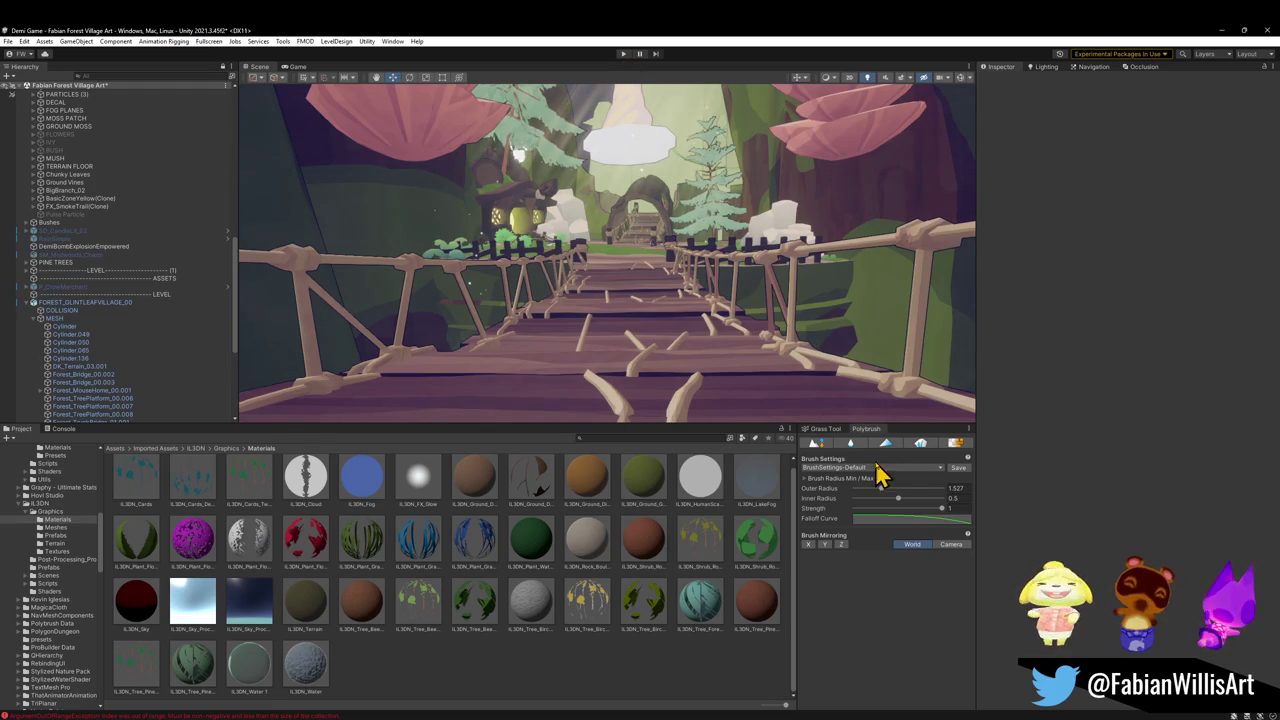
Darken the ambient colour in the Lighting window's Environment settings
left_click(1046, 66)
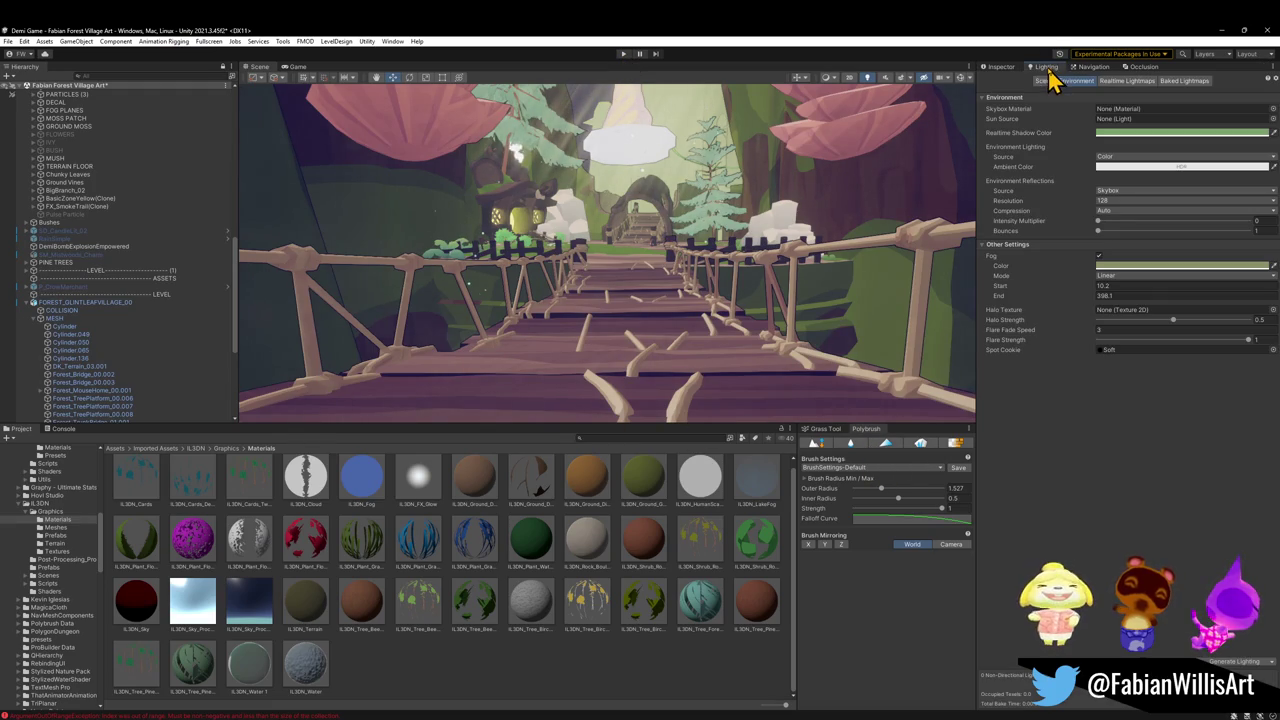
left_click(830, 430)
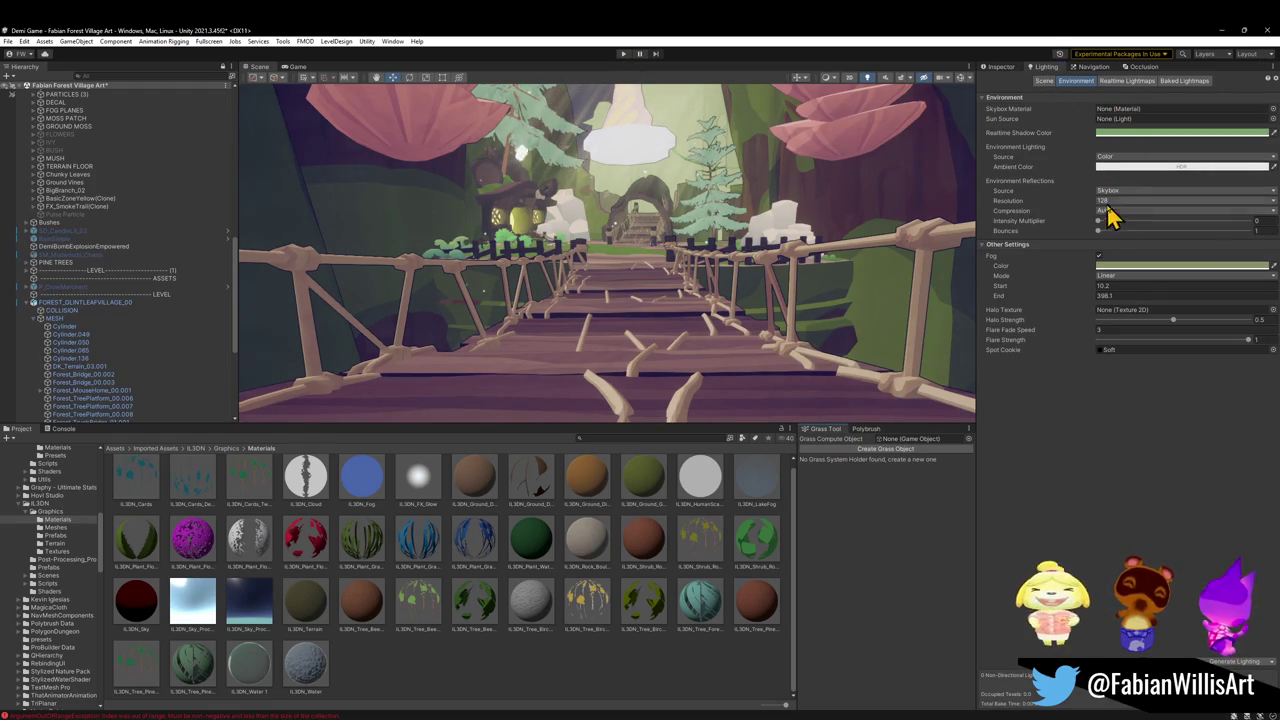
left_click(1117, 166)
mouse_move(1149, 251)
left_mouse_down()
mouse_move(1146, 272)
mouse_move(1118, 268)
left_mouse_up()
Try the teal foliage material on the bridge, revert it, and set the ambient colour to black
mouse_move(686, 620)
left_mouse_down()
mouse_move(723, 314)
mouse_move(710, 190)
mouse_move(688, 300)
mouse_move(694, 277)
mouse_move(741, 263)
left_mouse_up()
key("ctrl+z")
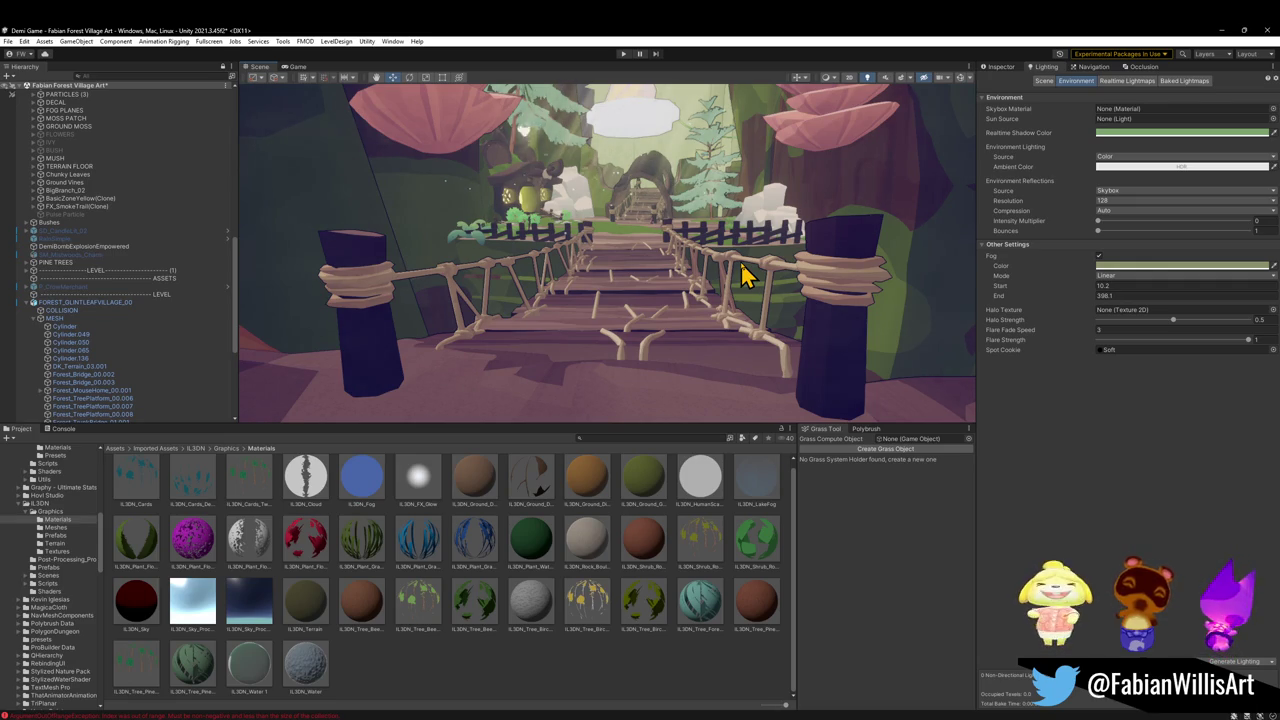
scroll(766, 194, "down", 5)
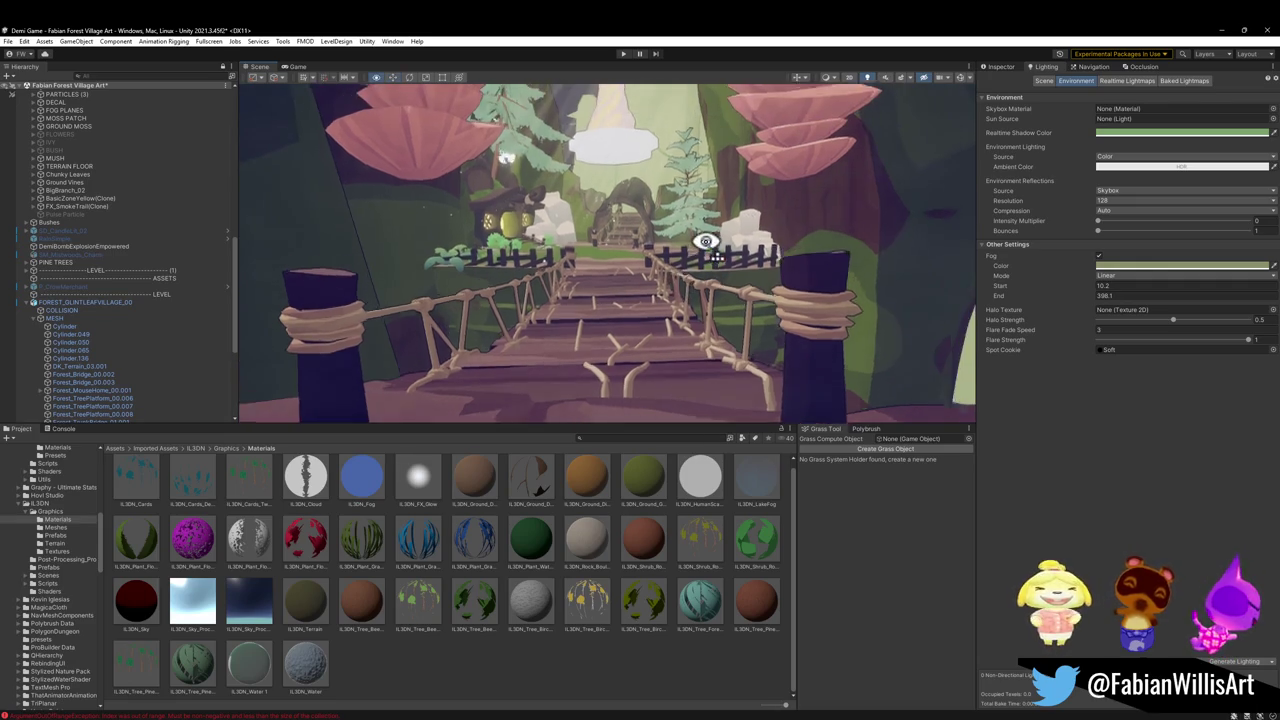
left_click(1122, 167)
mouse_move(1157, 266)
left_mouse_down()
mouse_move(1151, 286)
mouse_move(1155, 271)
left_mouse_up()
Fly the scene camera around the bridge posts and return to the object Inspector
mouse_move(708, 610)
left_mouse_down()
mouse_move(749, 257)
mouse_move(709, 251)
mouse_move(705, 262)
left_mouse_up()
mouse_move(663, 629)
left_mouse_down()
mouse_move(497, 163)
mouse_move(573, 233)
left_mouse_up()
key("w")
left_click_drag(680, 300, 697, 287)
key("s")
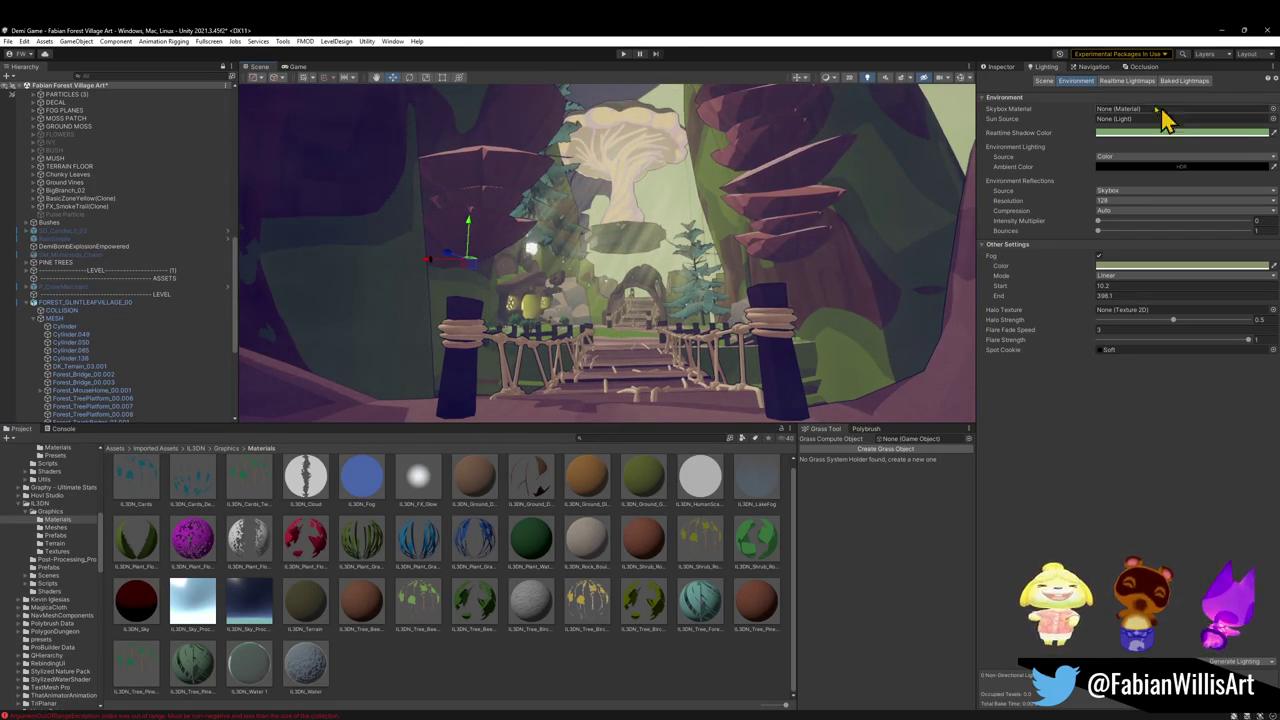
left_click(1002, 67)
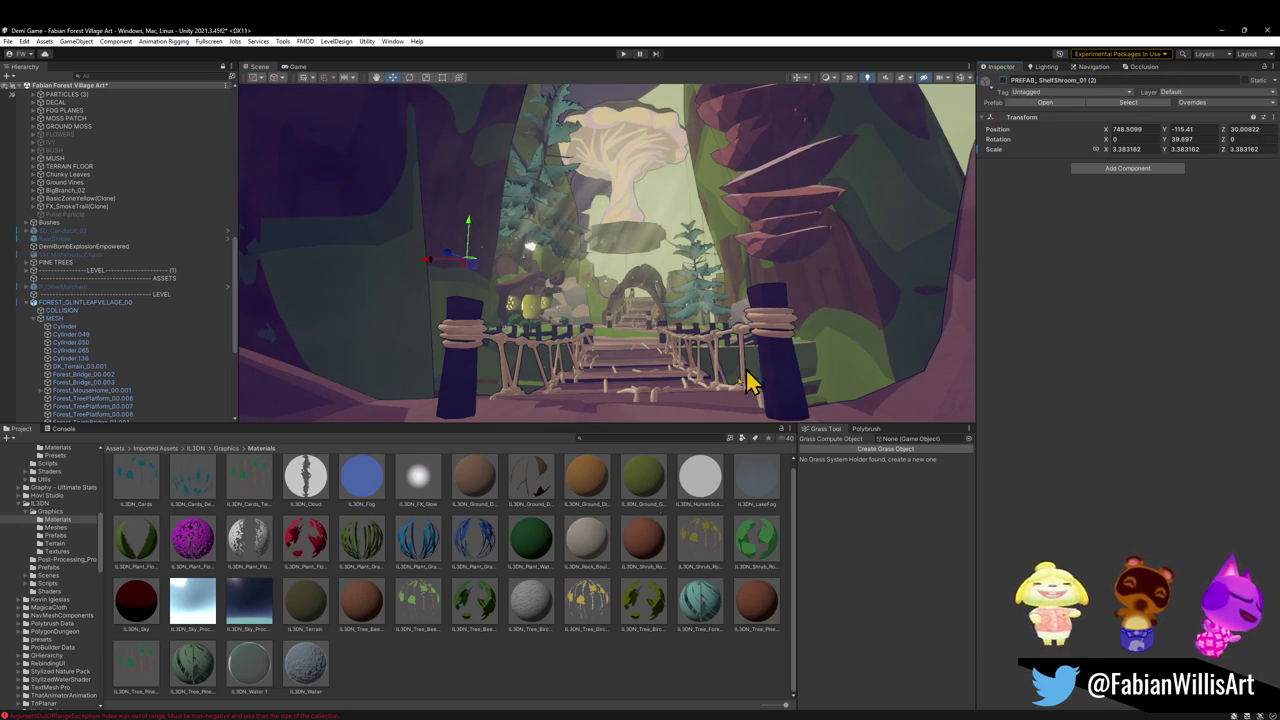
Clear the selection, fly the camera toward the bridge, and filter the Hierarchy by 'wind'
left_click(617, 660)
left_click_drag(684, 300, 726, 309)
key("w")
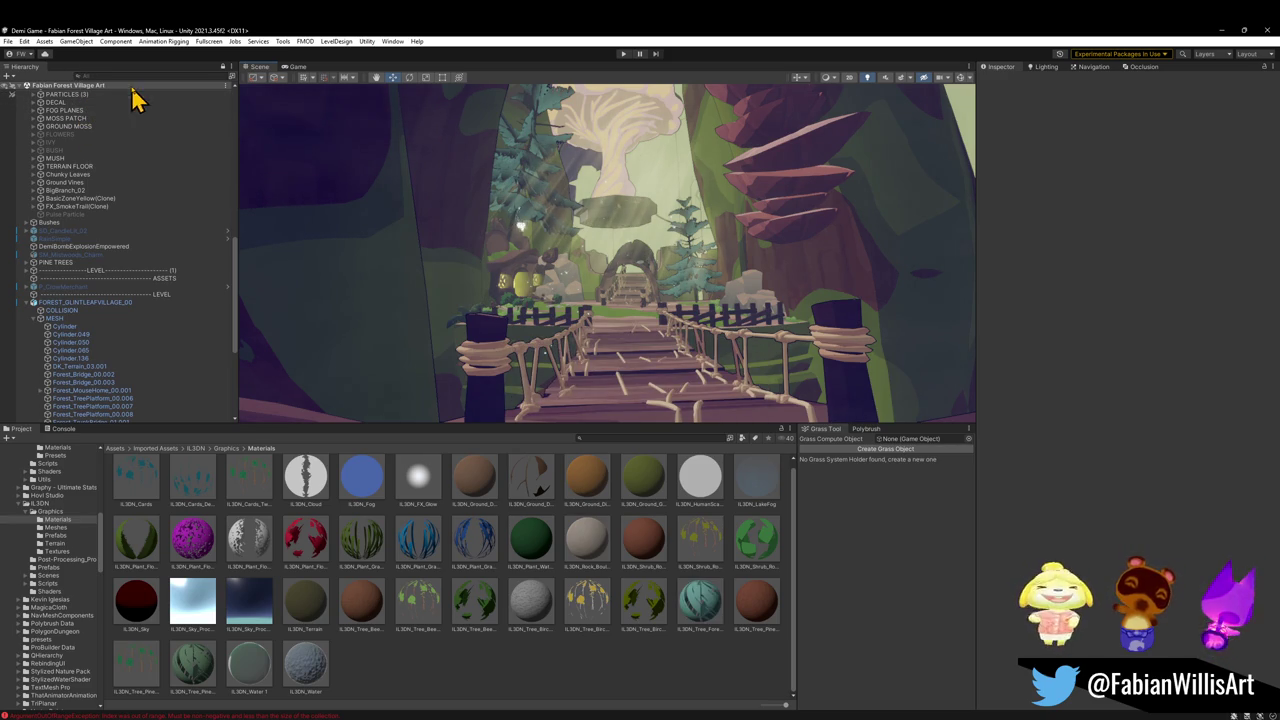
left_click_drag(760, 250, 680, 246)
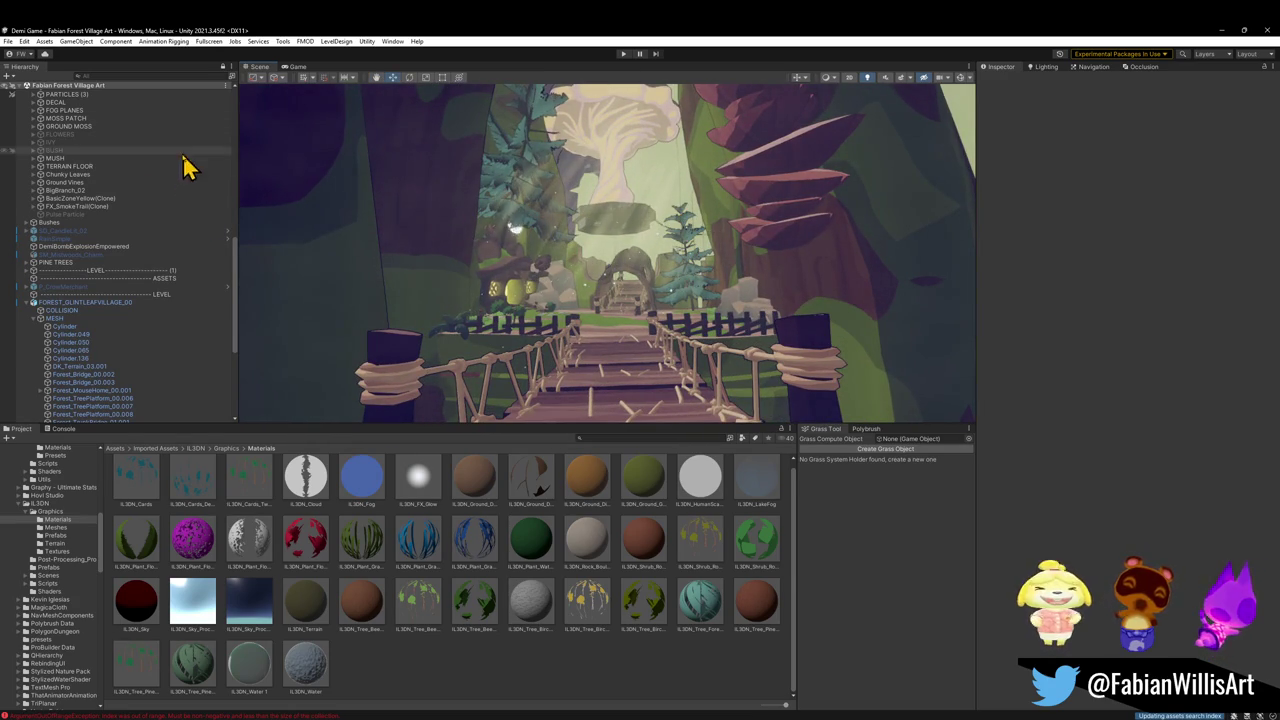
left_click(115, 76)
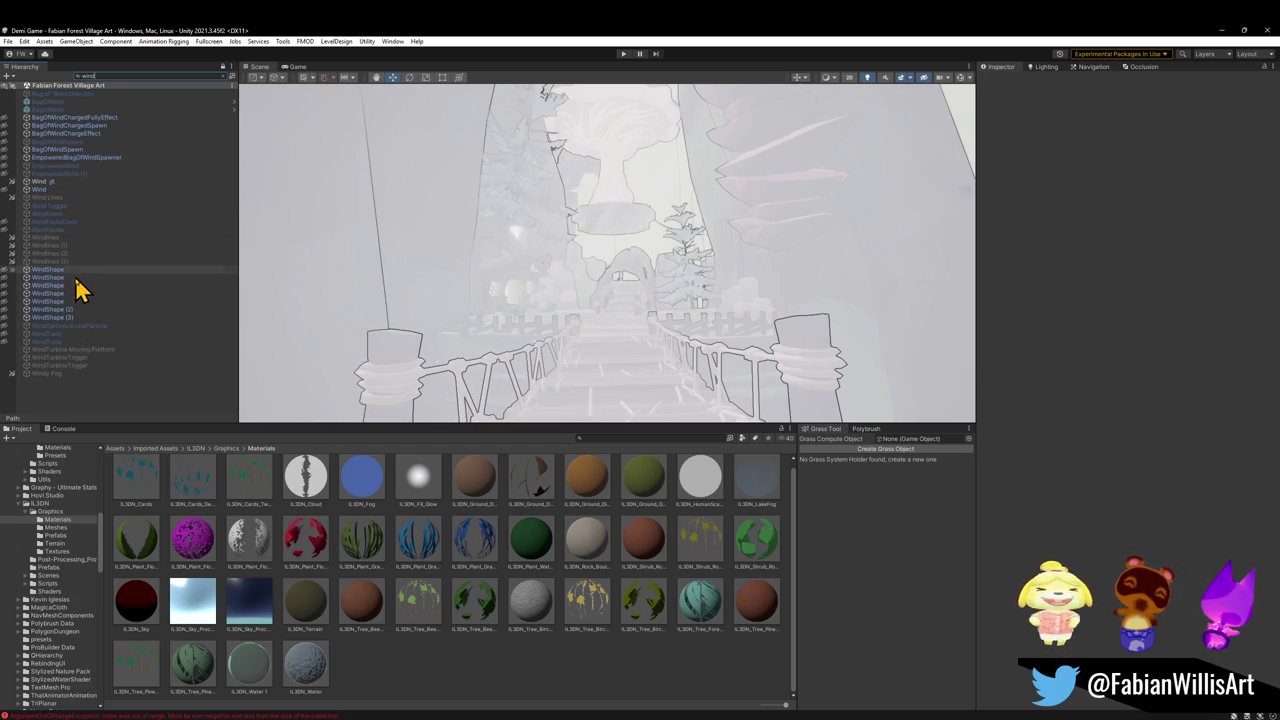
Select WindTrails, clear the Hierarchy search, and collapse the Demi_Prefab_update group
left_click(75, 335)
left_click(229, 77)
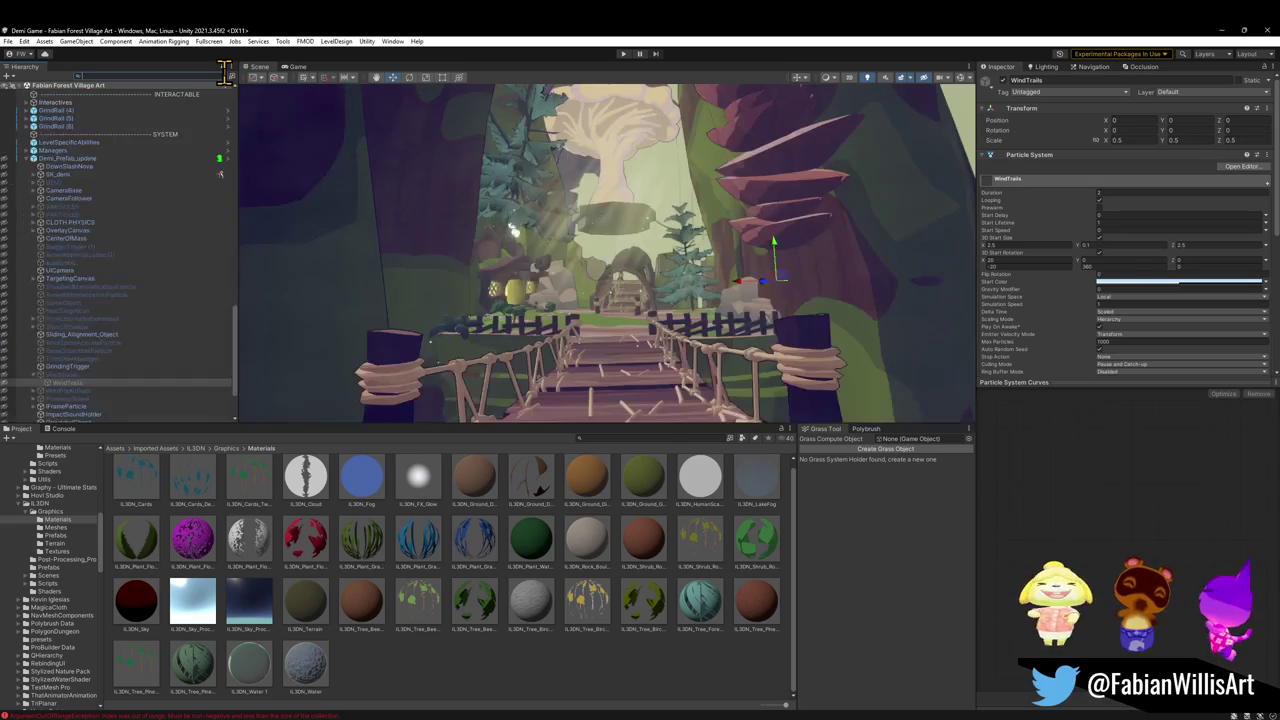
left_click(28, 160)
scroll(129, 243, "down", 5)
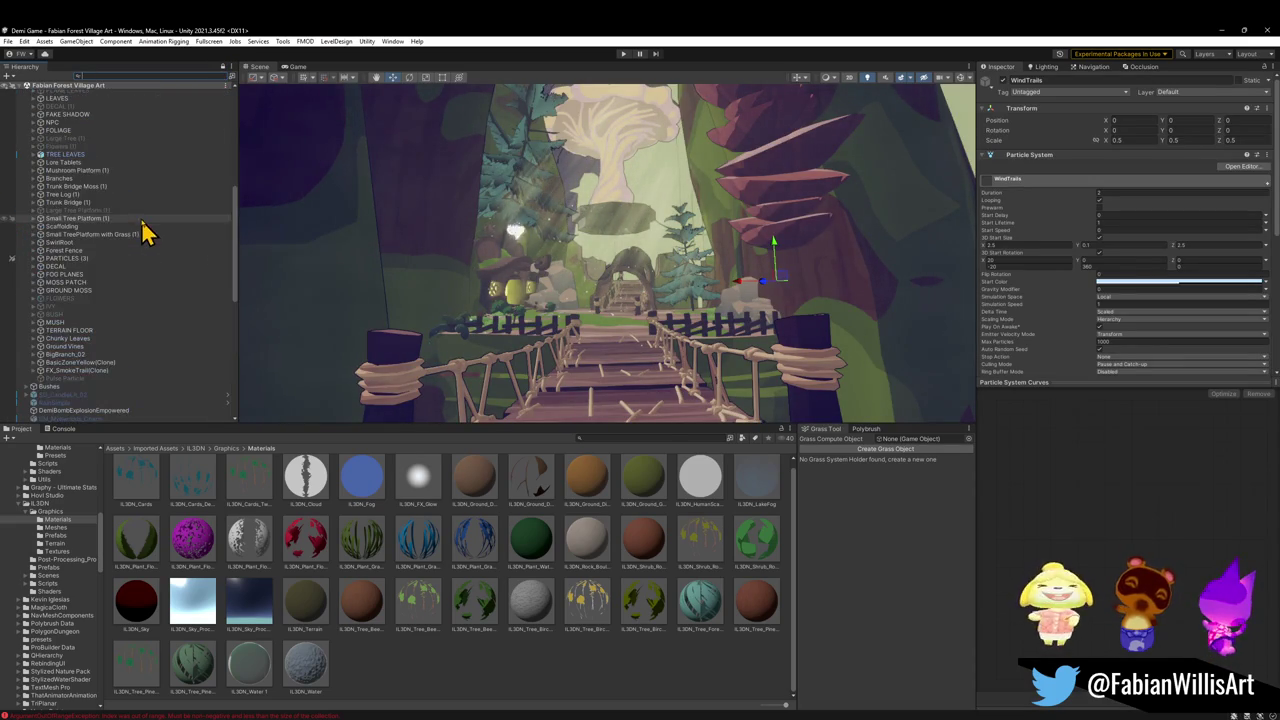
scroll(70, 365, "up", 3)
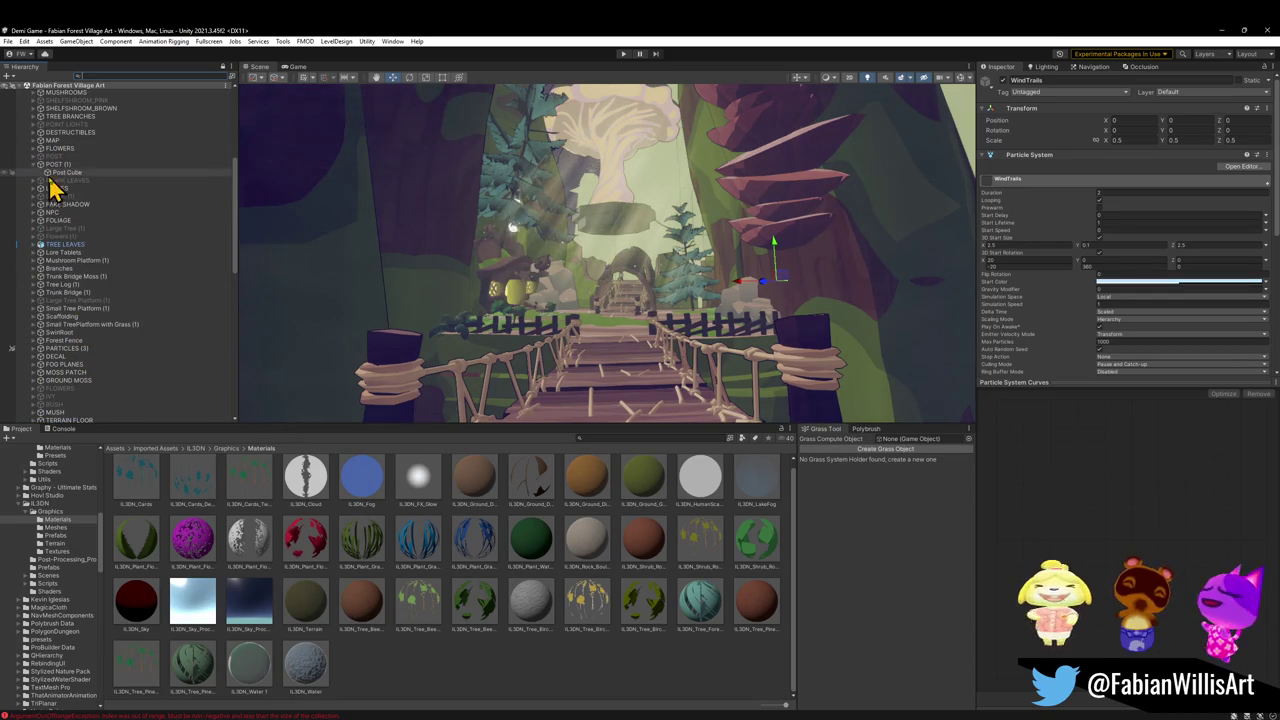
Expand PARTICLES (3), select Wind, then select and expand FogCard
left_click(33, 348)
scroll(78, 348, "down", 1)
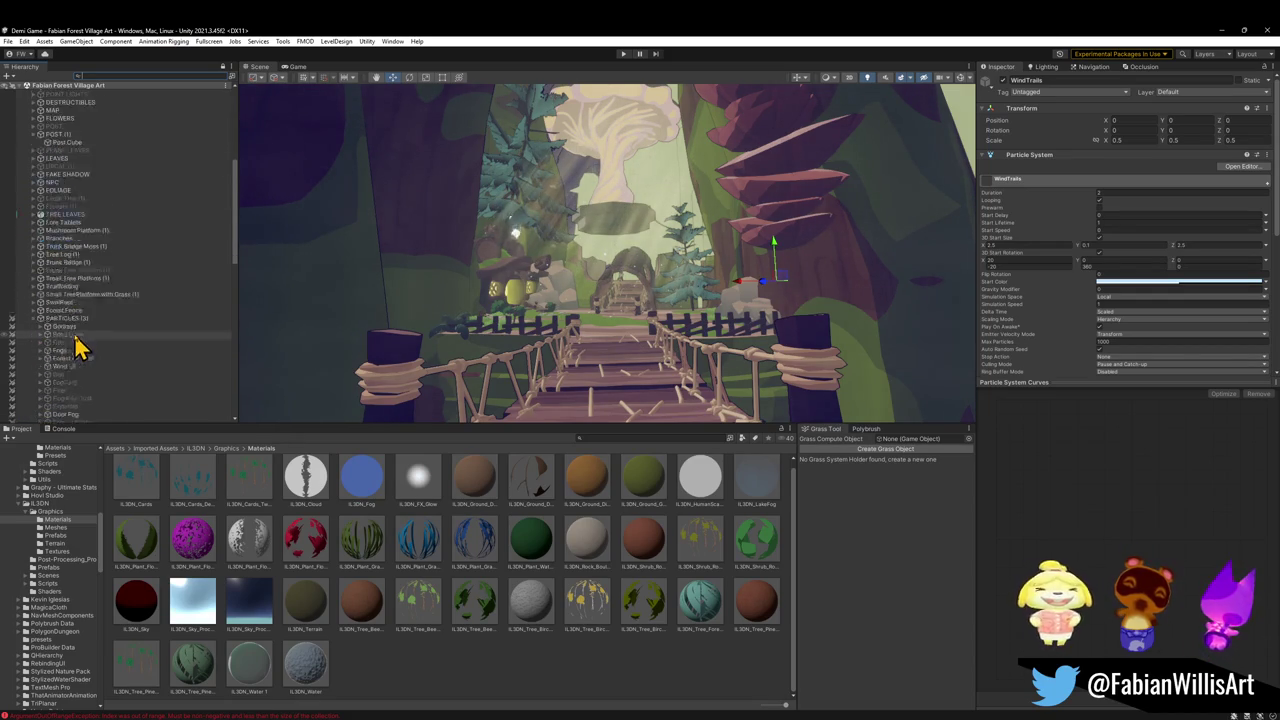
scroll(78, 345, "down", 3)
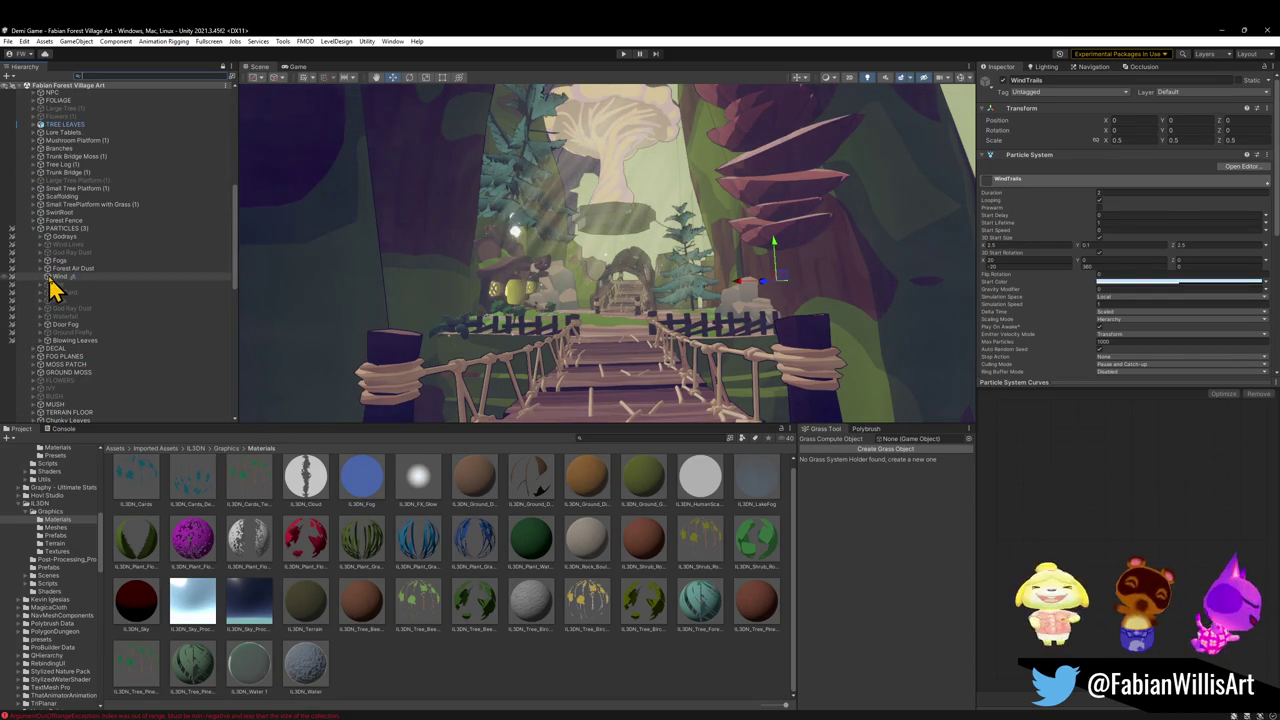
left_click(52, 278)
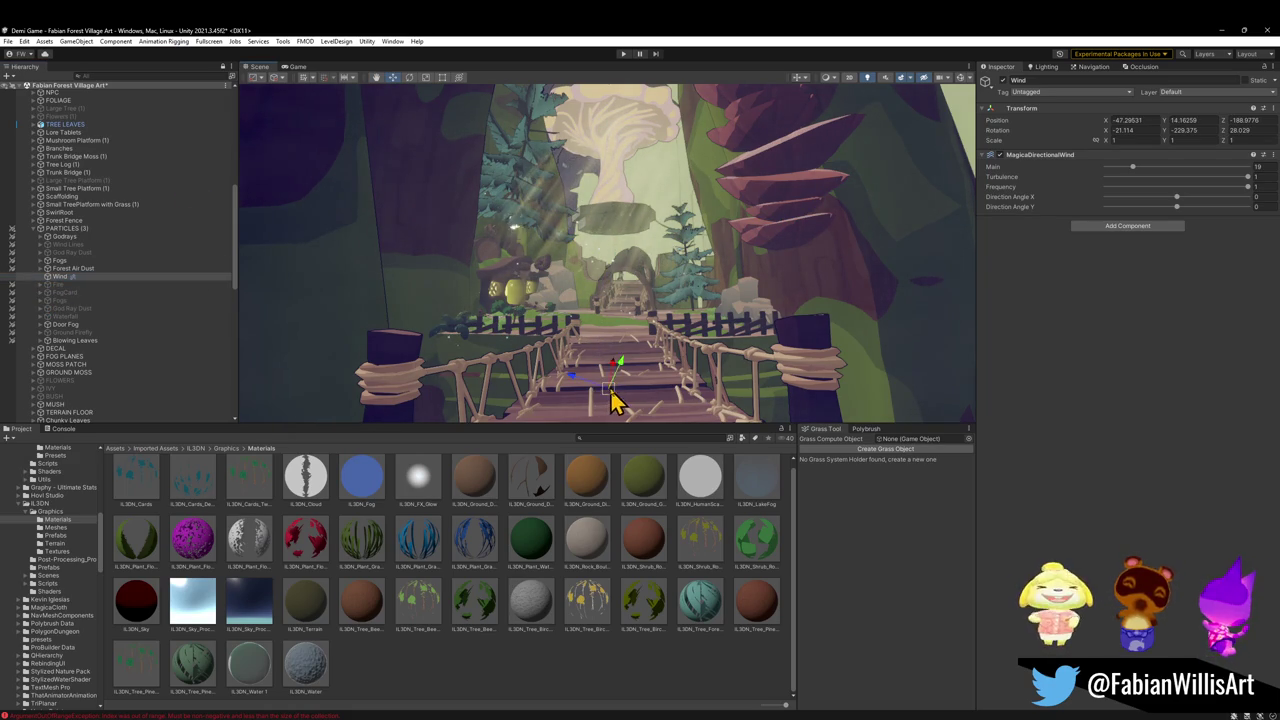
left_click(57, 276)
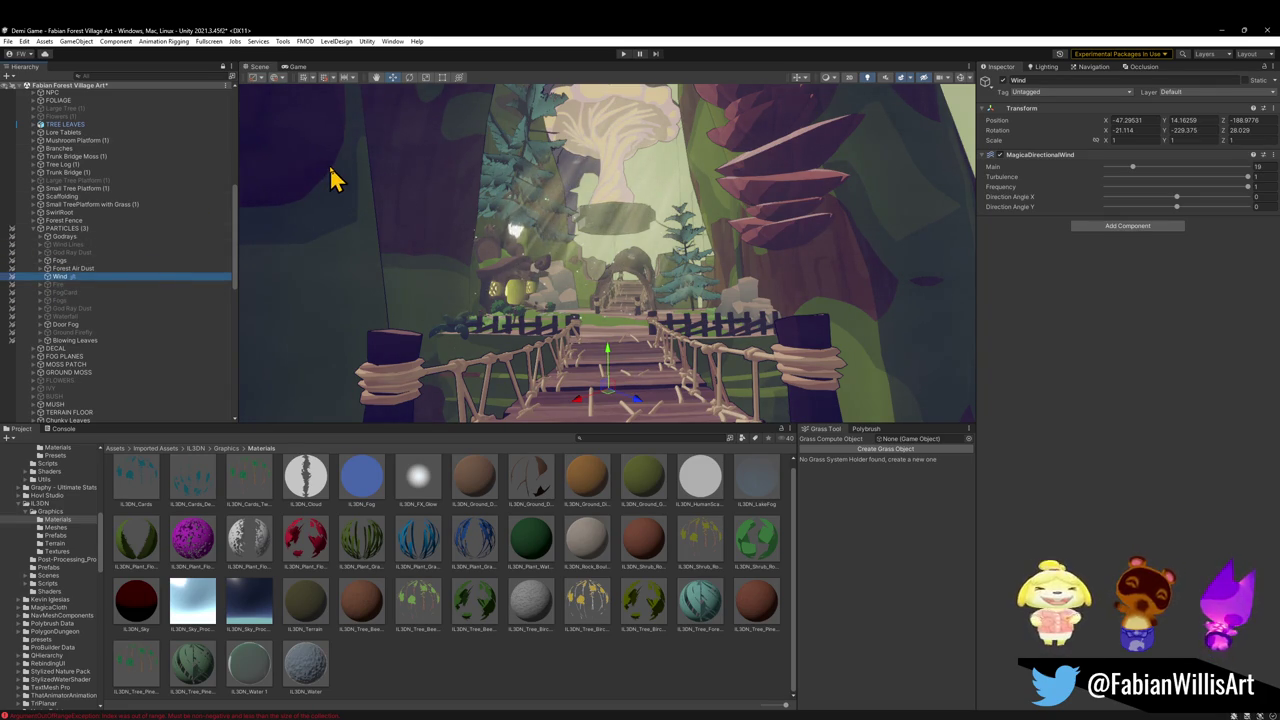
left_click(78, 293)
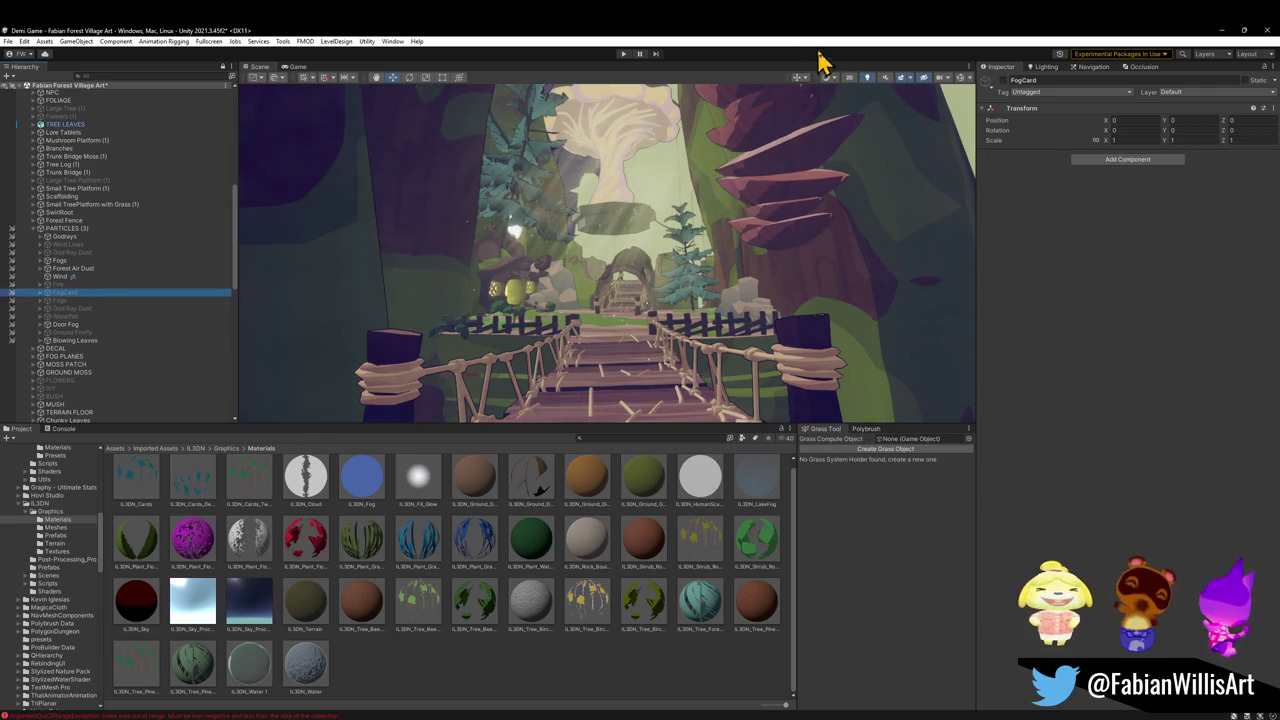
left_click(40, 293)
Rotate, move and stretch the Fog Card plane to X -89.9, scale about 24.8 × 1.5 × 10.6
left_click(111, 300)
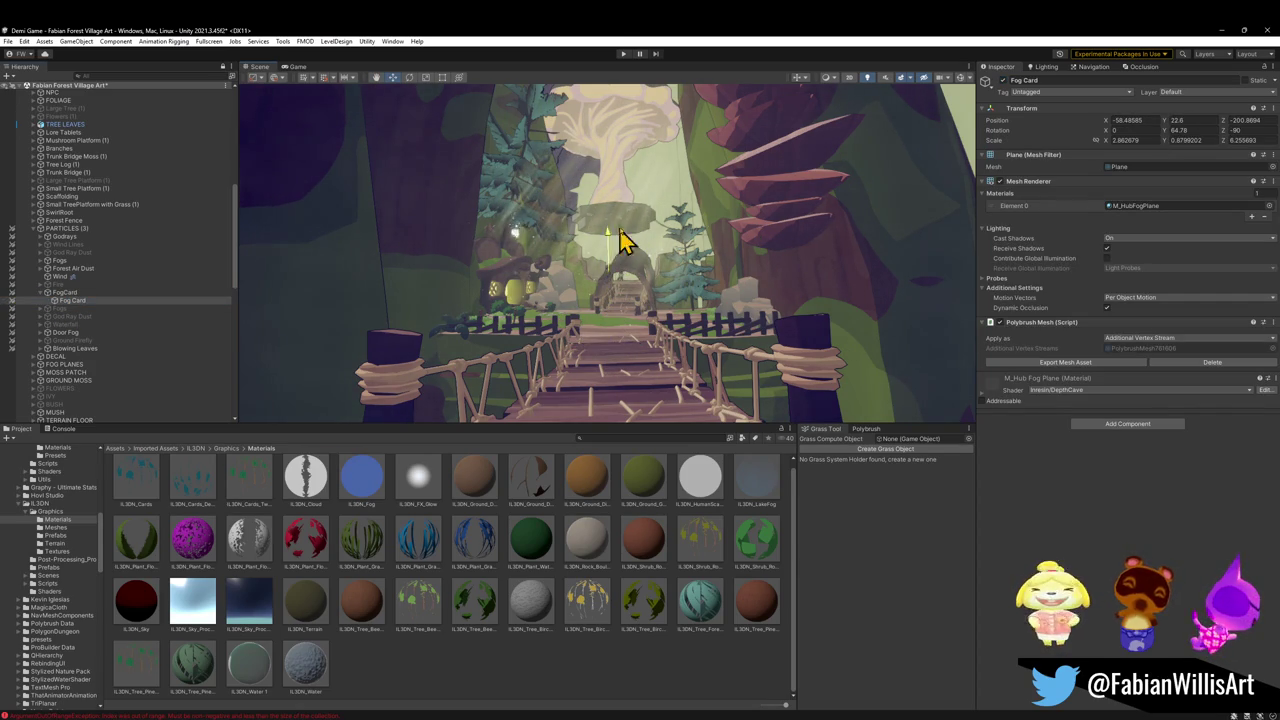
mouse_move(530, 205)
left_mouse_down()
mouse_move(243, 200)
mouse_move(265, 200)
left_mouse_up()
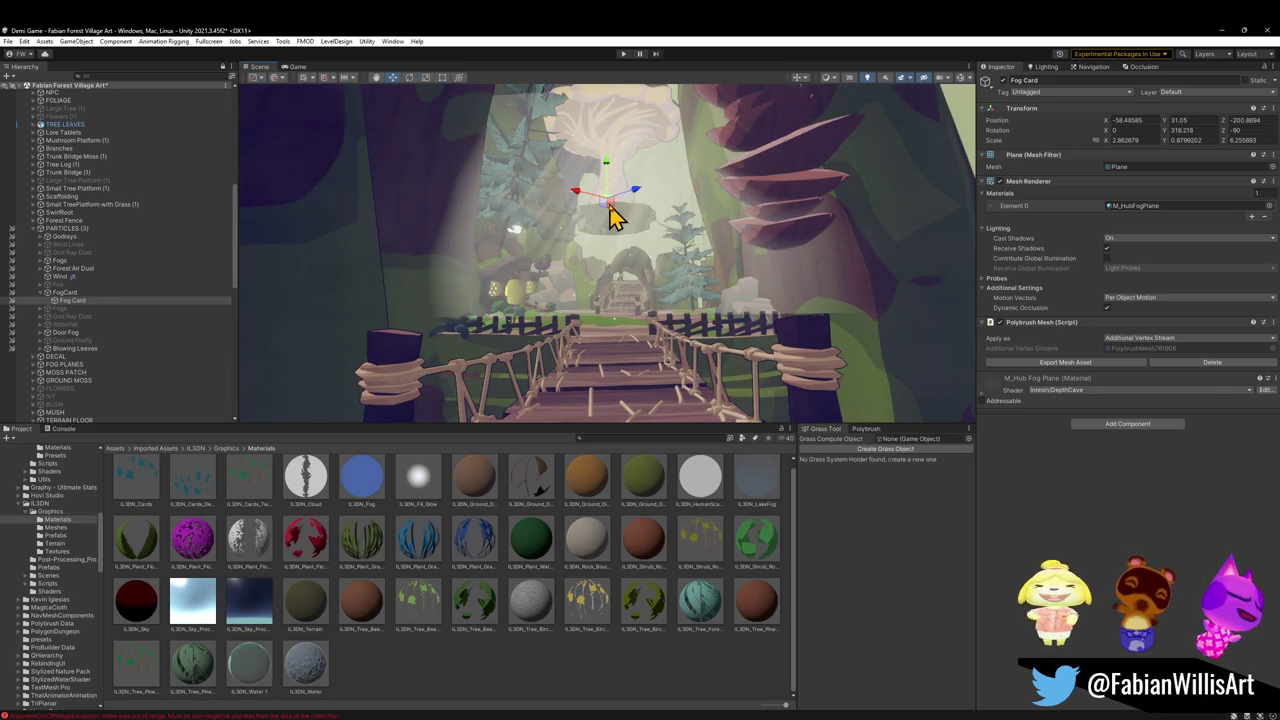
left_click_drag(604, 191, 610, 213)
key("t")
mouse_move(635, 152)
left_mouse_down()
mouse_move(646, 94)
mouse_move(703, 710)
left_mouse_up()
key("w")
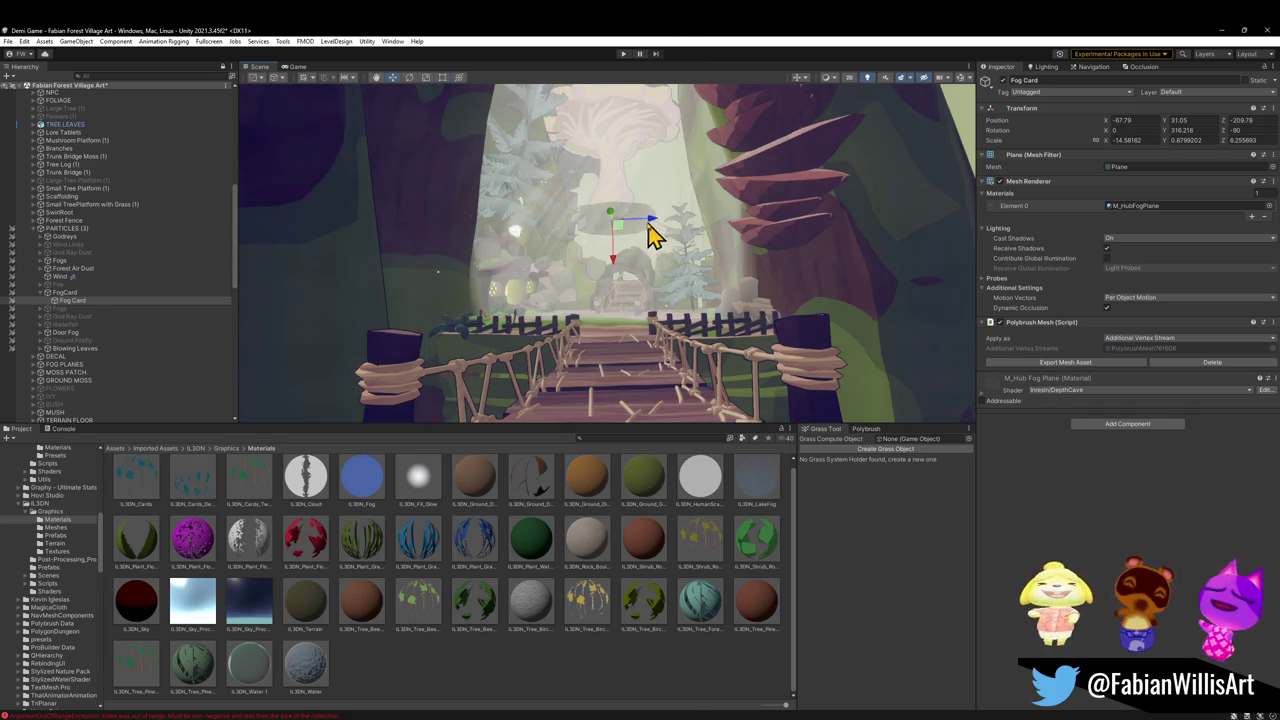
mouse_move(615, 219)
left_mouse_down()
mouse_move(609, 257)
mouse_move(599, 250)
left_mouse_up()
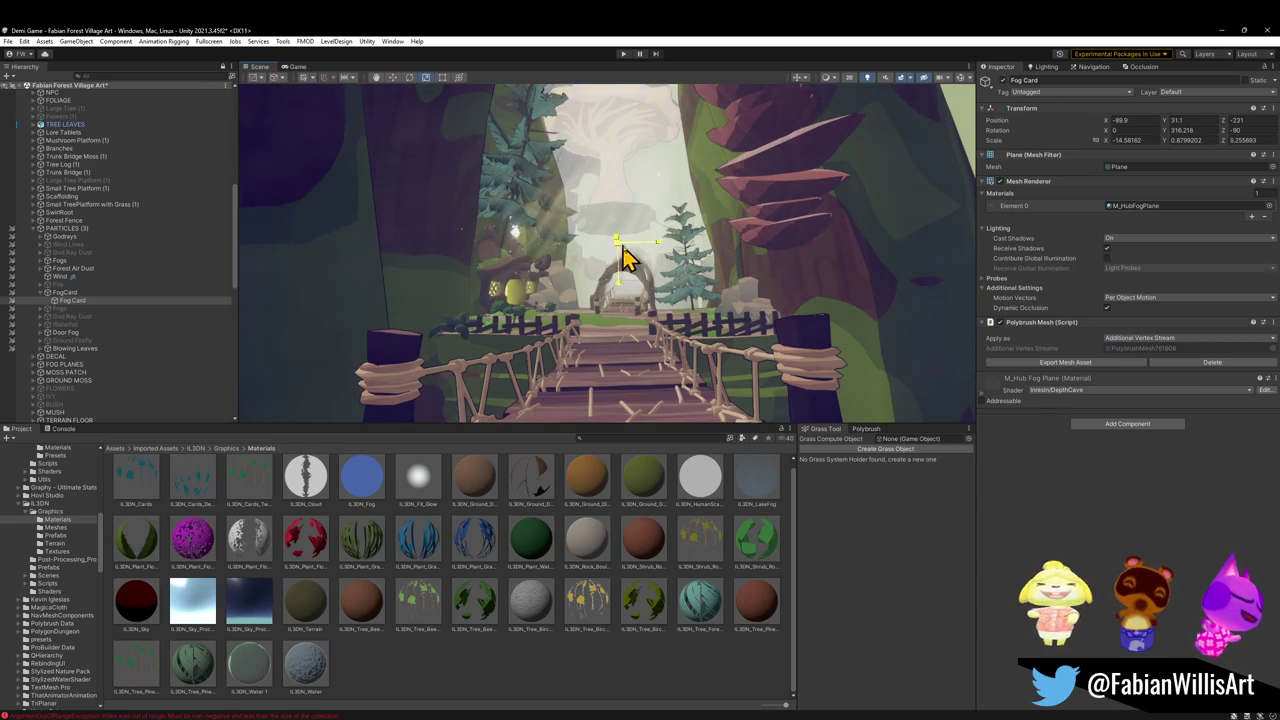
mouse_move(670, 268)
left_mouse_down()
mouse_move(663, 323)
mouse_move(667, 269)
mouse_move(680, 320)
left_mouse_up()
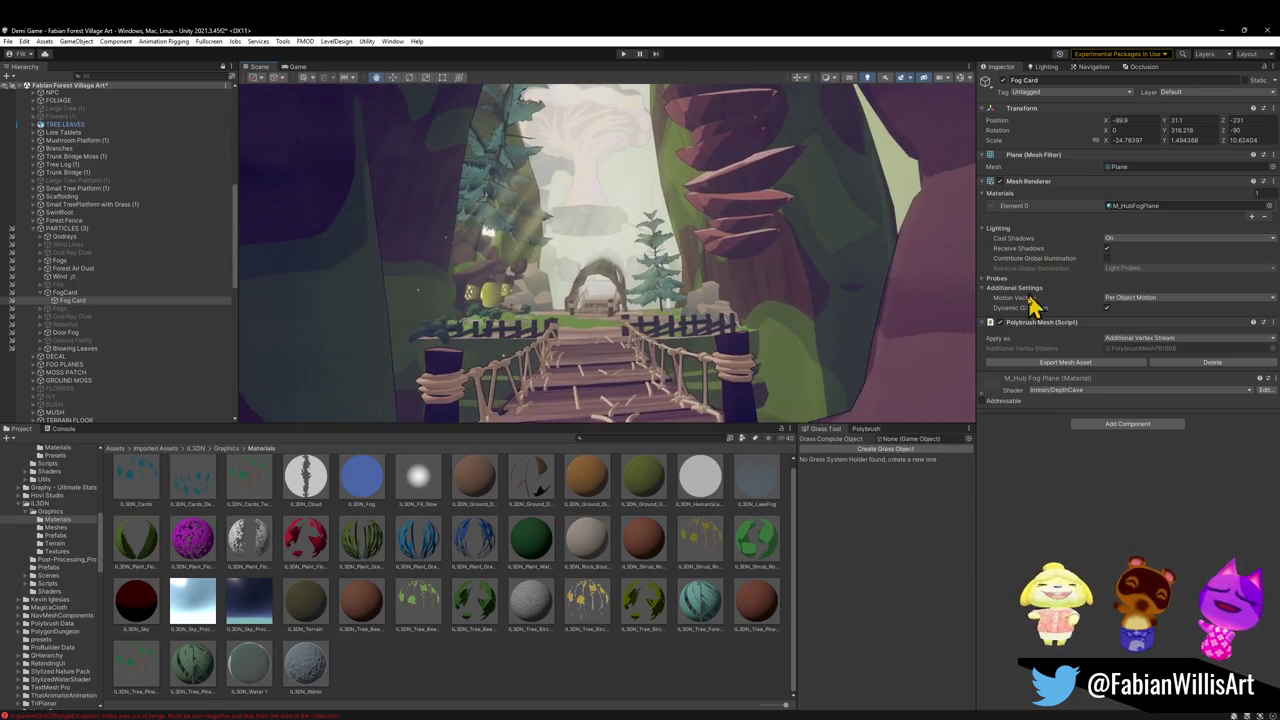
Brighten the fog material's Color in its HDR colour picker
left_click(984, 395)
left_click(1258, 453)
left_click_drag(1232, 512, 1255, 500)
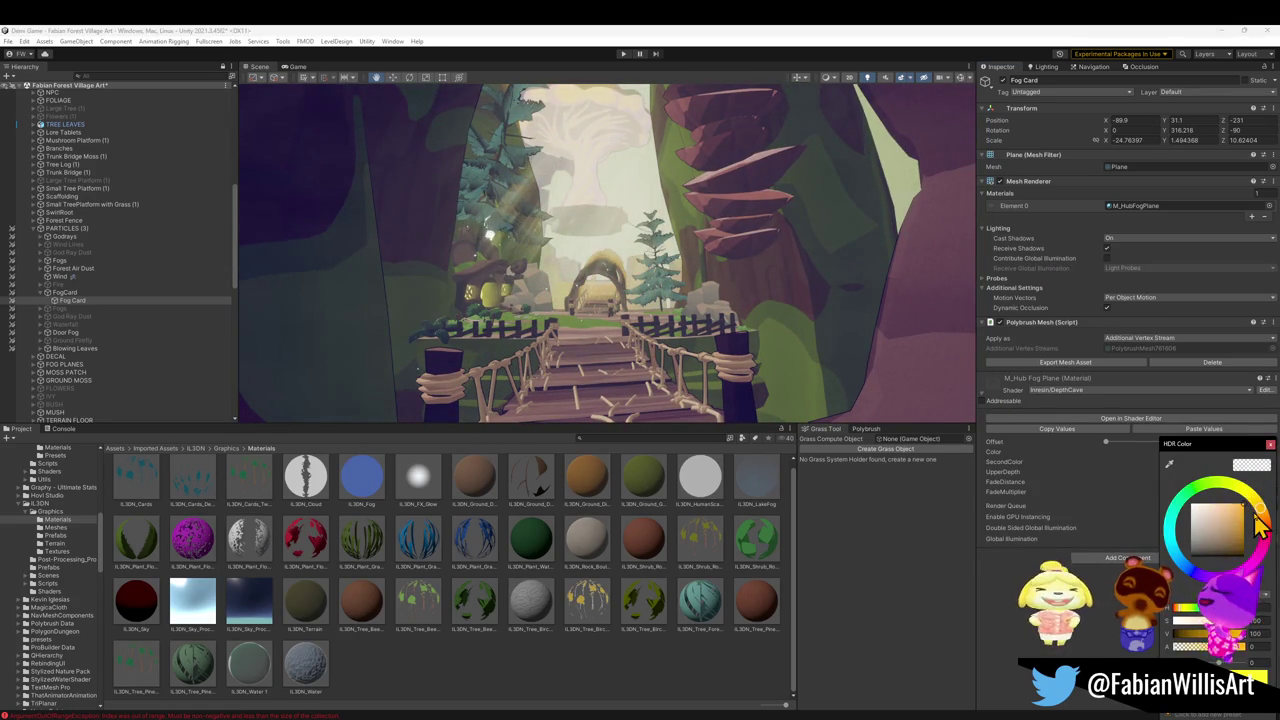
Close the colour picker and undo the Fog Card's position, size and rotation changes
key("Escape")
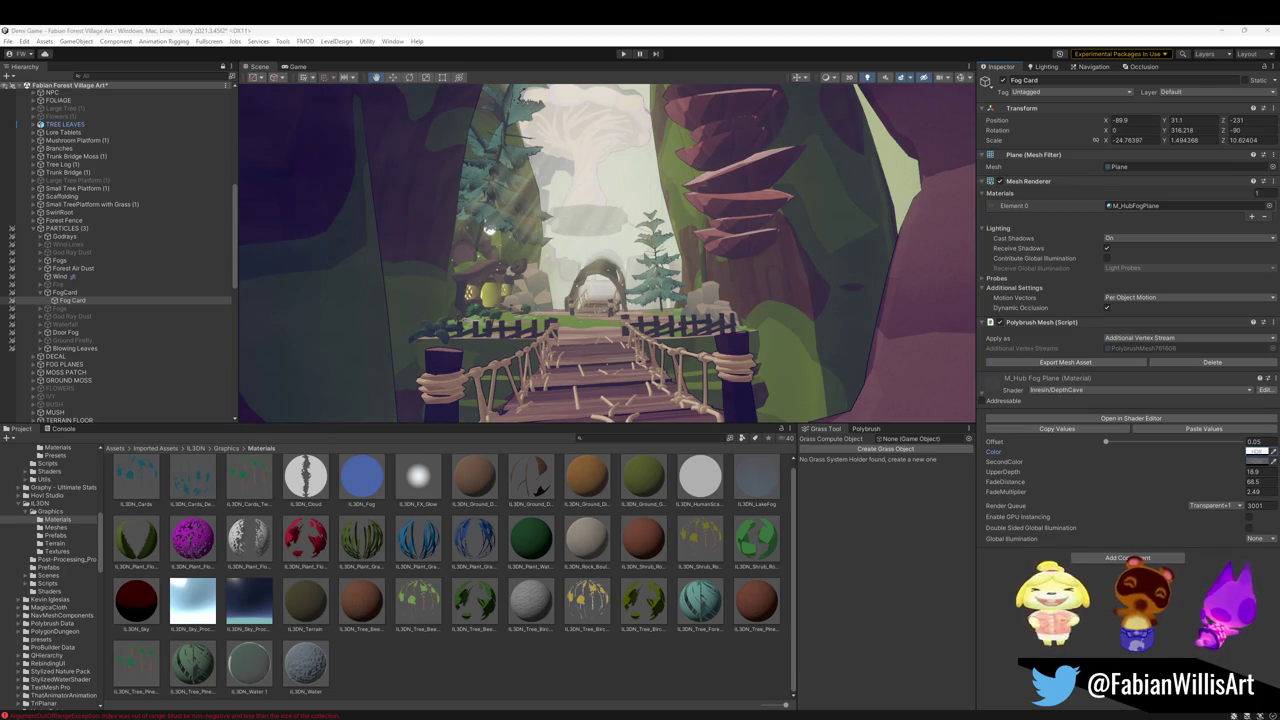
mouse_move(497, 244)
left_mouse_down()
mouse_move(527, 228)
mouse_move(563, 267)
left_mouse_up()
key("ctrl+z")
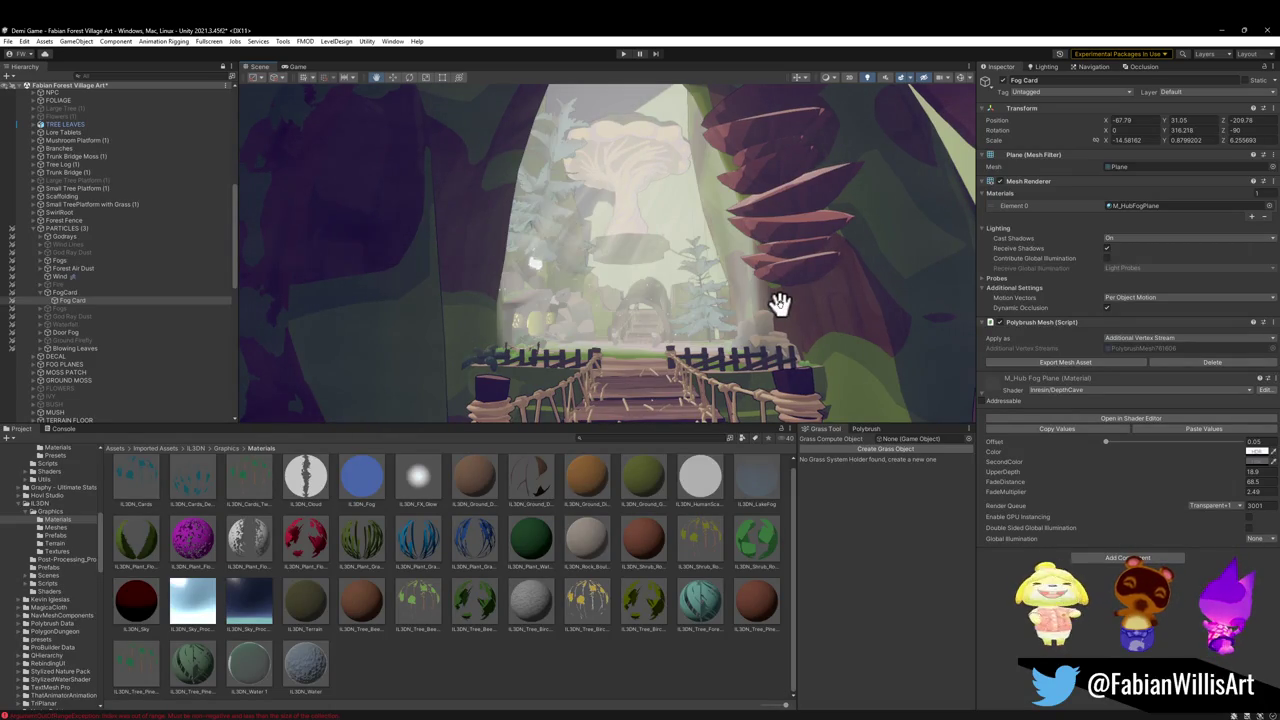
key("ctrl+y")
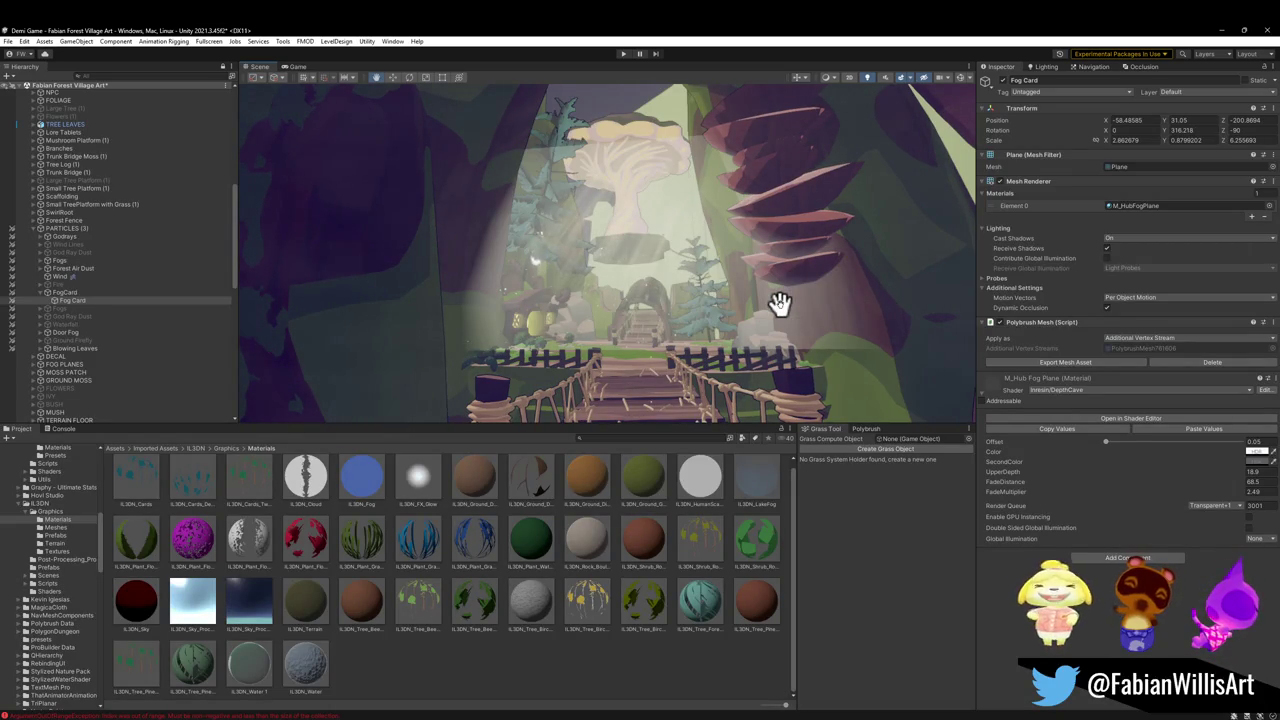
key("ctrl+z")
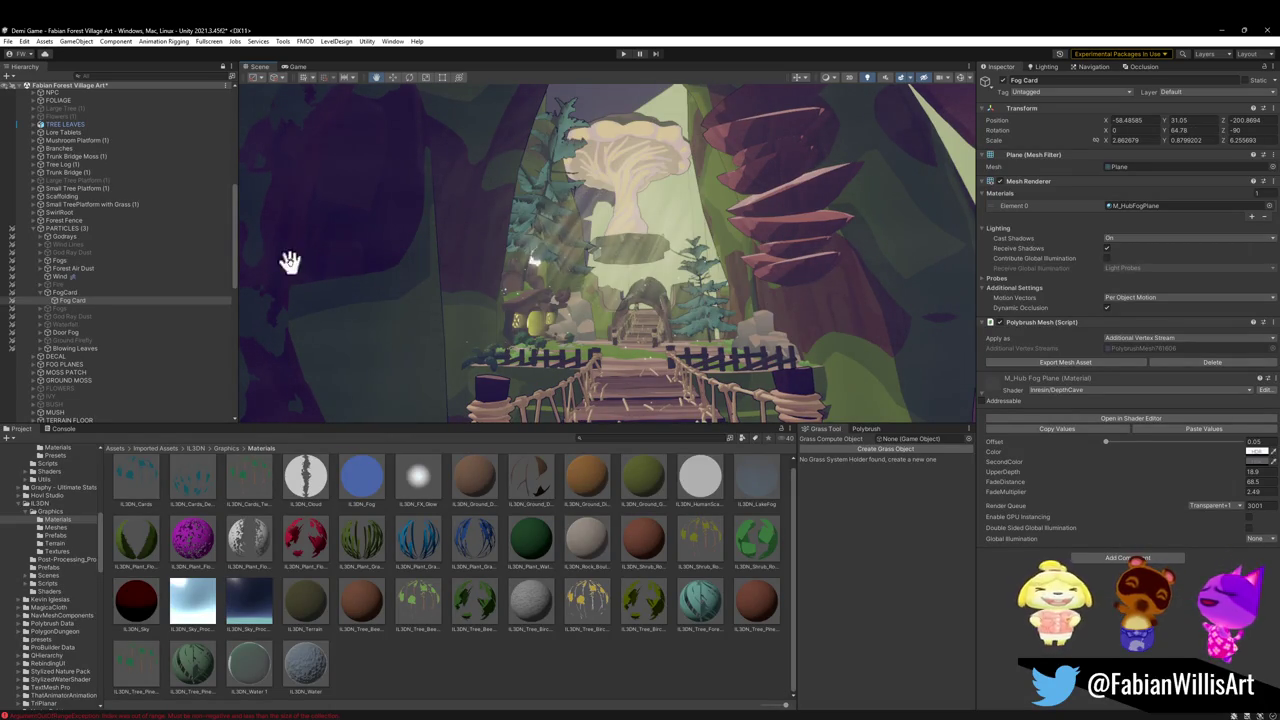
Deactivate the FogCard parent group
left_click(75, 293)
left_click(1004, 81)
left_click(41, 292)
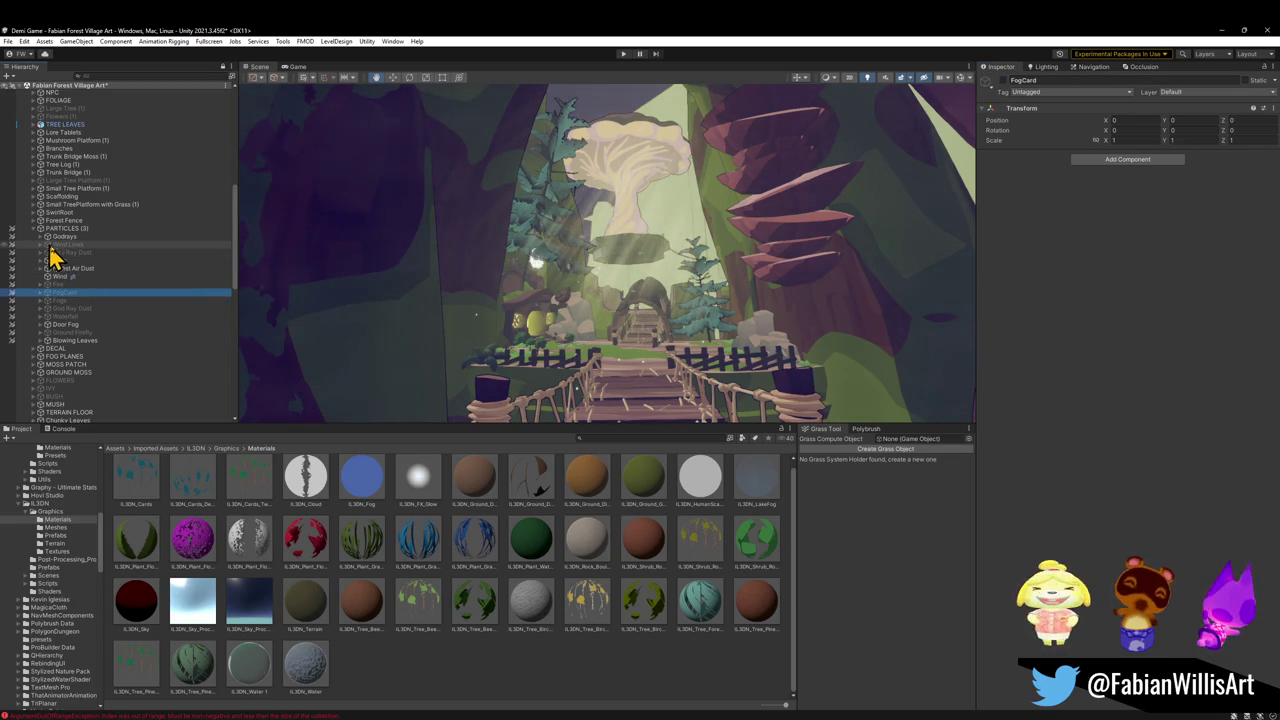
Activate the Wind Lines group and select its Windlines particle system
left_click(44, 246)
left_click(1003, 80)
left_click(40, 244)
left_click(80, 253)
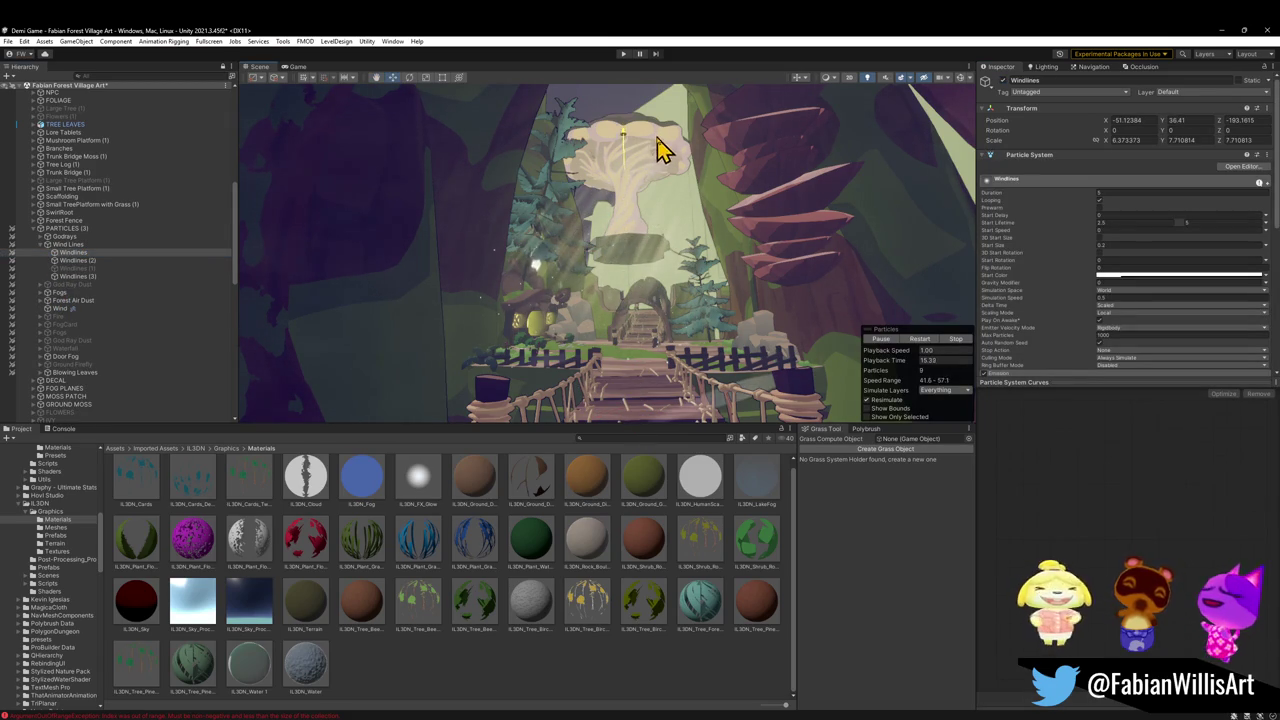
Rotate the Windlines streaks to point left and move them toward the cave opening
key("e")
mouse_move(629, 191)
left_mouse_down()
mouse_move(928, 260)
mouse_move(795, 240)
mouse_move(812, 238)
left_mouse_up()
key("w")
mouse_move(578, 208)
left_mouse_down()
mouse_move(503, 209)
mouse_move(549, 209)
mouse_move(523, 220)
mouse_move(533, 224)
mouse_move(671, 206)
mouse_move(640, 229)
mouse_move(640, 215)
left_mouse_up()
key("w")
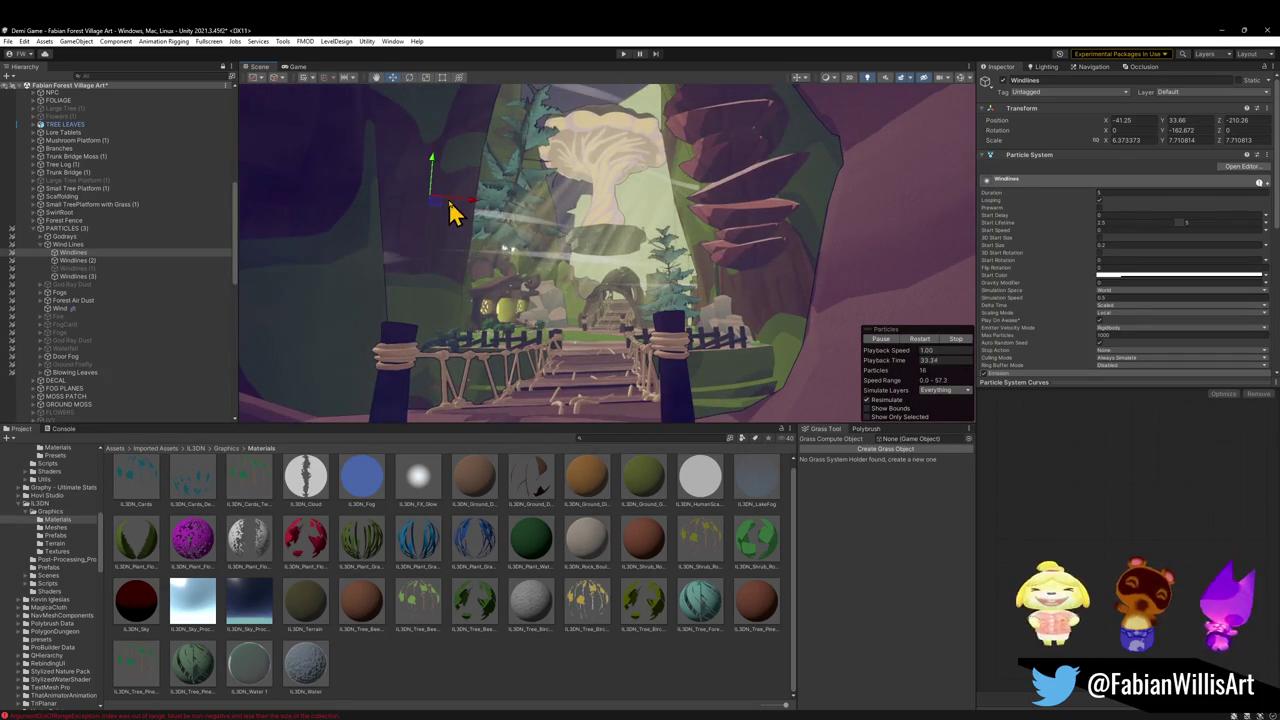
key("e")
mouse_move(463, 206)
left_mouse_down()
mouse_move(446, 200)
mouse_move(451, 240)
mouse_move(560, 229)
mouse_move(594, 149)
mouse_move(634, 197)
left_mouse_up()
key("w")
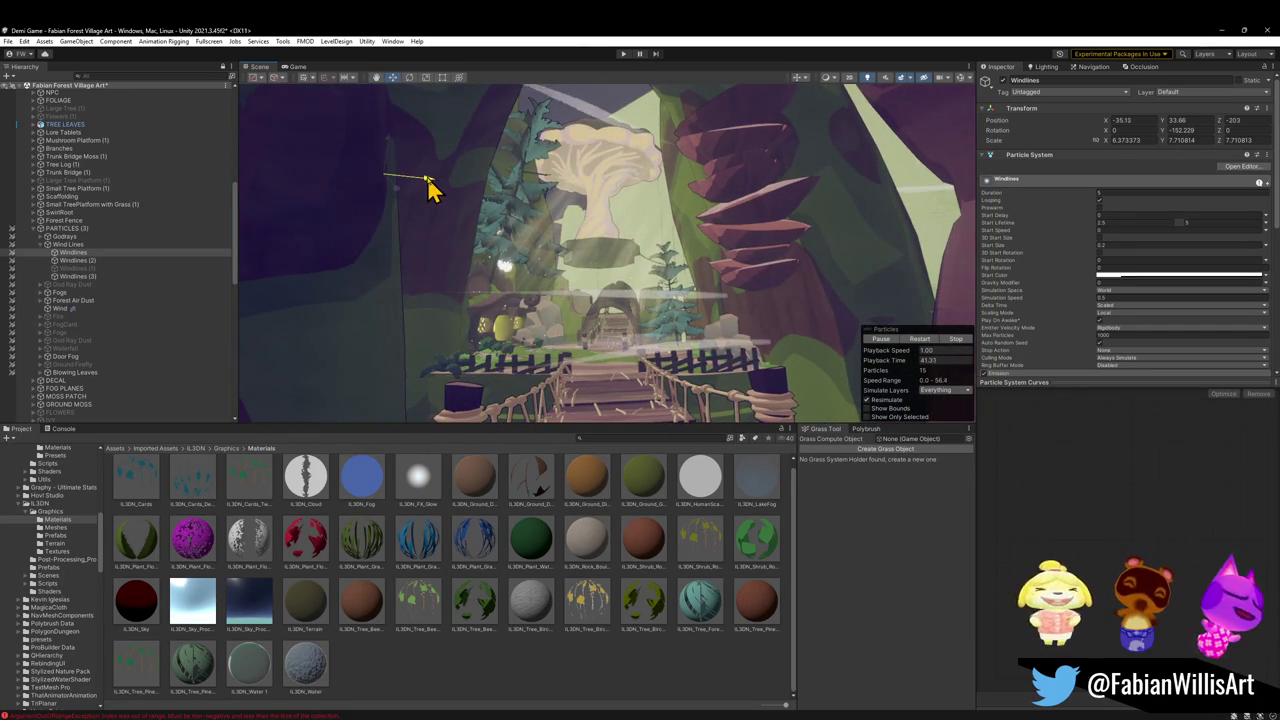
left_click_drag(422, 184, 286, 168)
Rescale Windlines, lower it in the scene, and stretch it vertically
key("e")
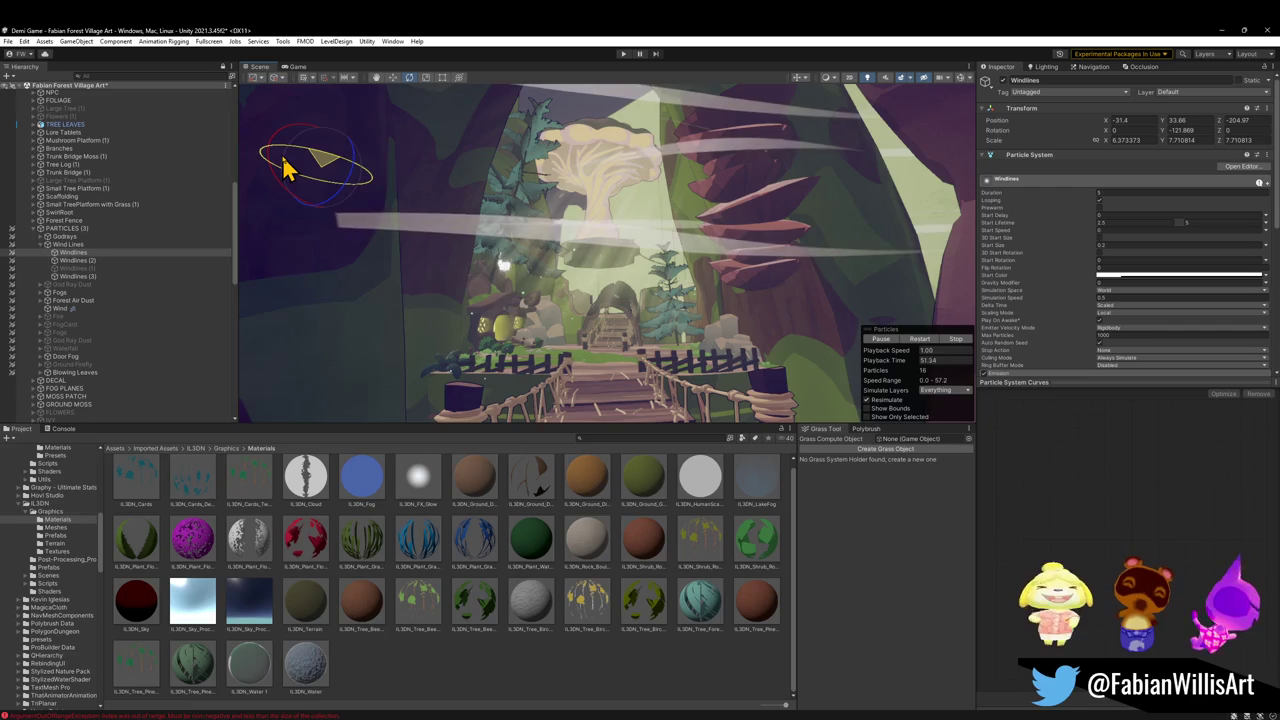
key("r")
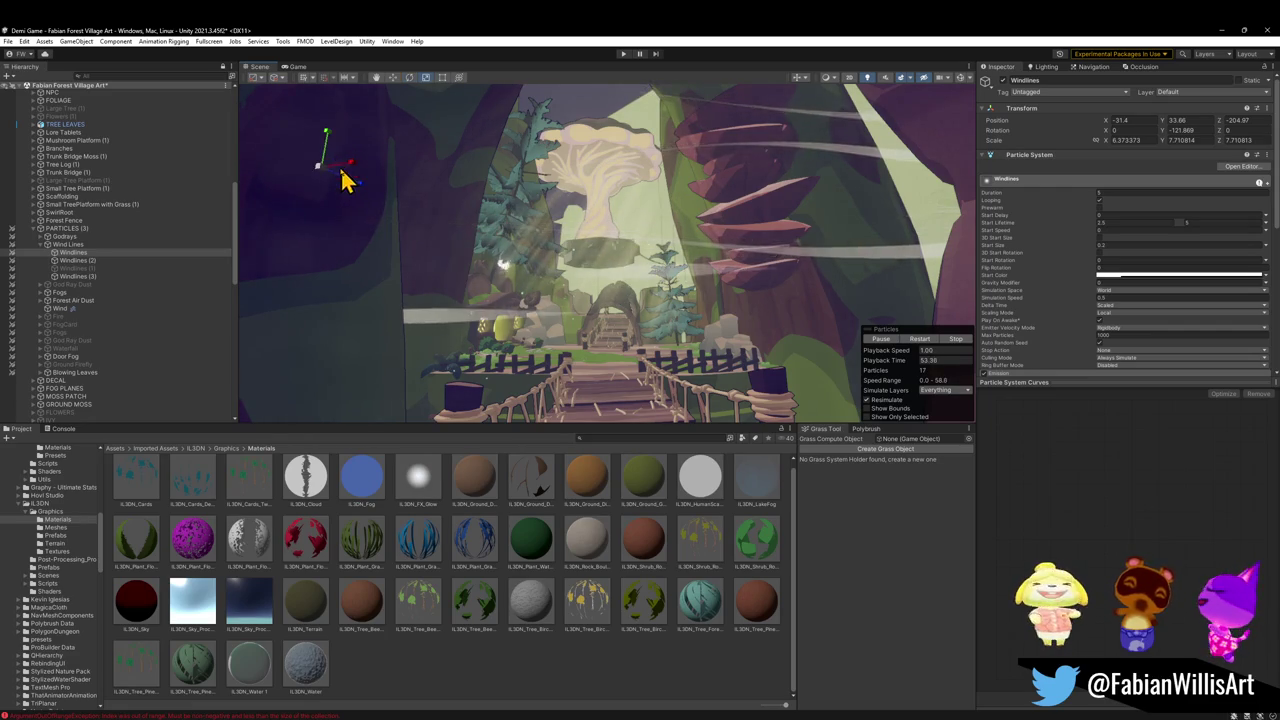
left_click_drag(317, 166, 294, 188)
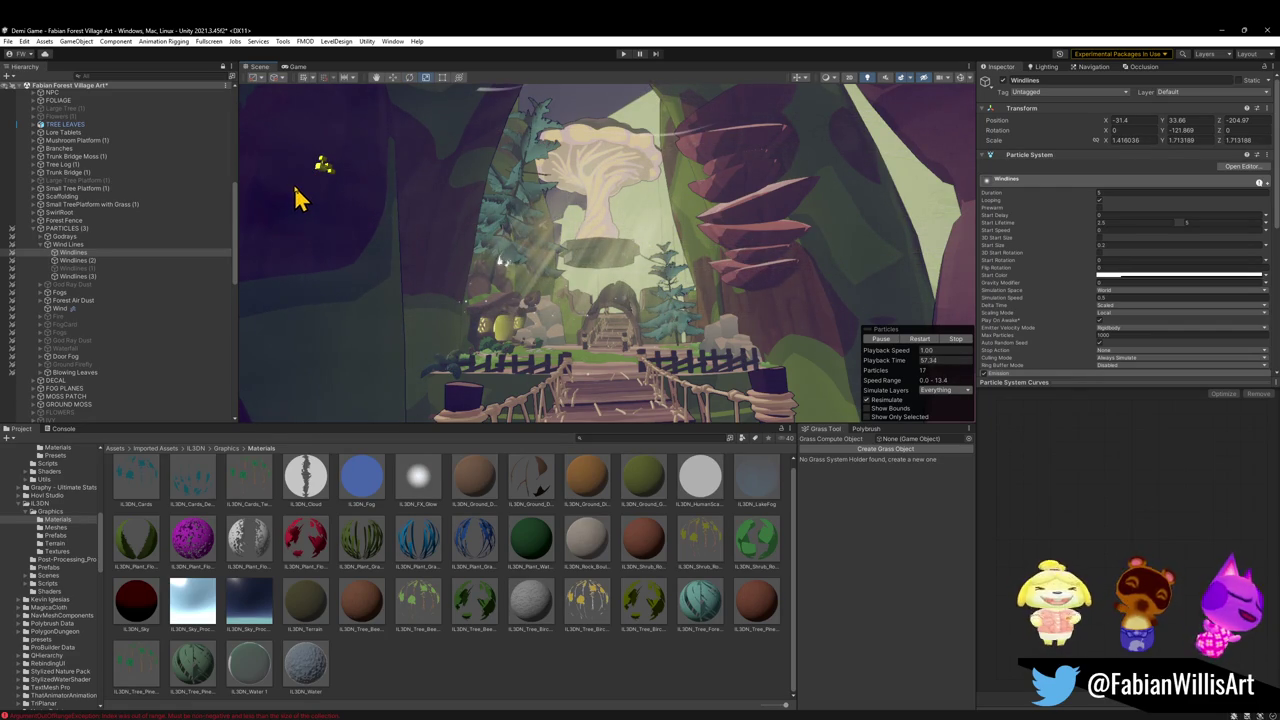
left_click_drag(300, 196, 306, 195)
key("w")
mouse_move(322, 148)
left_mouse_down()
mouse_move(324, 246)
mouse_move(523, 246)
mouse_move(543, 234)
mouse_move(530, 240)
left_mouse_up()
key("r")
mouse_move(308, 242)
left_mouse_down()
mouse_move(315, 205)
mouse_move(374, 149)
mouse_move(489, 86)
mouse_move(303, 256)
mouse_move(329, 246)
mouse_move(334, 263)
mouse_move(294, 262)
mouse_move(343, 274)
mouse_move(303, 262)
mouse_move(316, 262)
left_mouse_up()
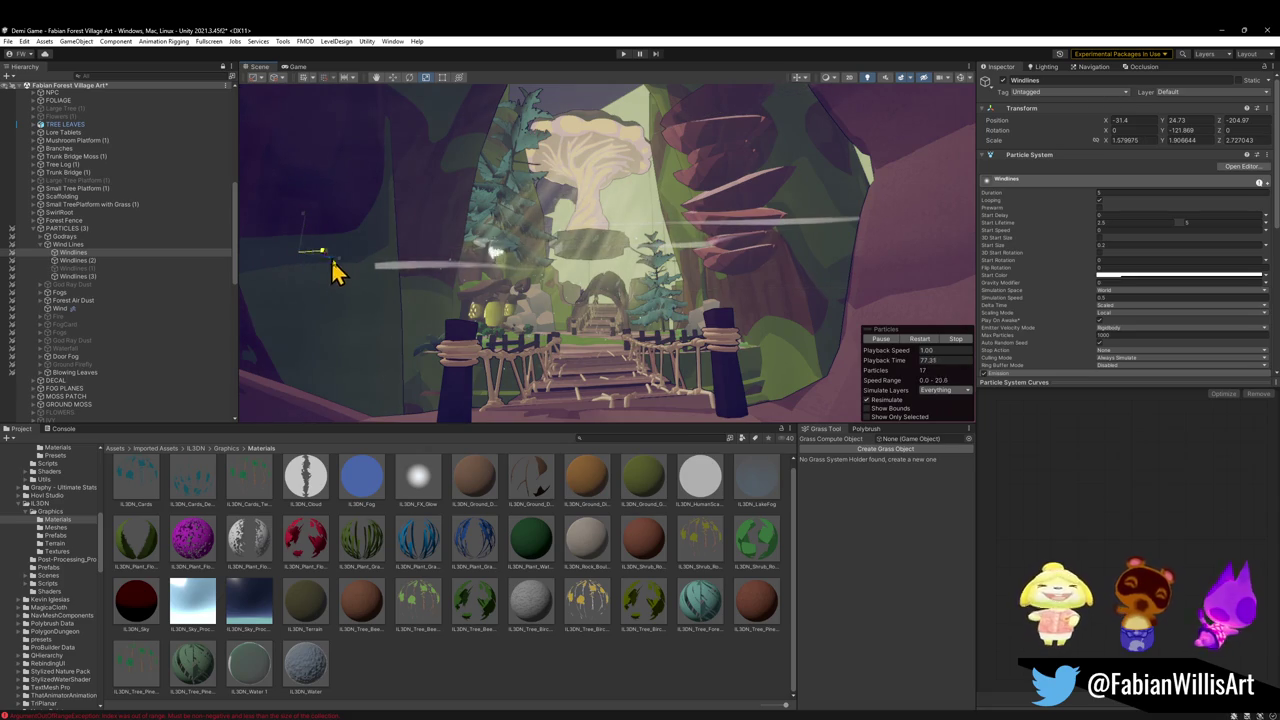
Stretch the Windlines effect tall along Y near the bridge and reselect it
mouse_move(500, 289)
left_mouse_down("alt")
mouse_move(431, 274)
mouse_move(343, 297)
mouse_move(471, 323)
mouse_move(499, 354)
mouse_move(500, 303)
mouse_move(529, 314)
mouse_move(394, 197)
mouse_move(394, 246)
left_mouse_up("alt")
key("w")
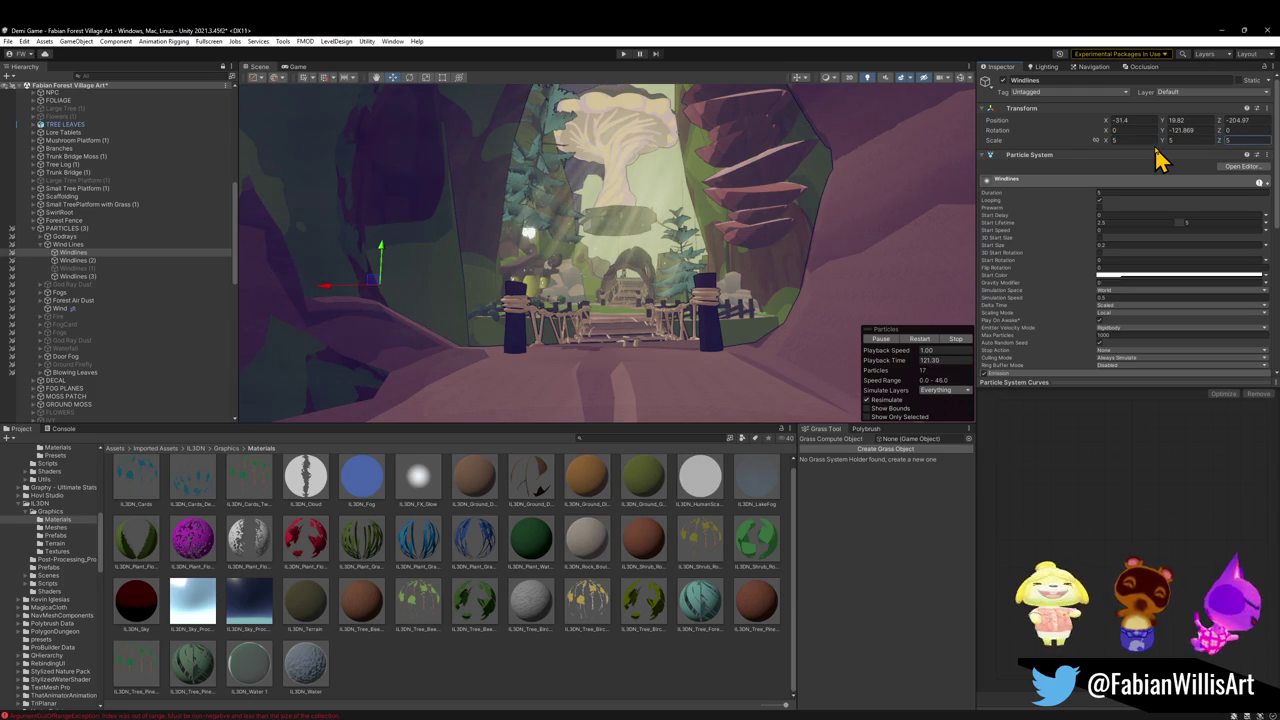
key("r")
mouse_move(386, 257)
left_mouse_down()
mouse_move(491, 71)
mouse_move(478, 100)
left_mouse_up()
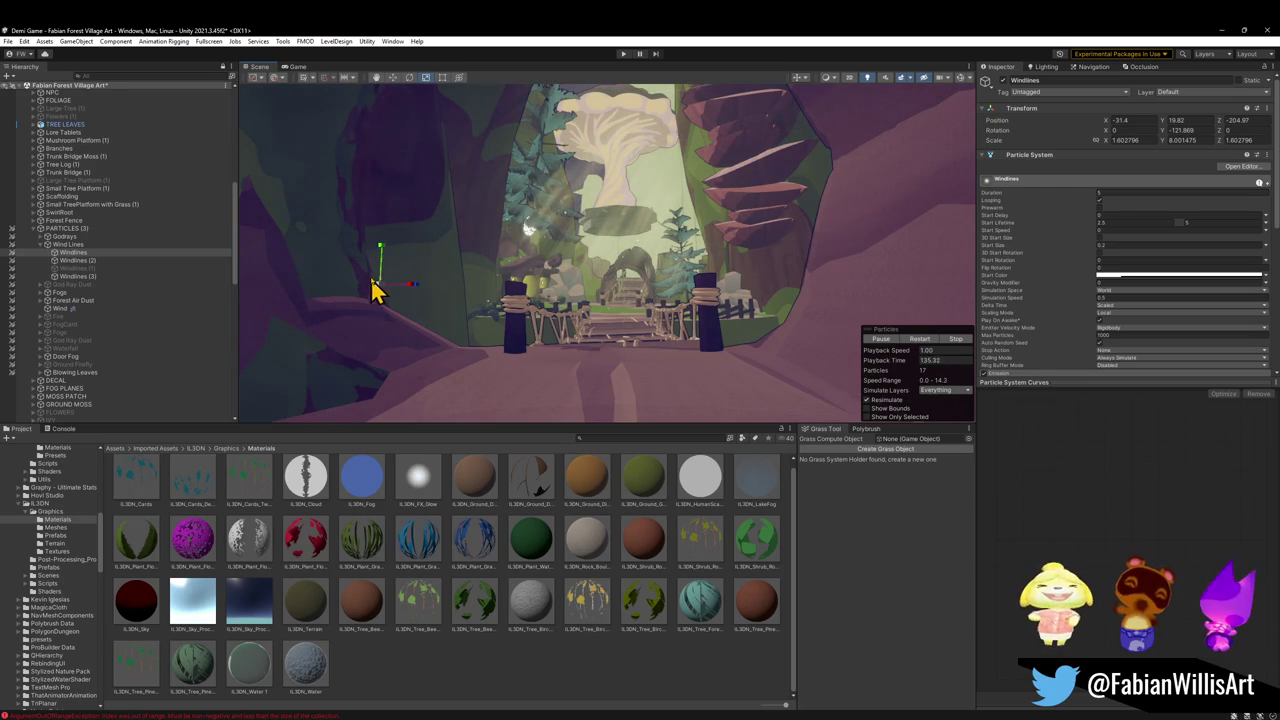
left_click(389, 257)
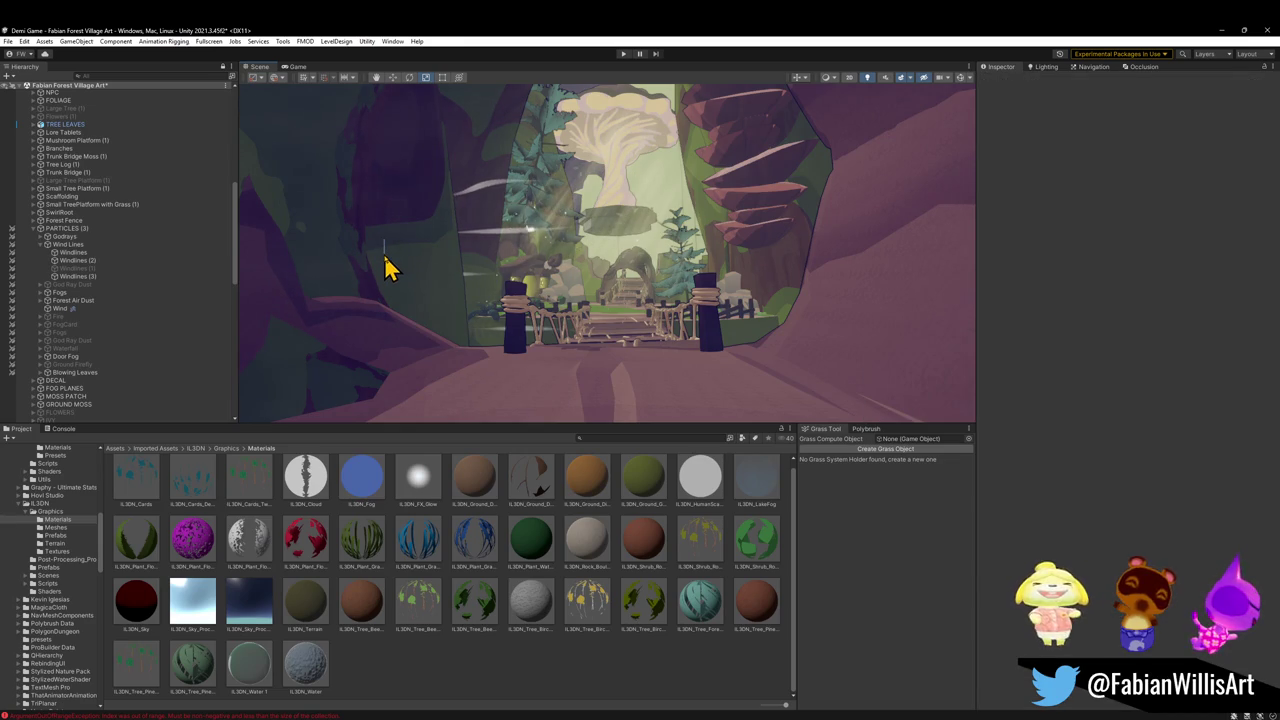
left_click(421, 262)
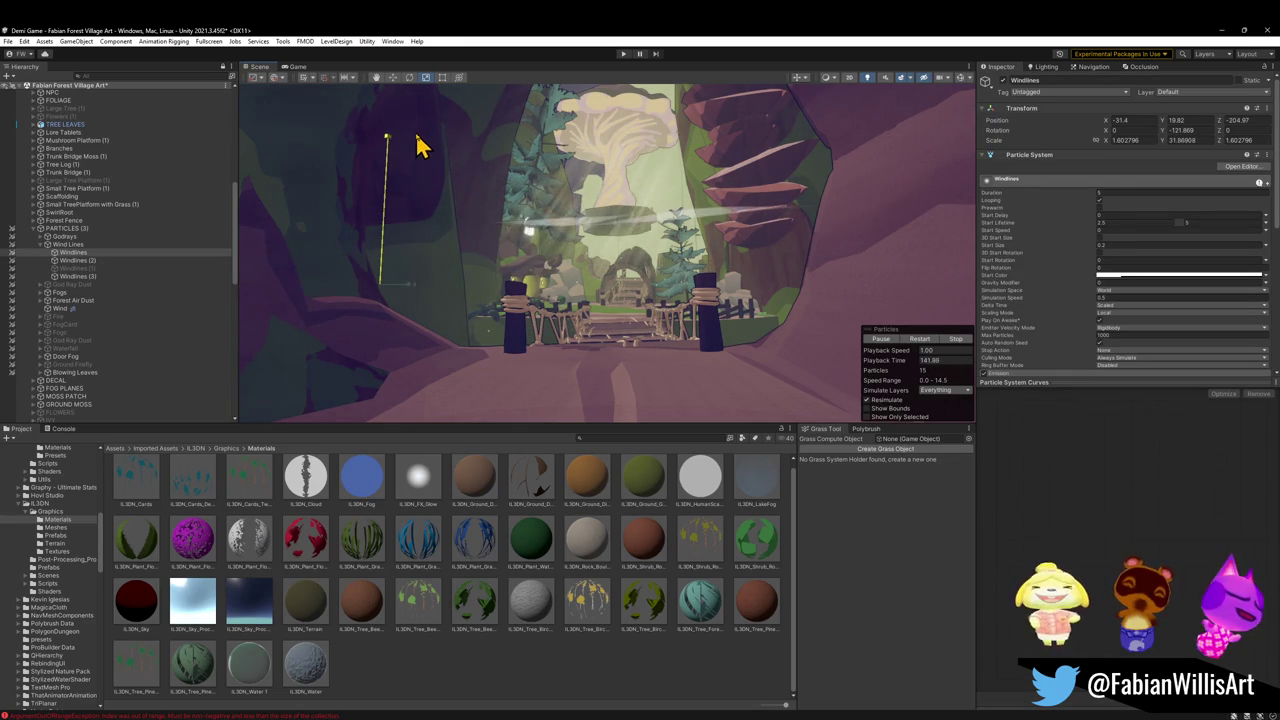
Play and restart the Windlines particle simulation while viewing the bridge
mouse_move(500, 305)
left_mouse_down()
mouse_move(600, 243)
mouse_move(580, 297)
mouse_move(563, 303)
mouse_move(600, 323)
mouse_move(691, 260)
mouse_move(671, 278)
mouse_move(503, 297)
mouse_move(531, 289)
mouse_move(534, 306)
left_mouse_up()
left_click(920, 340)
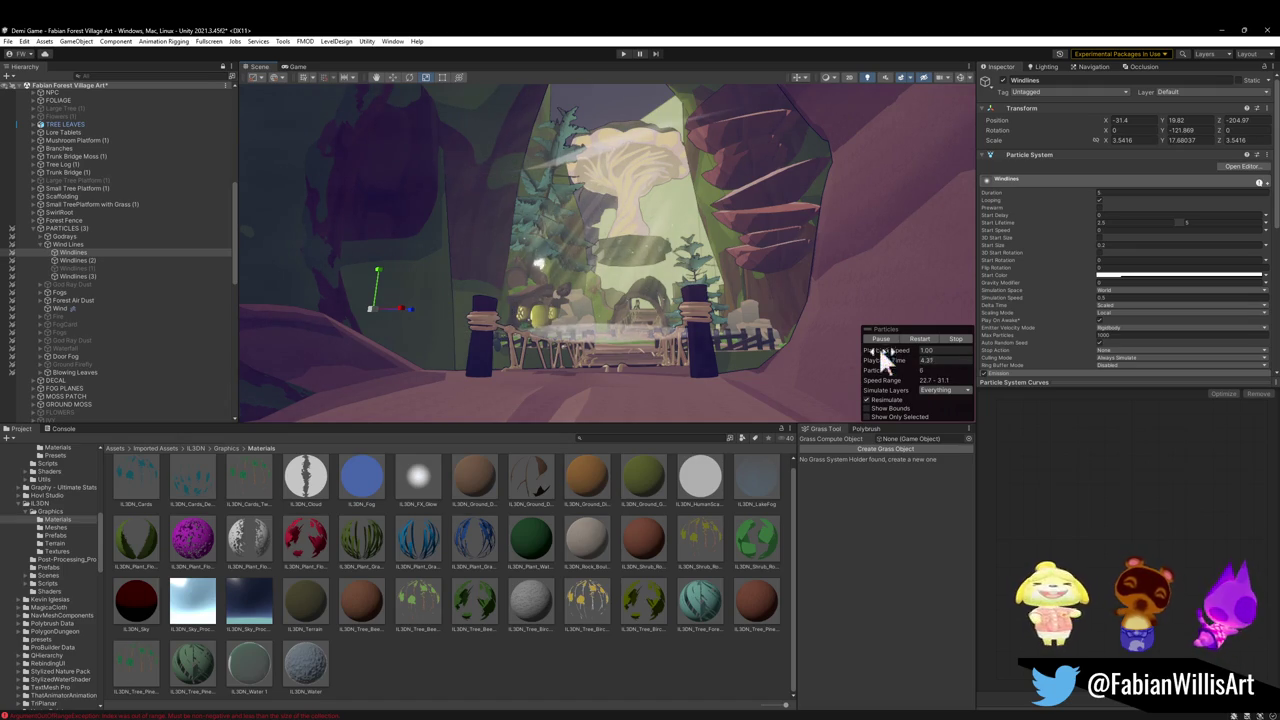
left_click(921, 339)
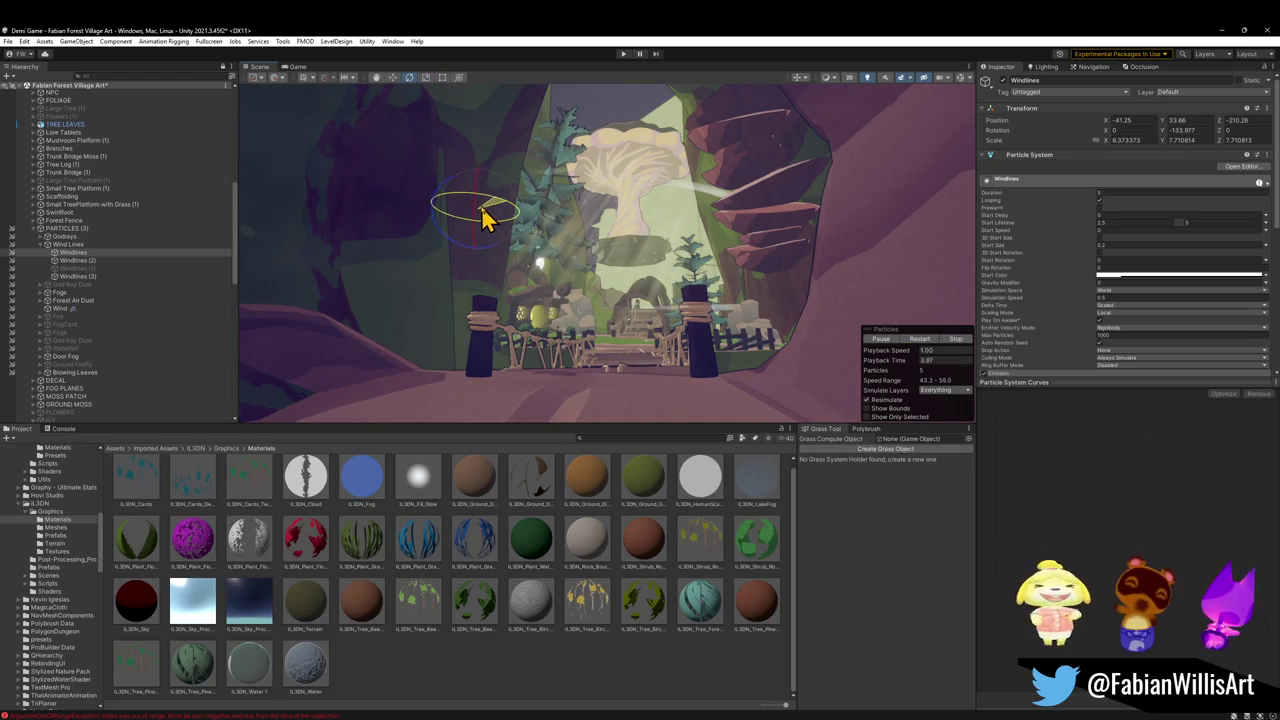
key("w")
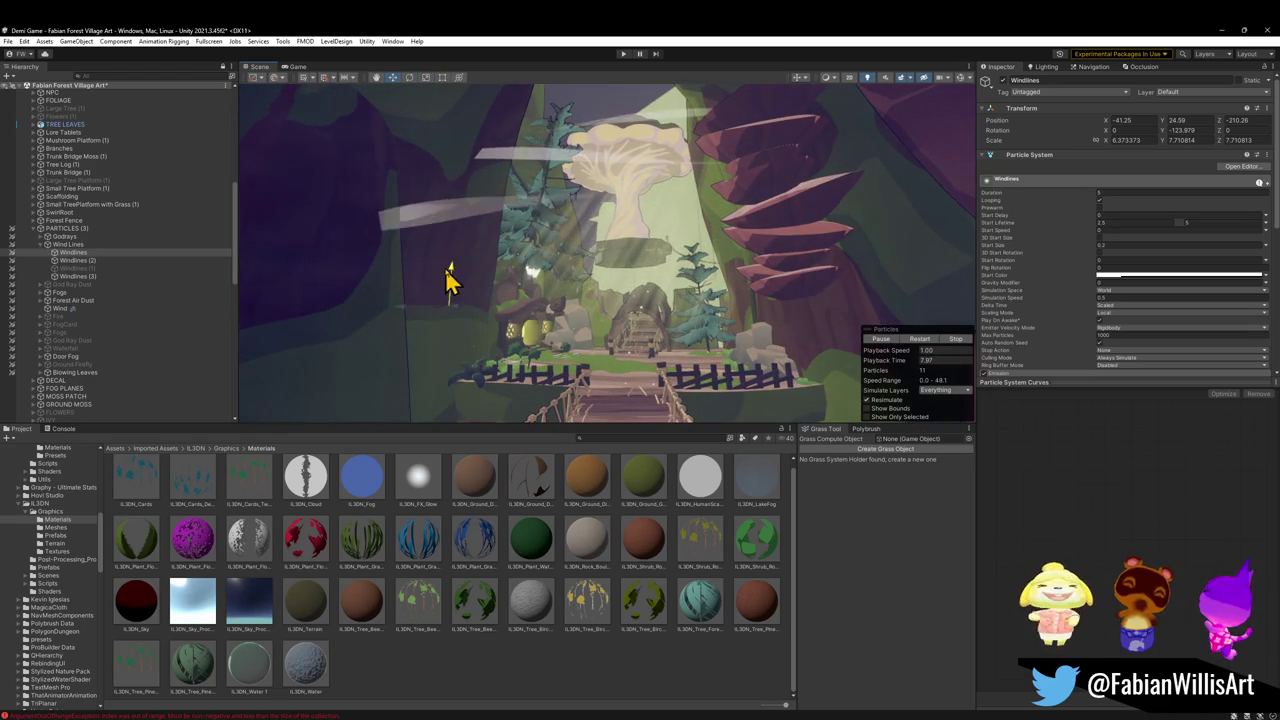
key("w")
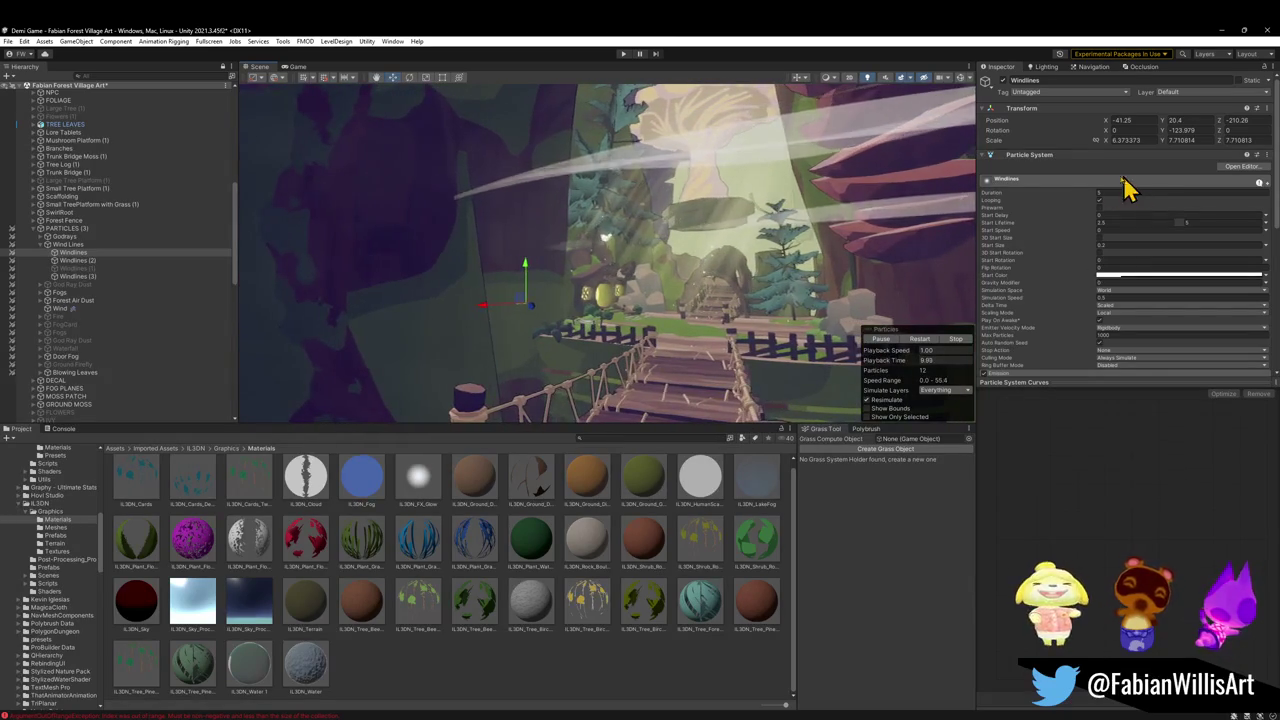
scroll(1033, 333, "down", 3)
left_click(1014, 301)
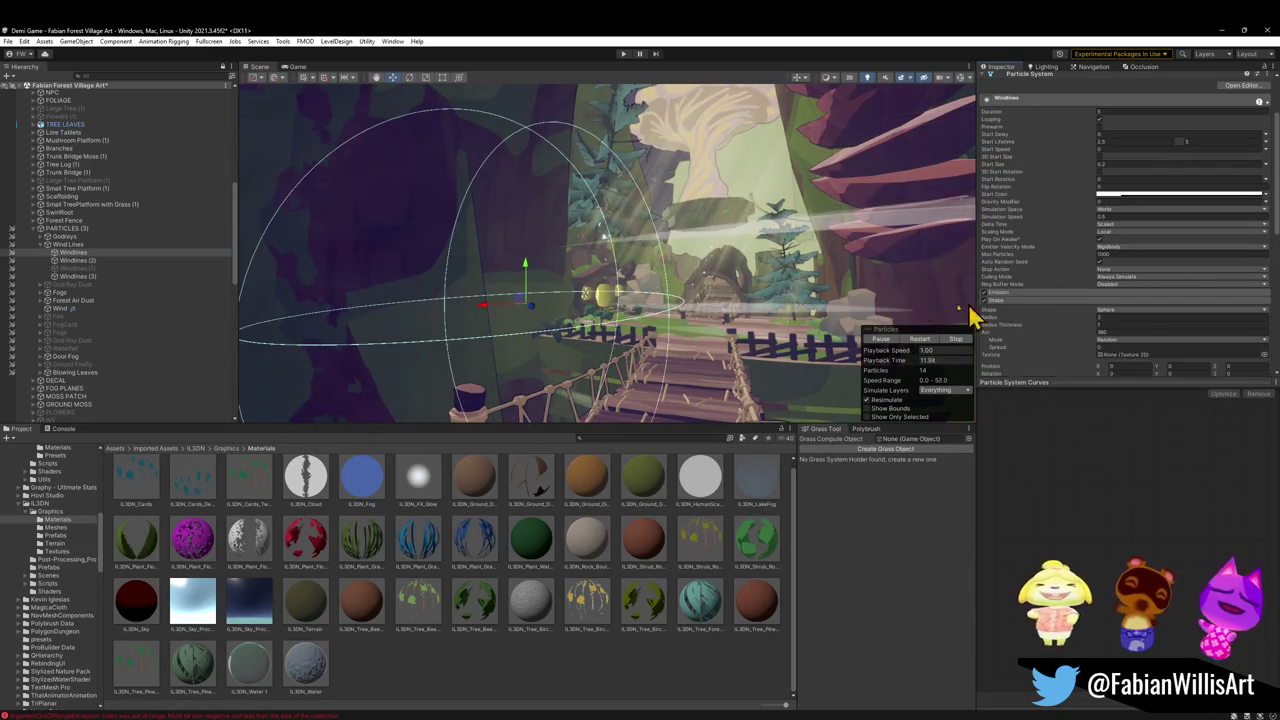
Move the Windlines emitter up and left toward the cave opening
key("w")
key("w")
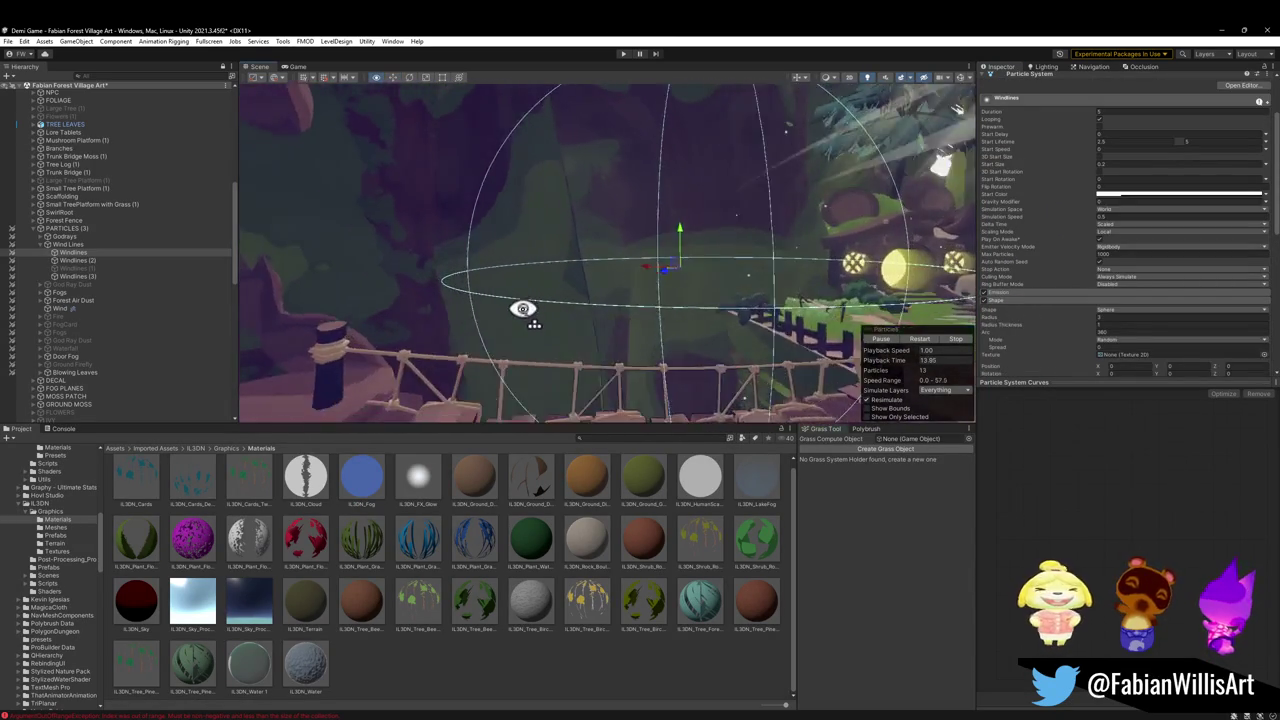
key("w")
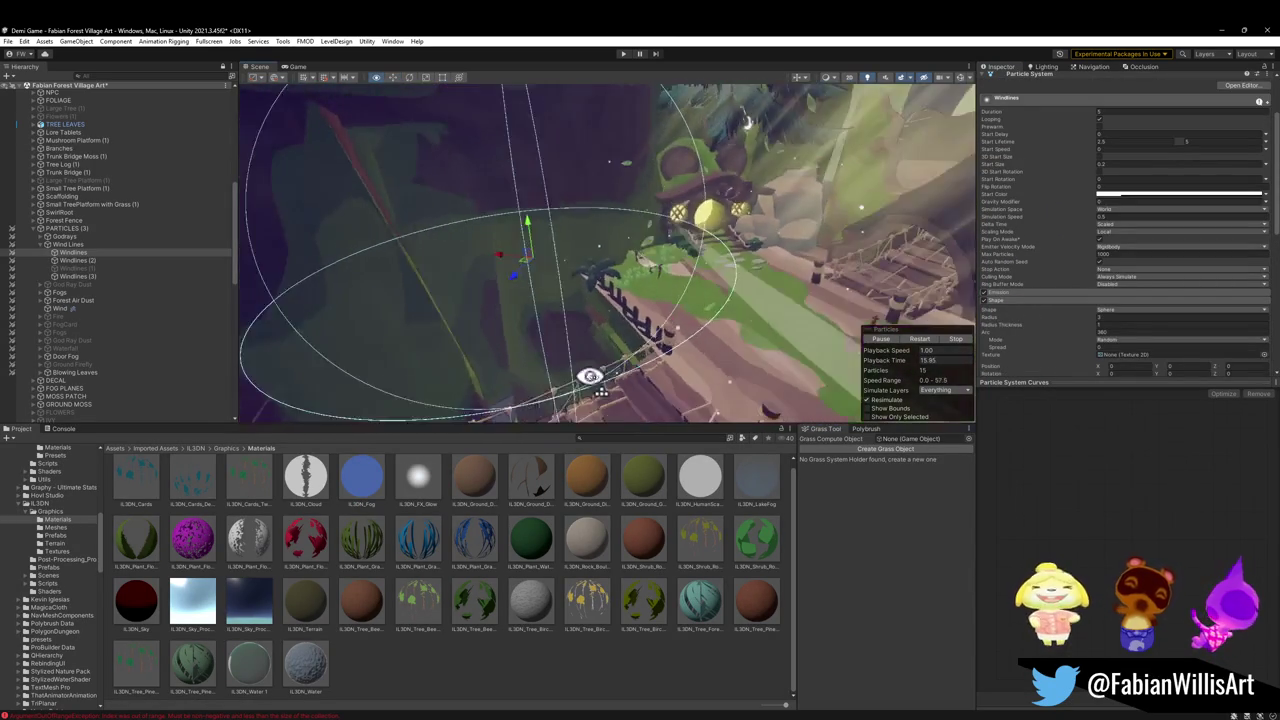
mouse_move(557, 268)
left_mouse_down()
mouse_move(492, 210)
mouse_move(423, 251)
mouse_move(417, 189)
mouse_move(491, 149)
mouse_move(621, 133)
mouse_move(623, 106)
mouse_move(506, 157)
mouse_move(514, 166)
left_mouse_up()
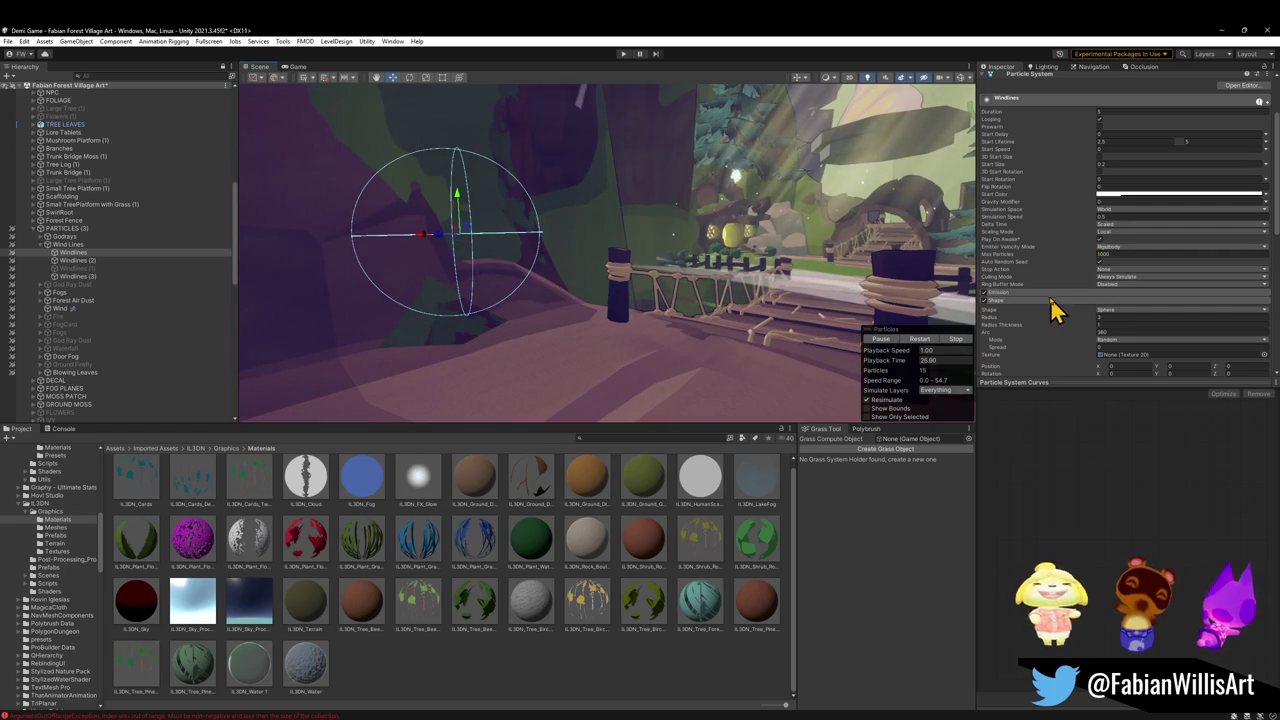
left_click(1046, 292)
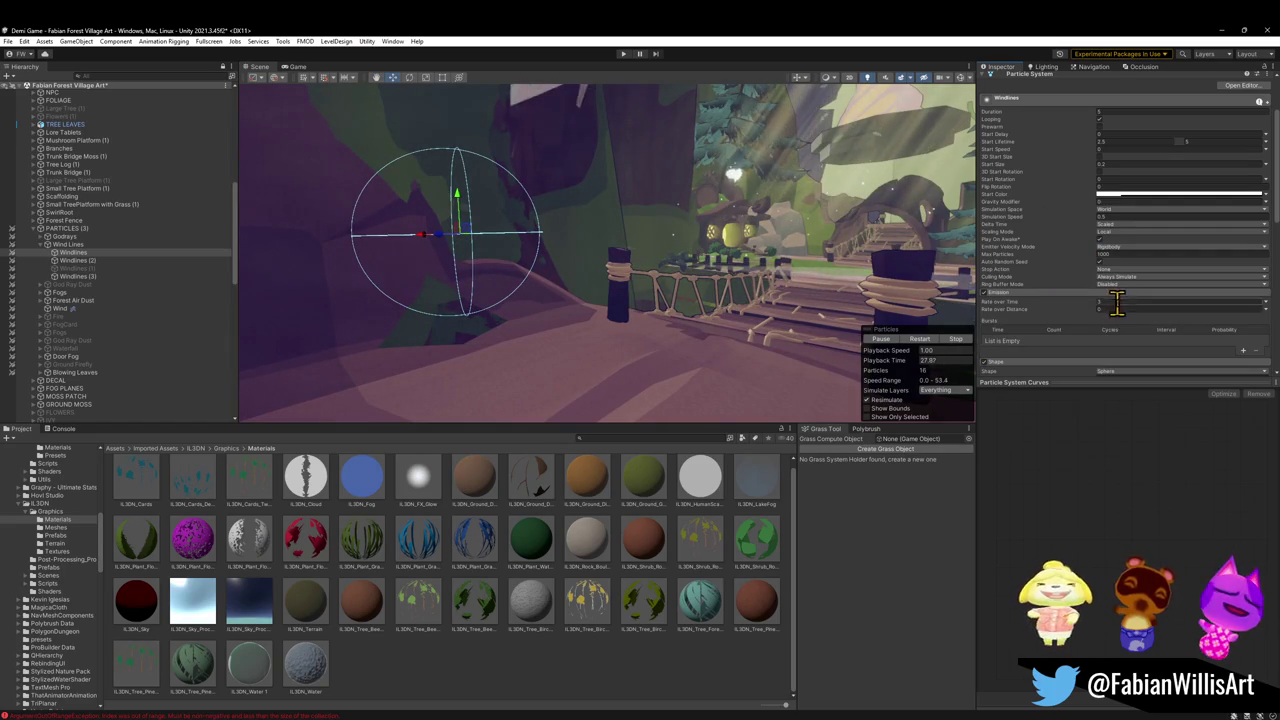
mouse_move(720, 200)
left_mouse_down()
mouse_move(814, 206)
mouse_move(557, 257)
left_mouse_up()
Rotate the sphere emitter about its vertical axis and set Emission Rate over Time to 10
key("e")
mouse_move(360, 257)
left_mouse_down()
mouse_move(447, 218)
mouse_move(514, 223)
mouse_move(629, 263)
mouse_move(588, 243)
mouse_move(671, 229)
mouse_move(575, 255)
left_mouse_up()
mouse_move(313, 293)
left_mouse_down()
mouse_move(337, 294)
mouse_move(280, 300)
mouse_move(520, 280)
left_mouse_up()
left_click(1127, 302)
mouse_move(672, 263)
left_mouse_down()
mouse_move(500, 289)
mouse_move(457, 337)
mouse_move(580, 191)
mouse_move(517, 206)
mouse_move(531, 206)
mouse_move(526, 191)
mouse_move(497, 186)
mouse_move(714, 131)
mouse_move(670, 123)
left_mouse_up()
left_click(1058, 293)
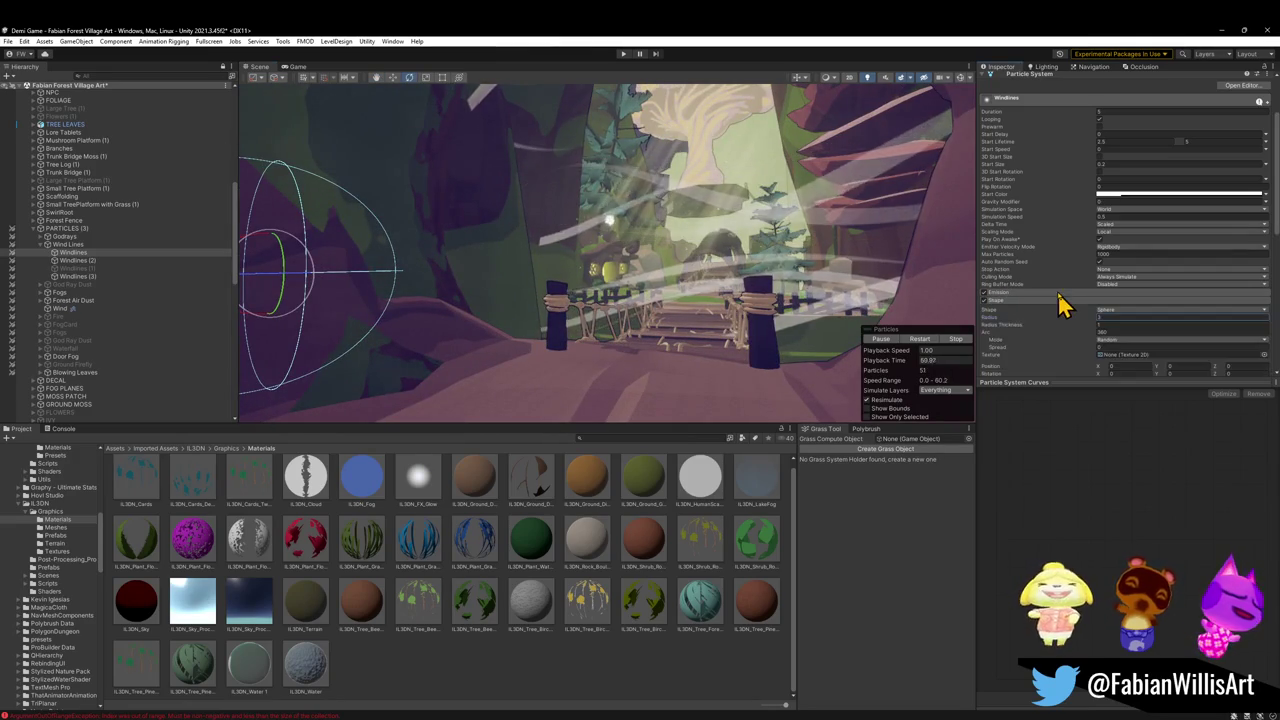
Open the Trails module and adjust the trail Lifetime range, entering 0.15 as the upper value
left_click(1044, 302)
scroll(1036, 328, "down", 4)
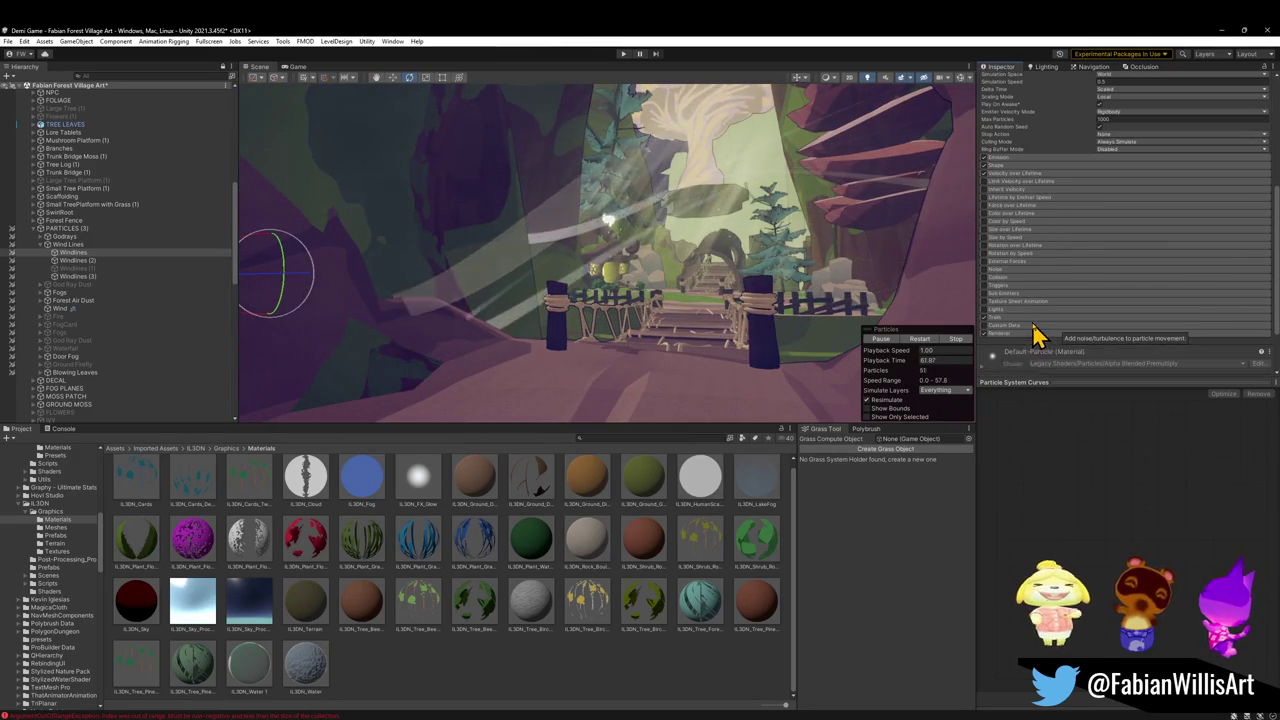
left_click(1005, 317)
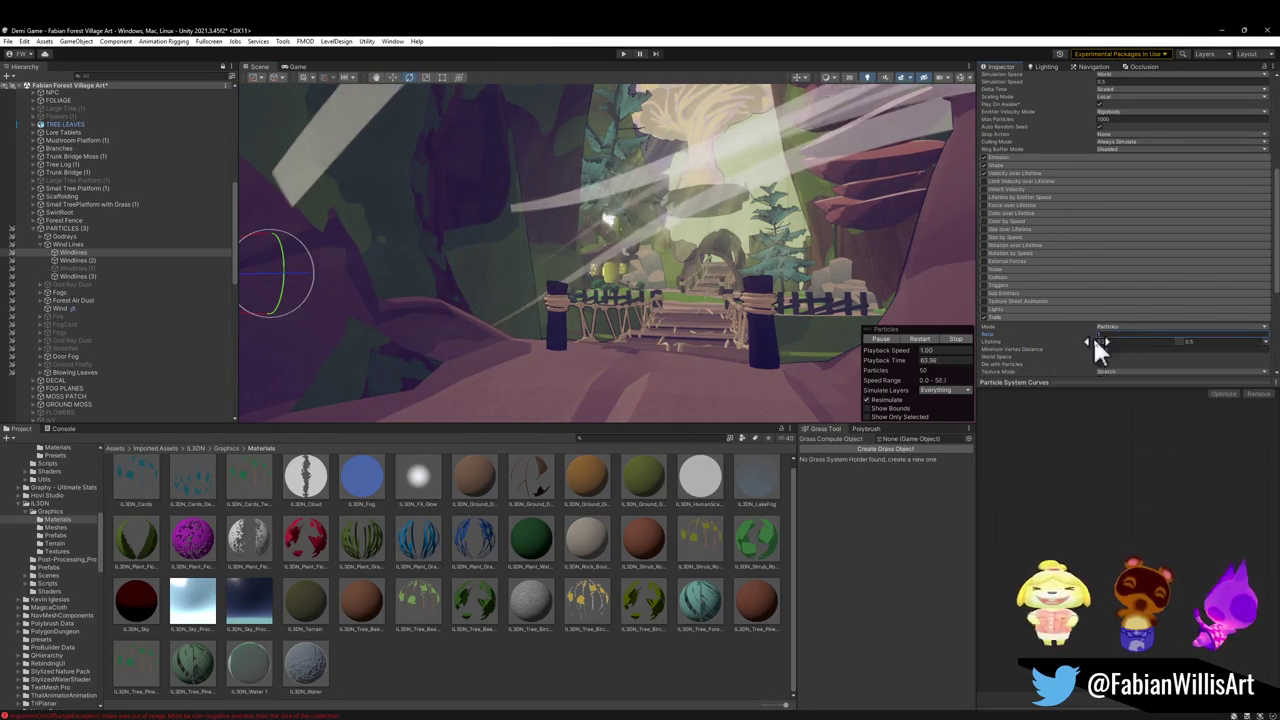
left_click_drag(1104, 344, 1210, 341)
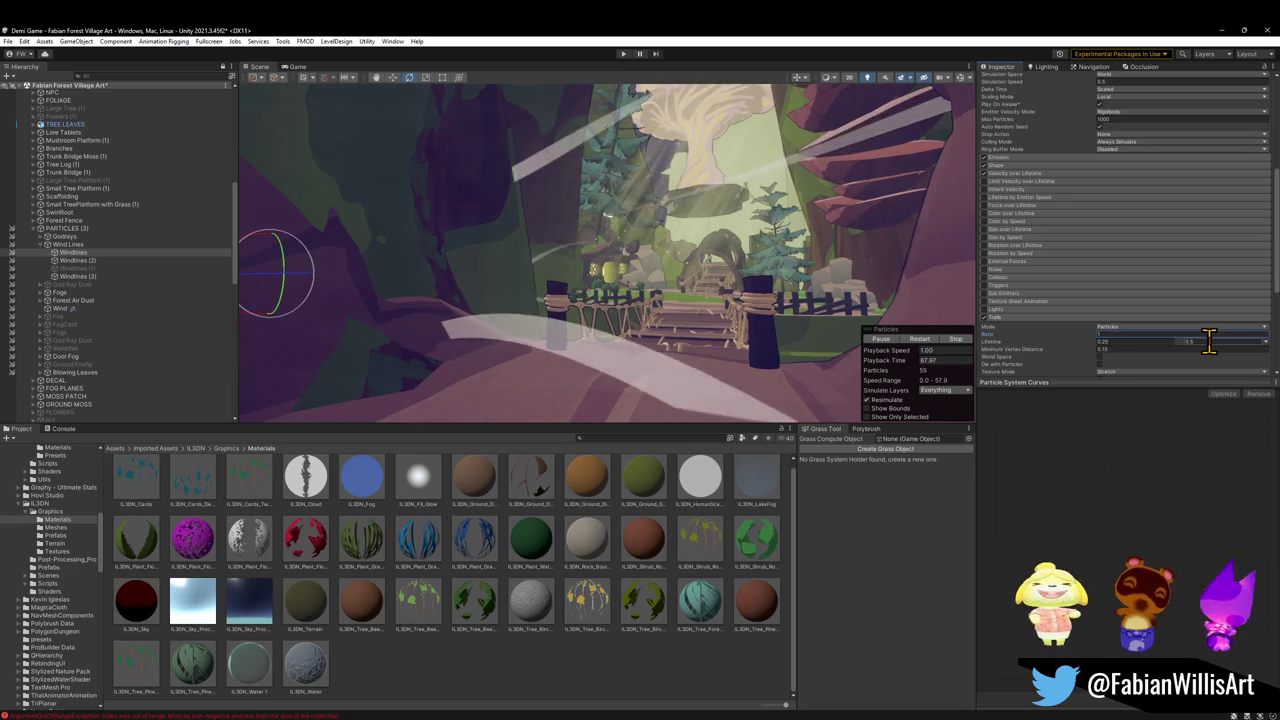
left_click(1112, 345)
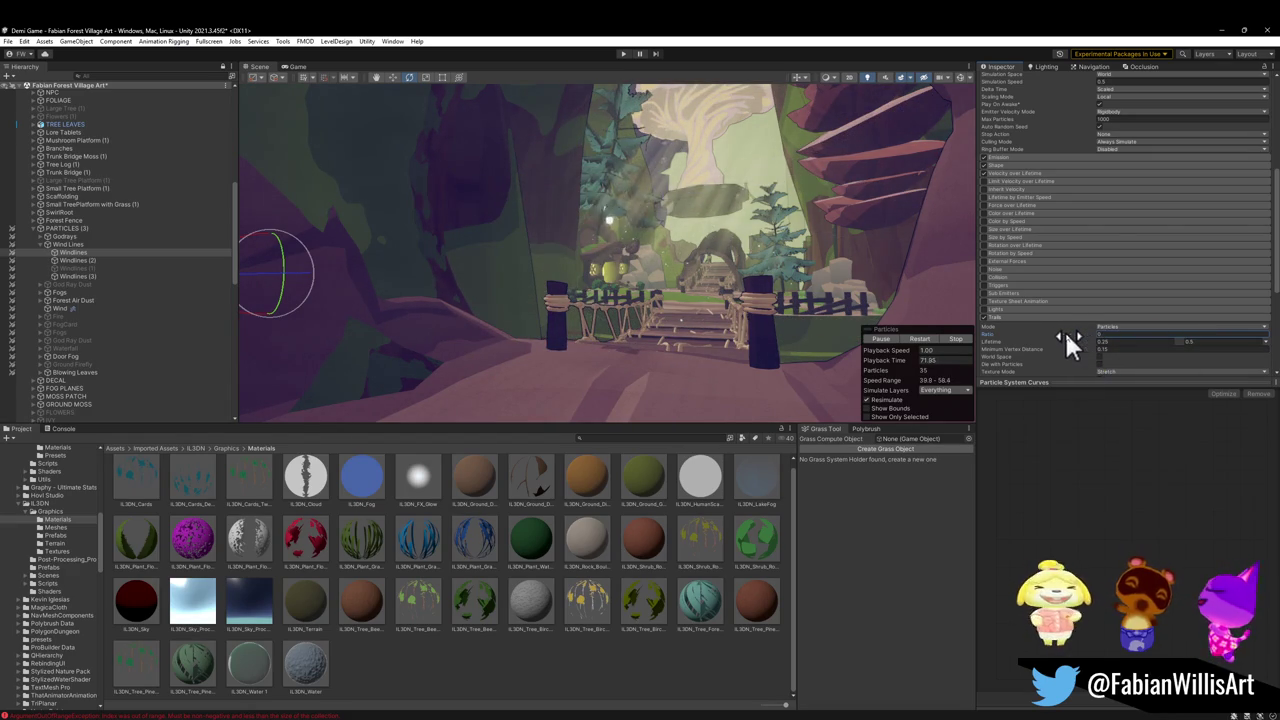
left_click_drag(1066, 334, 1070, 335)
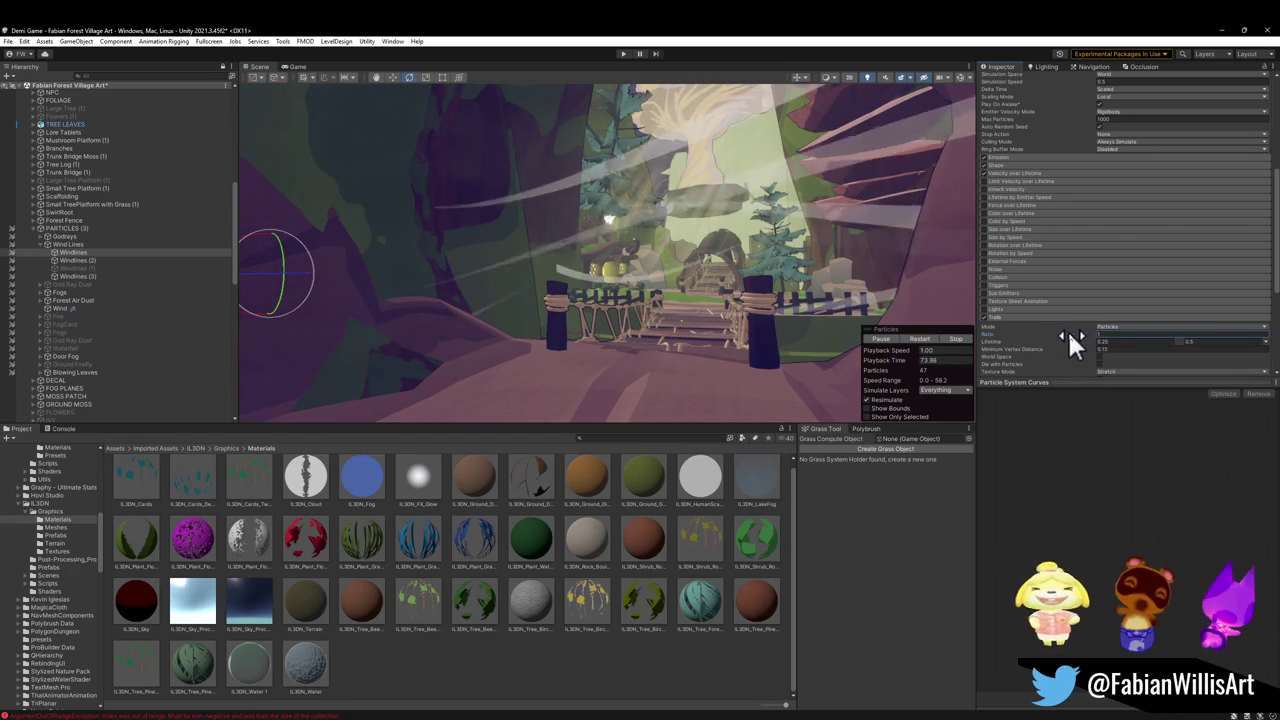
left_click(1180, 343)
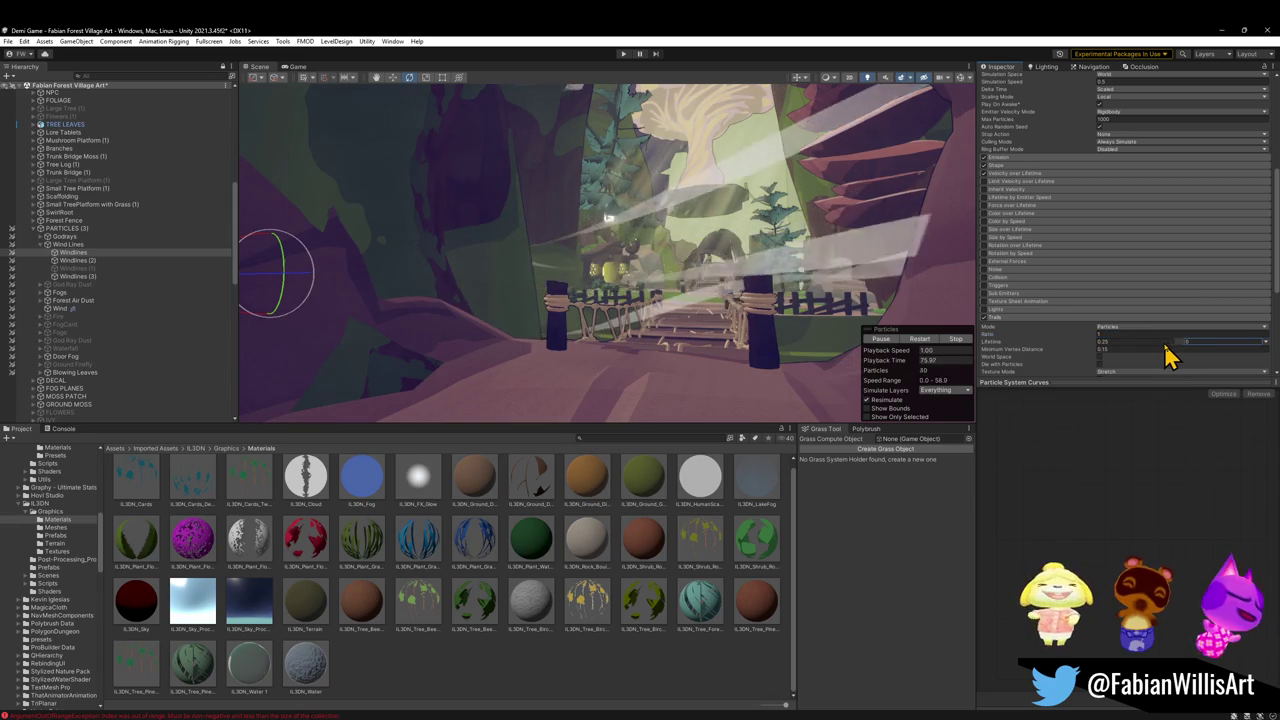
type("0.15")
key("Escape")
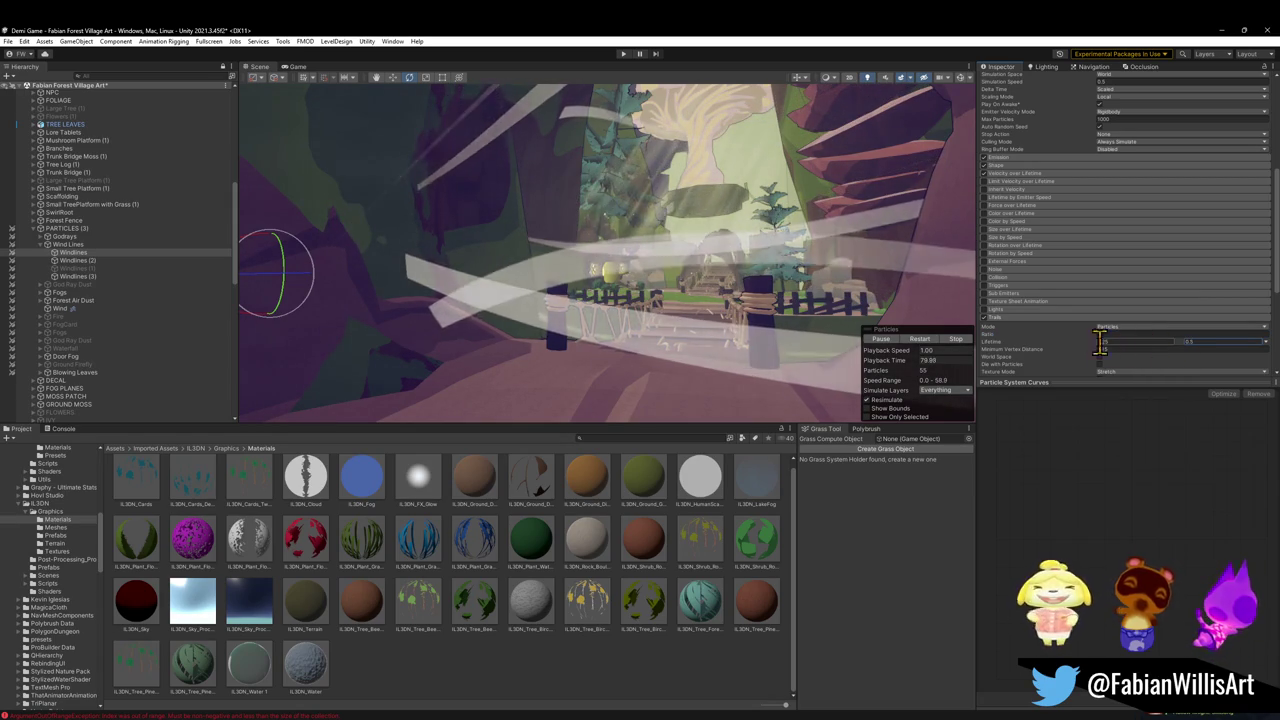
Set the upper trail lifetime to 0.33 and reduce the trails' Minimum Vertex Distance
left_click_drag(1082, 343, 1086, 340)
left_click(1183, 342)
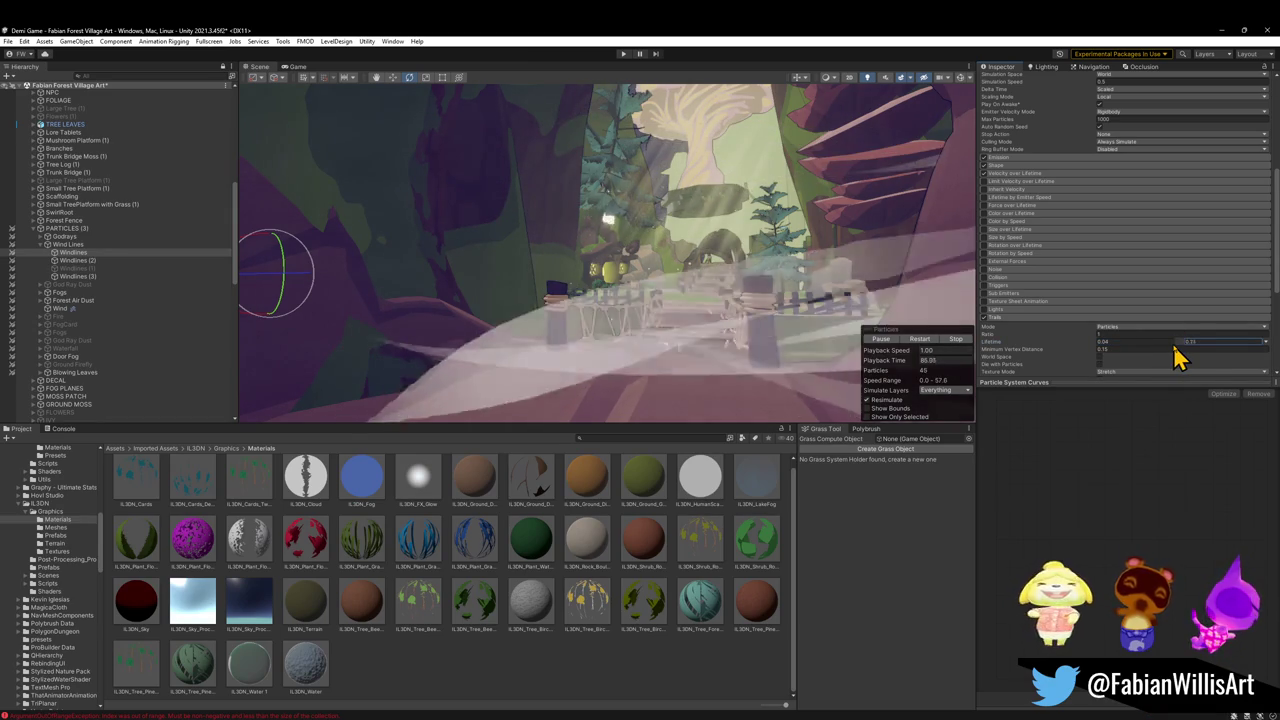
type("0.33")
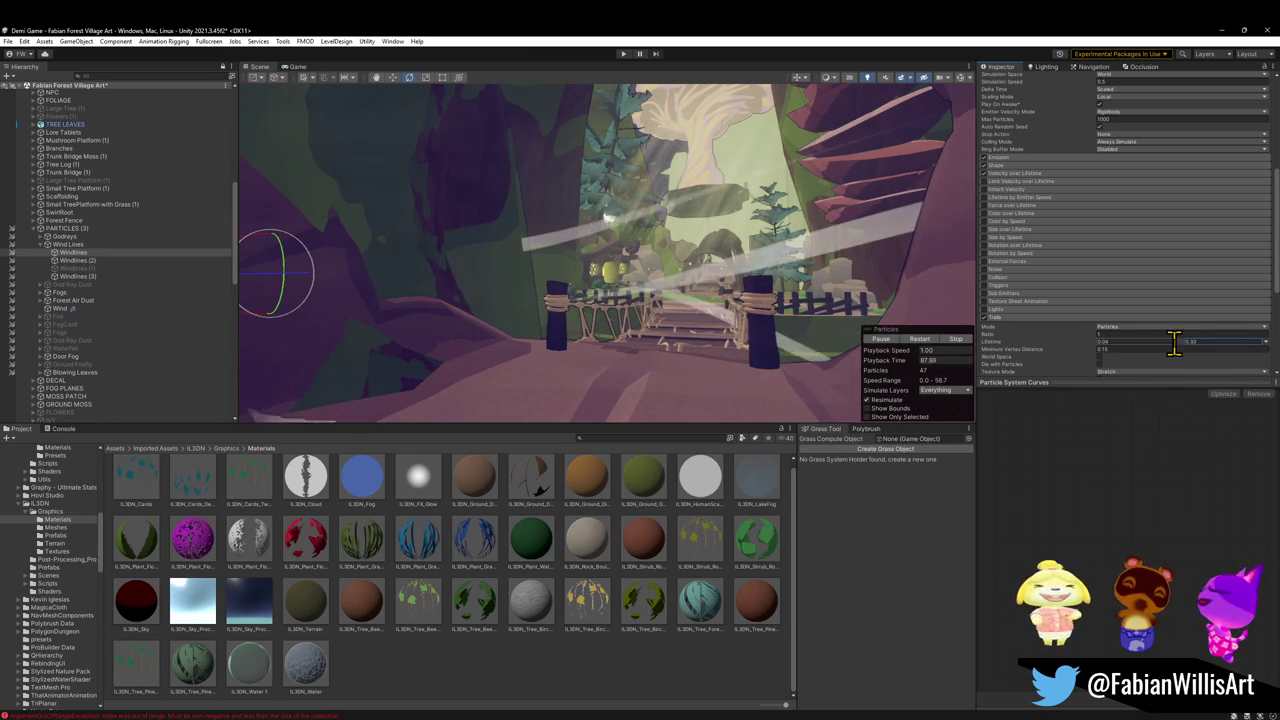
mouse_move(837, 277)
left_mouse_down()
mouse_move(843, 234)
mouse_move(849, 251)
left_mouse_up()
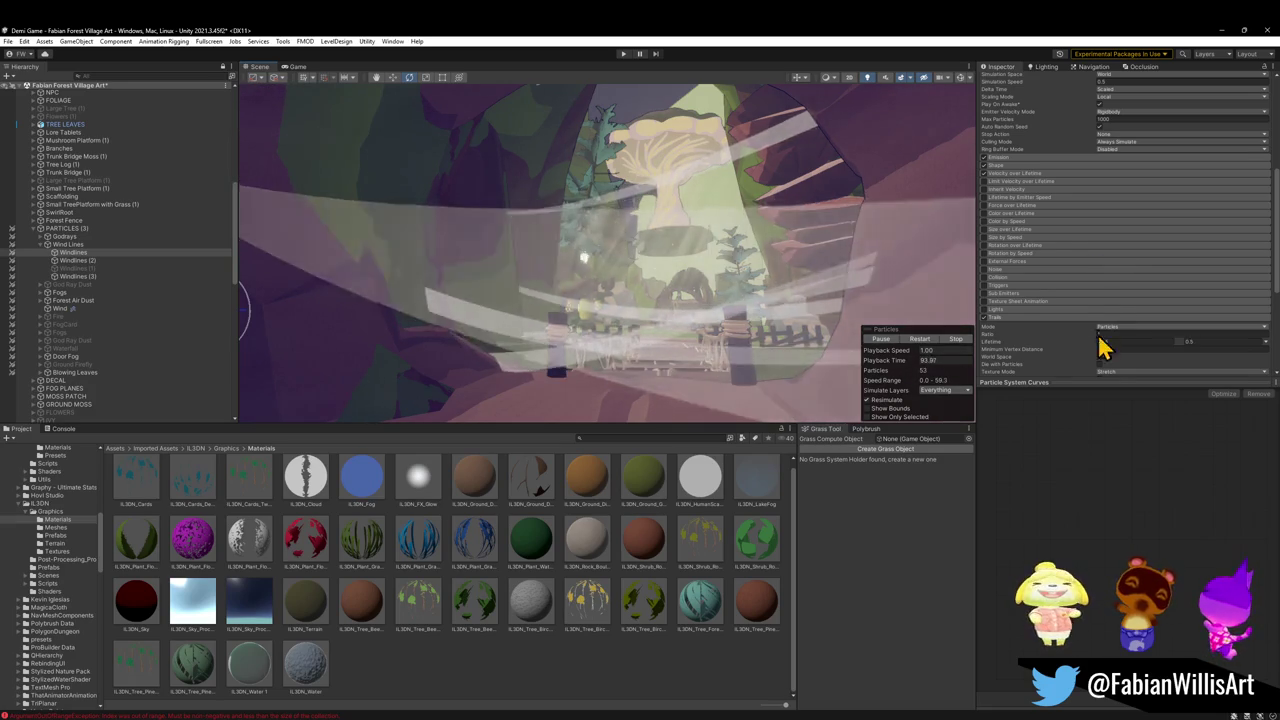
left_click_drag(1086, 346, 964, 330)
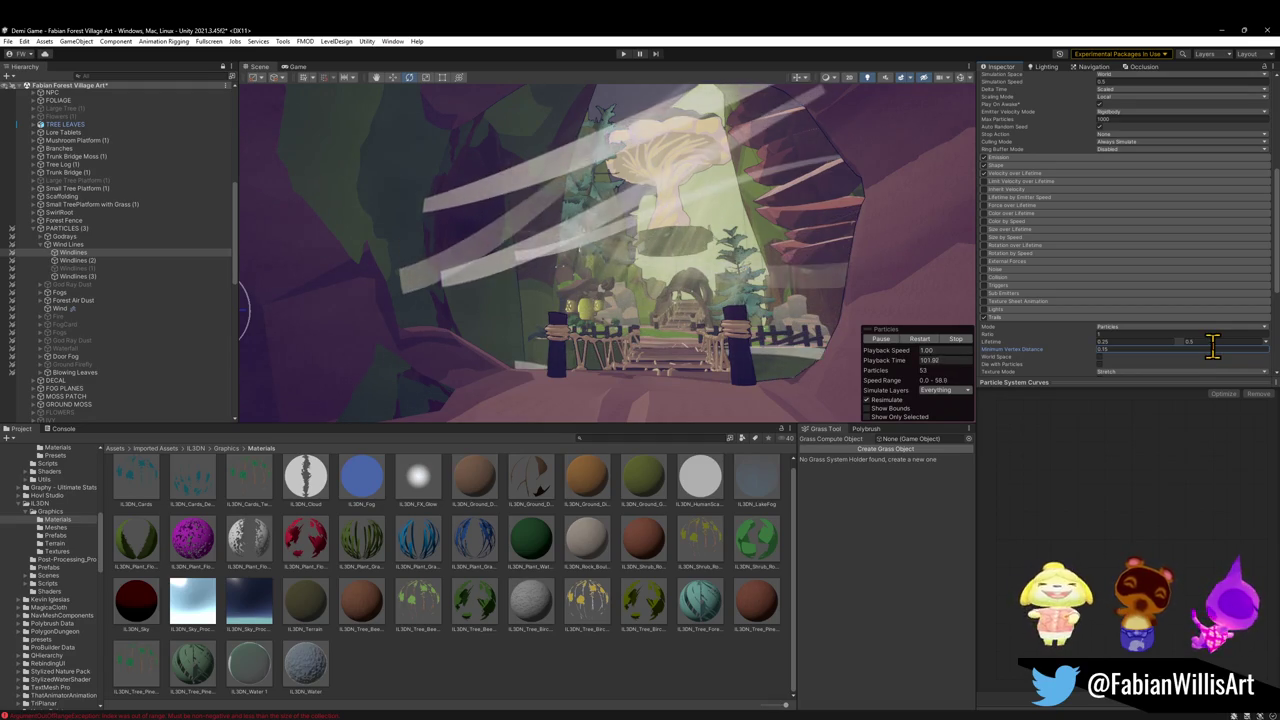
left_click_drag(1089, 346, 1086, 351)
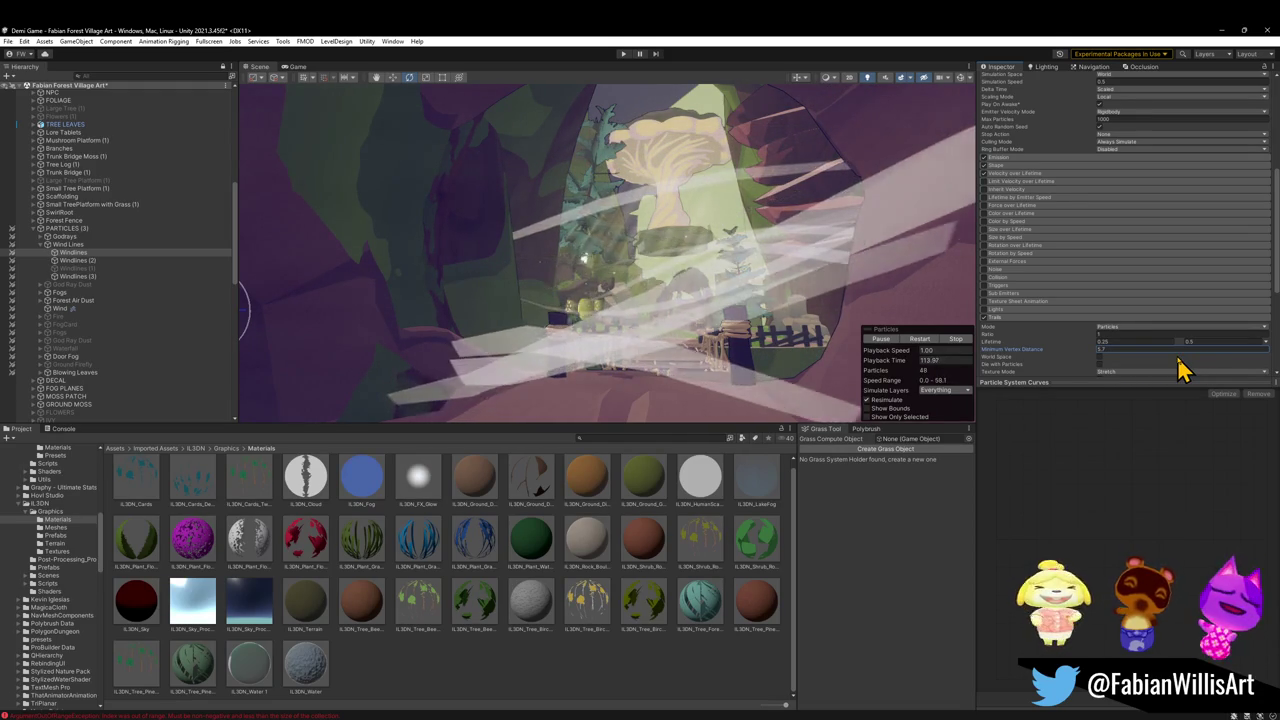
scroll(1143, 271, "up", 5)
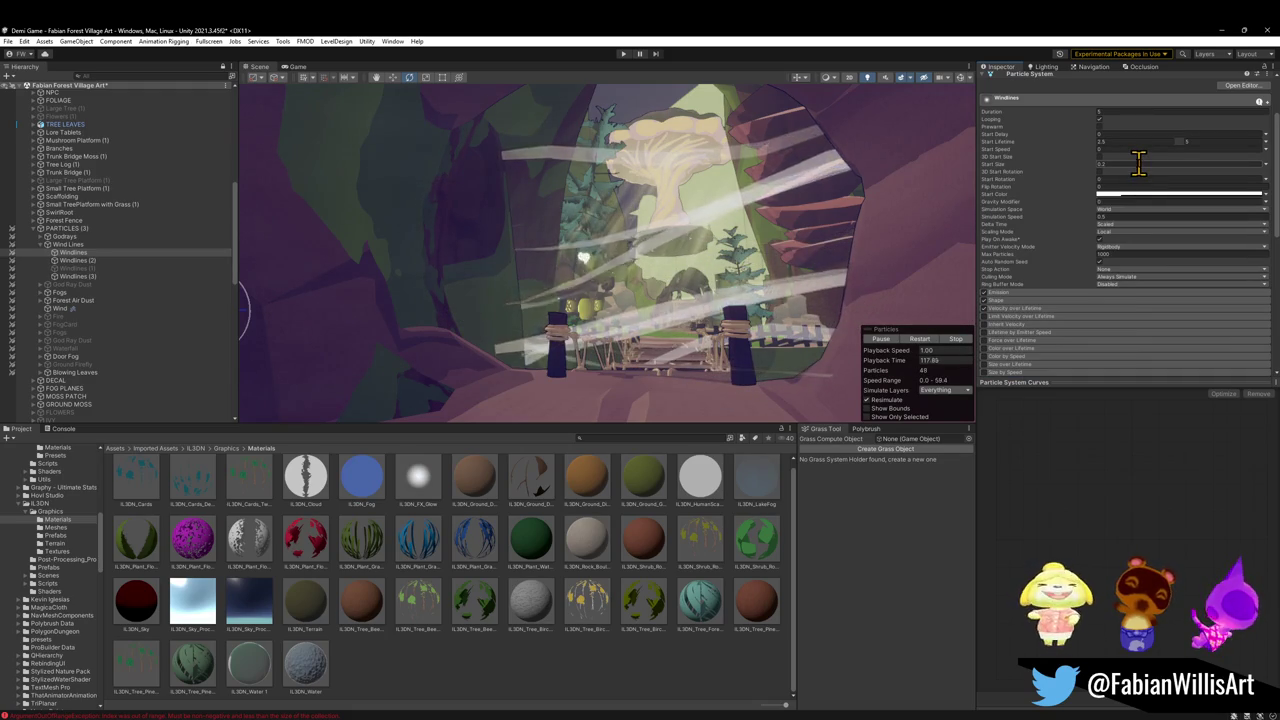
Edit the Windlines emission Rate over Time and move the emitter to the right
left_click(1025, 293)
left_click(1124, 302)
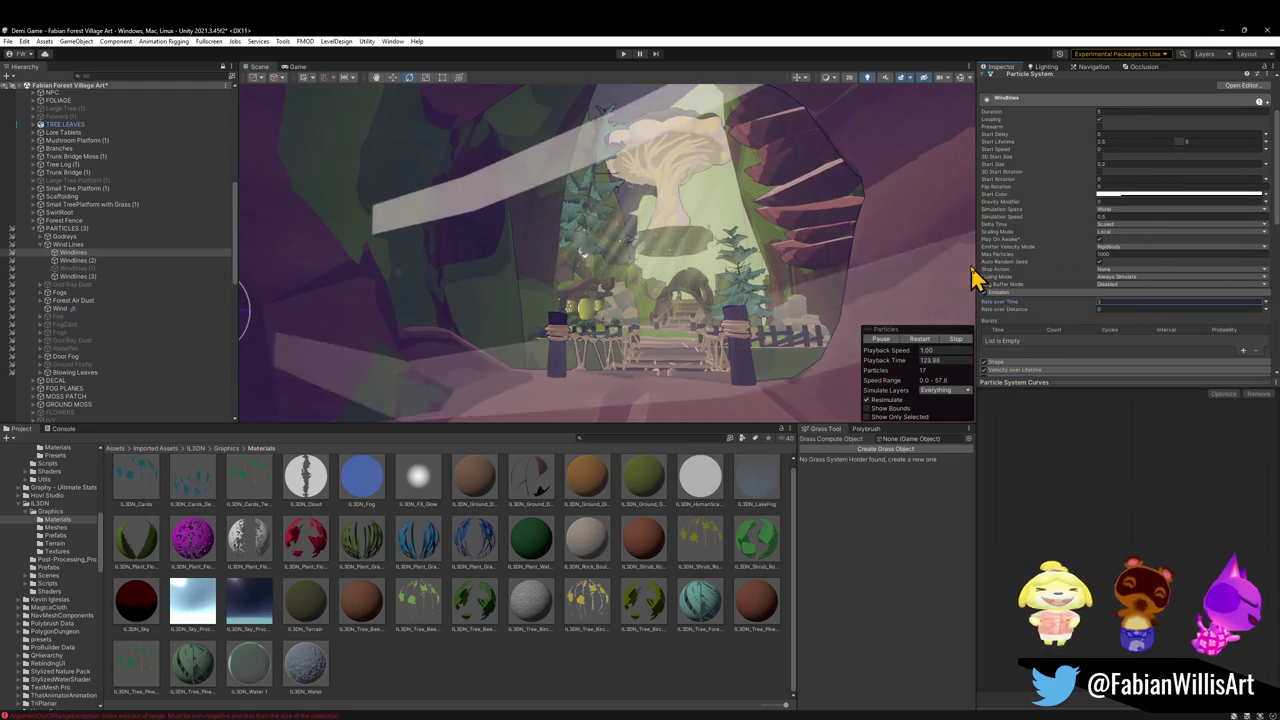
left_click_drag(676, 342, 666, 294)
key("w")
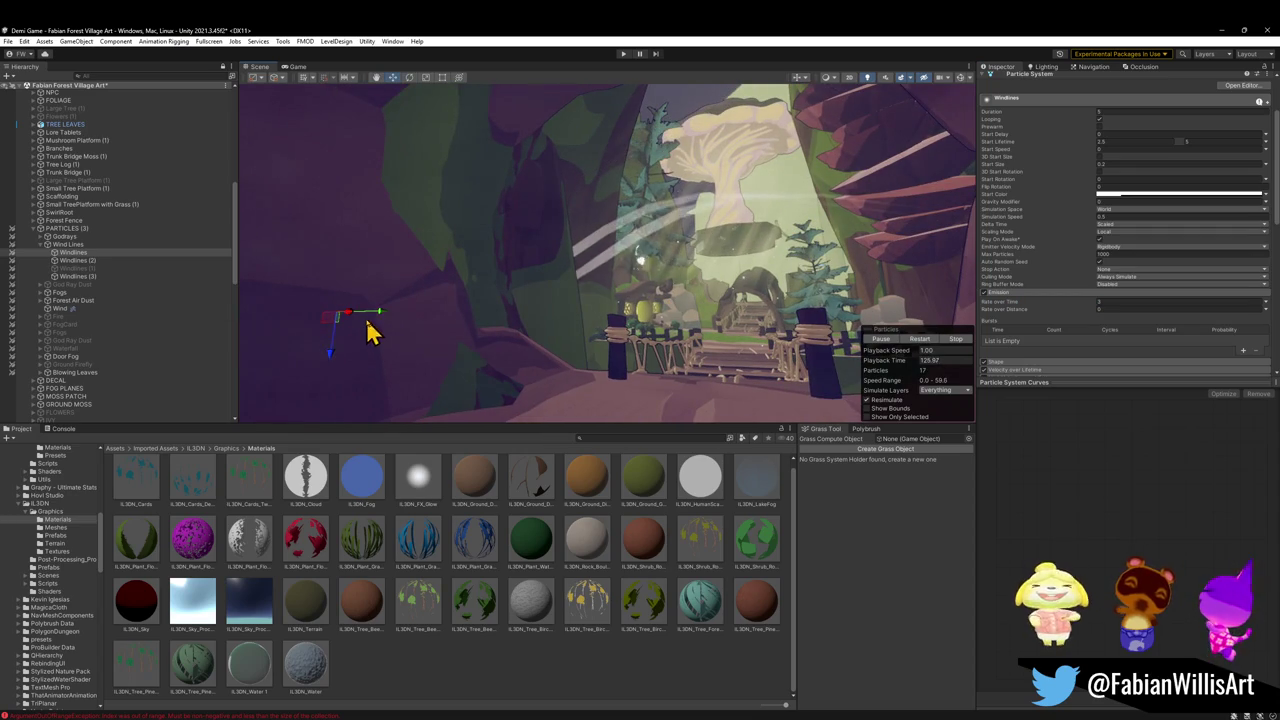
mouse_move(380, 322)
left_mouse_down()
mouse_move(523, 343)
mouse_move(626, 336)
mouse_move(590, 330)
left_mouse_up()
key("t")
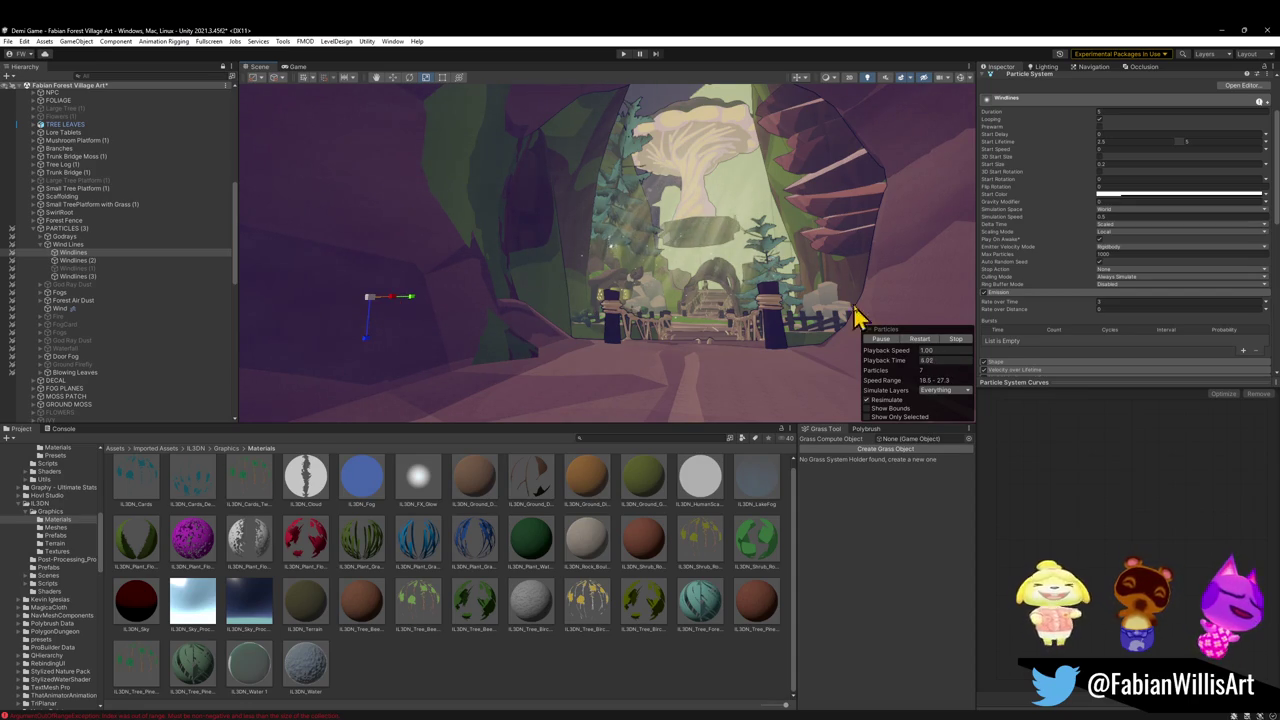
Fly the view through the cave toward the bridge and enter a new emission rate
key("w")
mouse_move(755, 295)
left_mouse_down()
mouse_move(777, 289)
mouse_move(669, 303)
mouse_move(561, 287)
mouse_move(582, 281)
left_mouse_up()
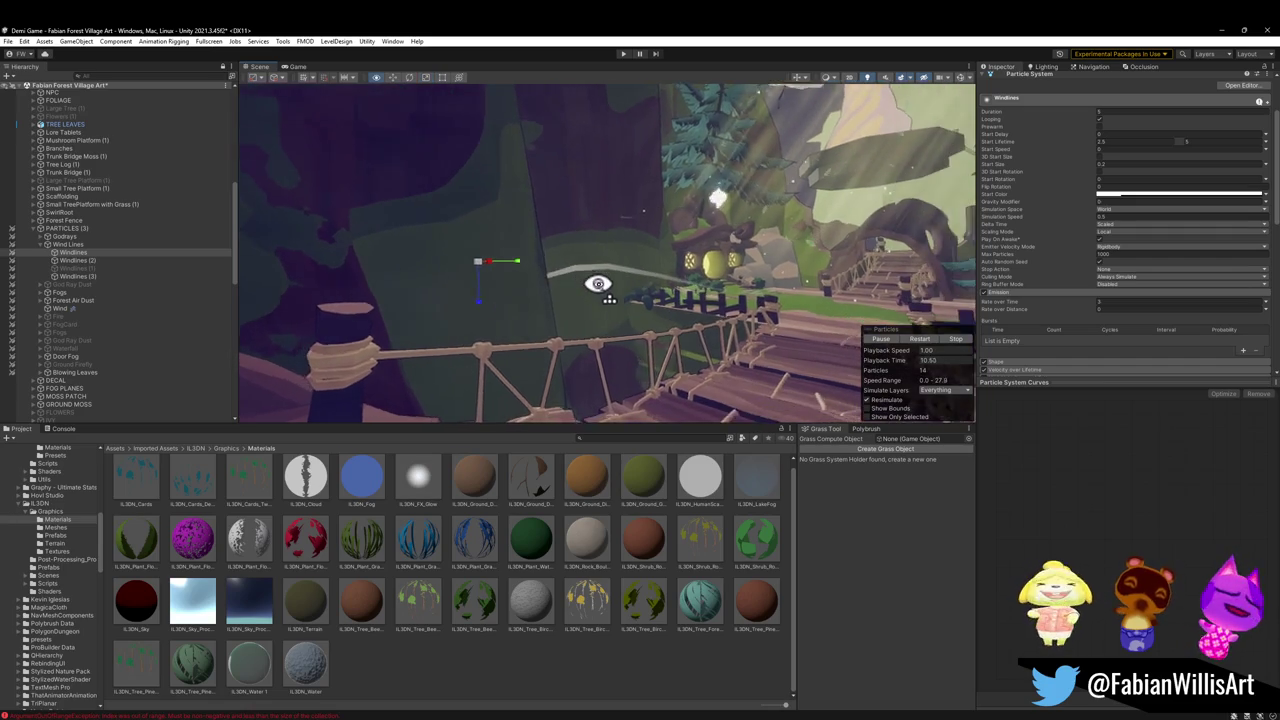
key("w")
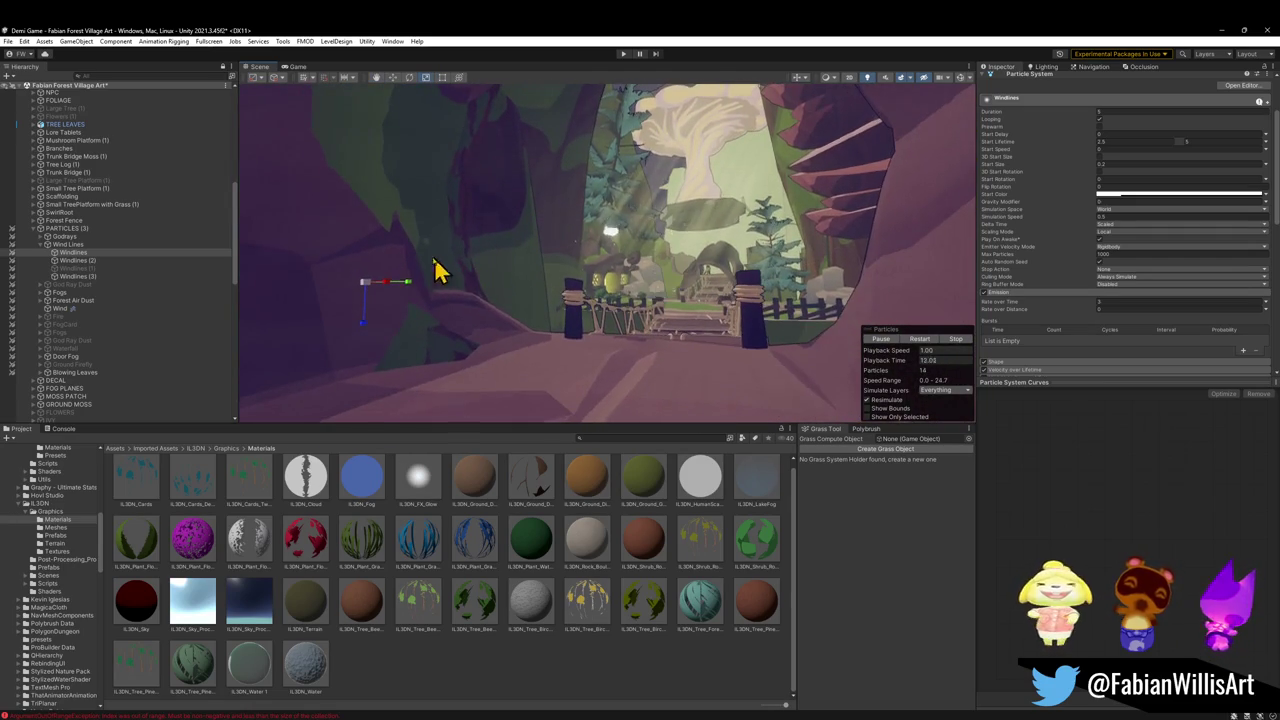
left_click(1110, 301)
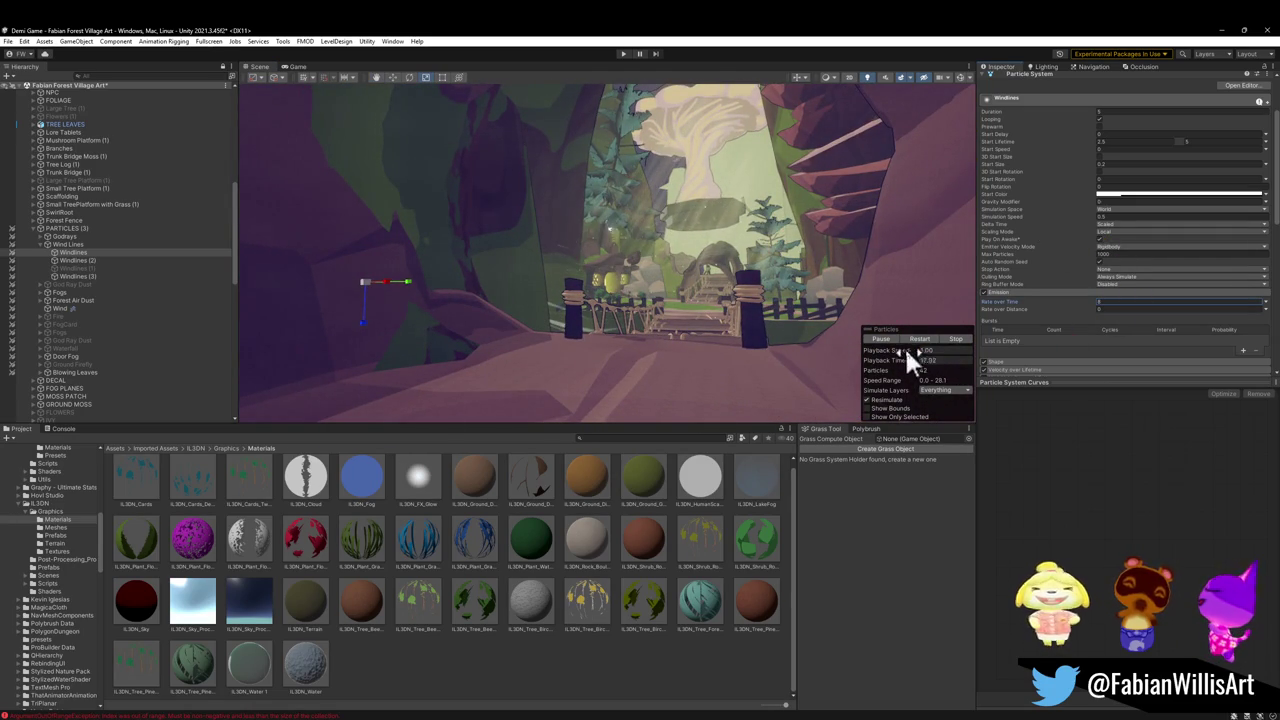
key("Return")
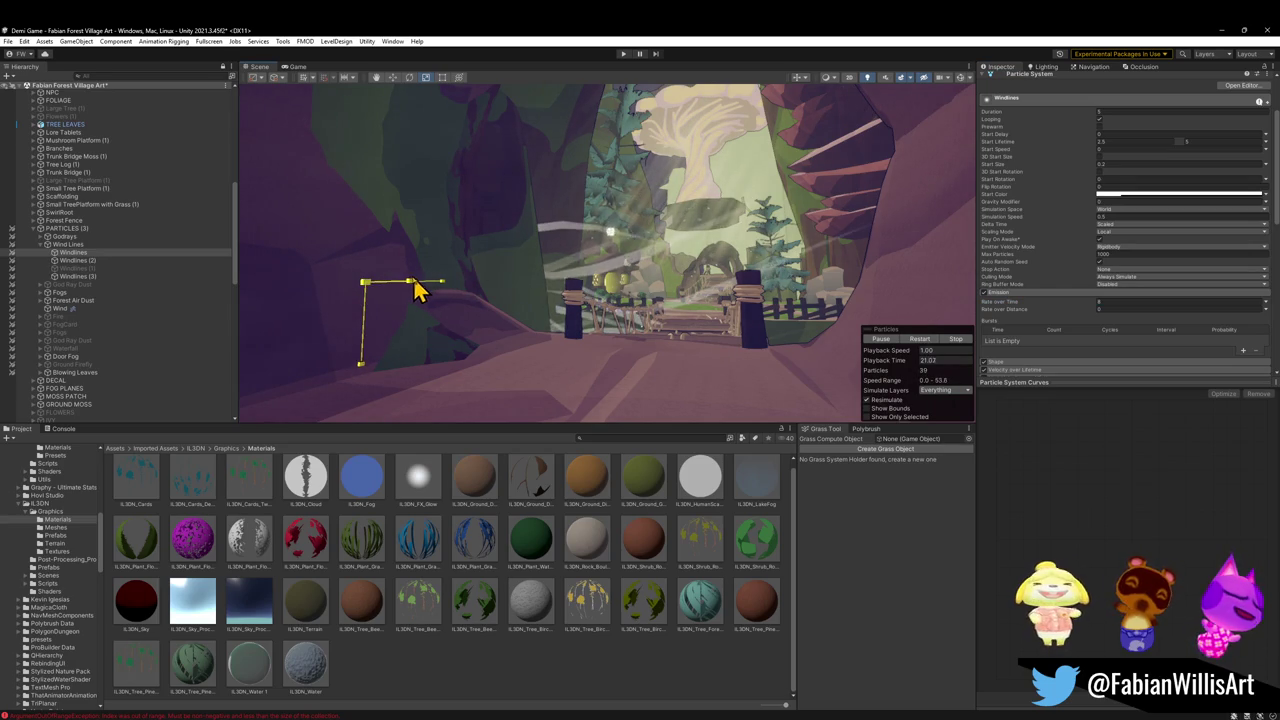
Position the Windlines emitter beside the left cave wall, nudging it right, up, then slightly down
key("w")
mouse_move(394, 297)
left_mouse_down()
mouse_move(474, 286)
mouse_move(440, 294)
left_mouse_up()
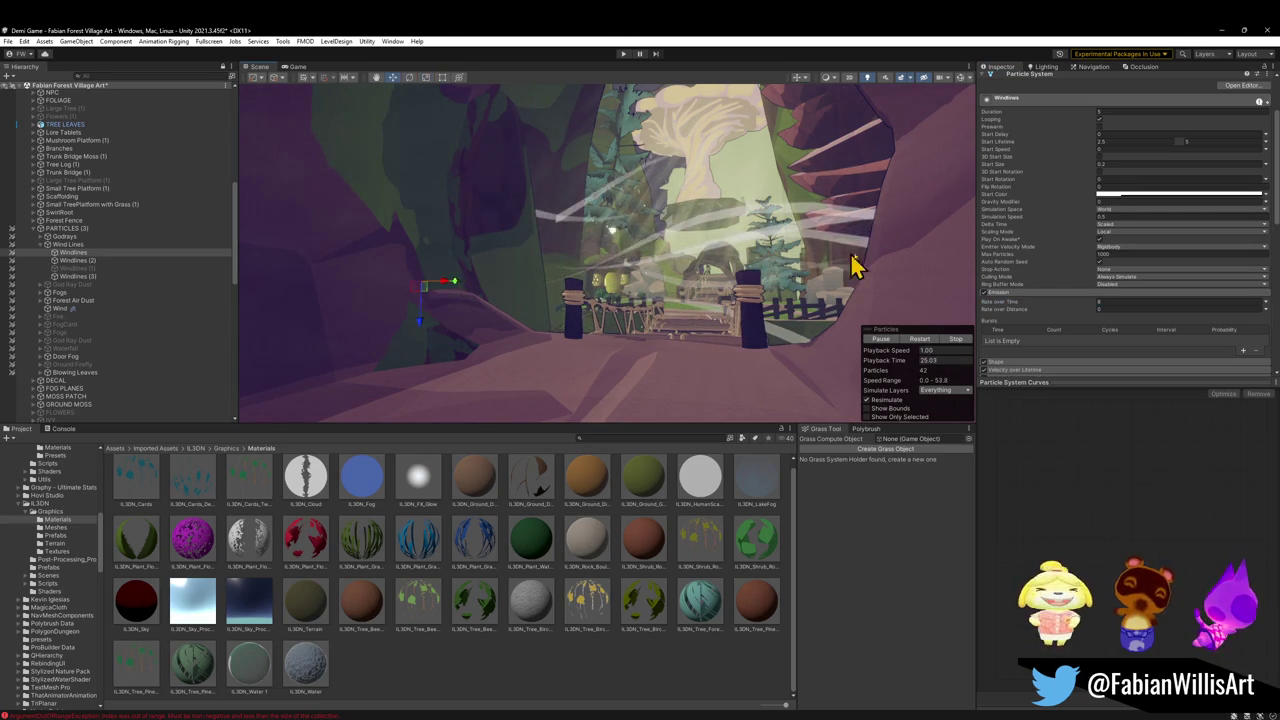
key("r")
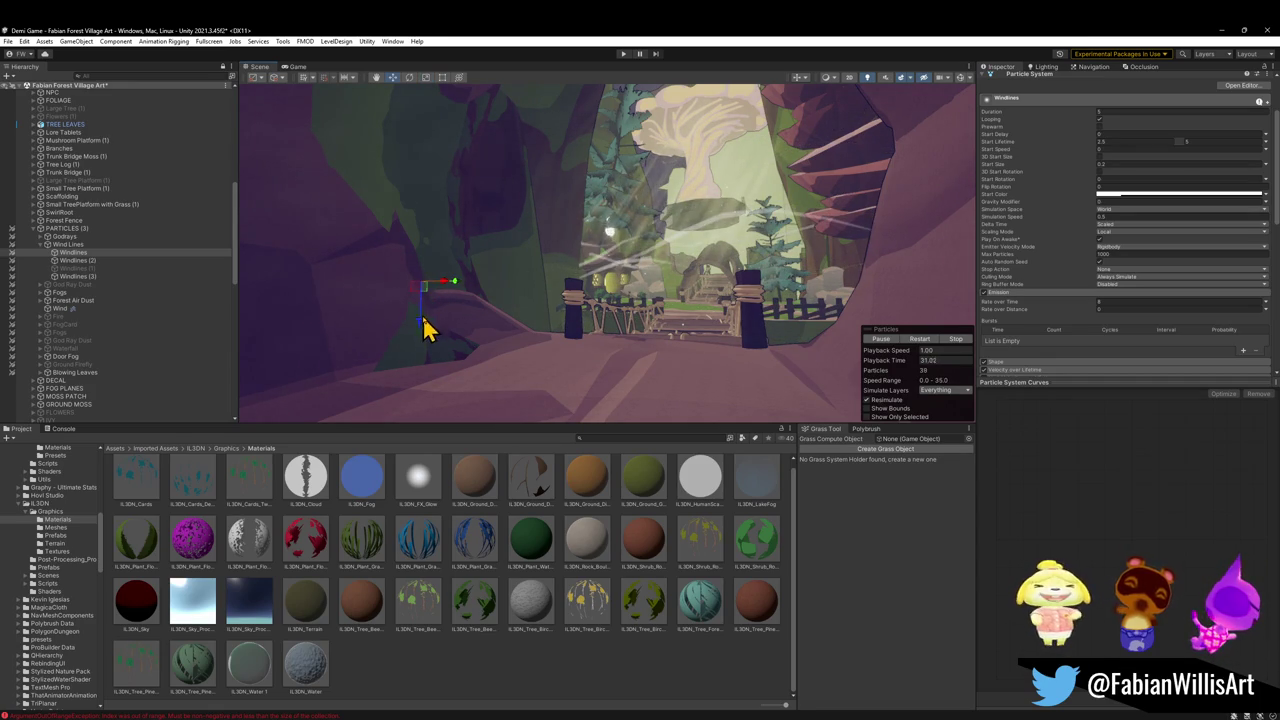
key("w")
left_click_drag(433, 266, 444, 226)
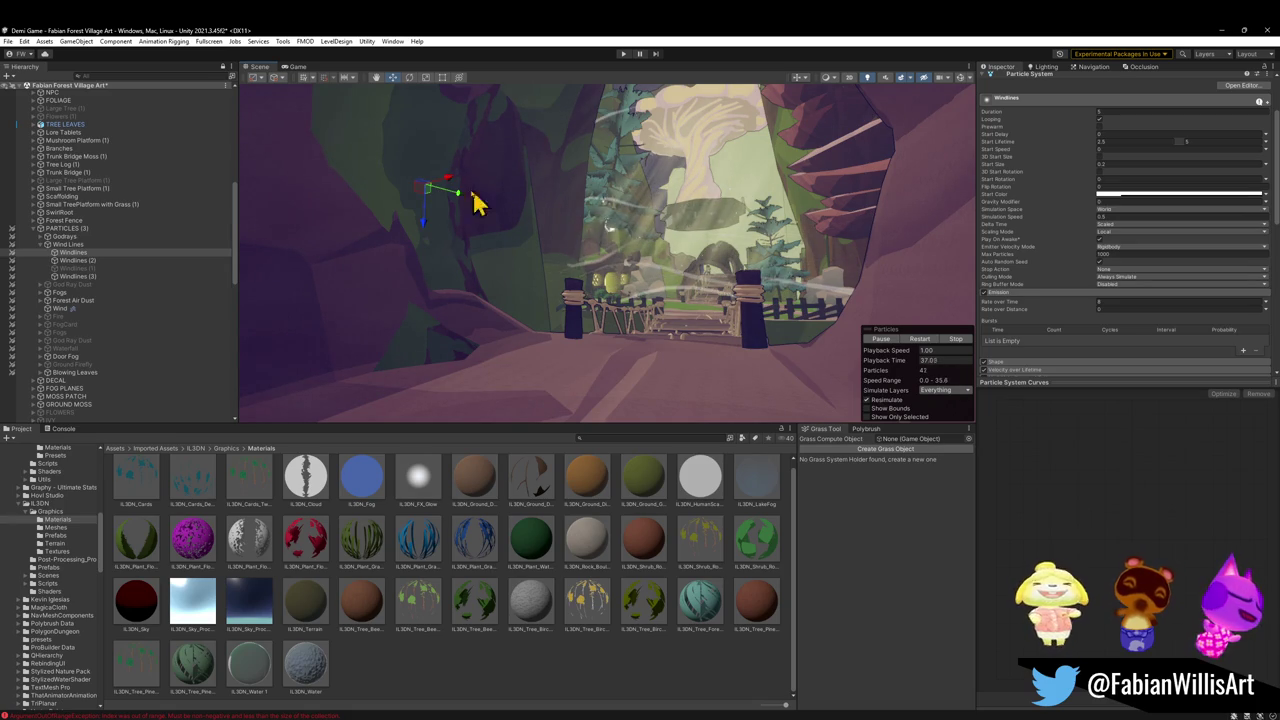
mouse_move(429, 243)
left_mouse_down()
mouse_move(428, 210)
mouse_move(411, 242)
mouse_move(420, 260)
left_mouse_up()
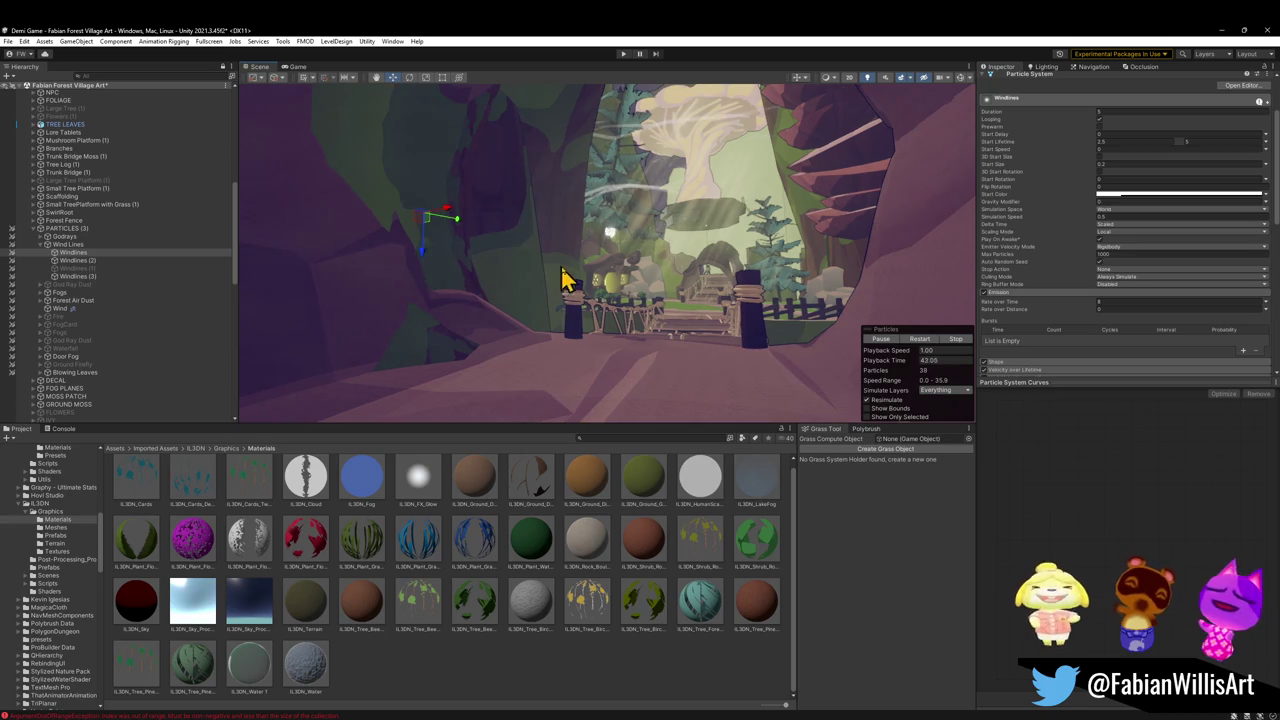
scroll(556, 278, "down", 2)
key("r")
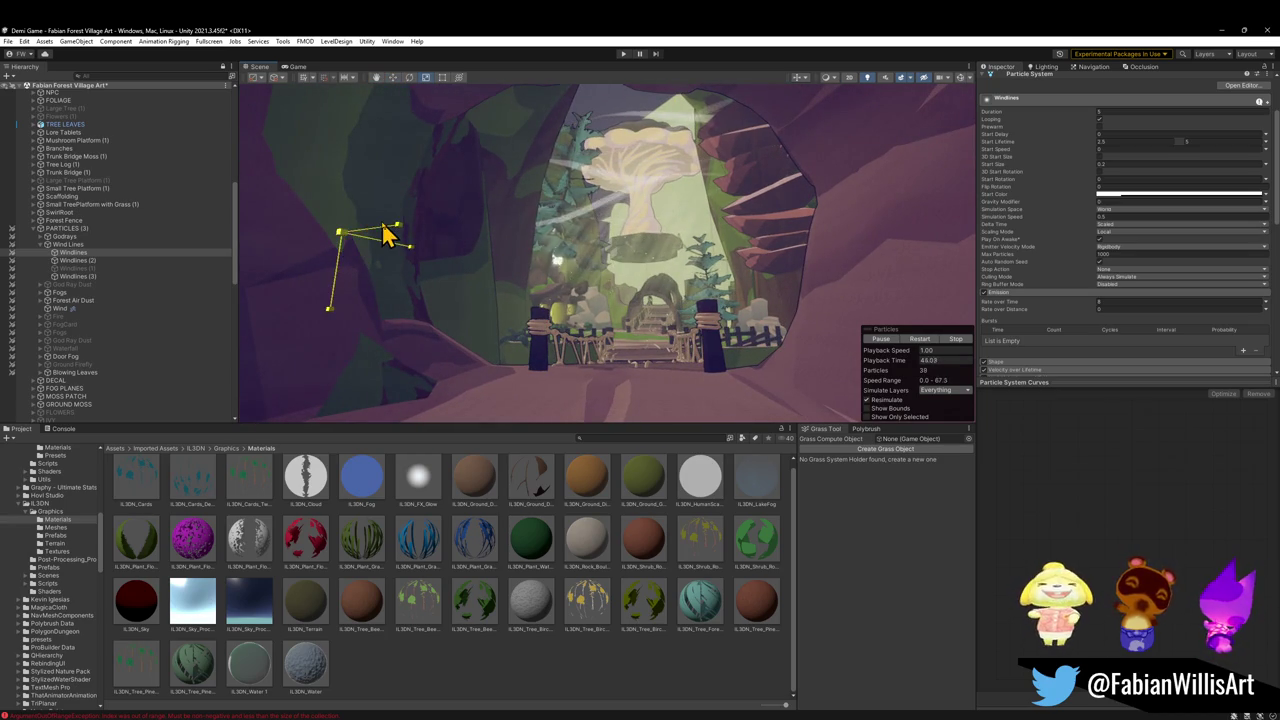
key("w")
left_click_drag(335, 285, 325, 330)
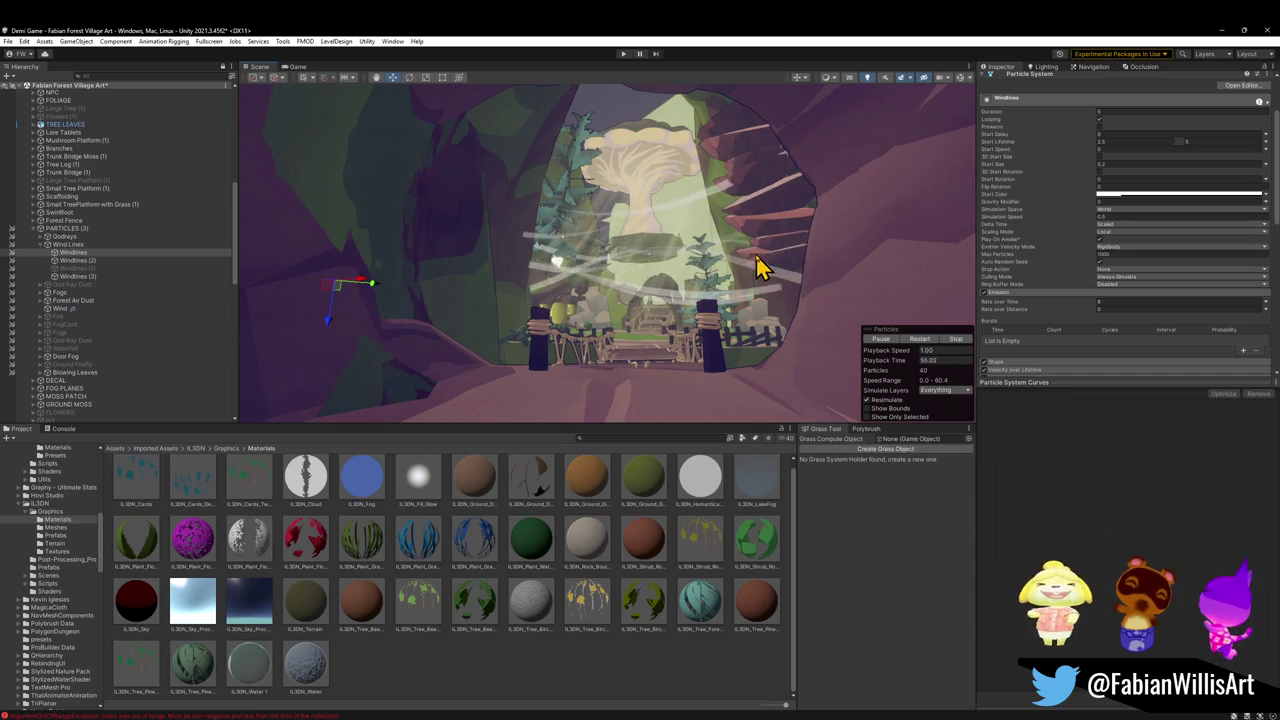
left_click(1021, 364)
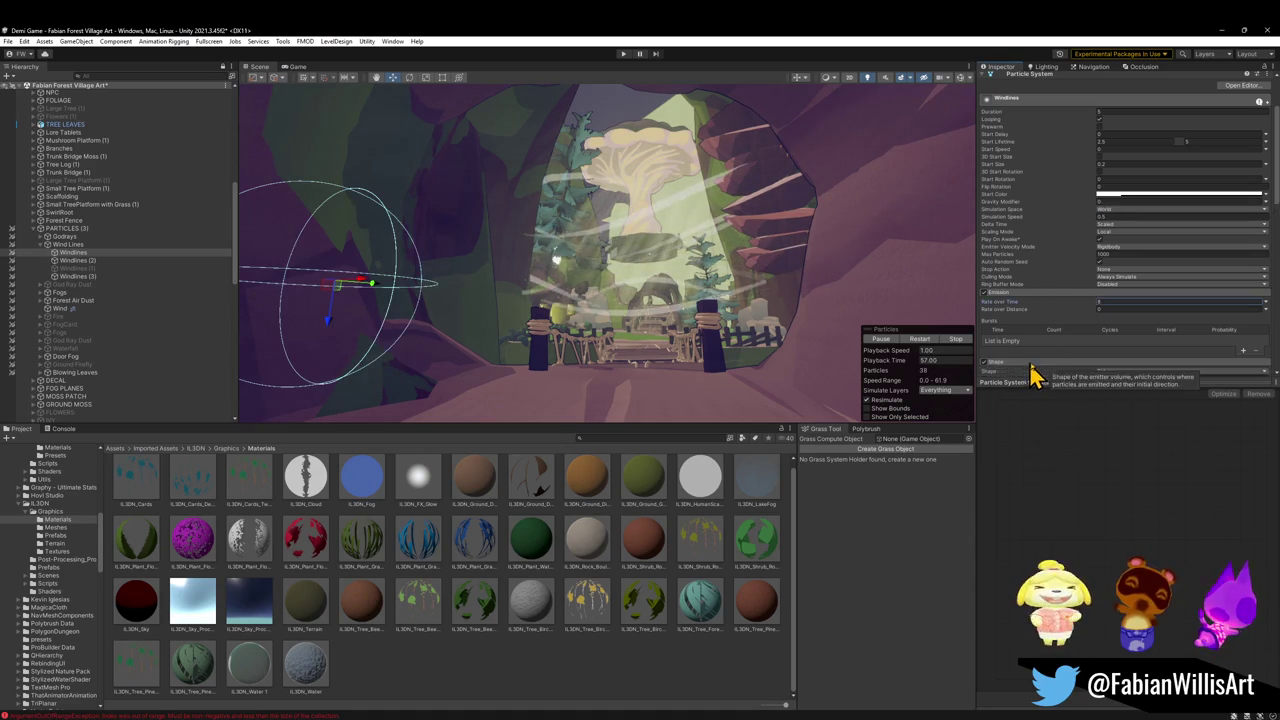
Make the Windlines emitter shape a Box and enlarge its bounds in the Scene view
scroll(1094, 323, "down", 3)
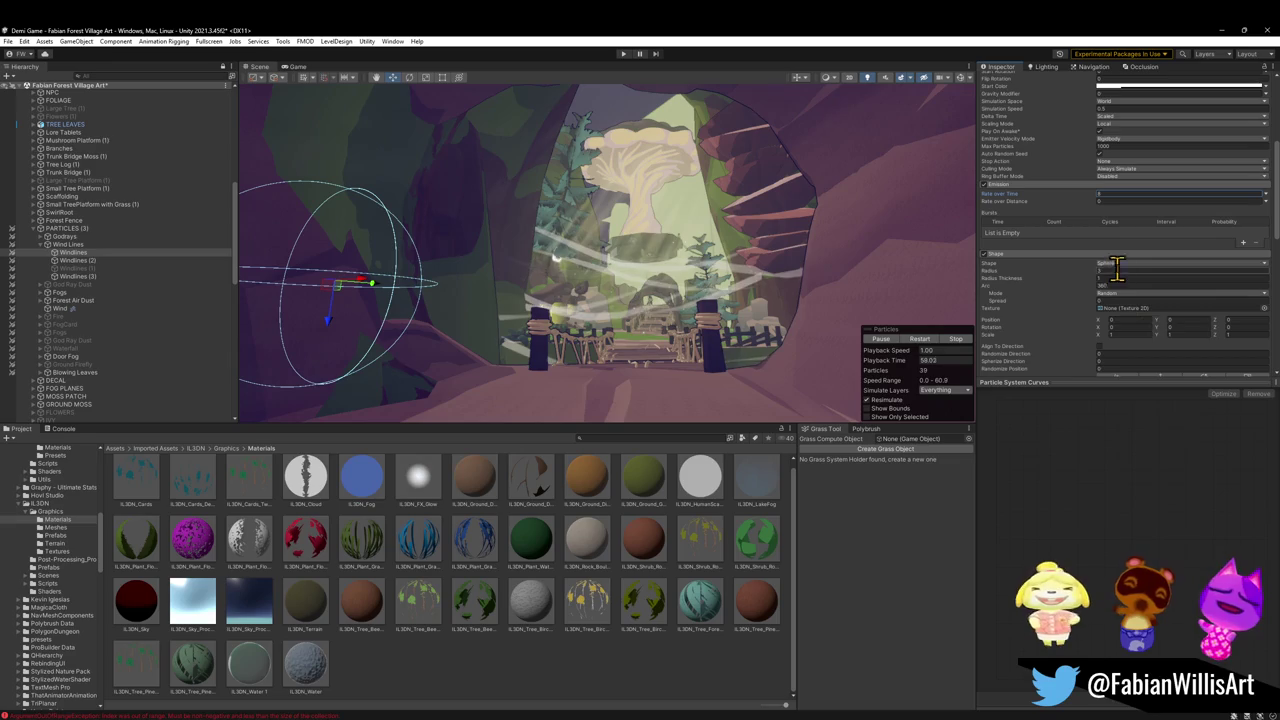
left_click(1148, 263)
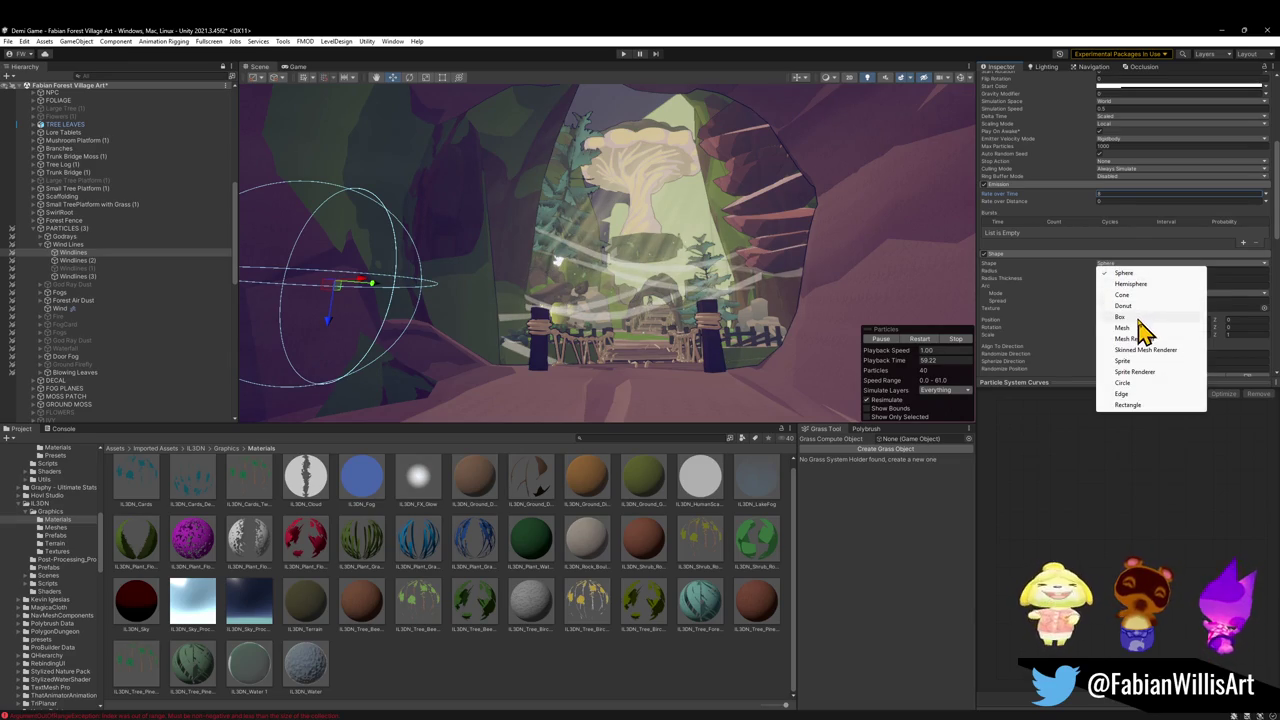
left_click(1140, 317)
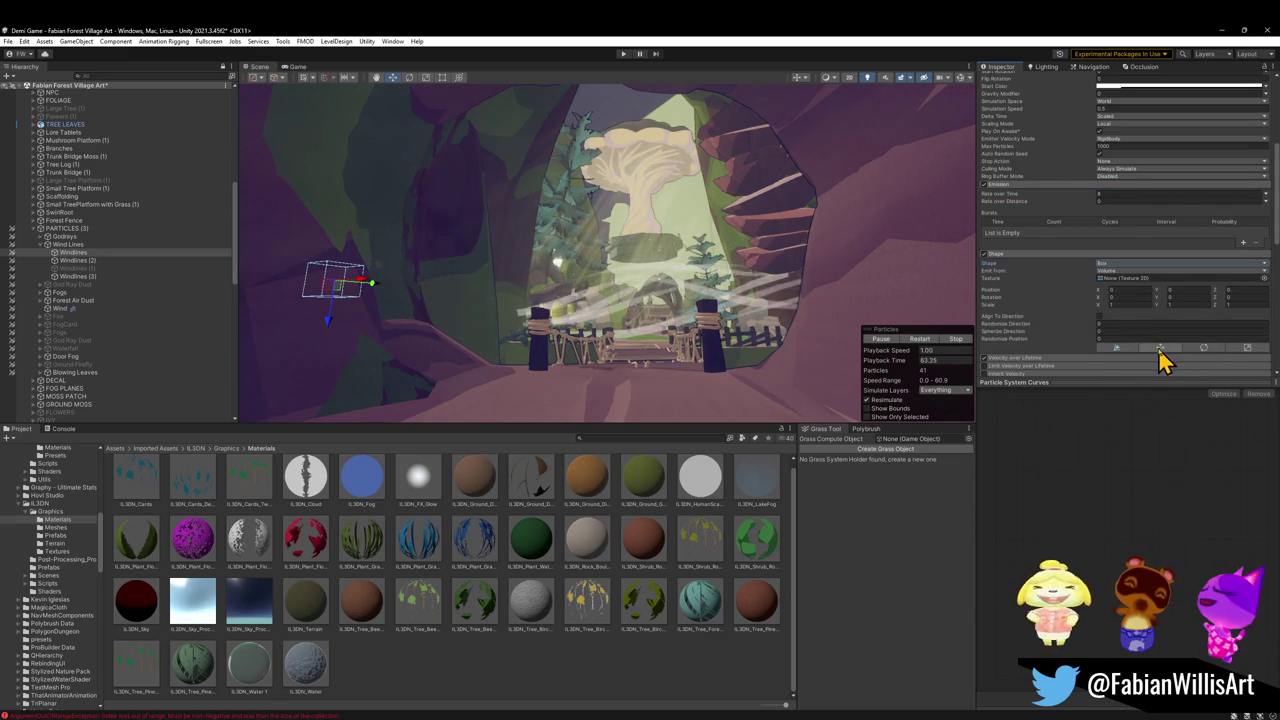
left_click(1170, 349)
left_click(1117, 348)
left_click_drag(344, 282, 366, 281)
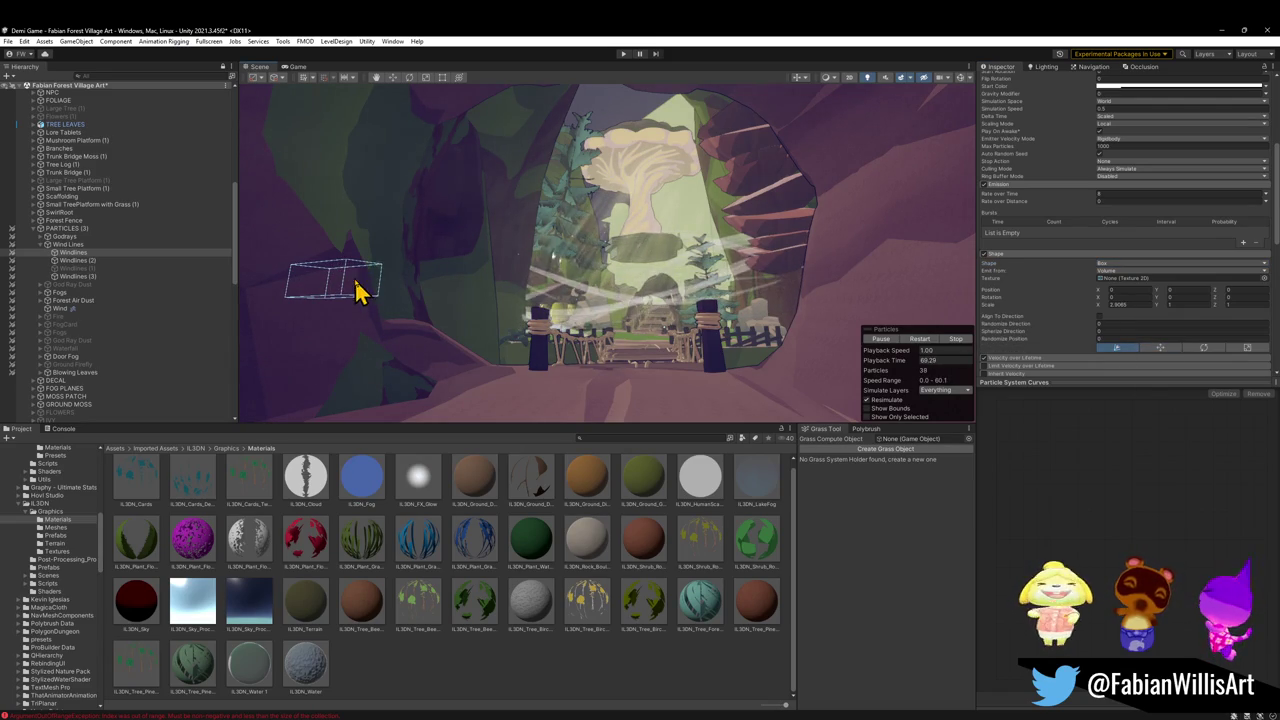
key("ctrl+z")
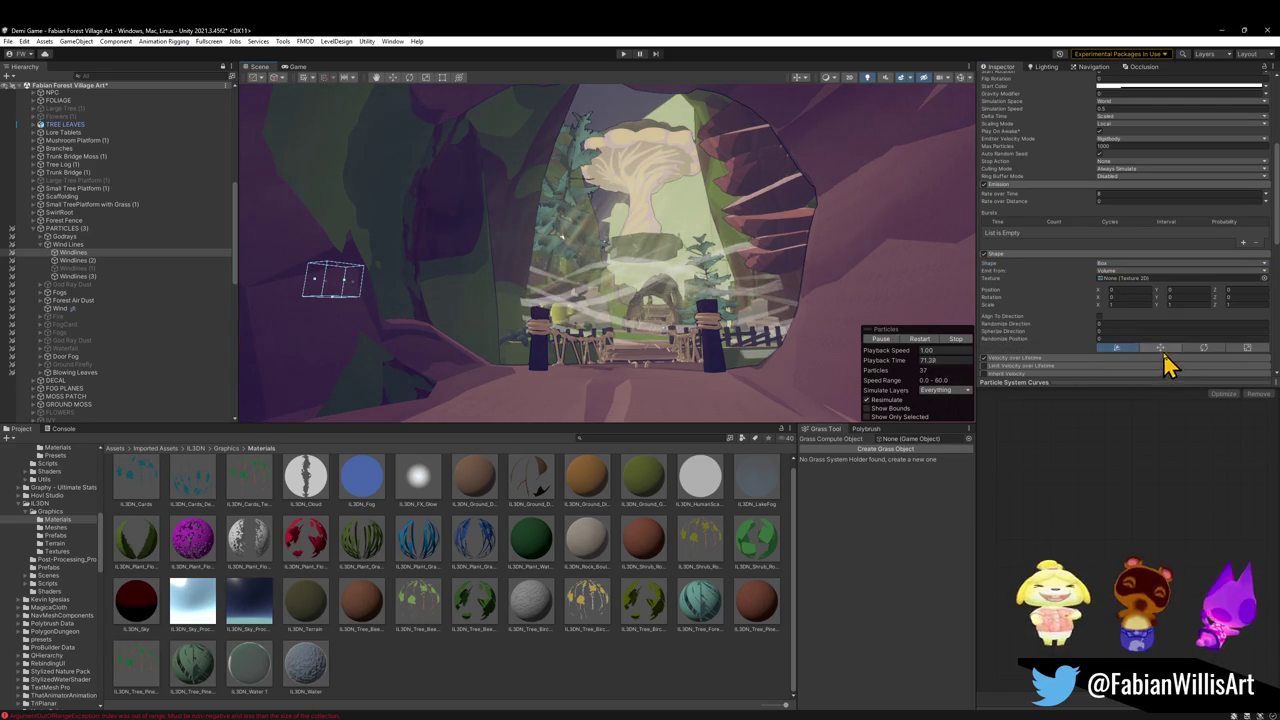
mouse_move(338, 290)
left_mouse_down()
mouse_move(449, 249)
mouse_move(731, 246)
mouse_move(600, 257)
mouse_move(610, 262)
left_mouse_up()
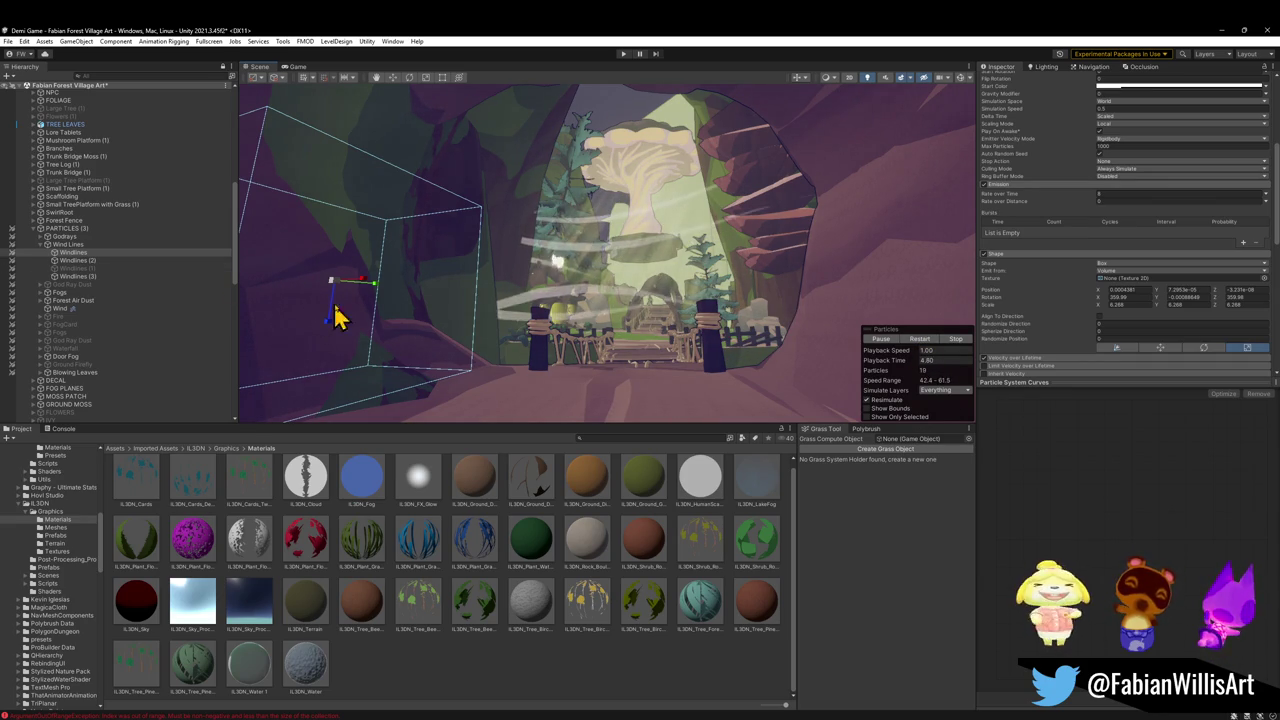
mouse_move(366, 286)
left_mouse_down()
mouse_move(579, 260)
mouse_move(430, 277)
left_mouse_up()
Move the emitter left and up, and scale its box shape down to 13.3
key("r")
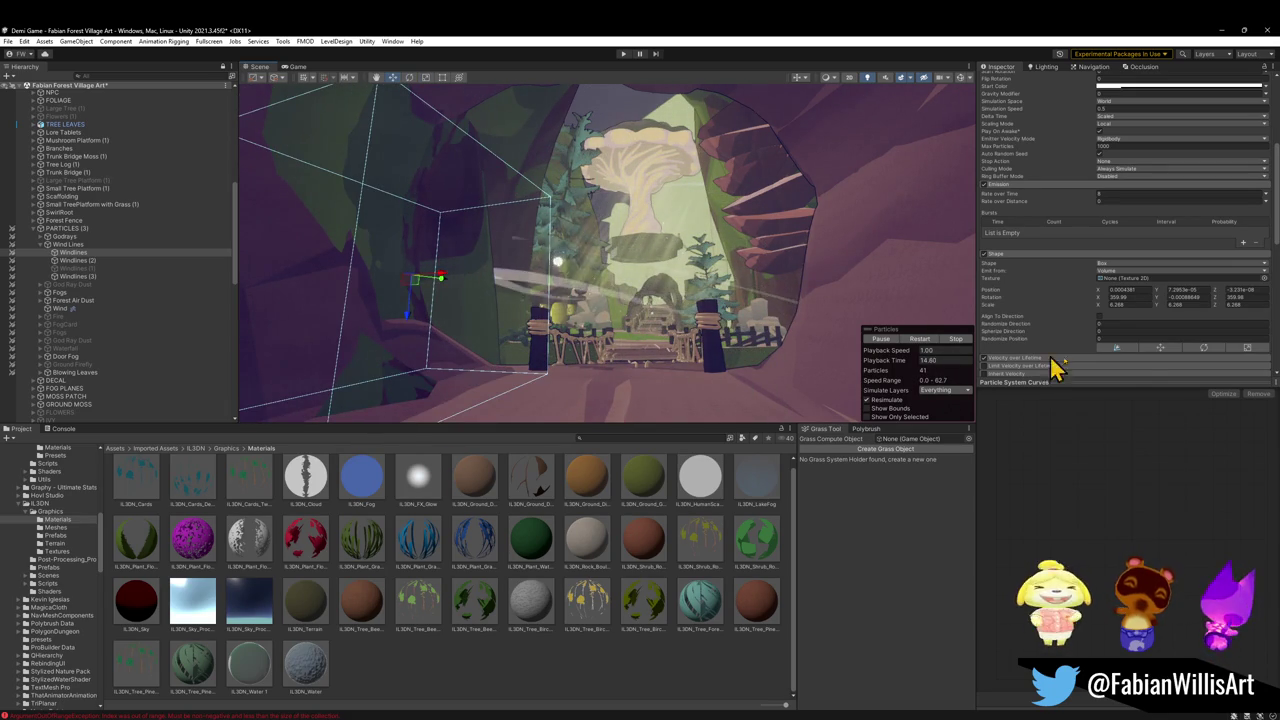
left_click(1247, 347)
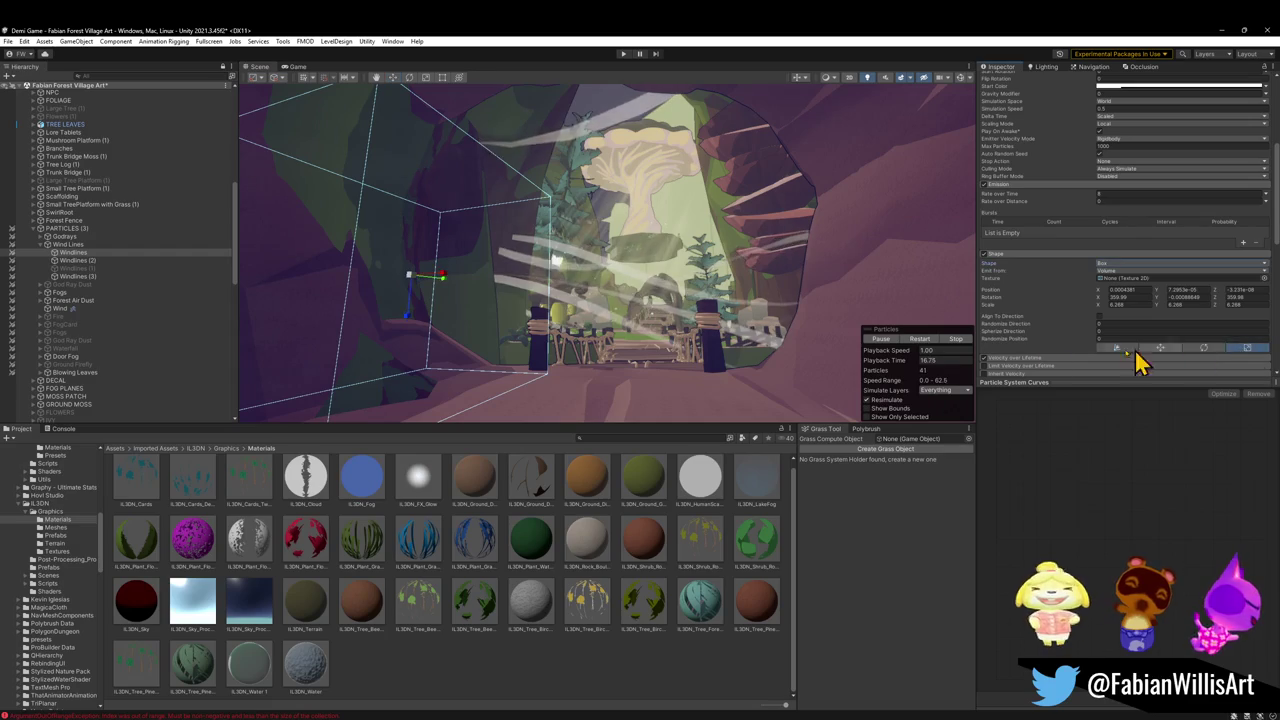
mouse_move(410, 276)
left_mouse_down()
mouse_move(548, 248)
mouse_move(609, 206)
mouse_move(582, 212)
left_mouse_up()
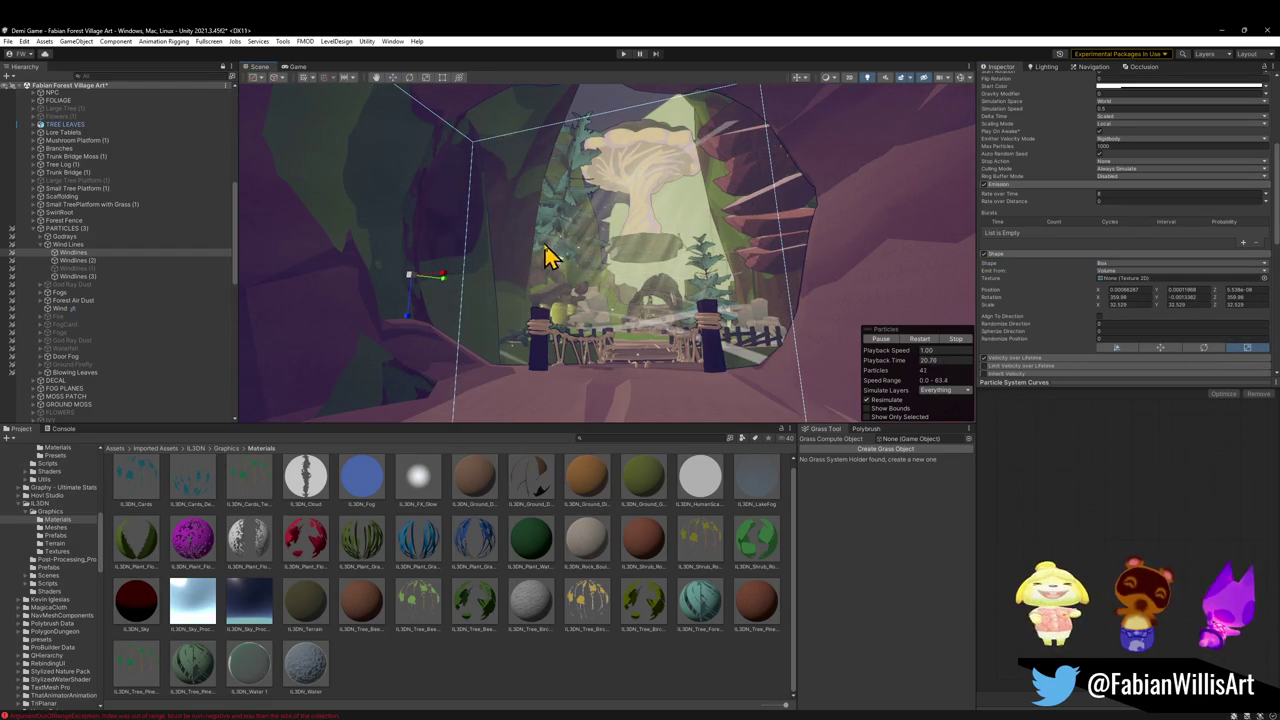
key("w")
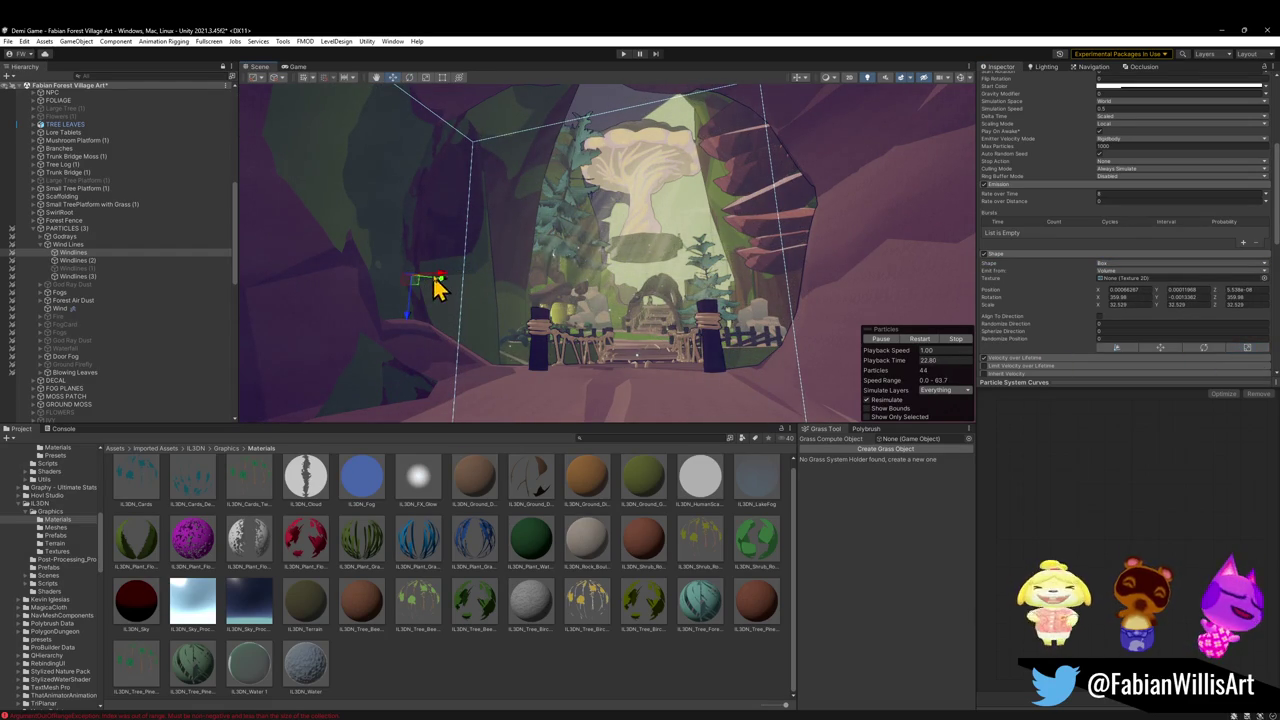
left_click_drag(444, 285, 393, 288)
mouse_move(362, 332)
left_mouse_down()
mouse_move(371, 189)
mouse_move(436, 183)
left_mouse_up()
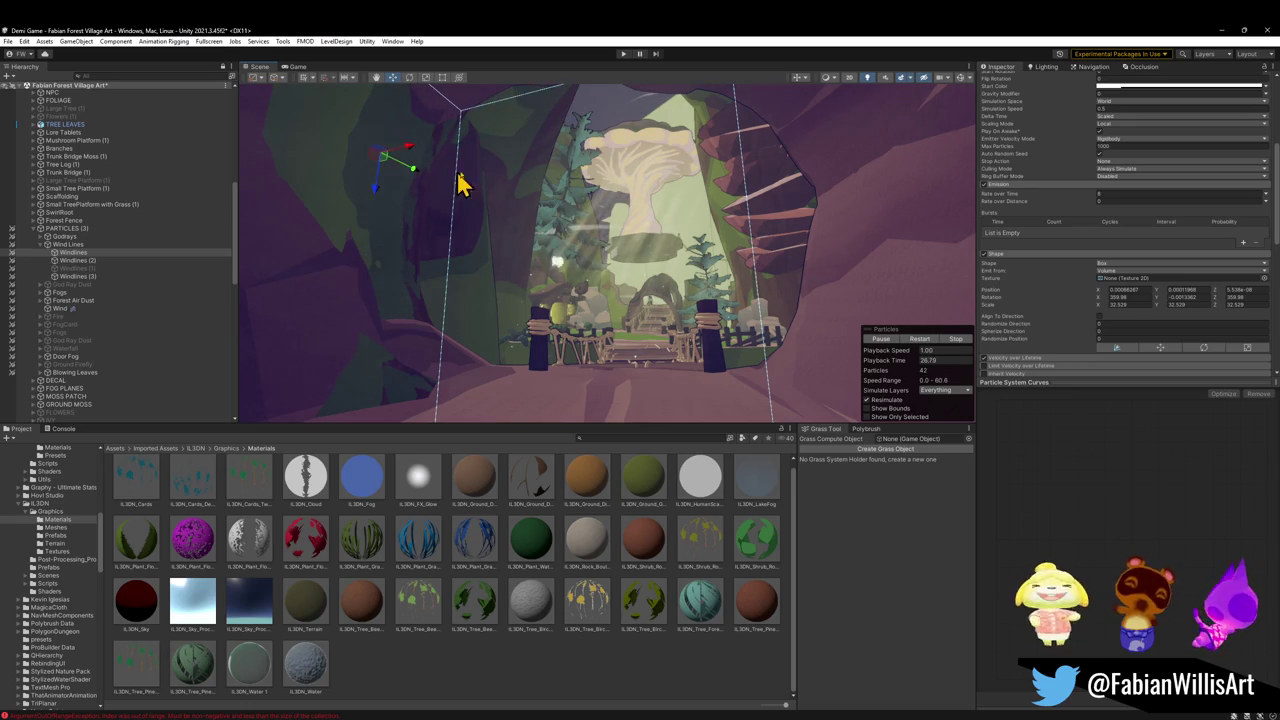
left_click(1247, 347)
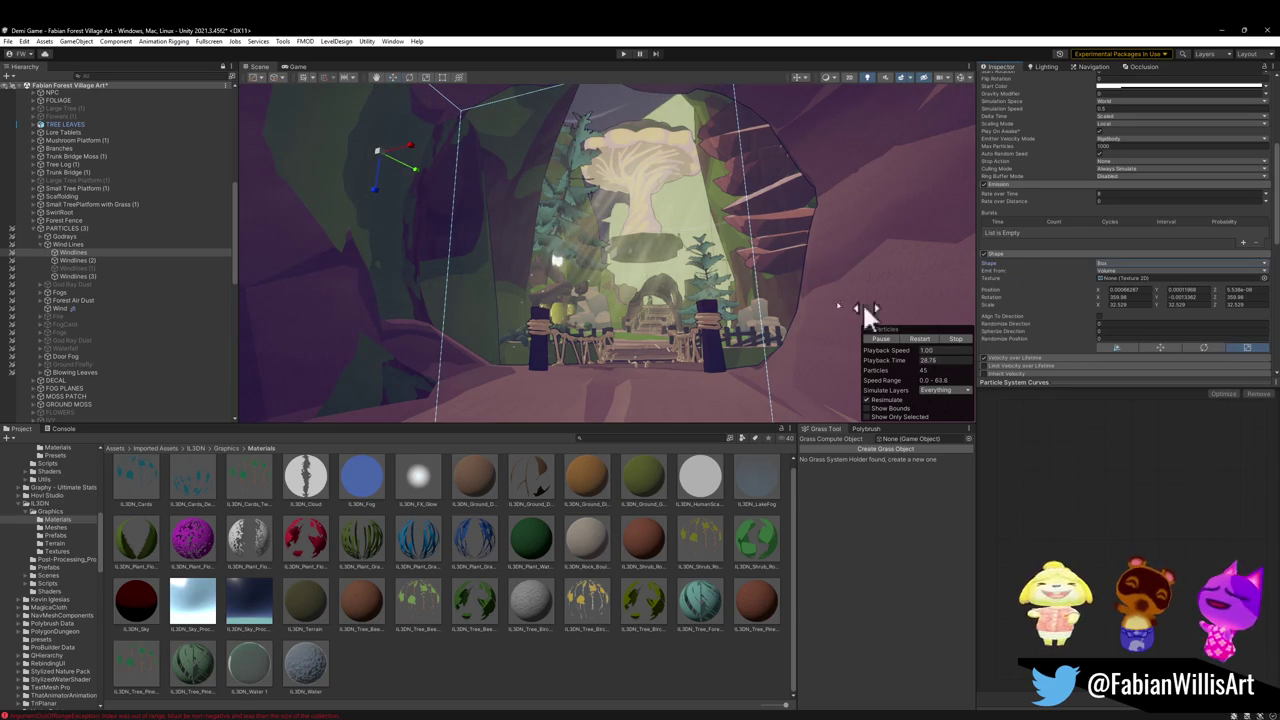
left_click_drag(383, 165, 360, 178)
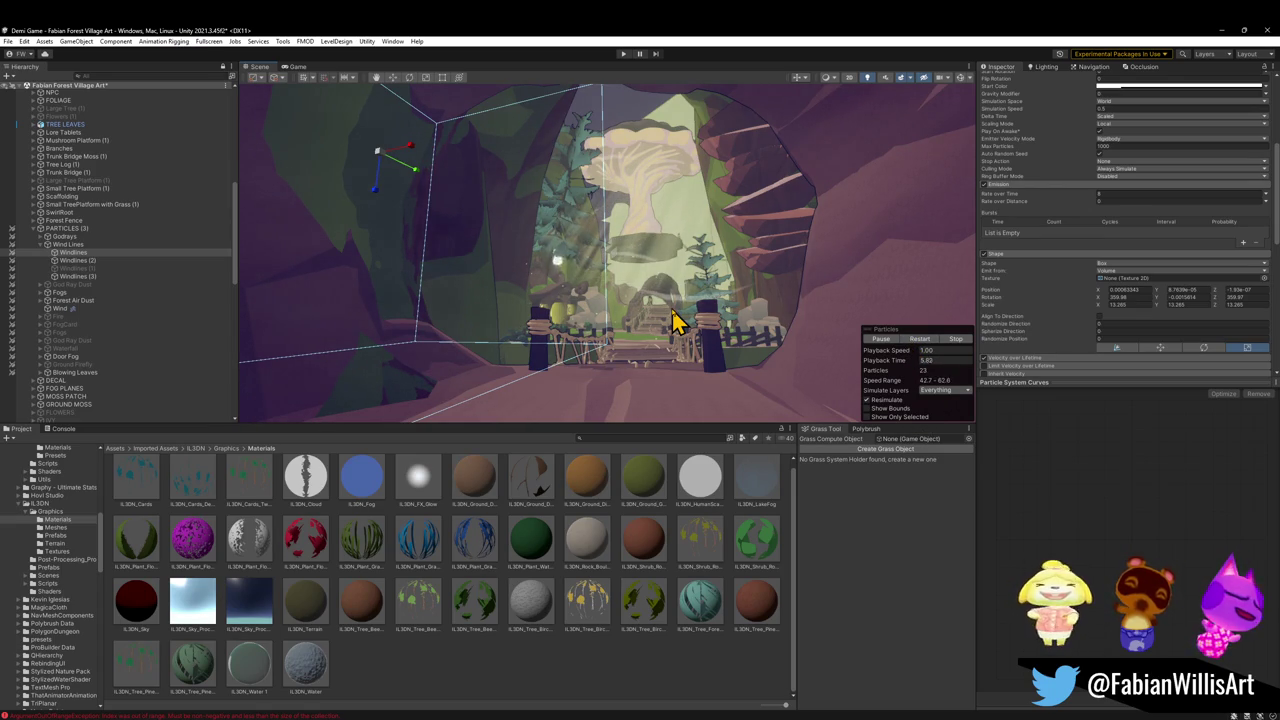
mouse_move(672, 322)
left_mouse_down()
mouse_move(666, 297)
mouse_move(634, 290)
mouse_move(692, 289)
mouse_move(674, 302)
mouse_move(437, 274)
mouse_move(547, 297)
mouse_move(663, 294)
left_mouse_up()
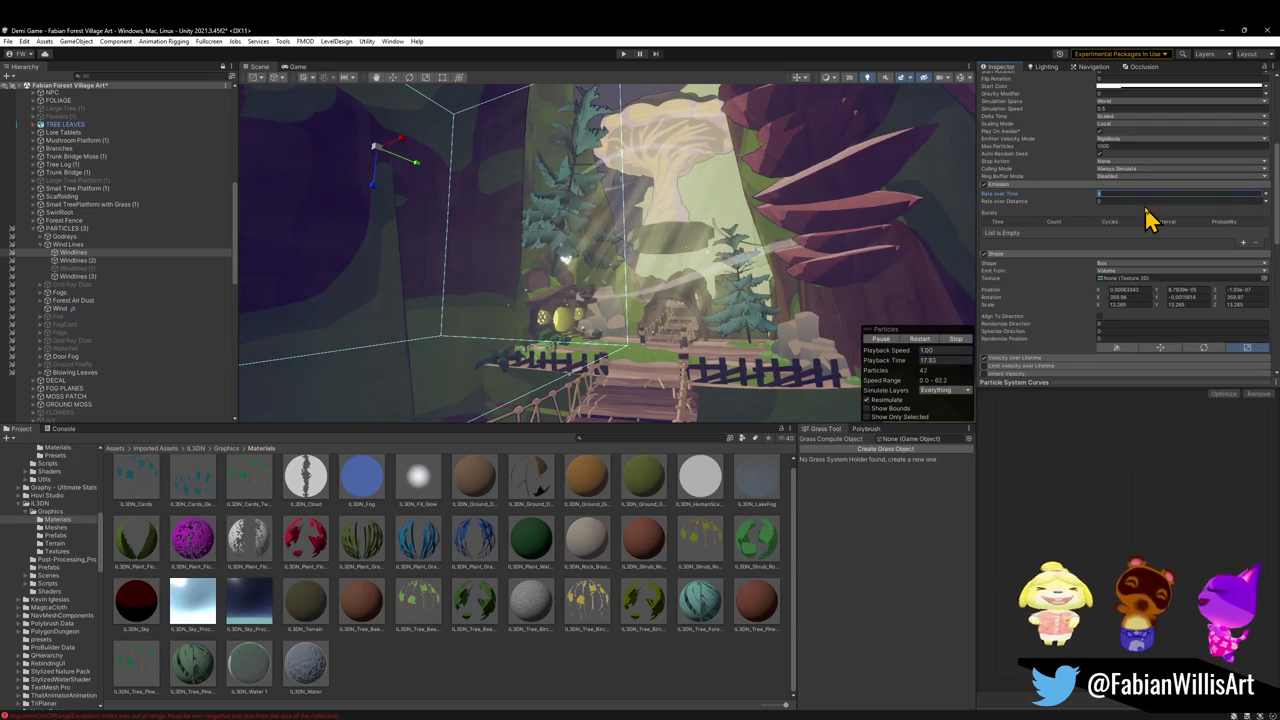
left_click_drag(640, 215, 623, 209)
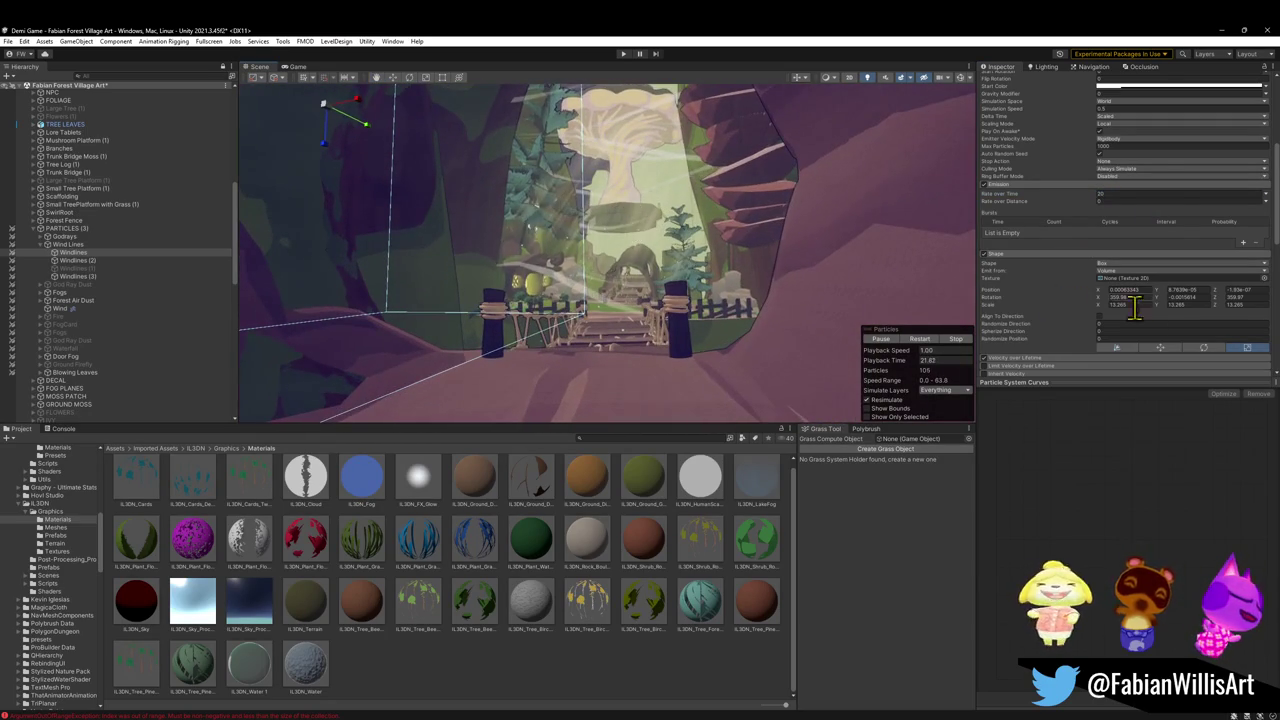
left_click(1045, 255)
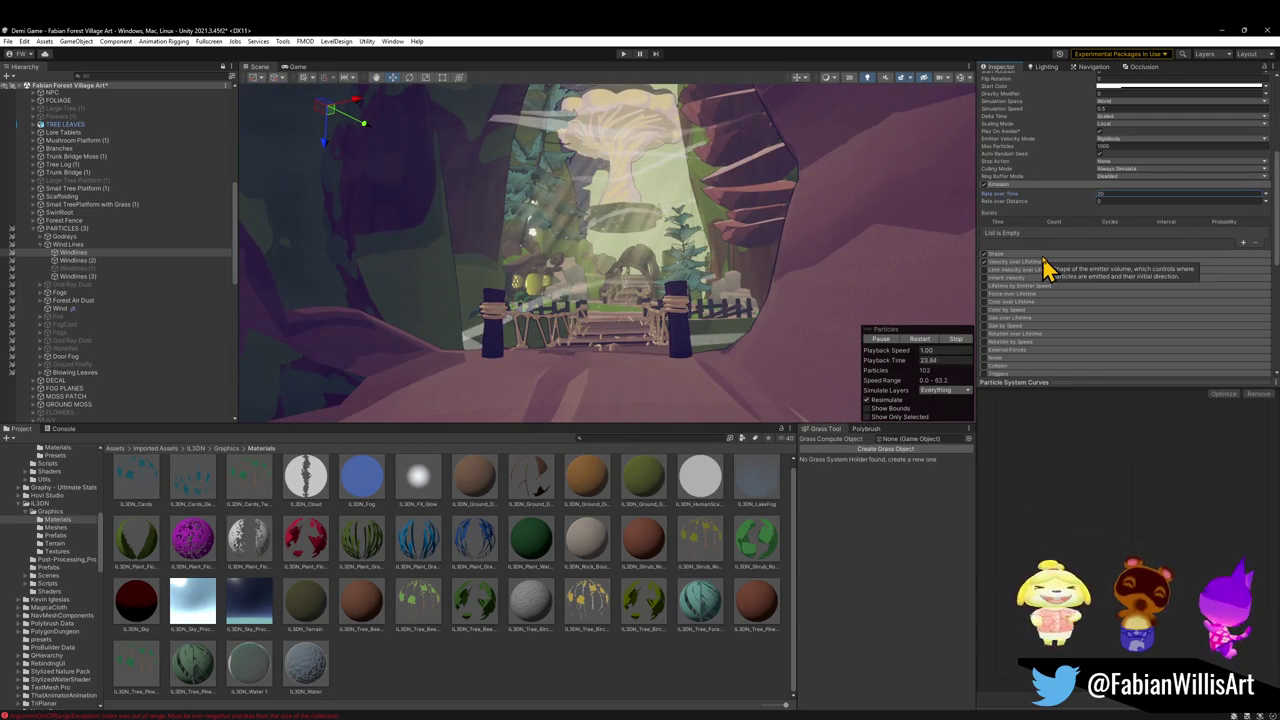
Lower the Windlines Start Color alpha from 15 to about 6 so the streaks are faint
left_click_drag(614, 320, 614, 320)
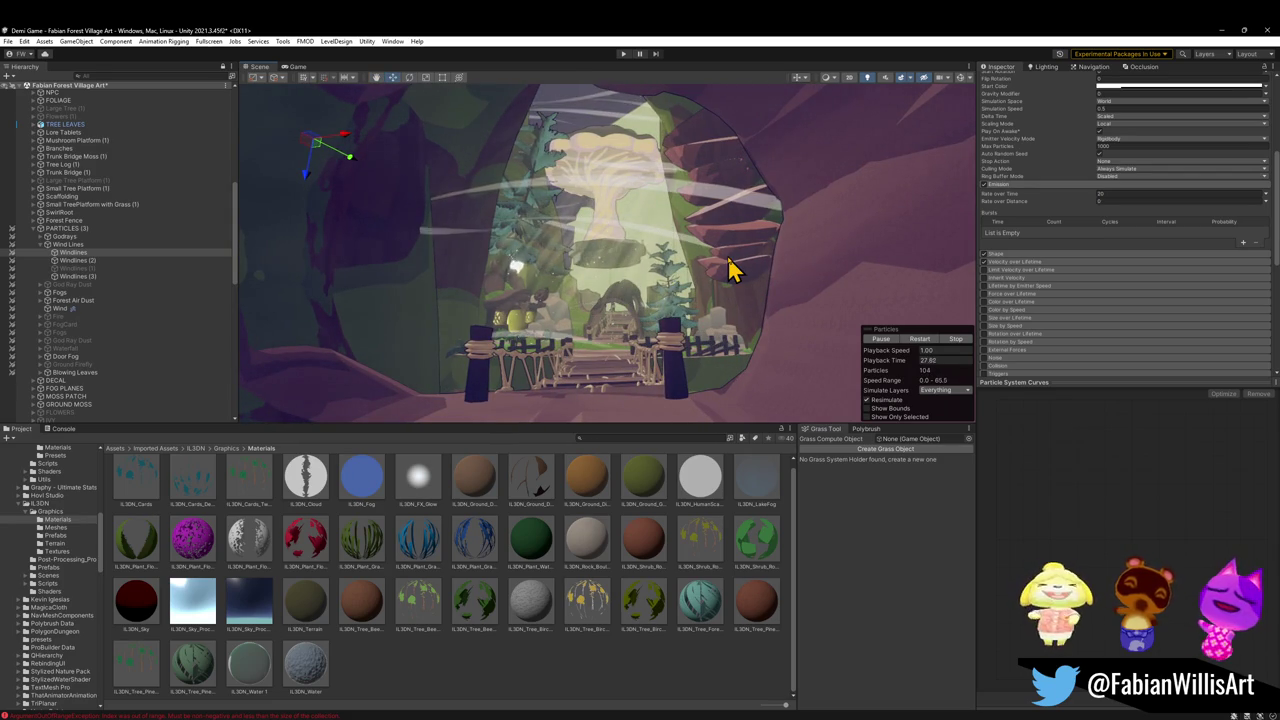
left_click(1135, 88)
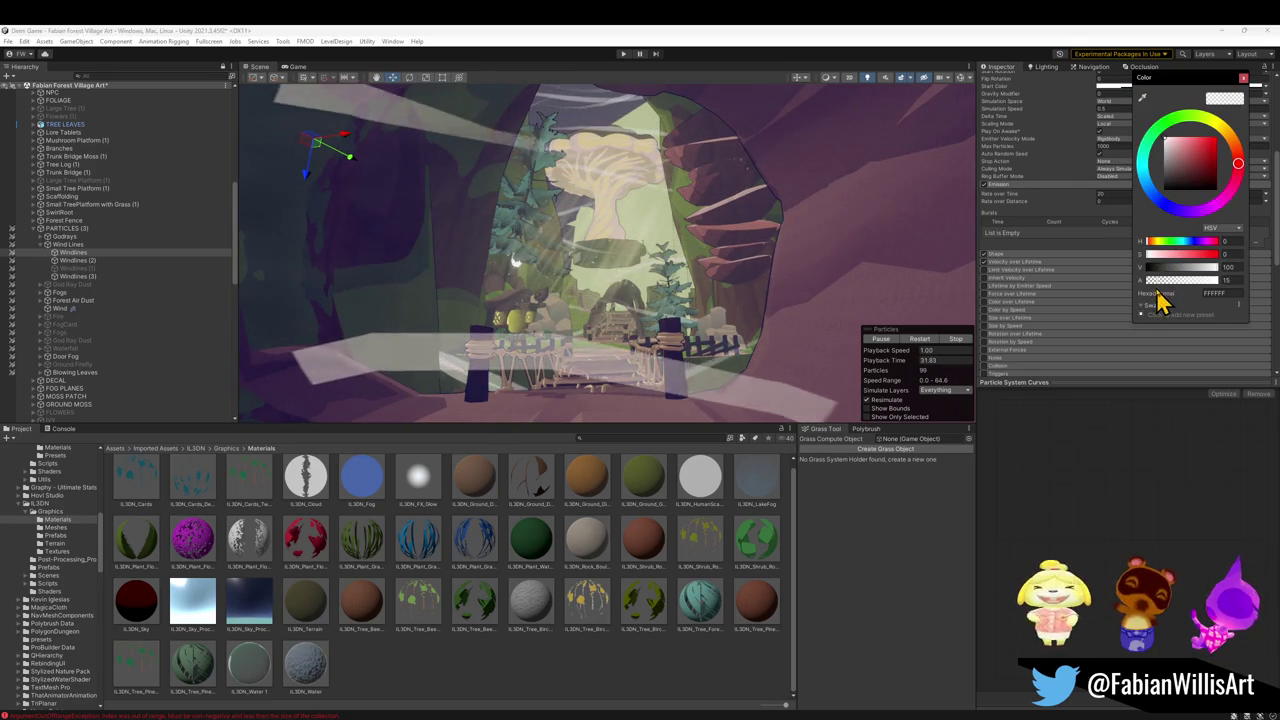
left_click_drag(1159, 282, 1152, 283)
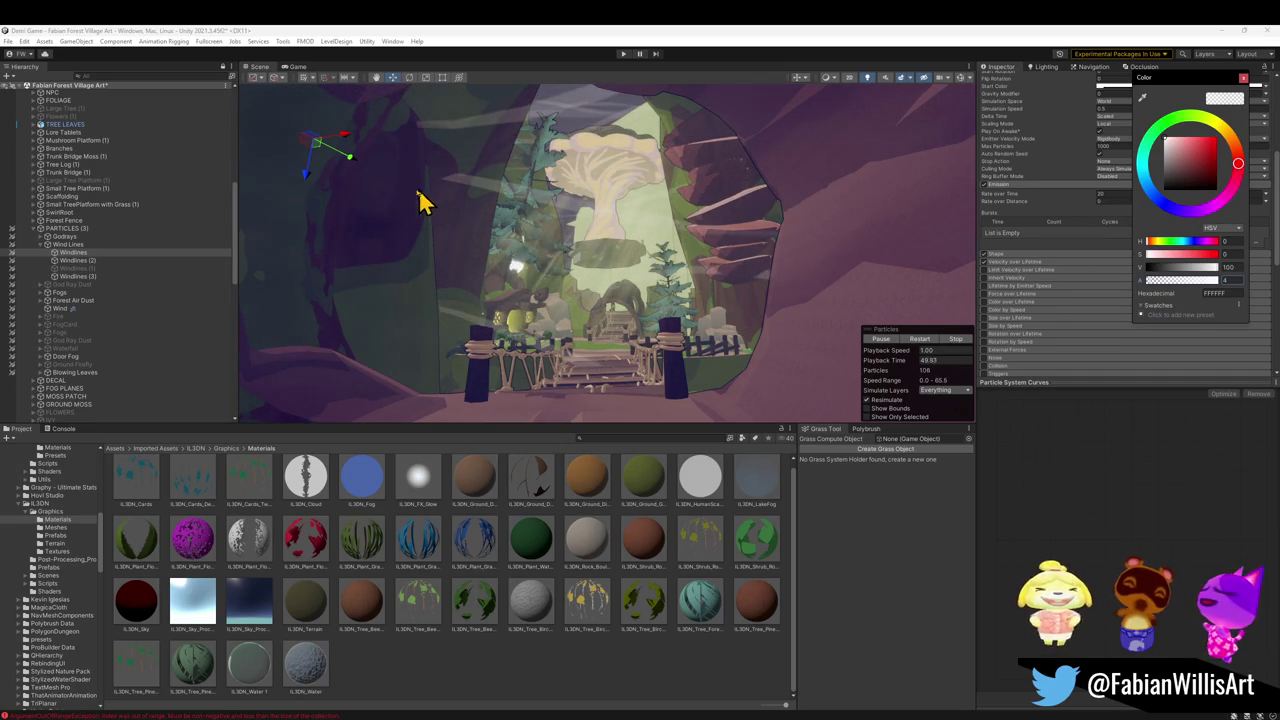
Close the colour picker and fly through the cave and rope bridge to review the faint wind lines
key("e")
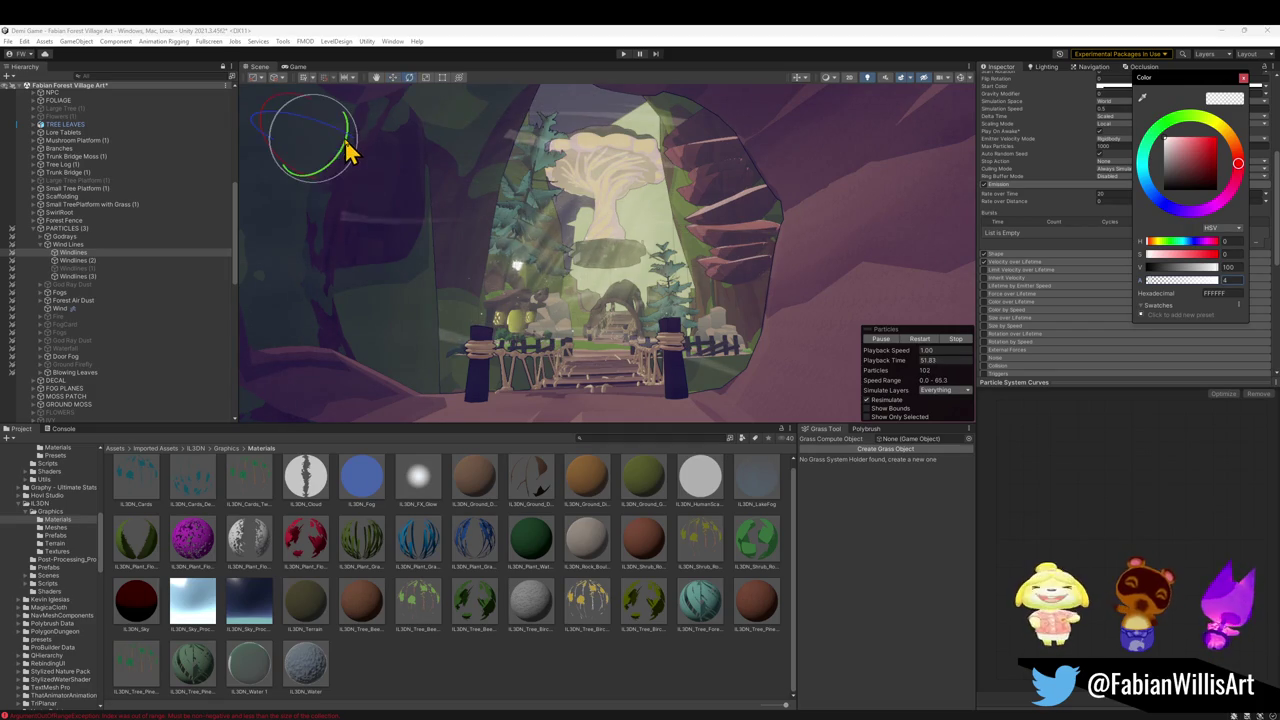
key("r")
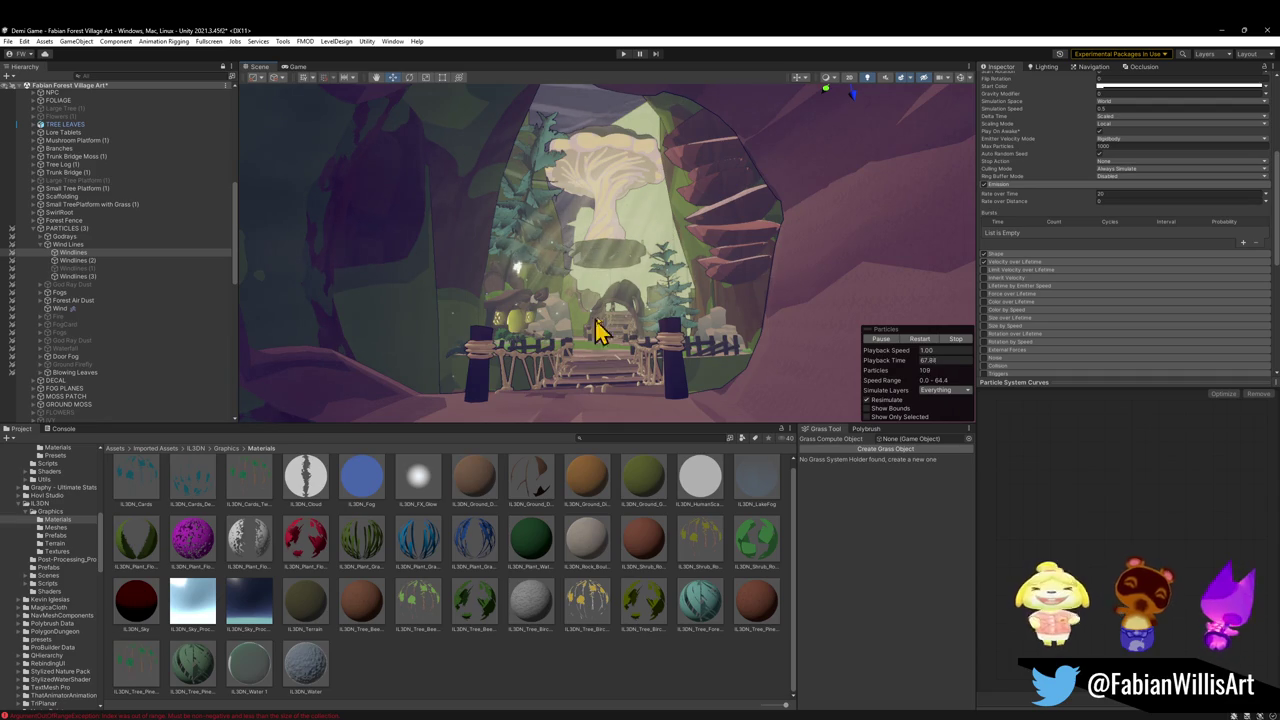
key("w")
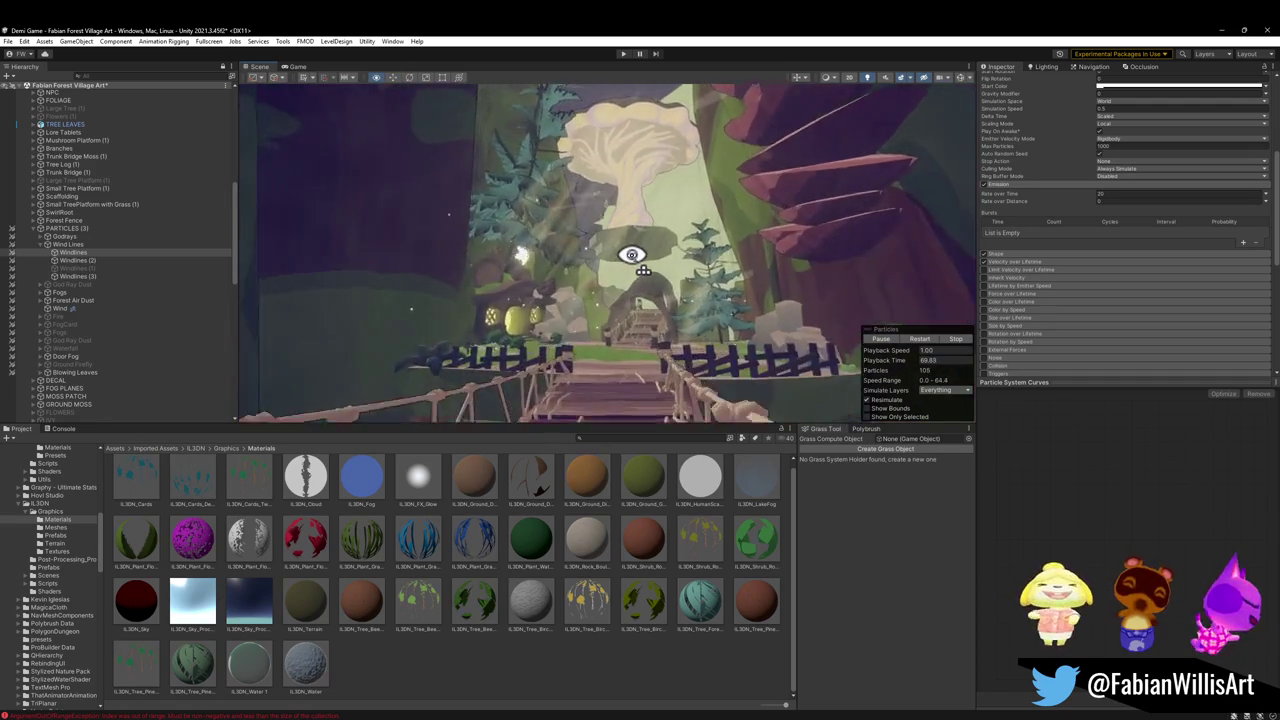
key("w")
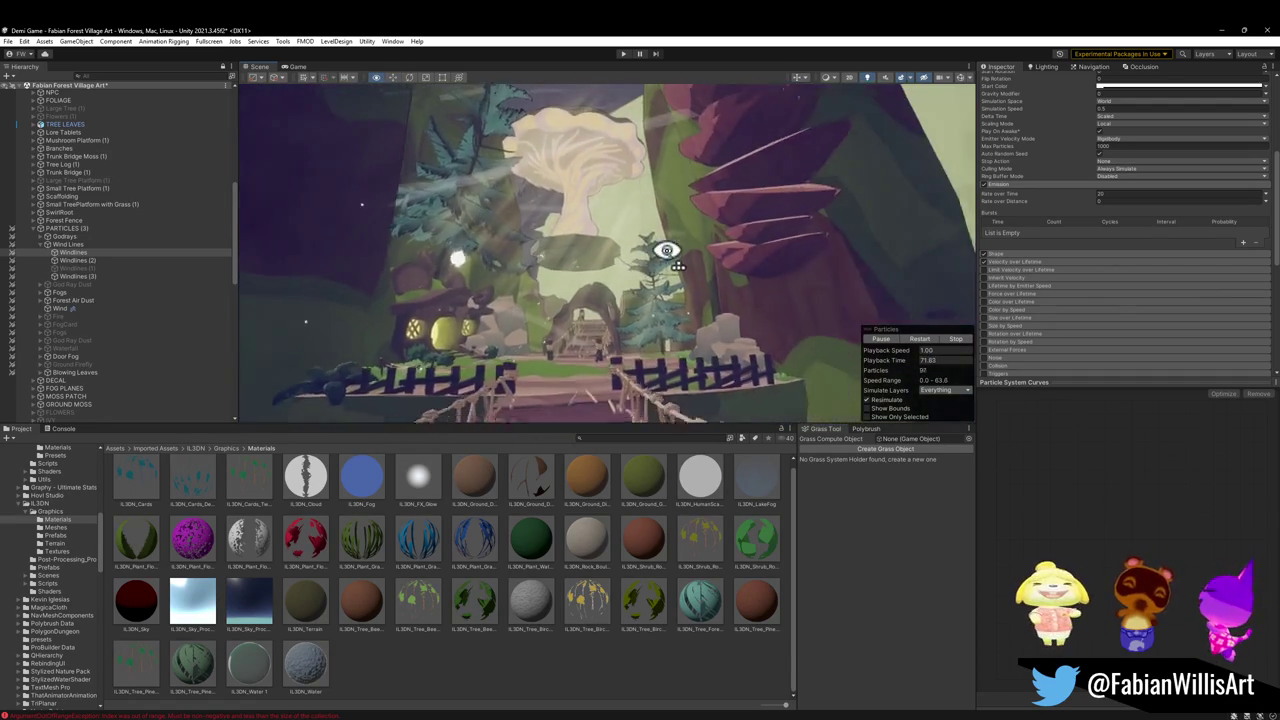
mouse_move(657, 251)
left_mouse_down()
mouse_move(749, 177)
mouse_move(816, 150)
left_mouse_up()
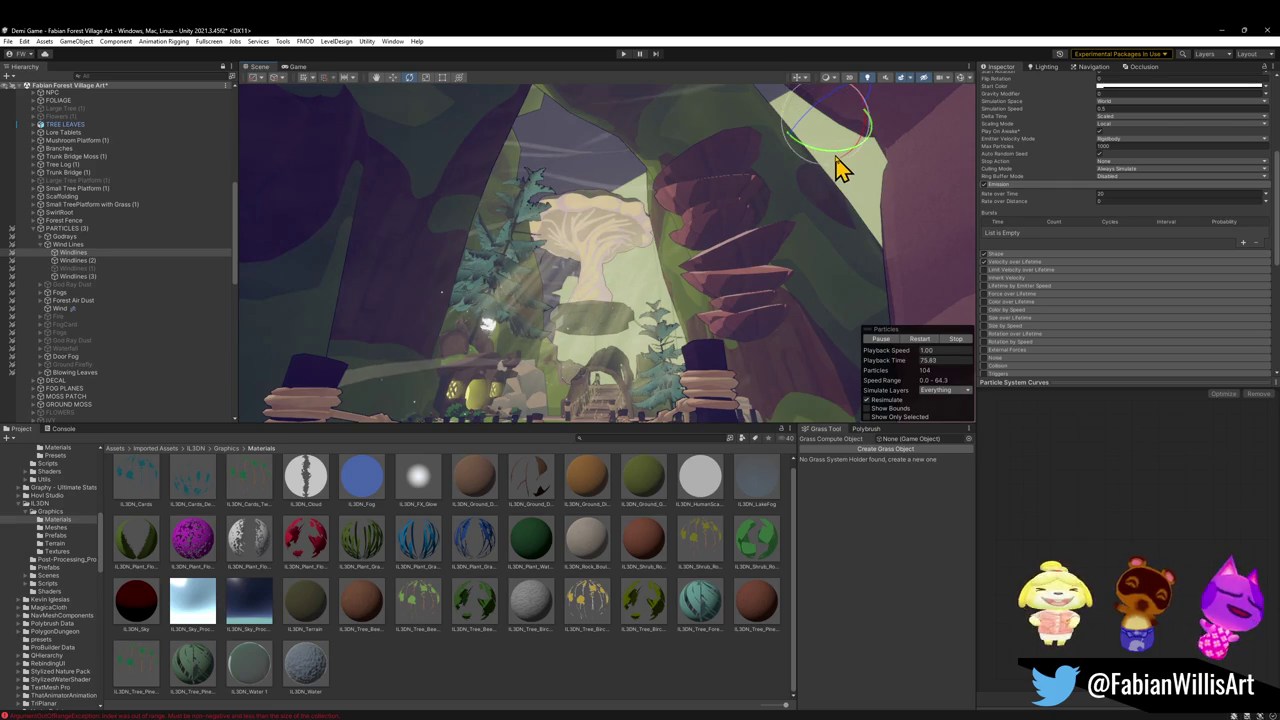
key("s")
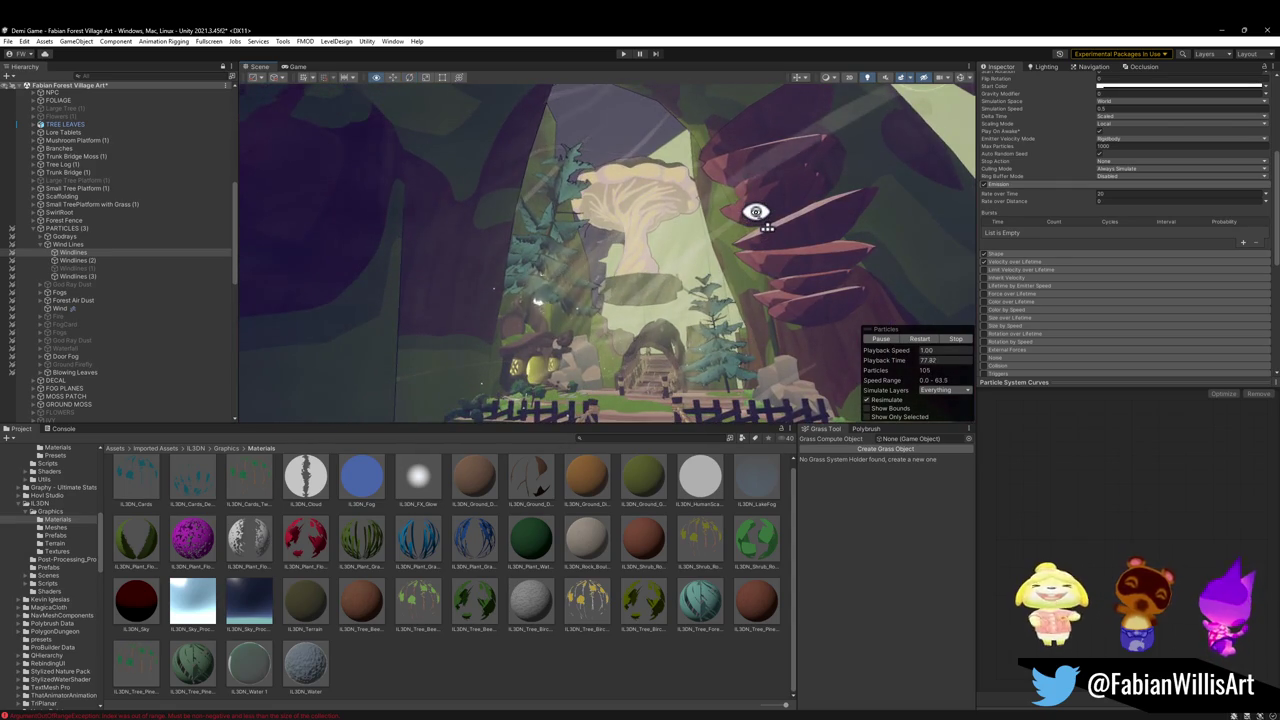
key("s")
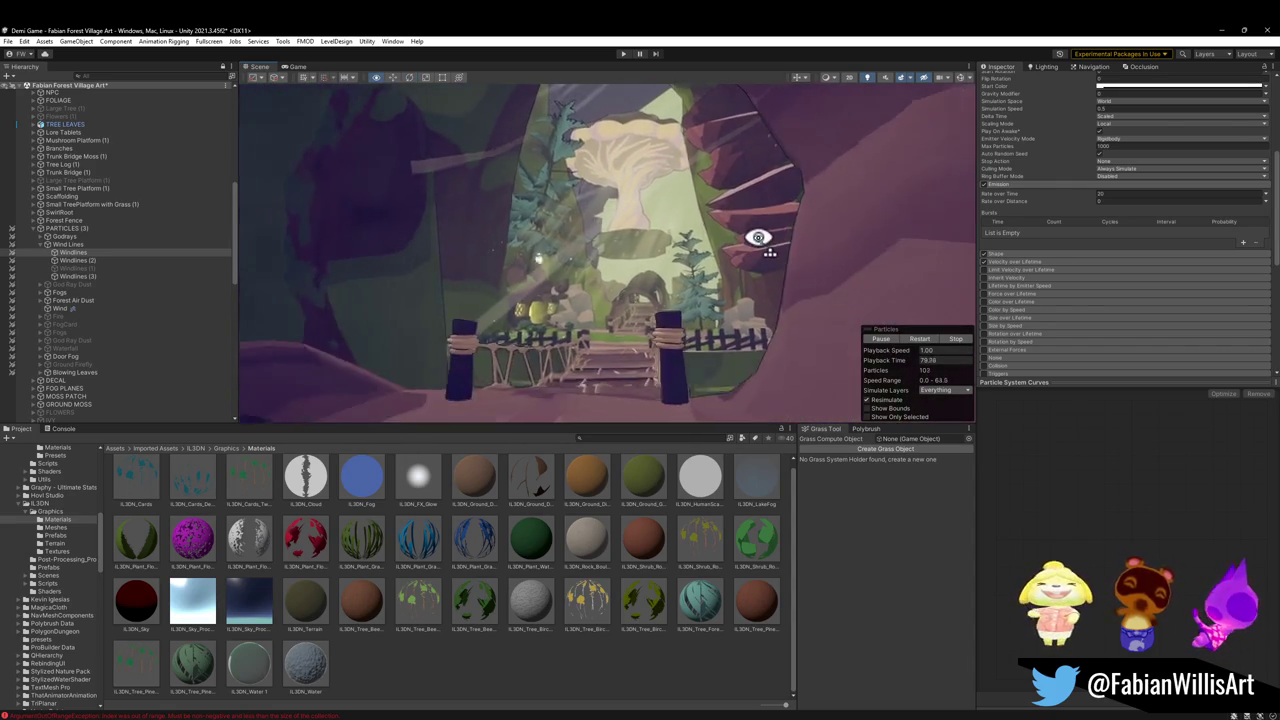
key("w")
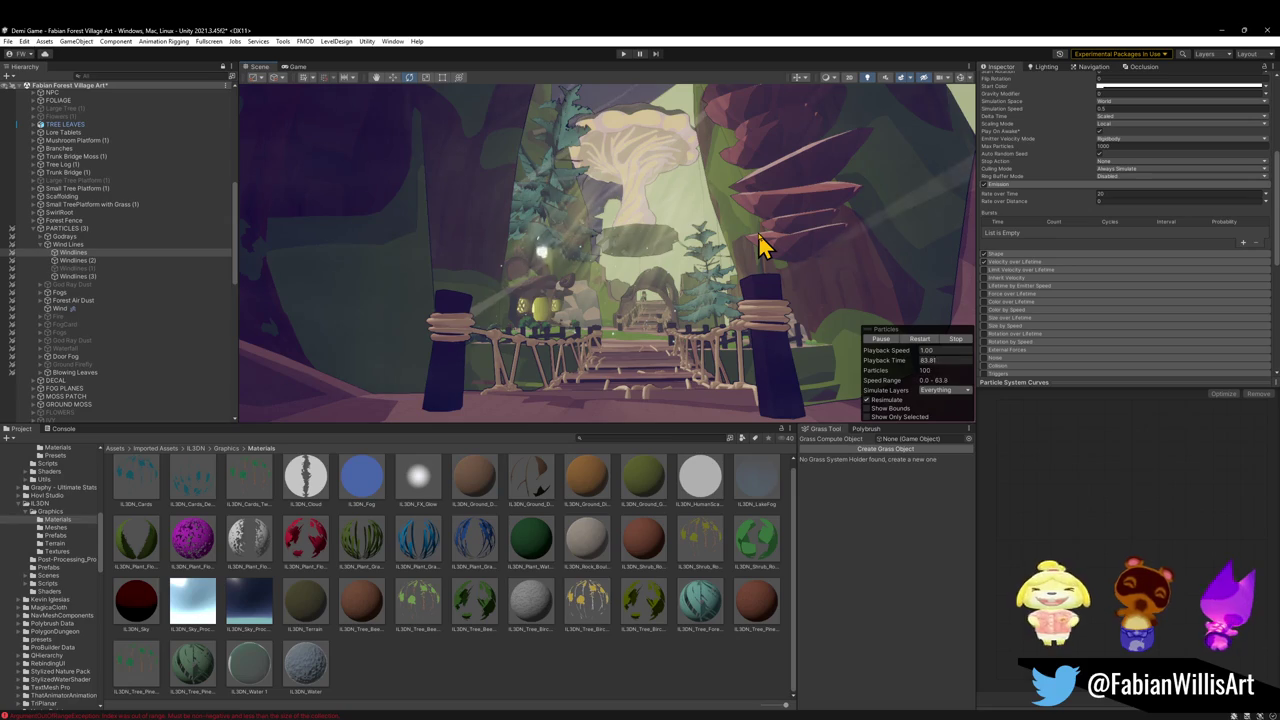
key("s")
key("w")
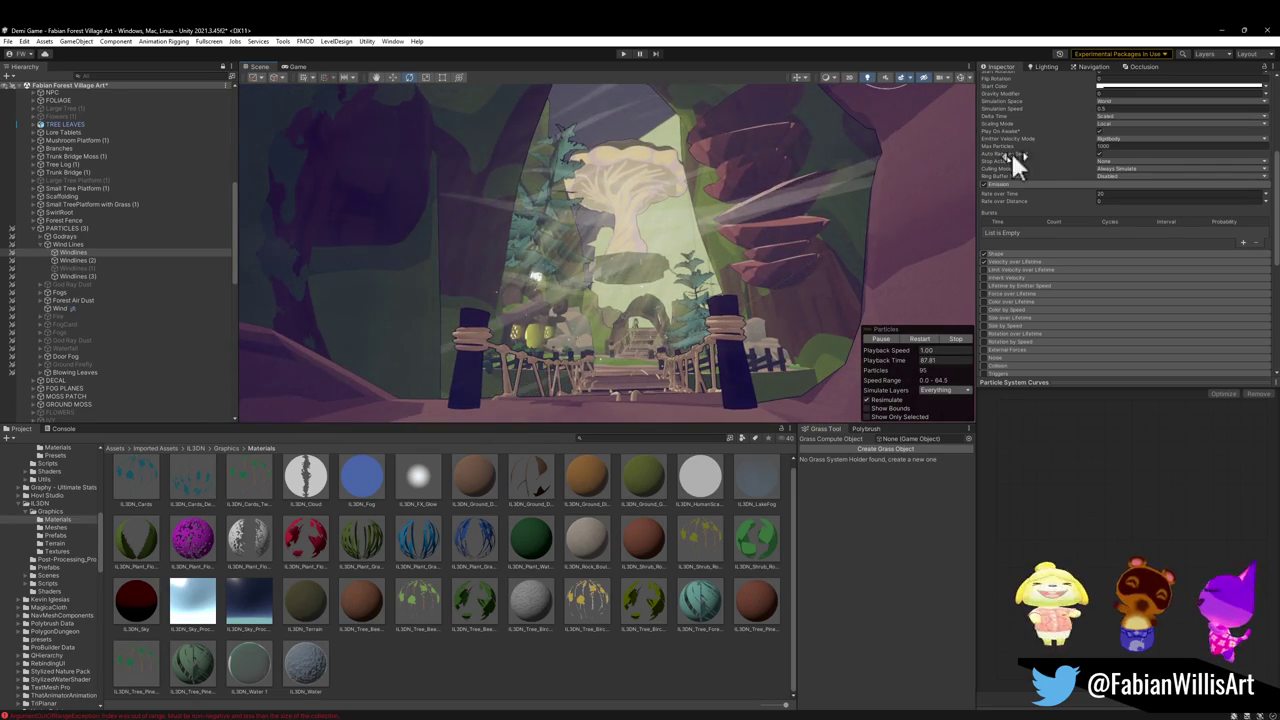
Set the Windlines Rate over Time to 13 and fly around the bridge to check the result
left_click(1114, 194)
type("1")
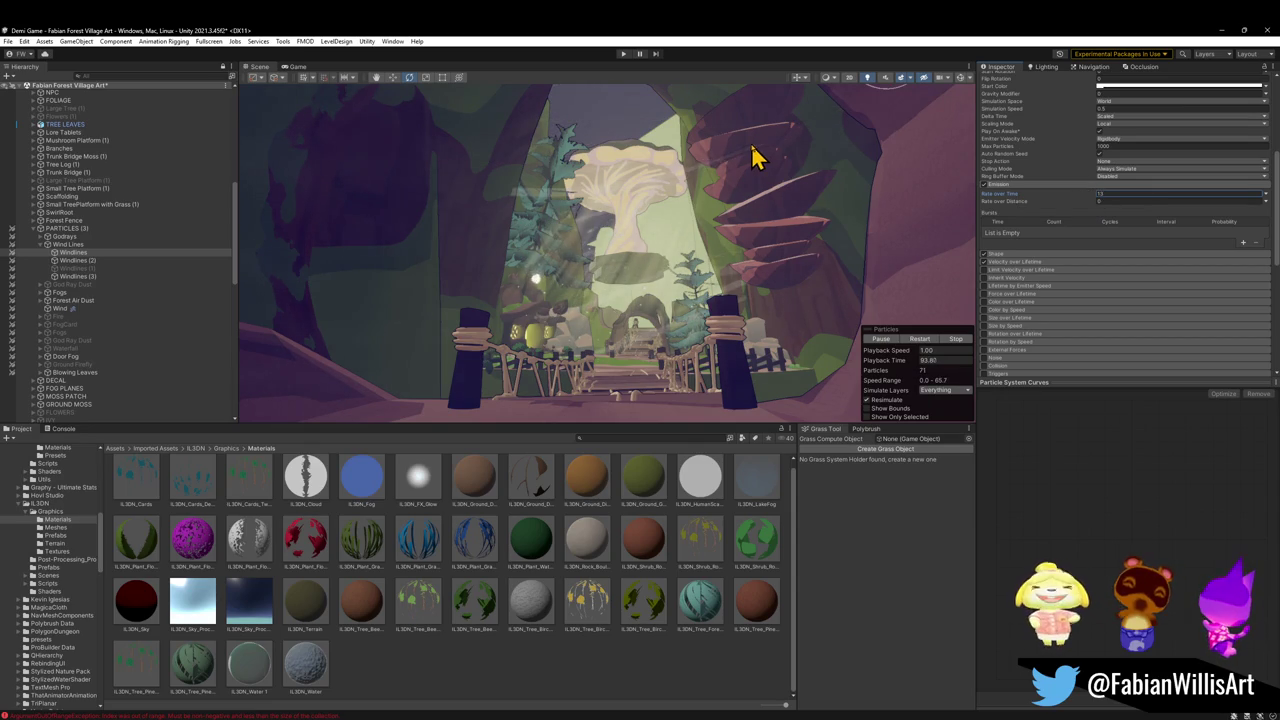
key("w")
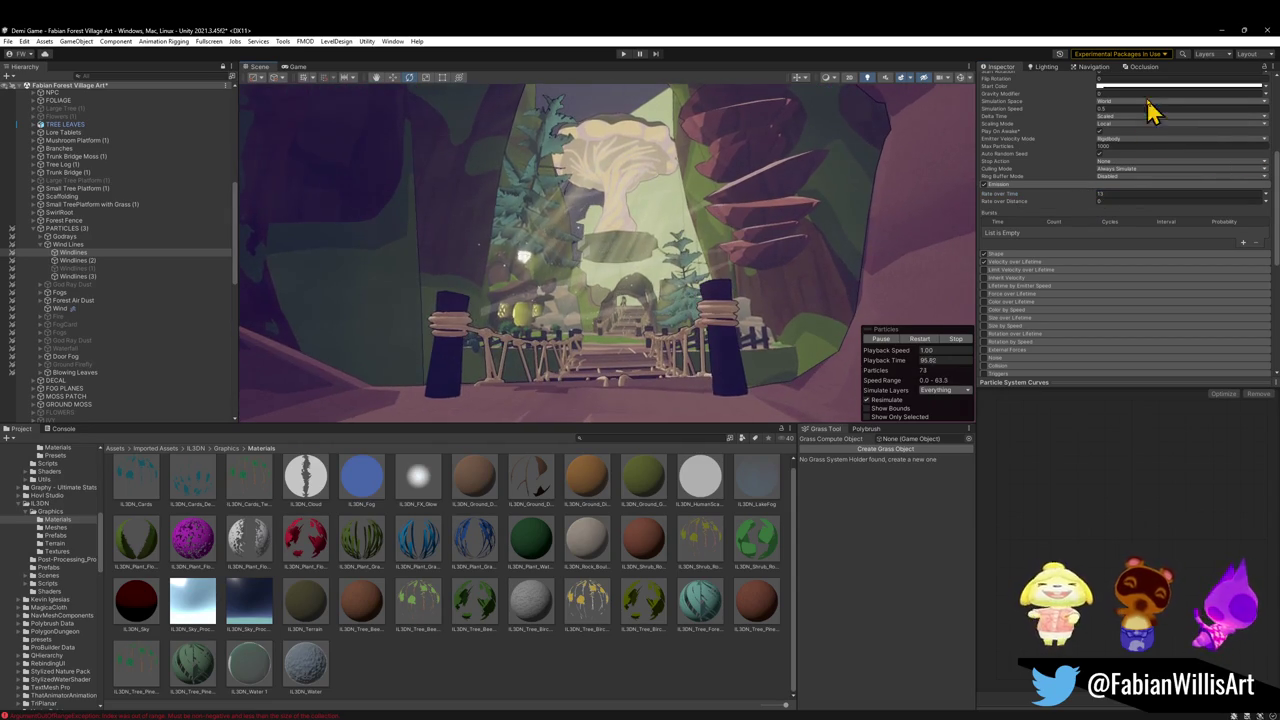
left_click(1150, 88)
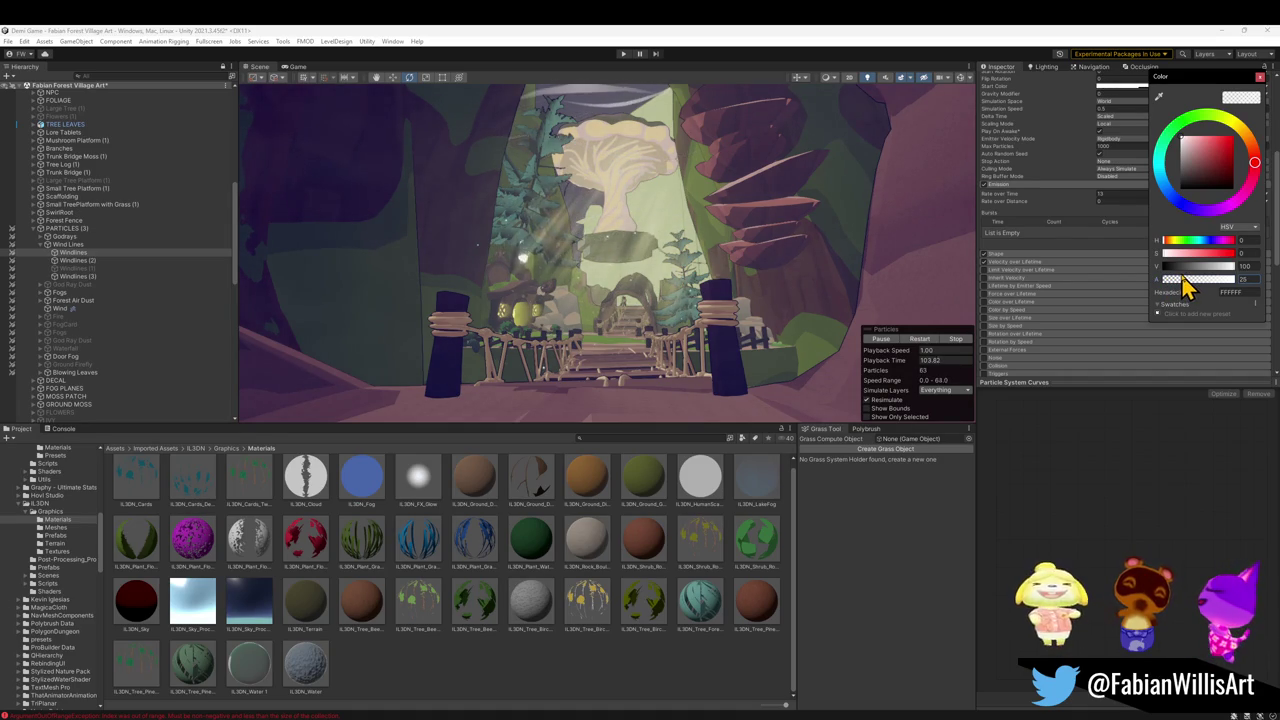
right_click(880, 237)
key("w")
key("w")
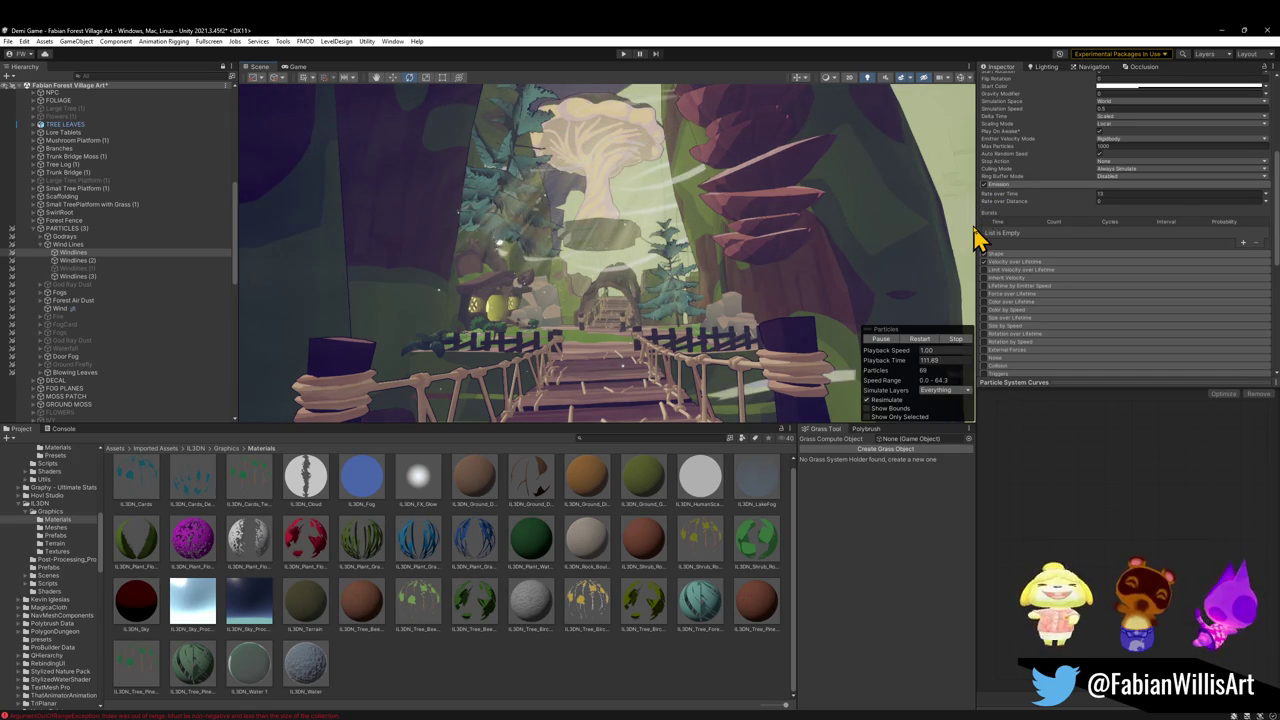
right_click(631, 217)
key("s")
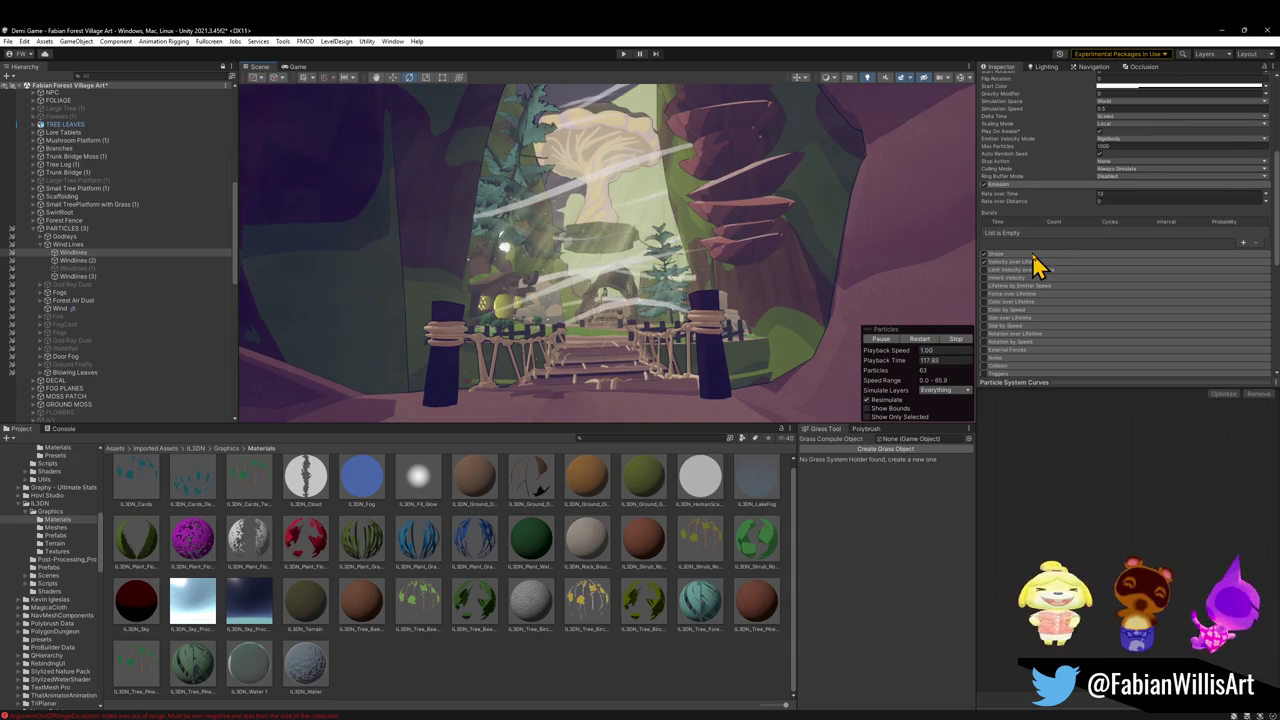
scroll(1060, 210, "up", 3)
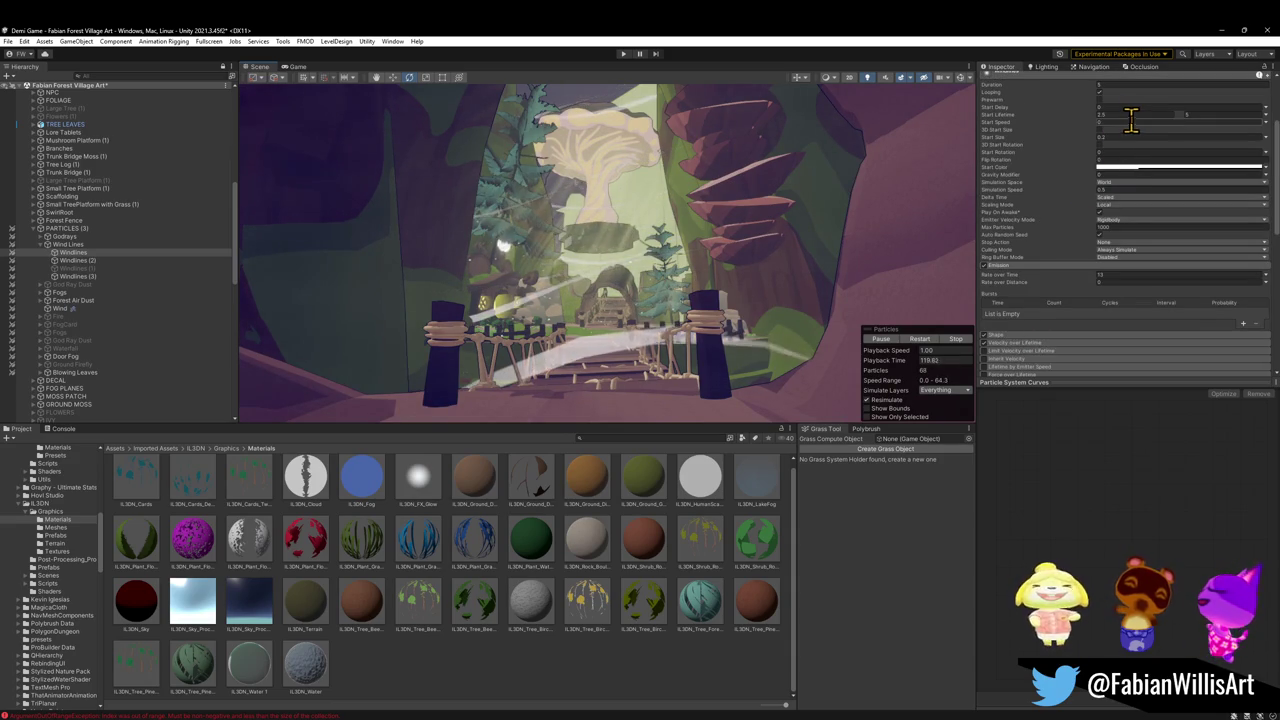
Set the Windlines Start Lifetime to random between 1 and 2.5 seconds
left_click(1216, 115)
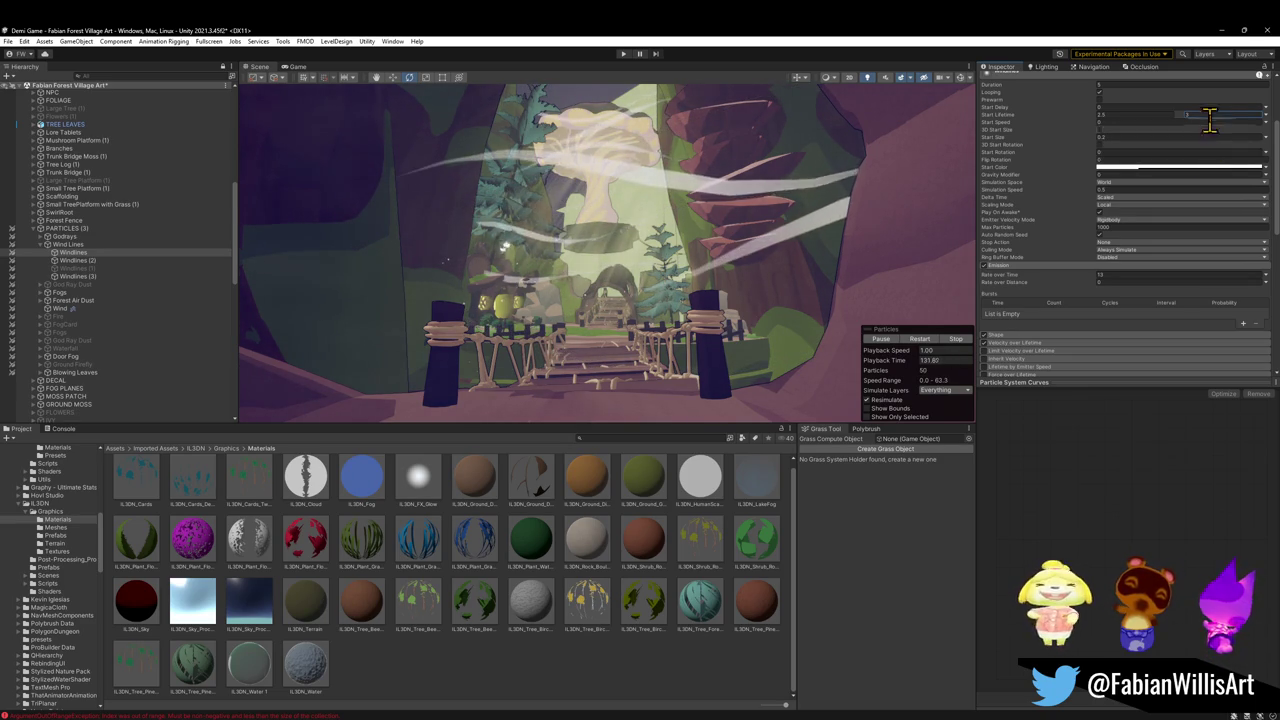
left_click(1129, 118)
type("1")
left_click(1218, 118)
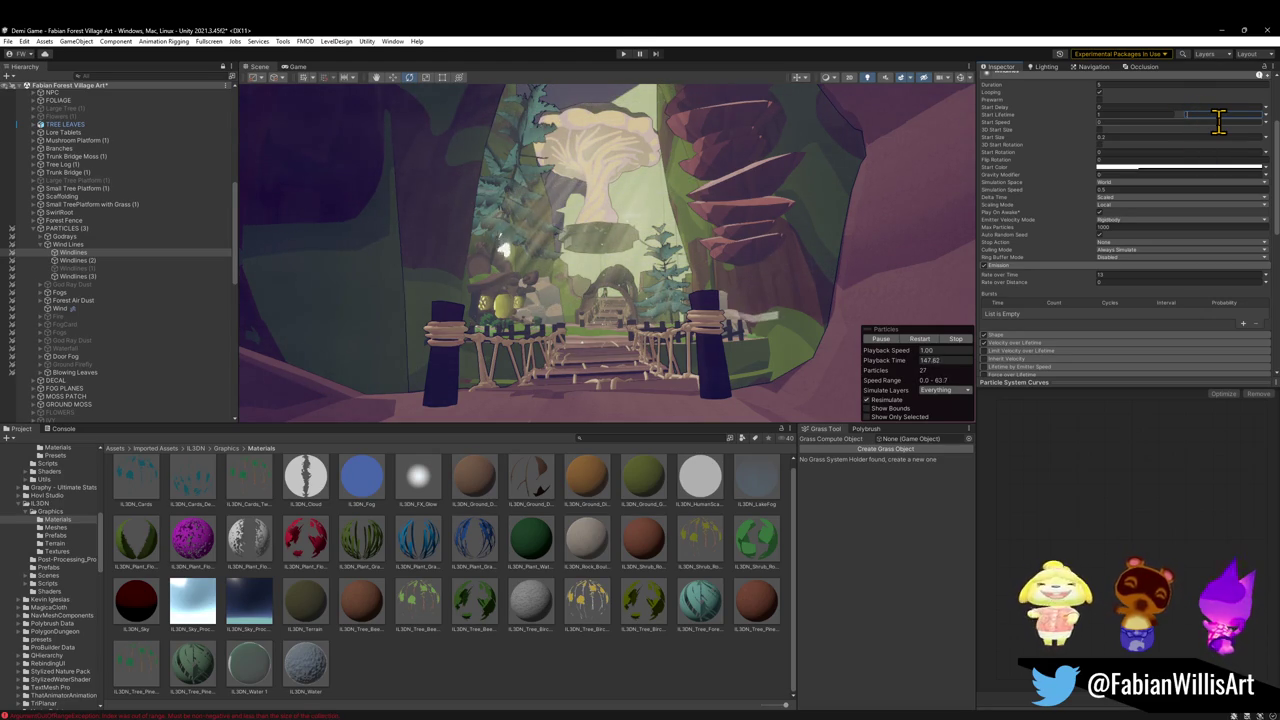
type("2.5")
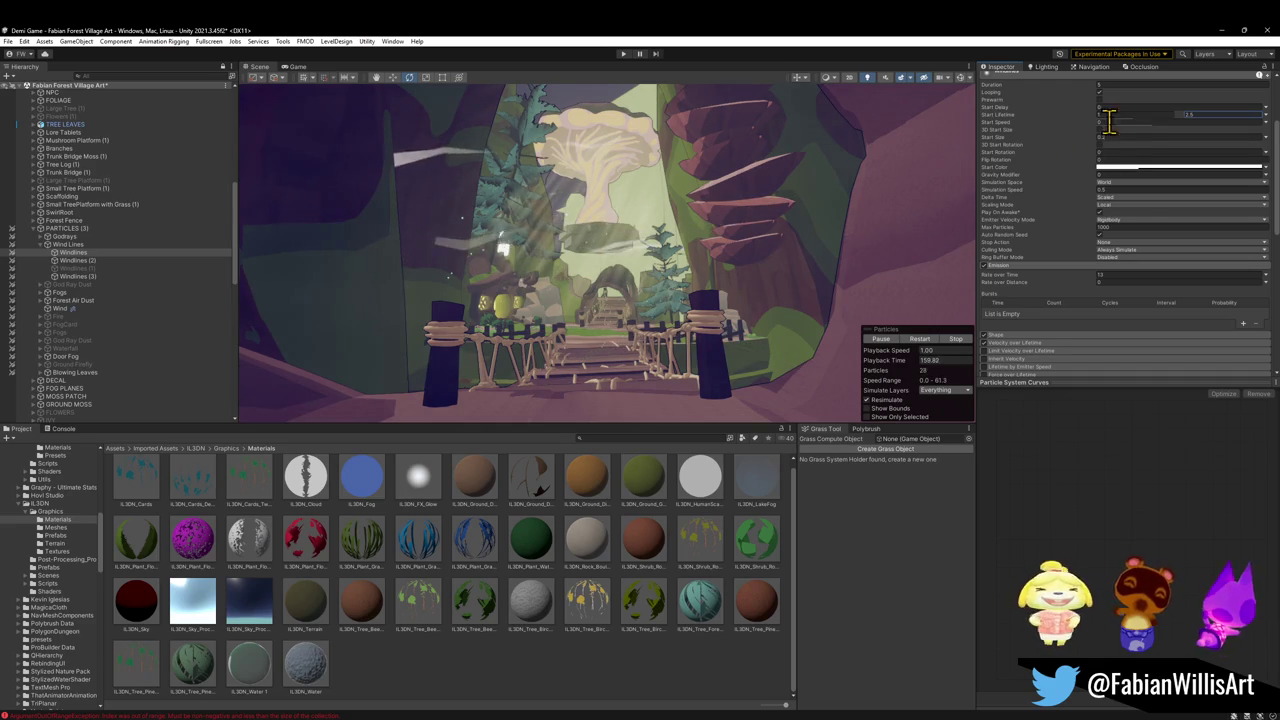
Re-edit the emission Rate over Time and fly the view forward onto the bridge
left_click(1133, 275)
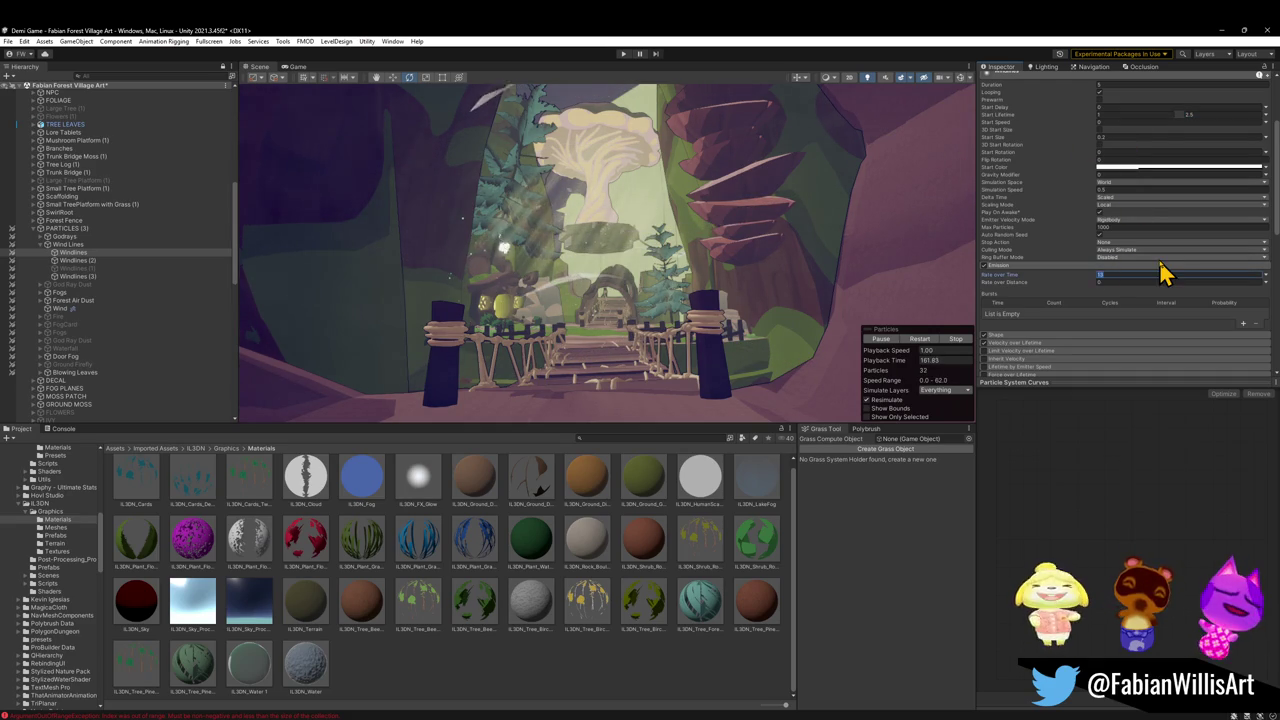
type("1")
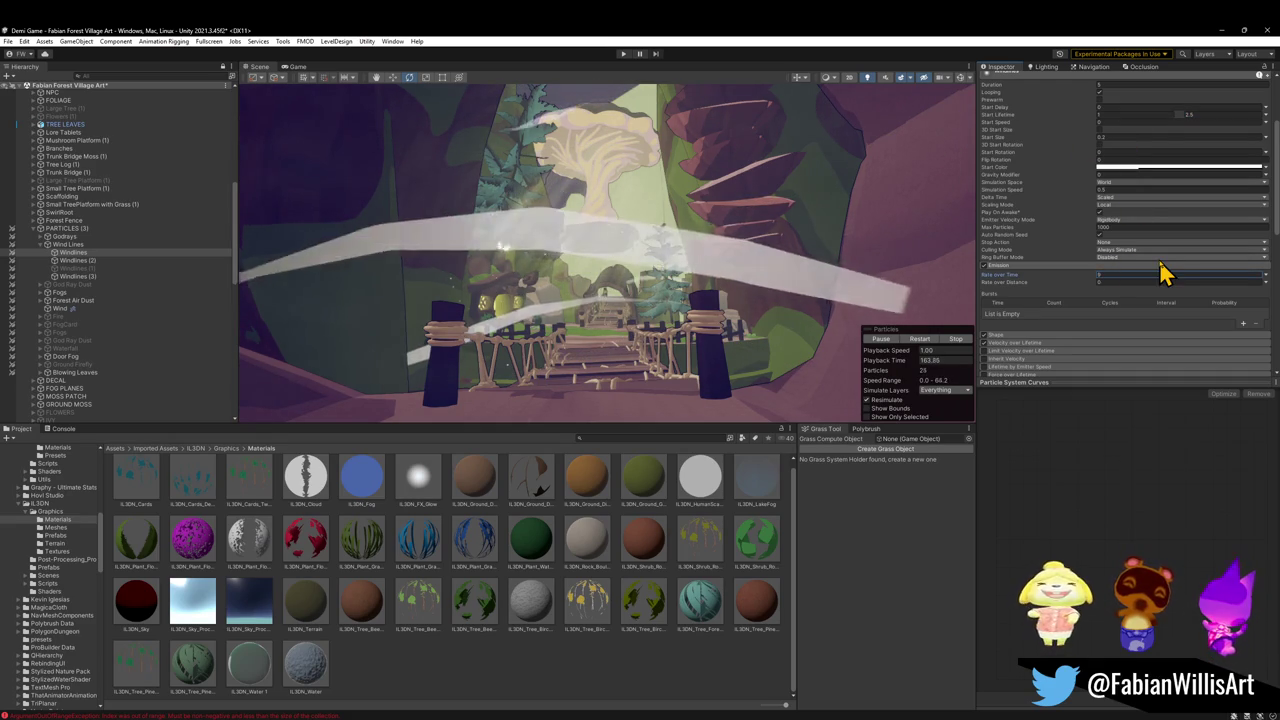
mouse_move(730, 258)
left_mouse_down()
mouse_move(724, 246)
mouse_move(749, 271)
left_mouse_up()
key("w")
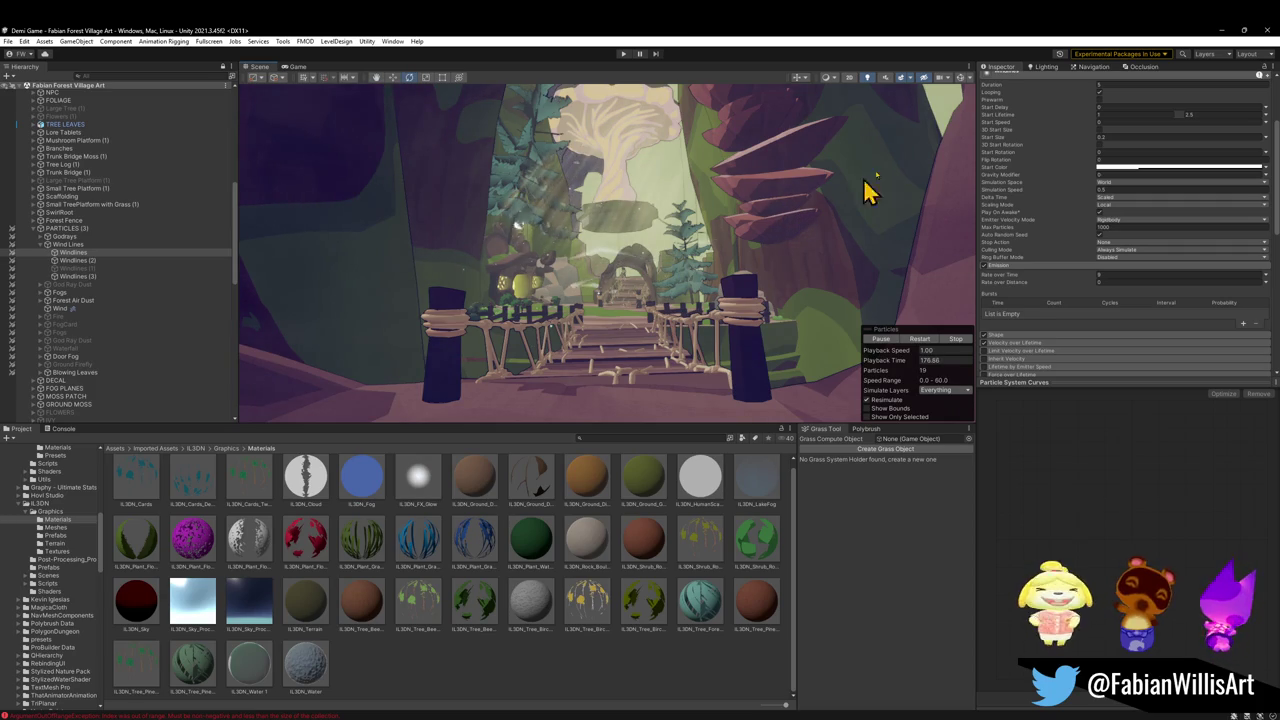
Return to Blender, walk the view to the rope bridge, and hide the FAB BLOCKOUT collection
left_click(1223, 31)
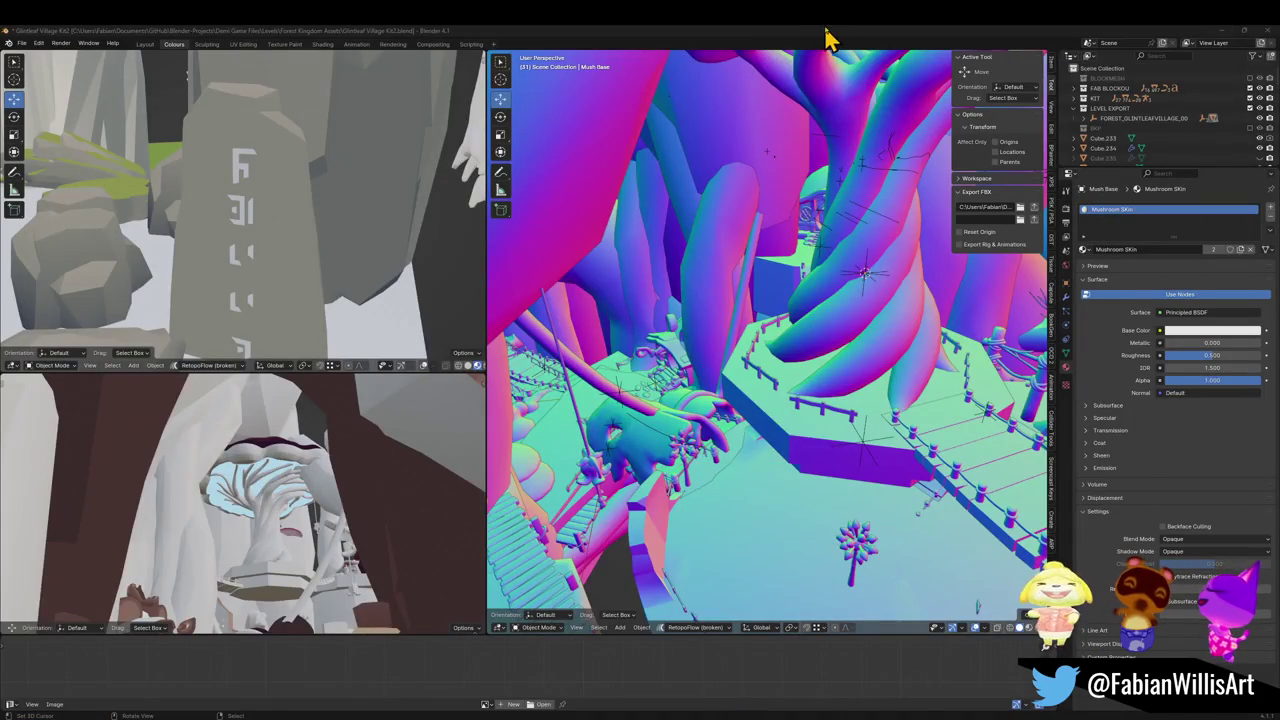
key("shift+grave")
key("w")
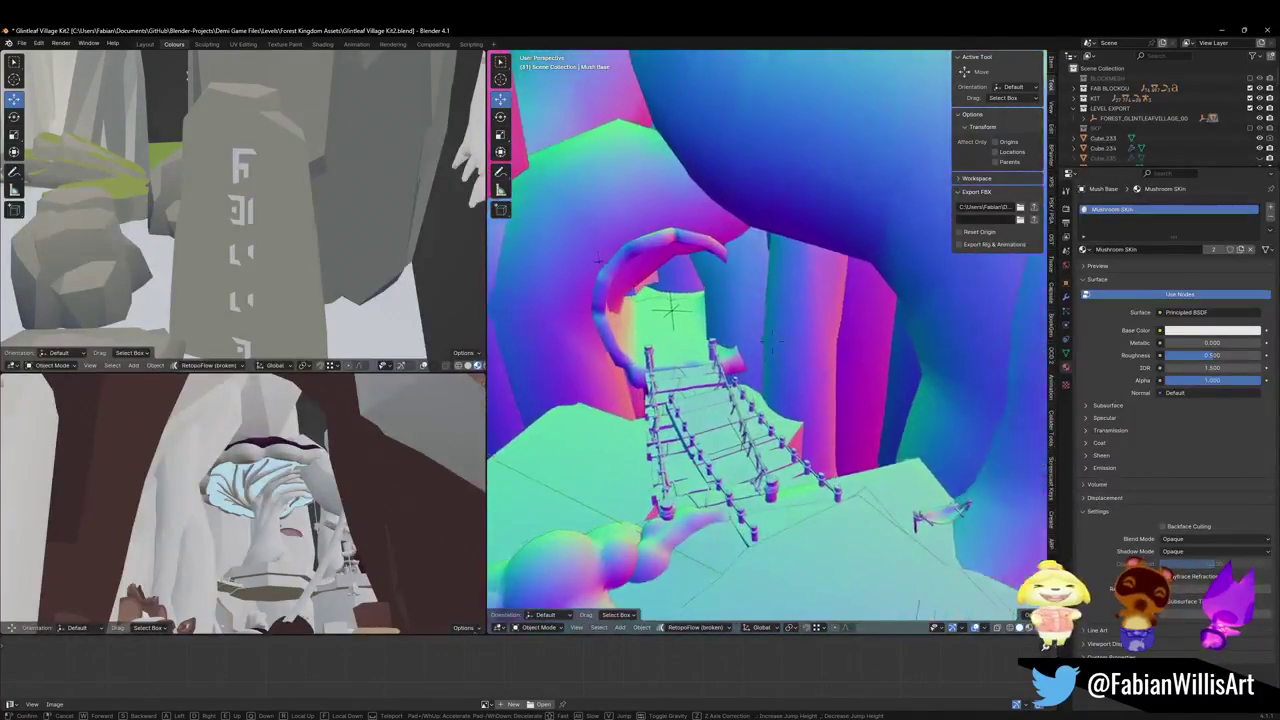
left_click(797, 297)
left_click(1250, 90)
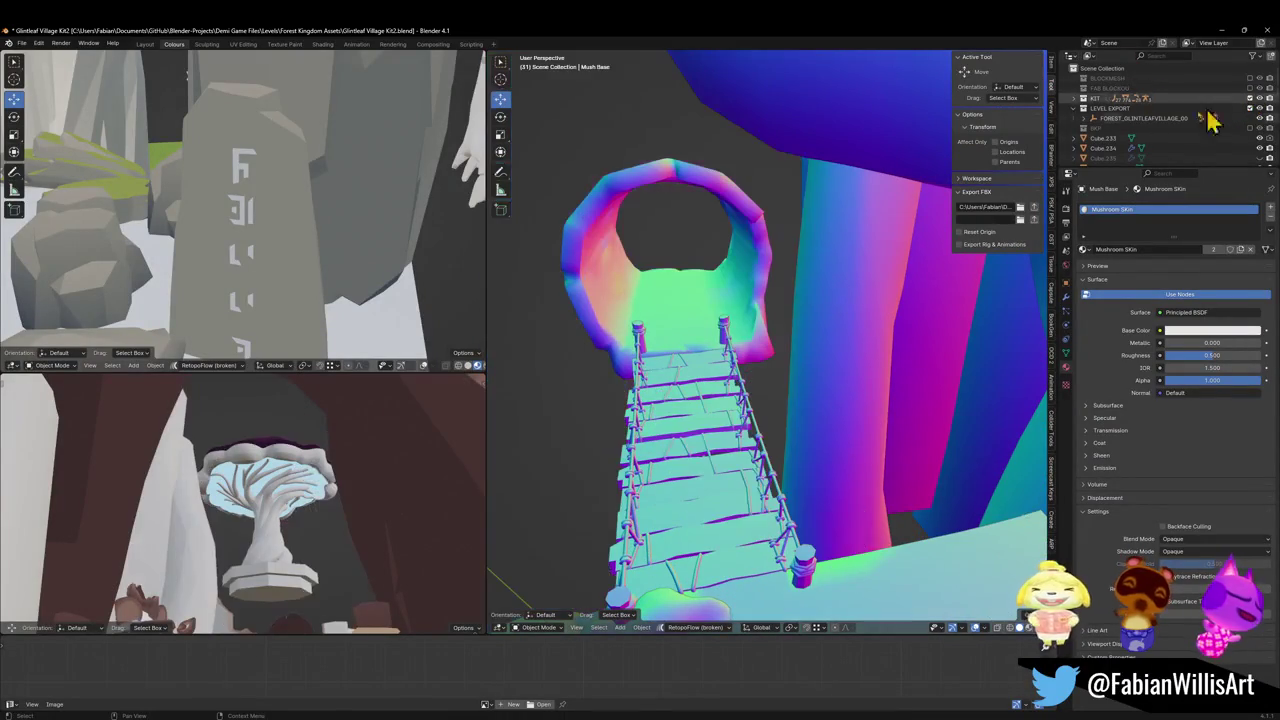
Save Glintleaf Village Kit2.blend and open Forest_Bridge_00.003 in Edit Mode
mouse_move(735, 372)
left_mouse_down()
mouse_move(700, 366)
mouse_move(820, 380)
mouse_move(718, 393)
mouse_move(894, 391)
mouse_move(857, 400)
mouse_move(757, 357)
mouse_move(766, 331)
mouse_move(762, 455)
mouse_move(768, 392)
mouse_move(600, 420)
left_mouse_up()
key("ctrl+s")
left_click(775, 405)
key("Tab")
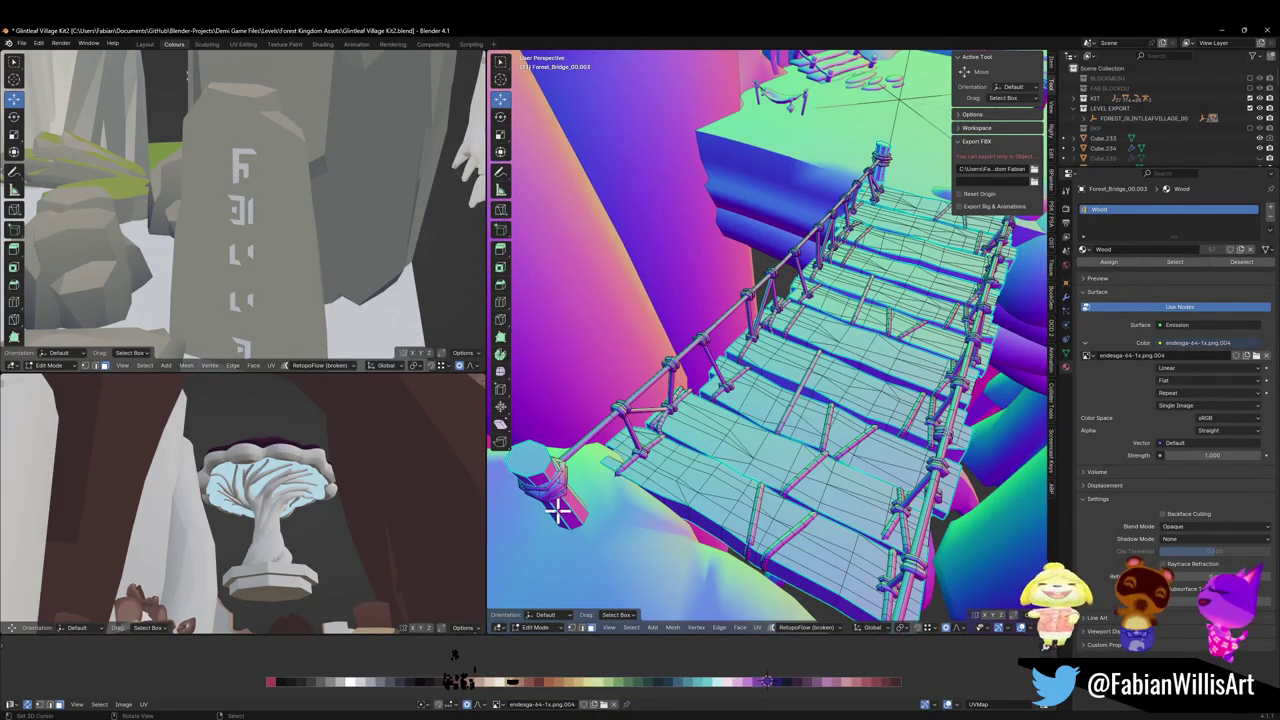
Hide the bridge's first post, a rope railing piece, and a small post piece using select-linked
key("l")
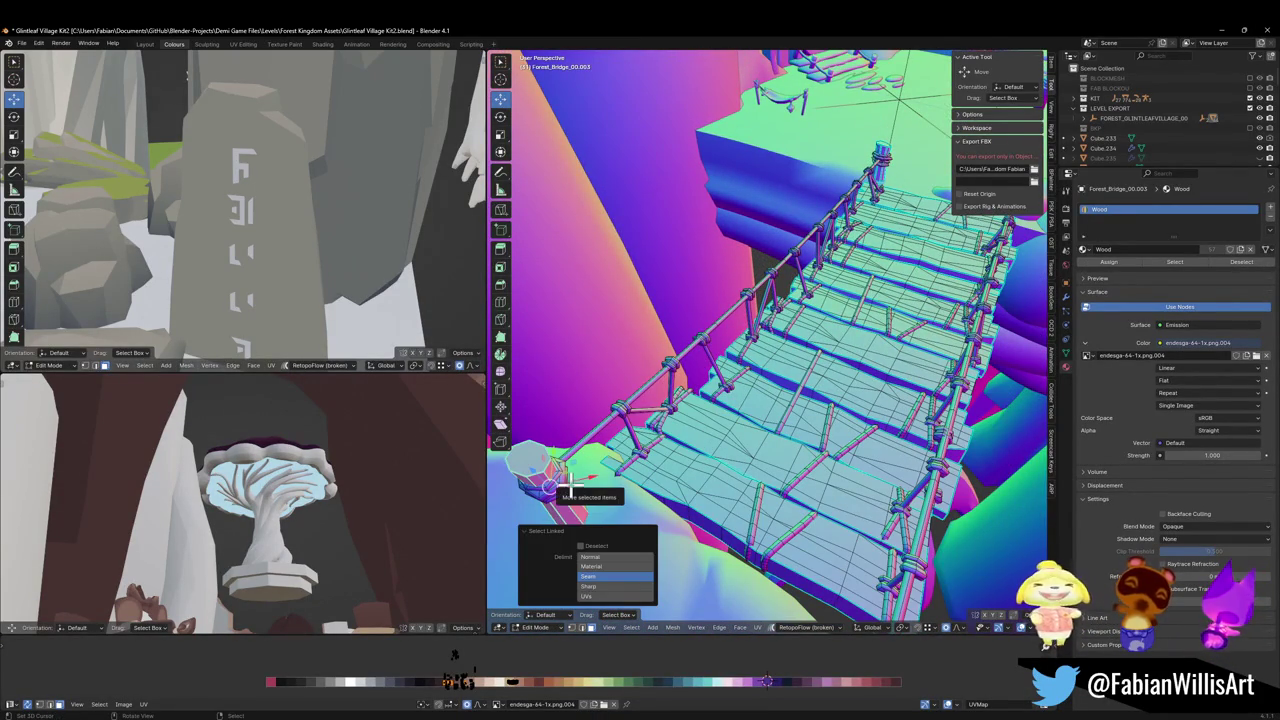
key("h")
key("ctrl+z")
key("h")
key("l")
key("h")
key("l")
key("h")
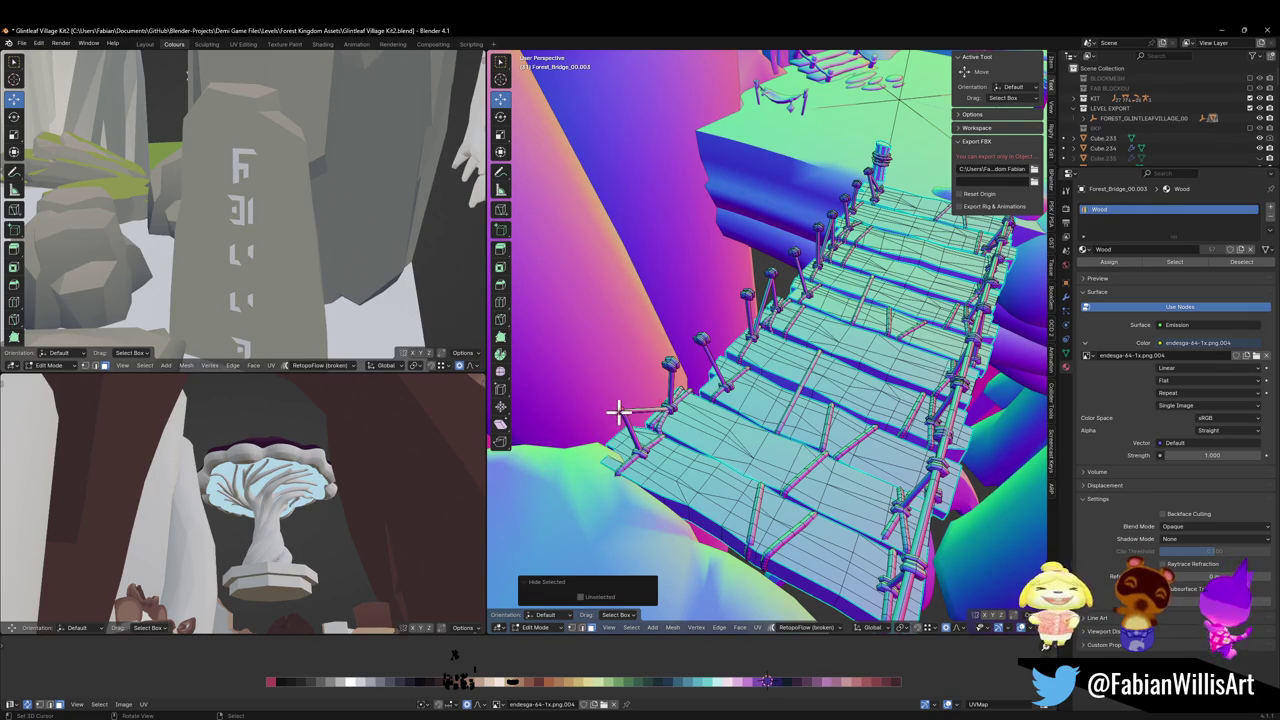
Orbit around the bridge, then walk the second viewport's camera toward the bridge and house
left_click_drag(697, 375, 657, 277)
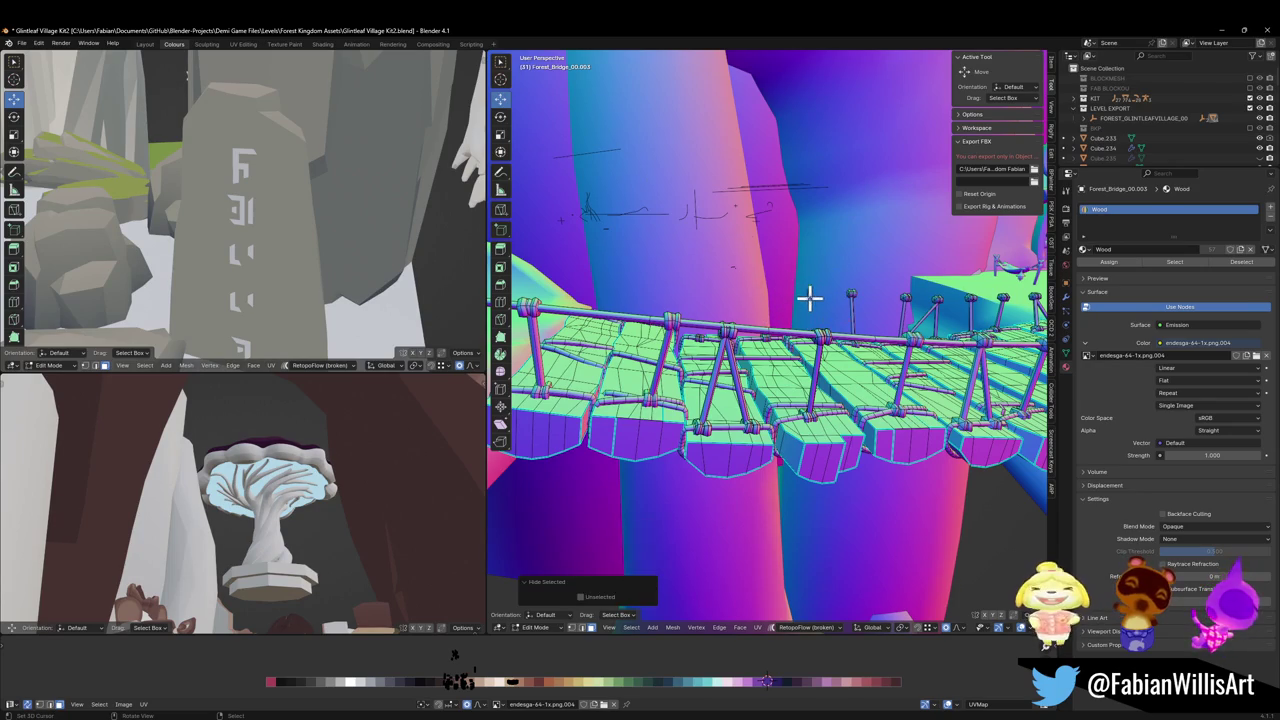
left_click_drag(811, 286, 871, 291)
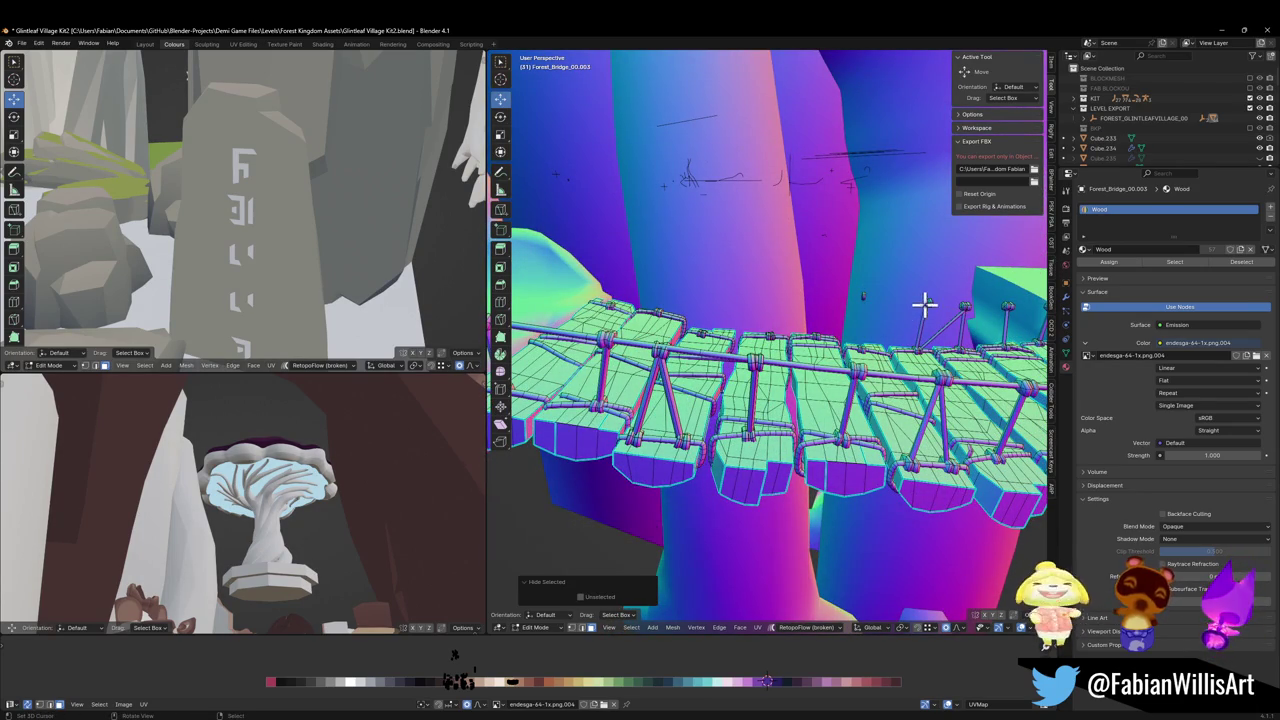
key("shift+grave")
key("s")
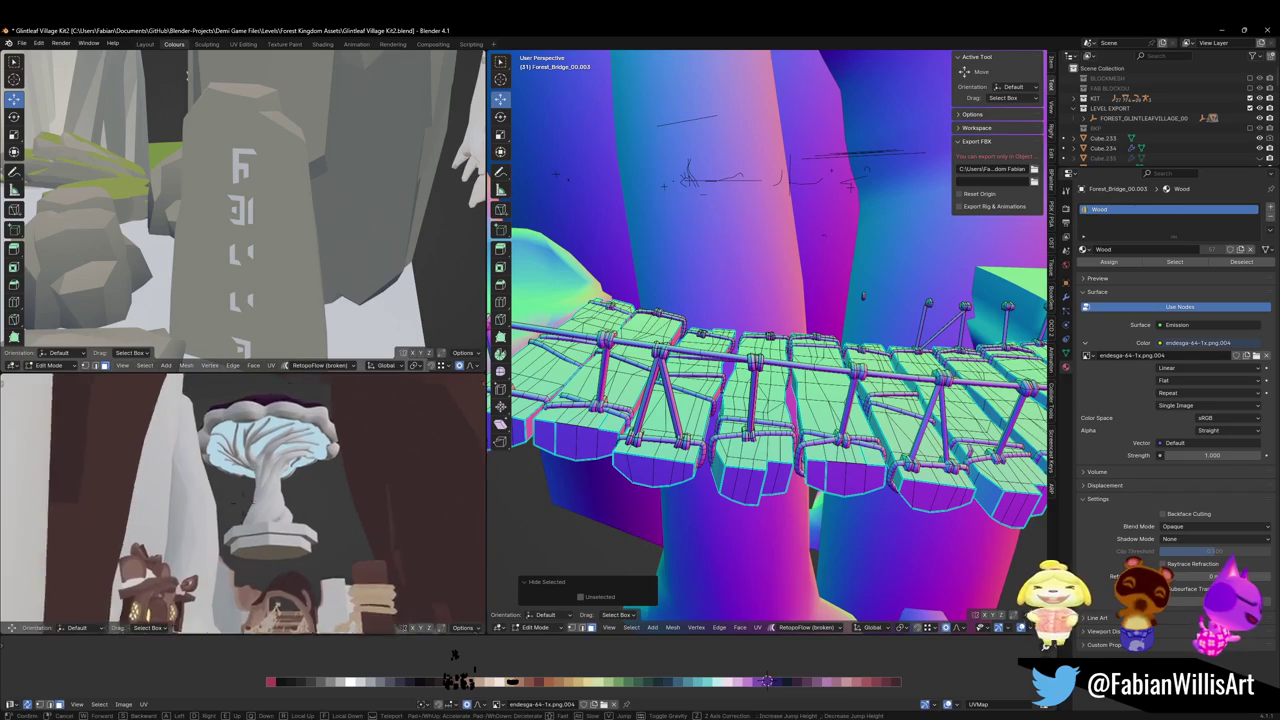
key("w")
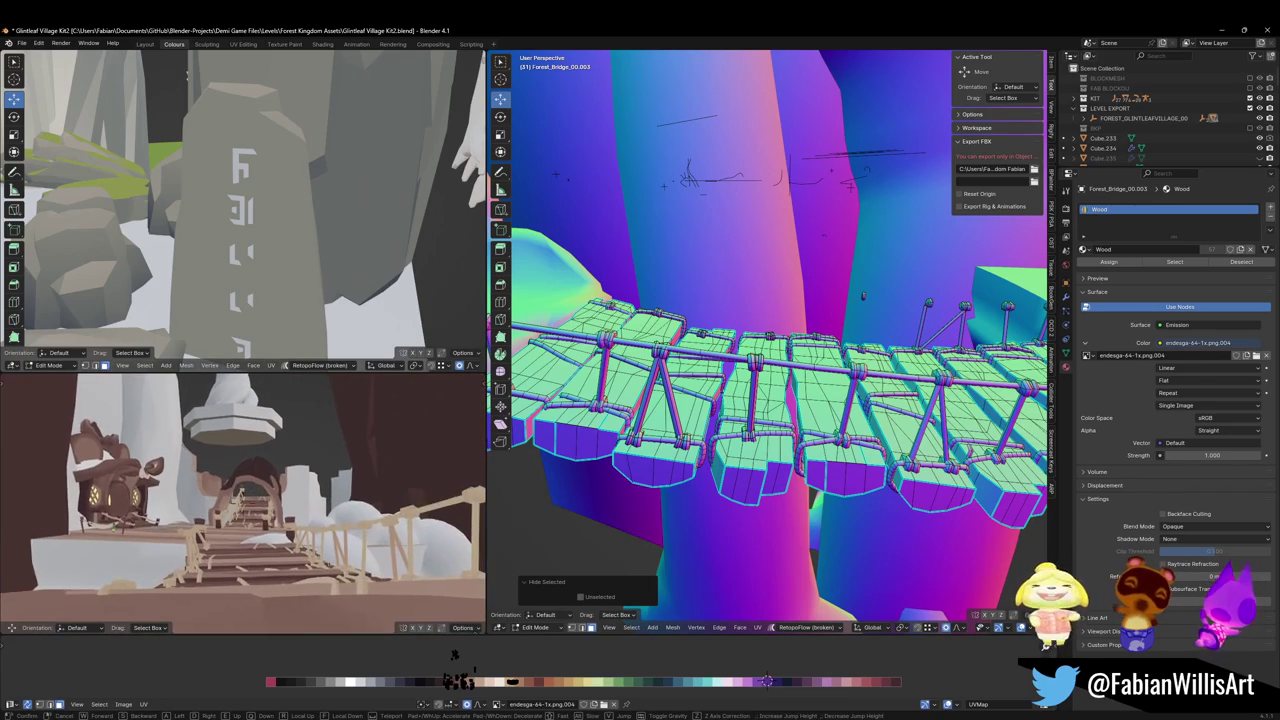
Hide the top rope rail pieces along the bridge one by one
left_click(748, 424)
mouse_move(926, 306)
left_mouse_down()
mouse_move(871, 340)
mouse_move(799, 350)
left_mouse_up()
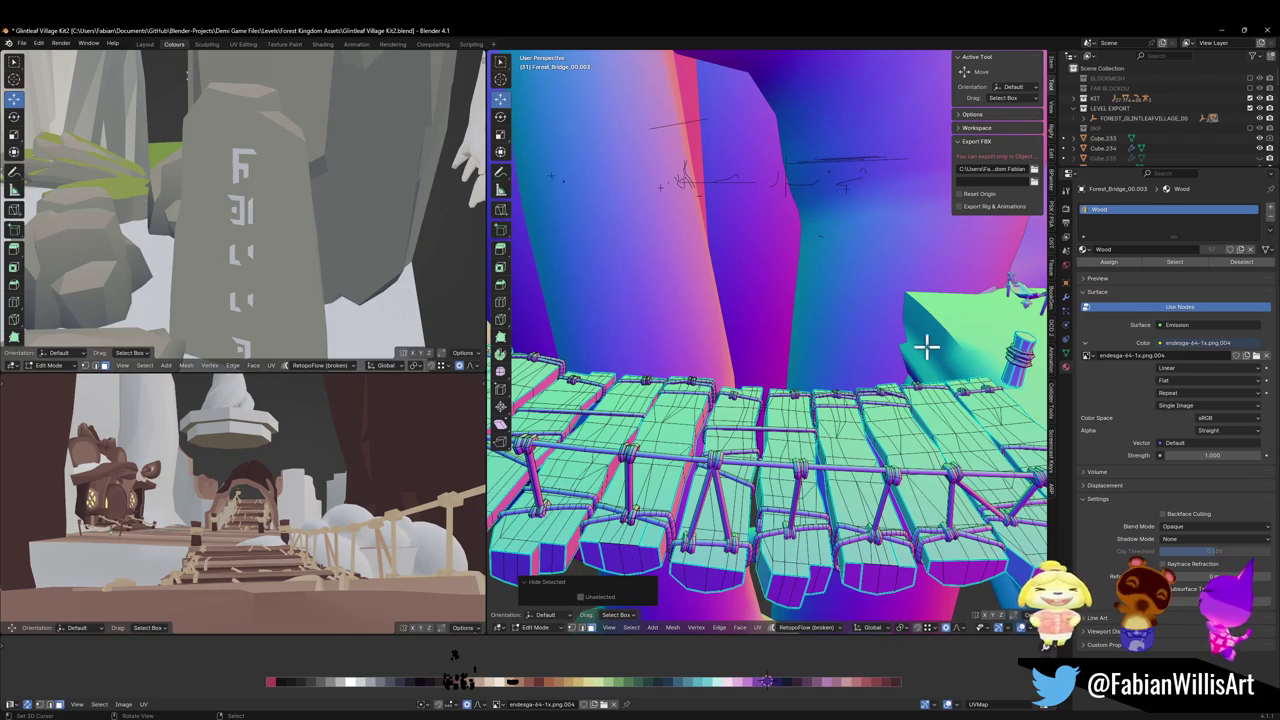
mouse_move(910, 312)
left_mouse_down()
mouse_move(886, 349)
mouse_move(806, 337)
mouse_move(843, 325)
left_mouse_up()
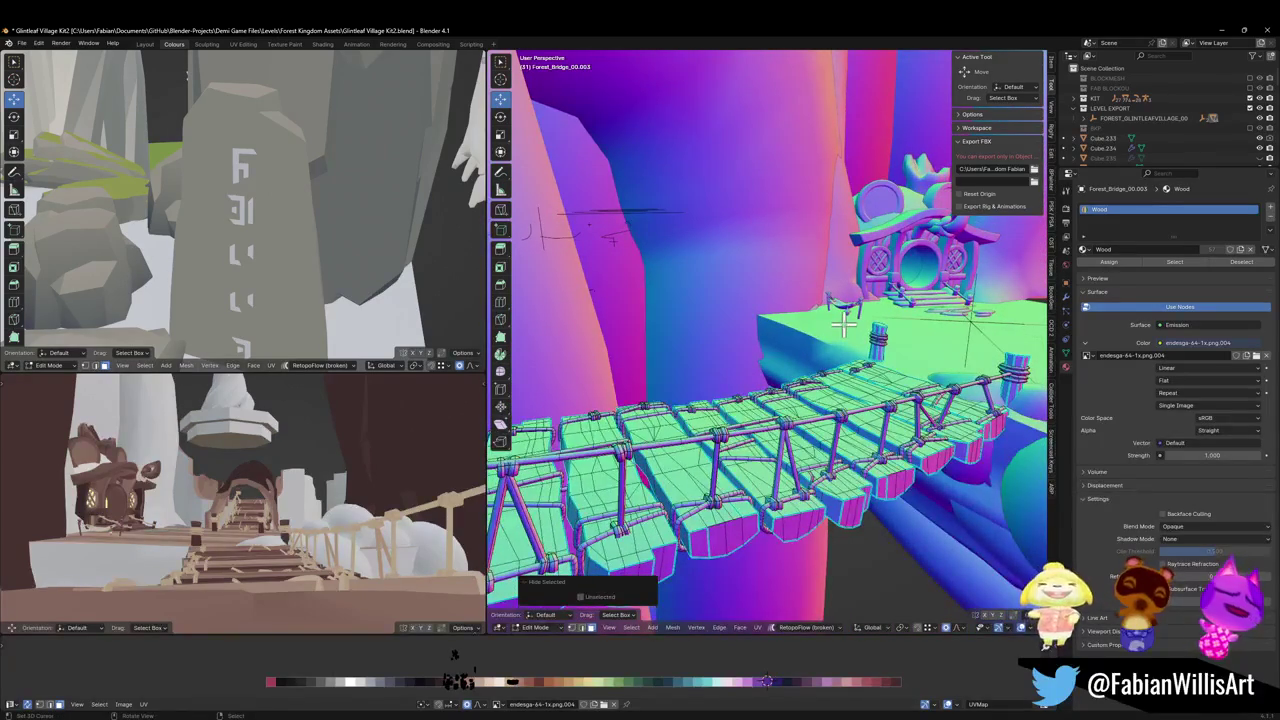
mouse_move(878, 372)
left_mouse_down()
mouse_move(821, 338)
mouse_move(893, 337)
mouse_move(843, 350)
left_mouse_up()
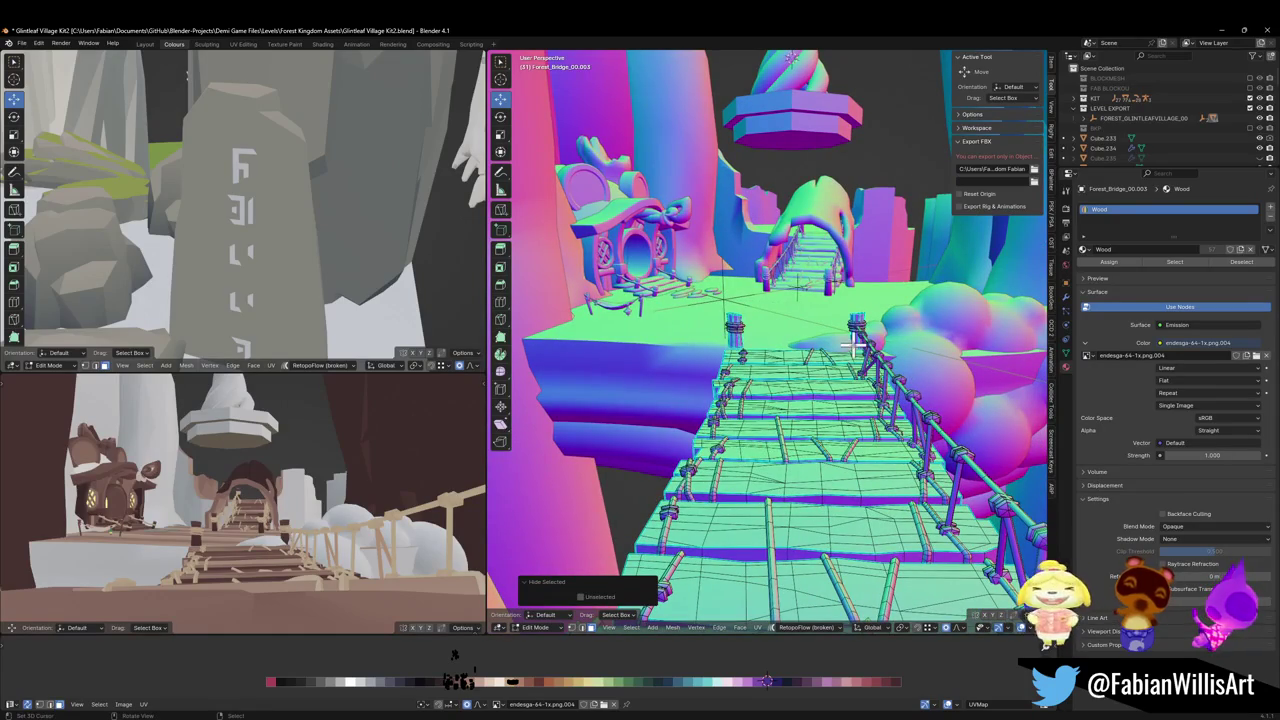
mouse_move(896, 368)
left_mouse_down()
mouse_move(880, 347)
mouse_move(750, 352)
left_mouse_up()
left_click(680, 366)
key("h")
left_click(718, 363)
key("h")
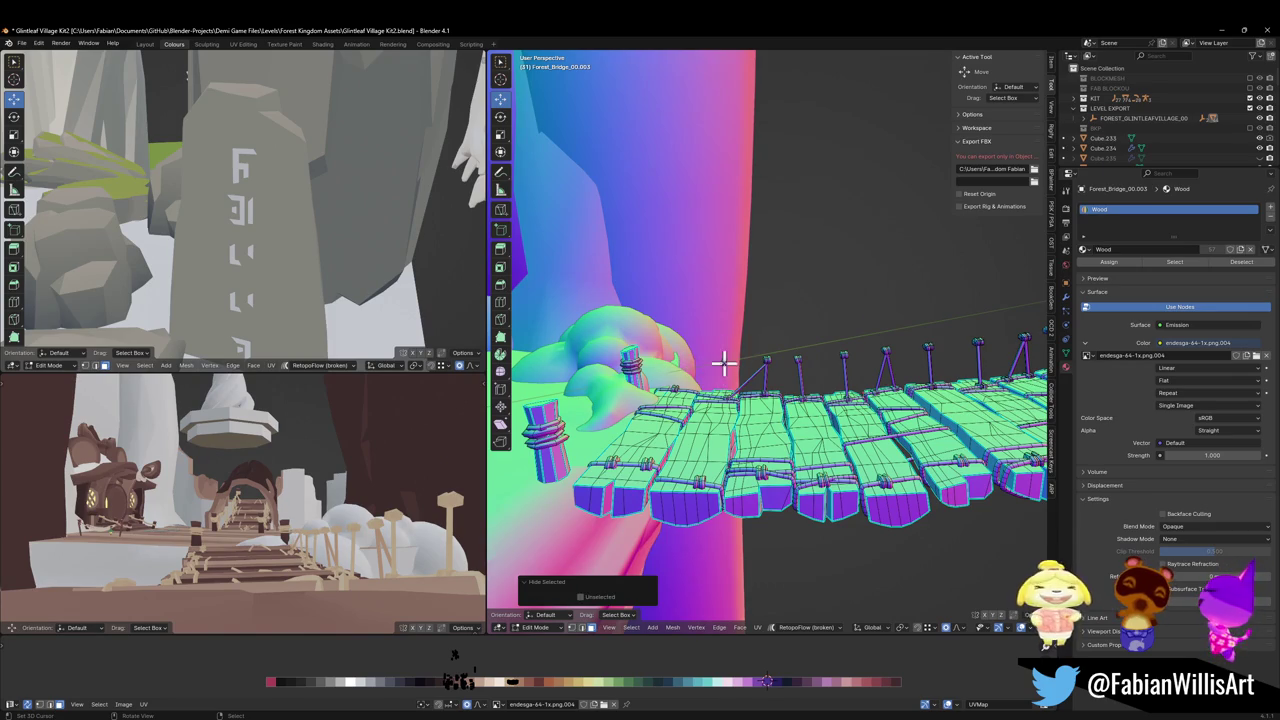
left_click(742, 362)
key("h")
left_click(766, 360)
key("h")
left_click(787, 357)
key("h")
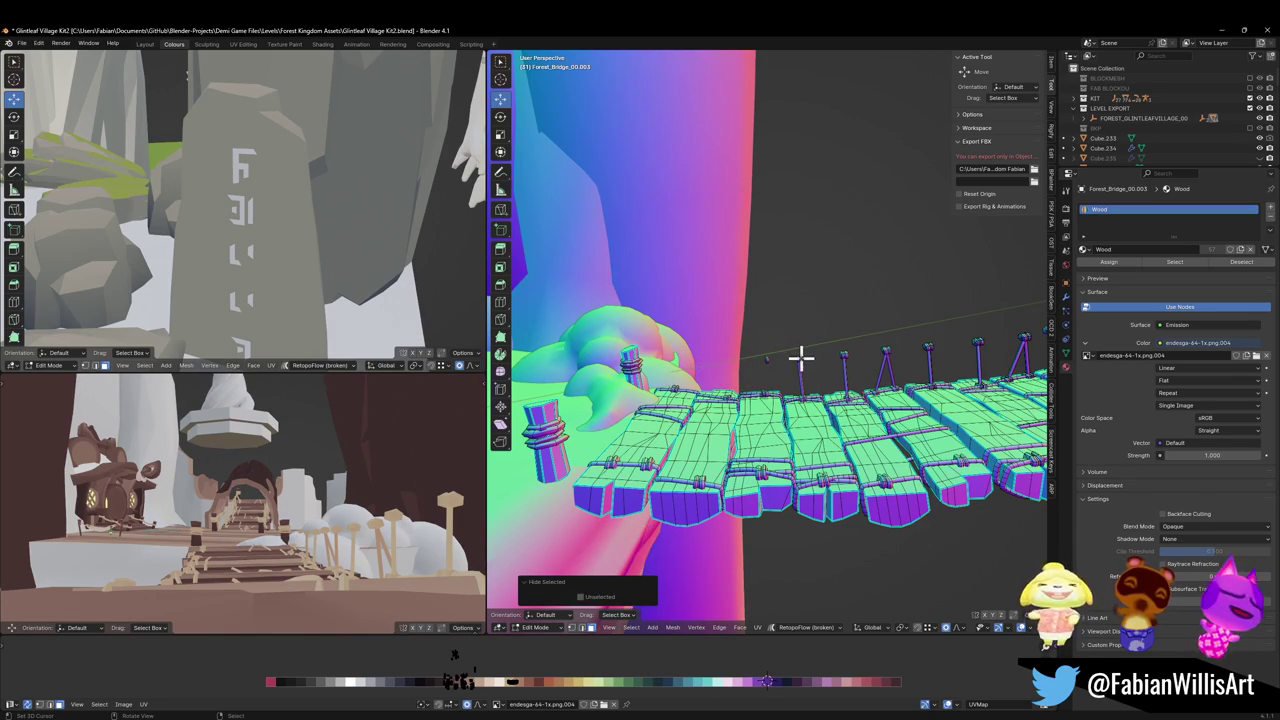
left_click(798, 363)
key("h")
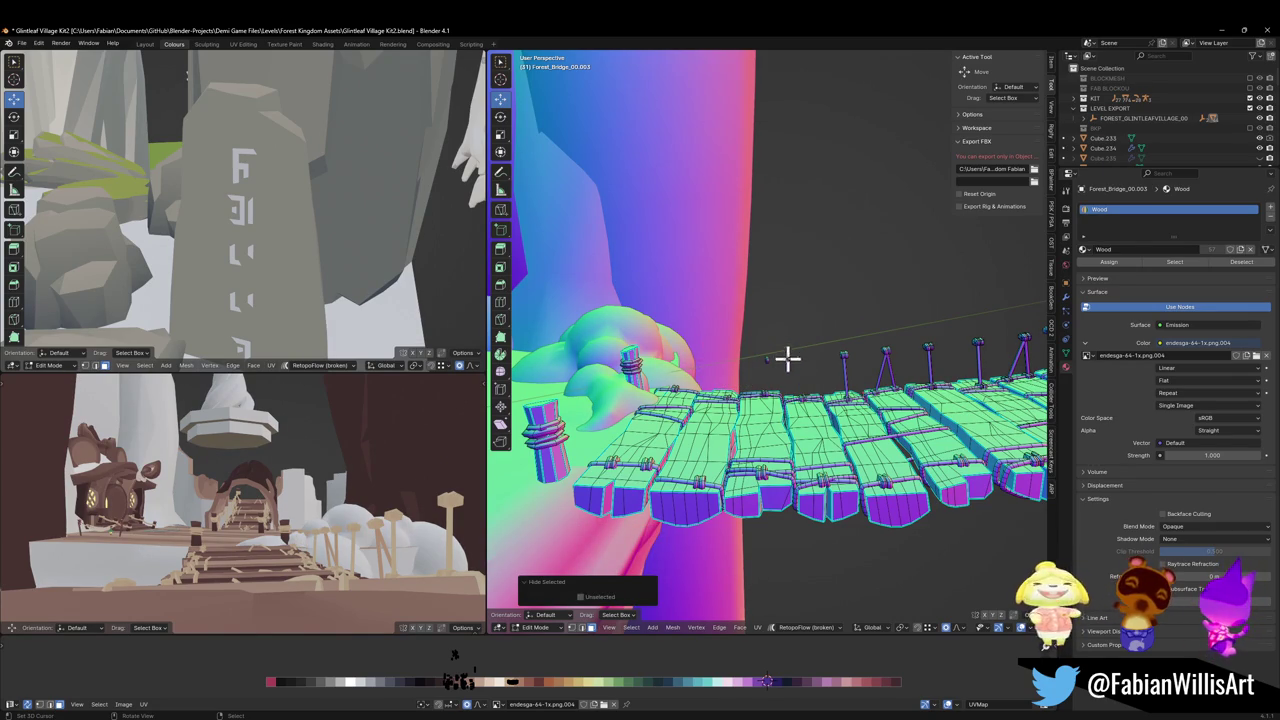
left_click(770, 358)
key("h")
left_click(842, 356)
key("h")
left_click(834, 352)
key("h")
Hide the five rope posts standing on the bridge
scroll(938, 363, "up", 5)
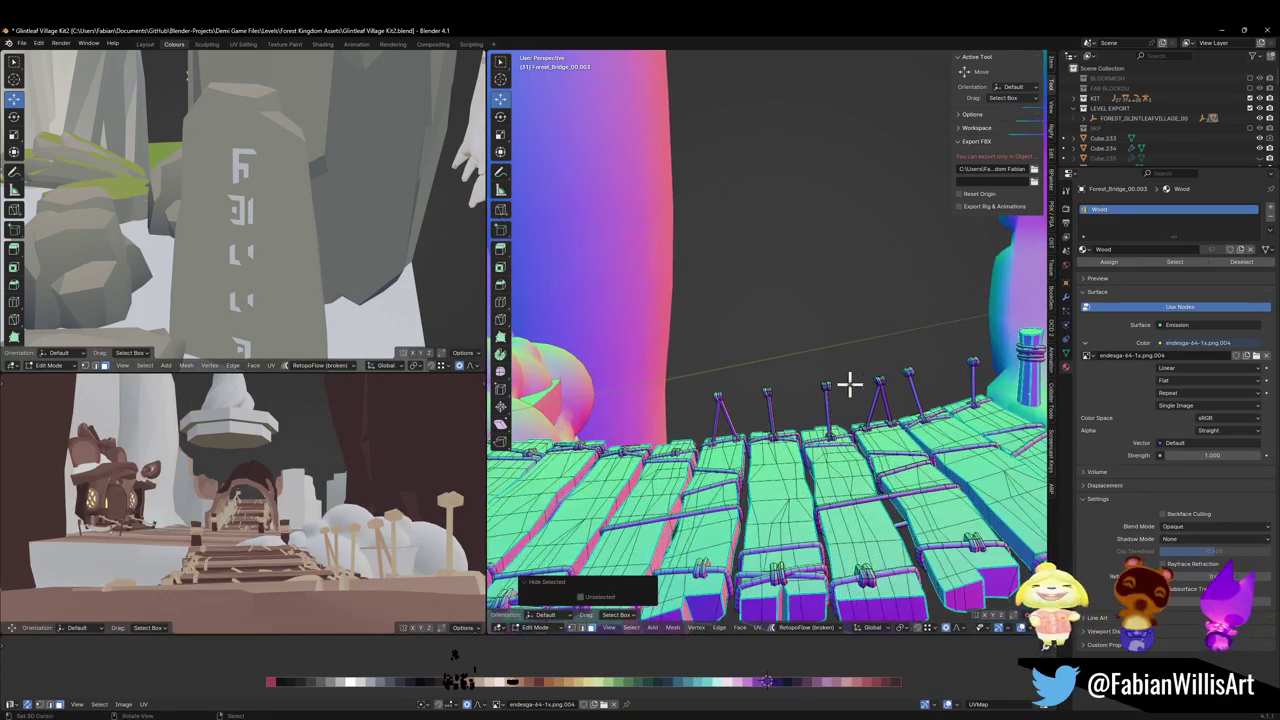
left_click(709, 386)
key("h")
left_click(700, 386)
key("h")
left_click(717, 400)
key("h")
left_click(765, 390)
key("h")
left_click(760, 383)
key("h")
Hide the thin vertical posts, selecting linked pieces with L and hiding each with H
left_click(818, 379)
key("h")
left_click(871, 385)
key("h")
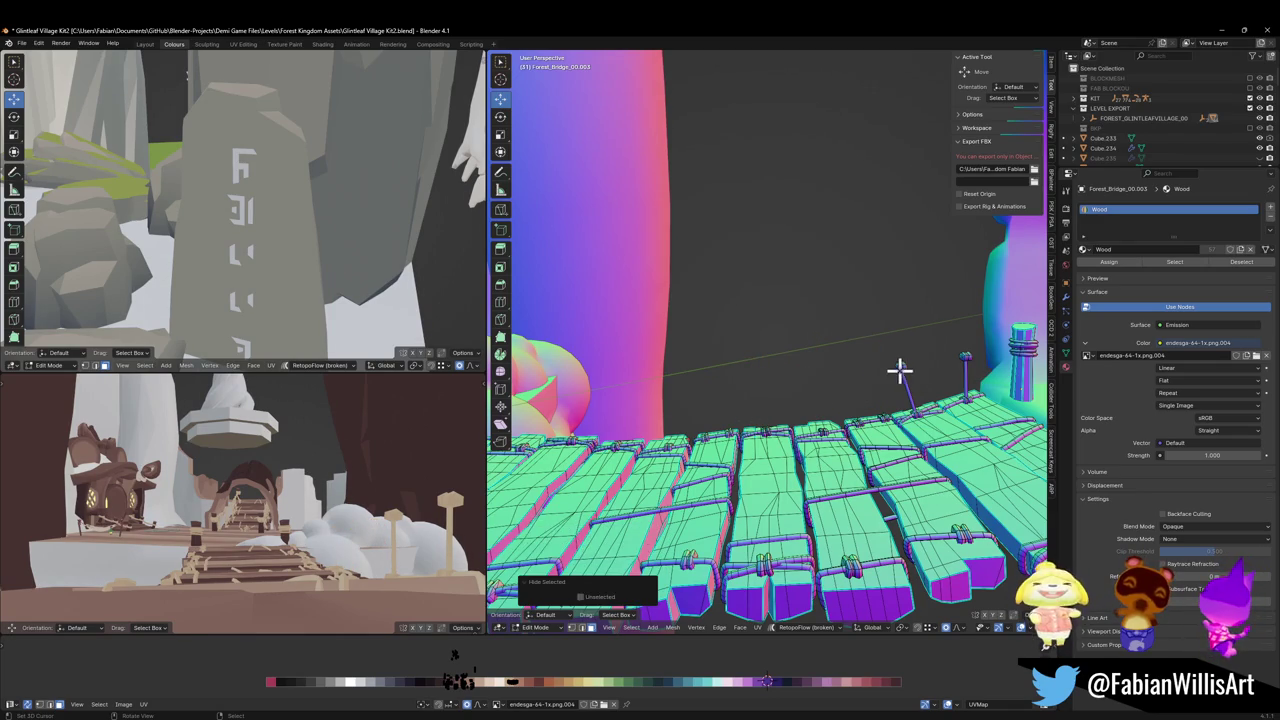
key("l")
key("h")
key("l")
key("h")
key("l")
key("h")
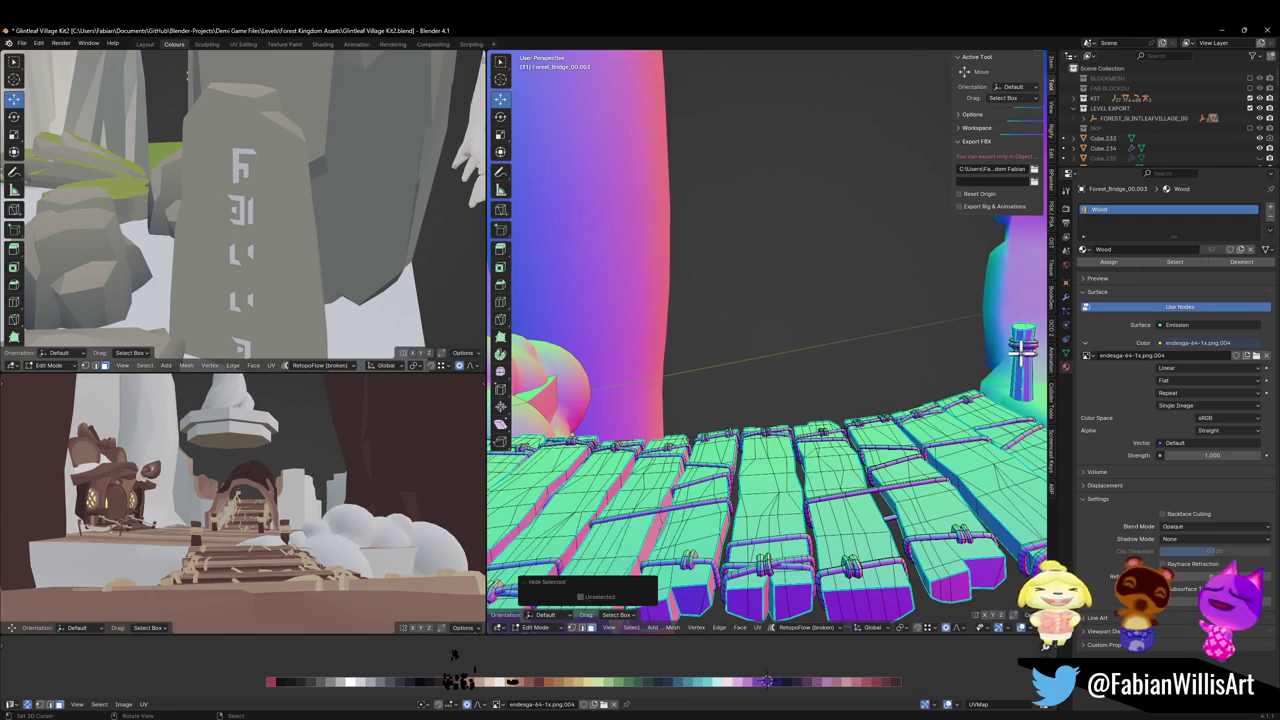
key("l")
key("h")
key("l")
key("h")
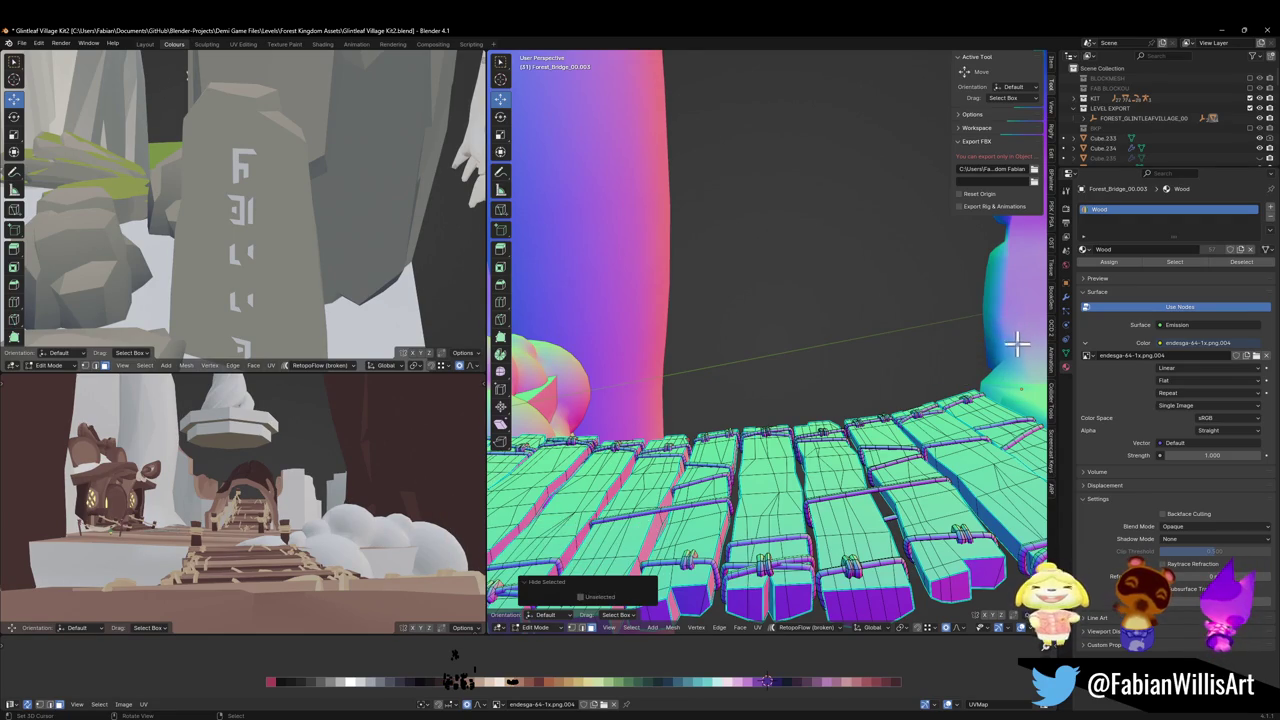
scroll(955, 340, "down", 10)
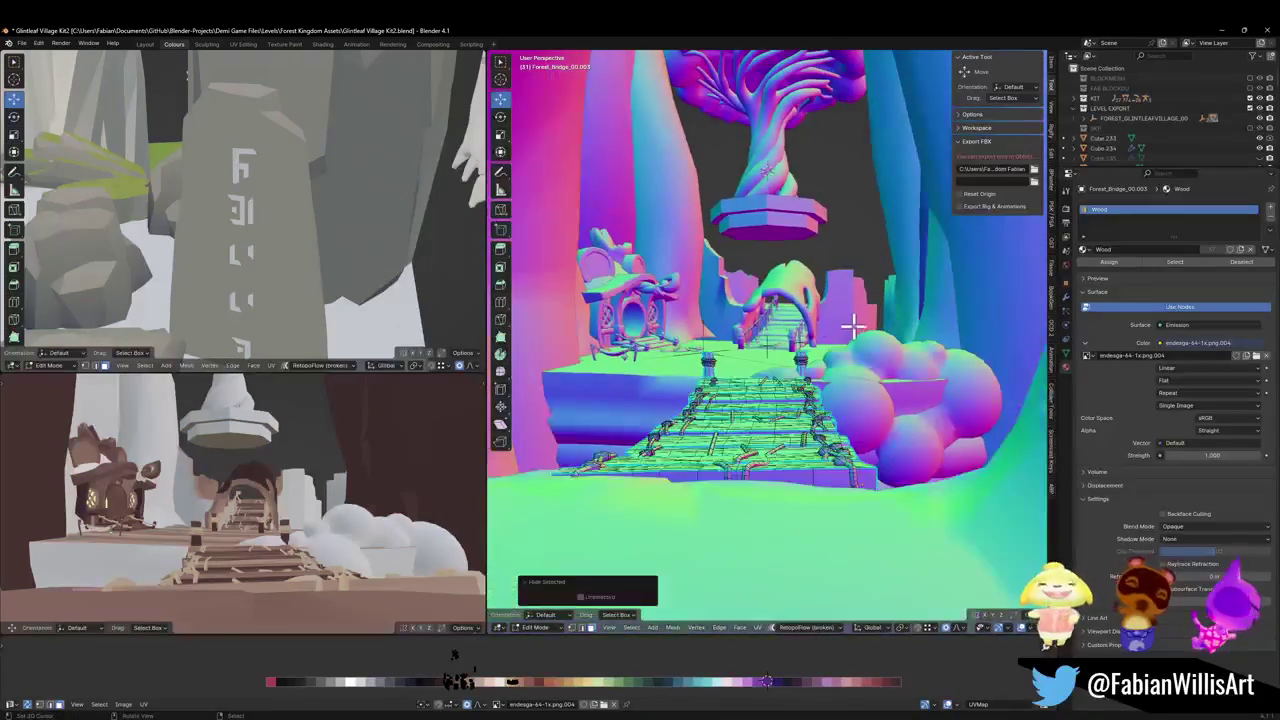
Reveal all hidden bridge parts, then hide the posts and ropes again
mouse_move(875, 355)
left_mouse_down()
mouse_move(855, 340)
mouse_move(837, 370)
left_mouse_up()
key("alt+h")
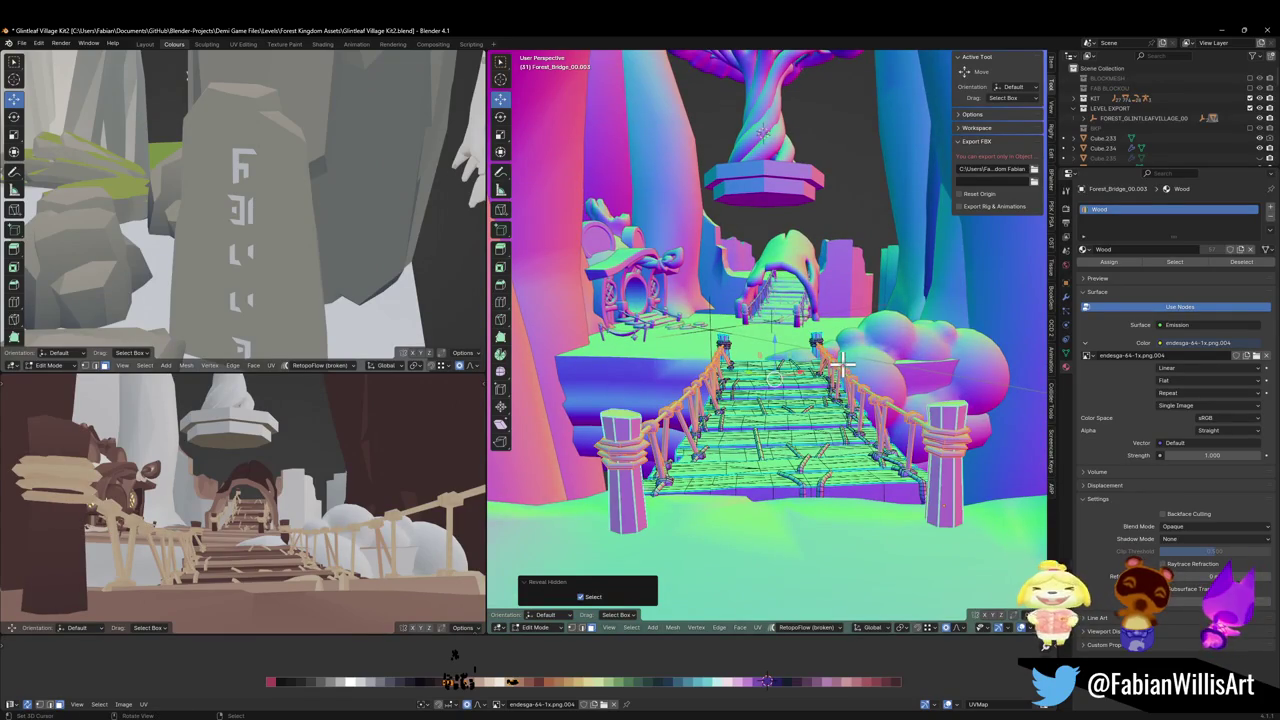
key("x")
left_click(838, 366)
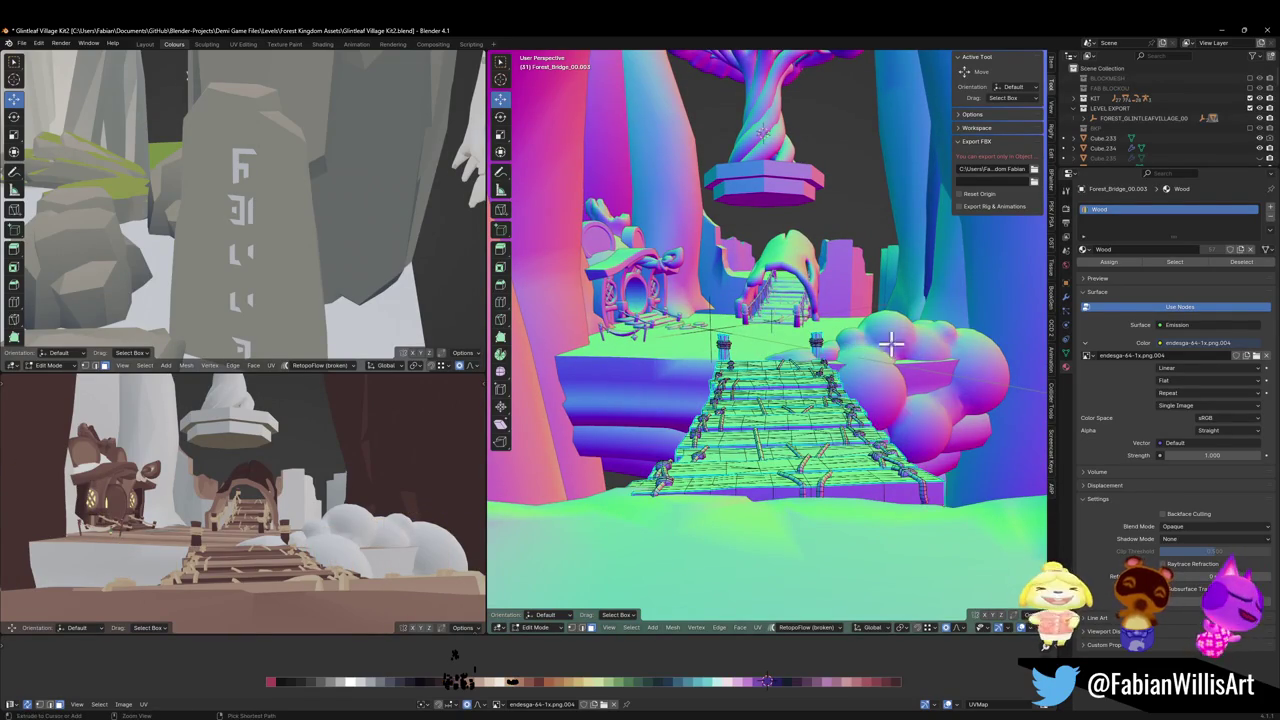
Return to Object Mode, select then deselect FOREST_GLINTLEAFVILLAGE_00, and save the blend file
key("Tab")
mouse_move(777, 400)
left_mouse_down()
mouse_move(826, 437)
mouse_move(826, 414)
mouse_move(730, 362)
left_mouse_up()
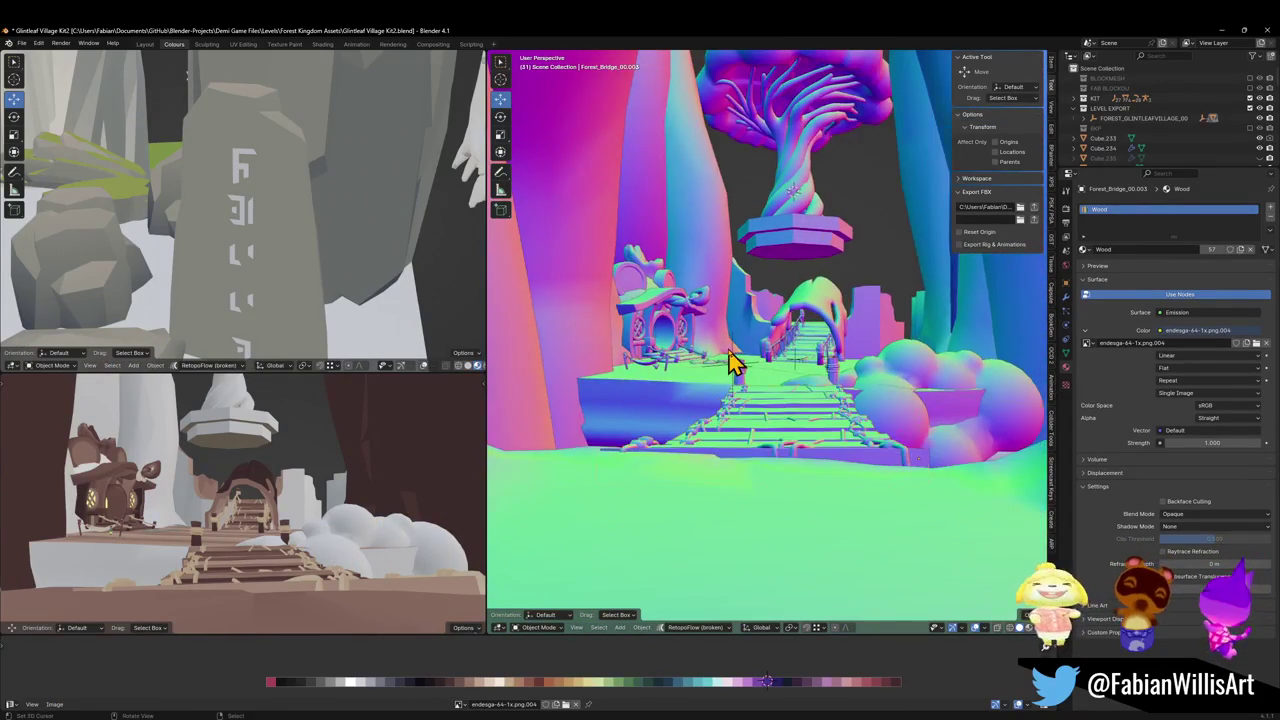
left_click(730, 366)
left_click(737, 366)
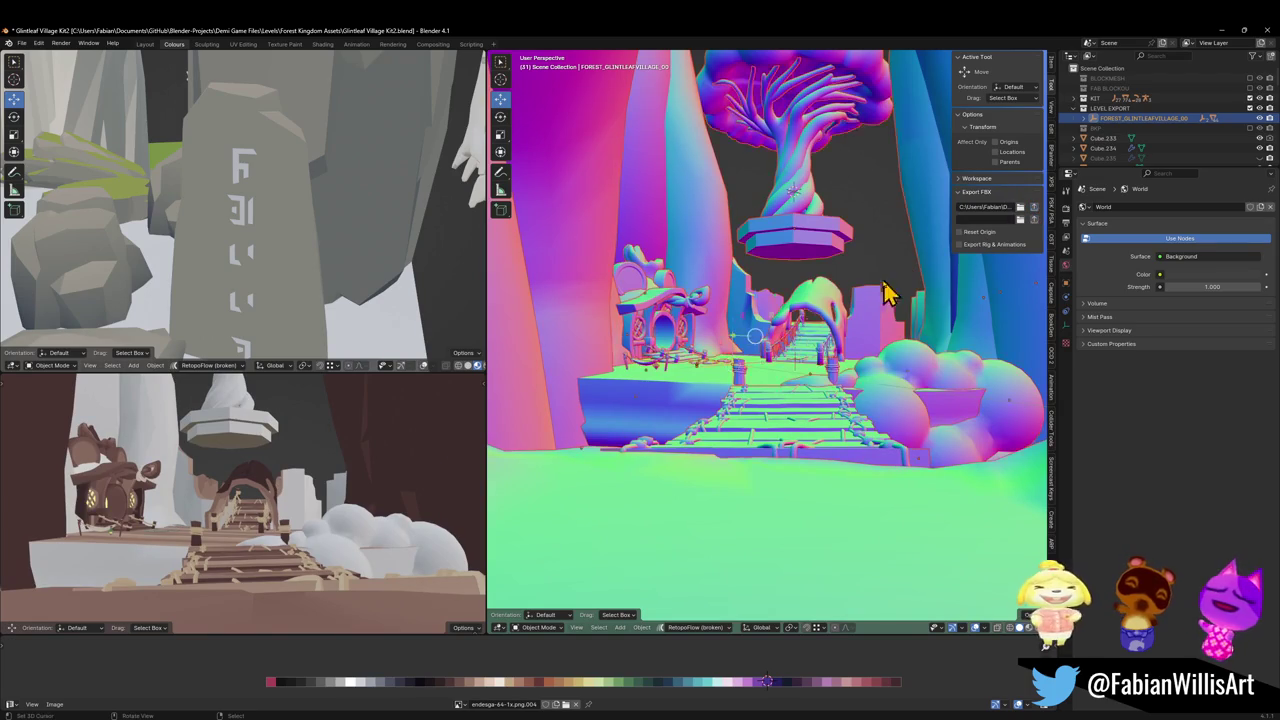
left_click(780, 361)
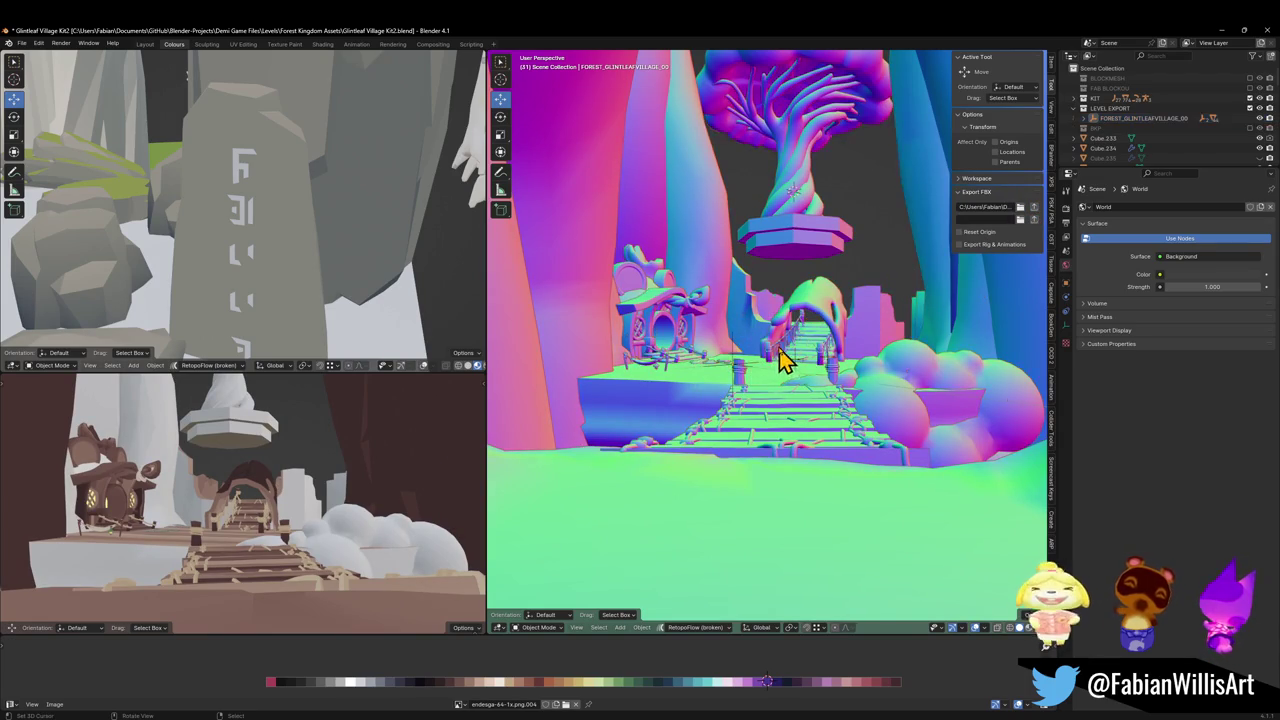
key("ctrl+s")
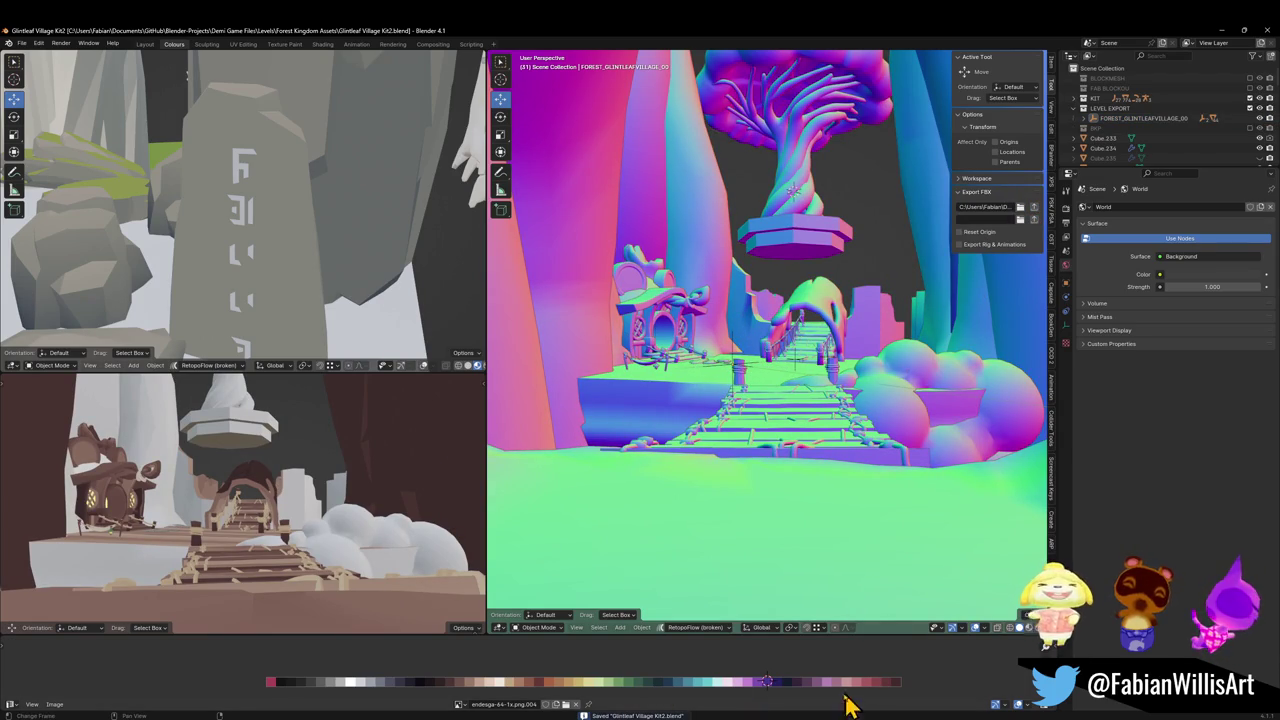
Switch to Unity and fly the Scene camera through the forest village
key("alt+space")
left_click(714, 363)
mouse_move(680, 360)
left_mouse_down()
mouse_move(680, 329)
mouse_move(694, 366)
mouse_move(743, 371)
mouse_move(774, 394)
mouse_move(680, 376)
left_mouse_up()
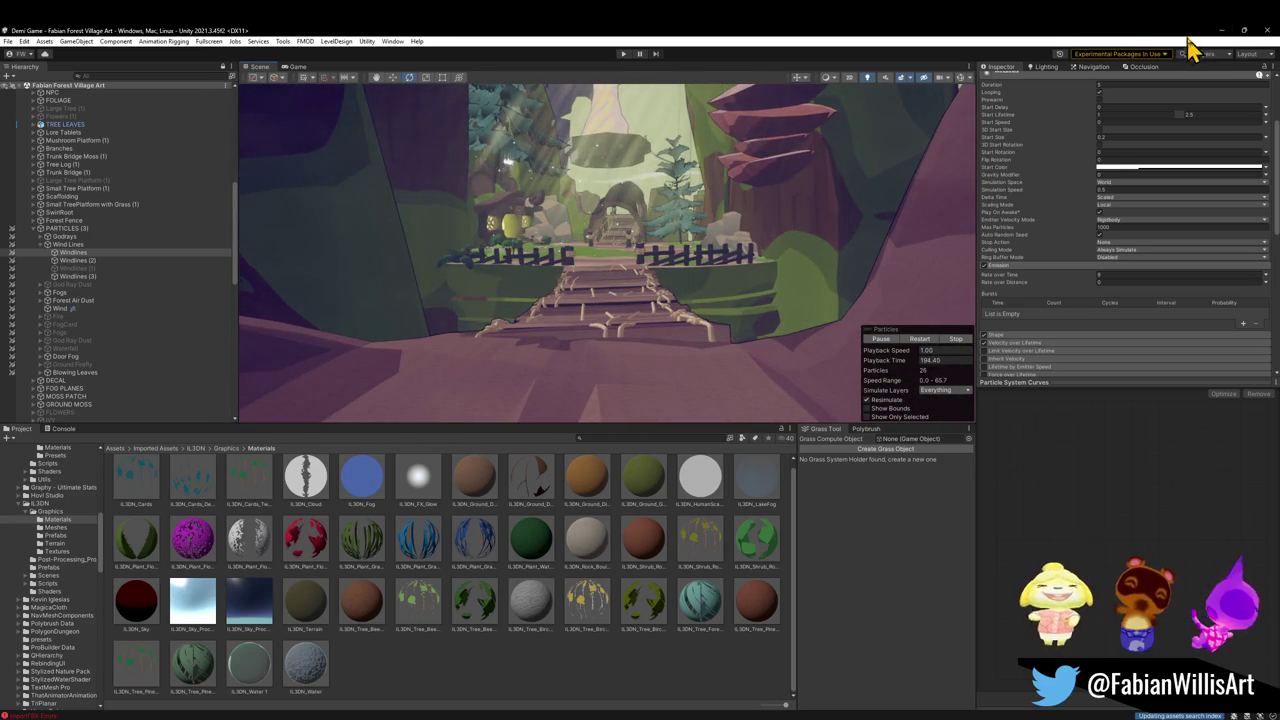
left_click(1221, 30)
key("a")
key("alt+a")
left_click(512, 683)
key("x")
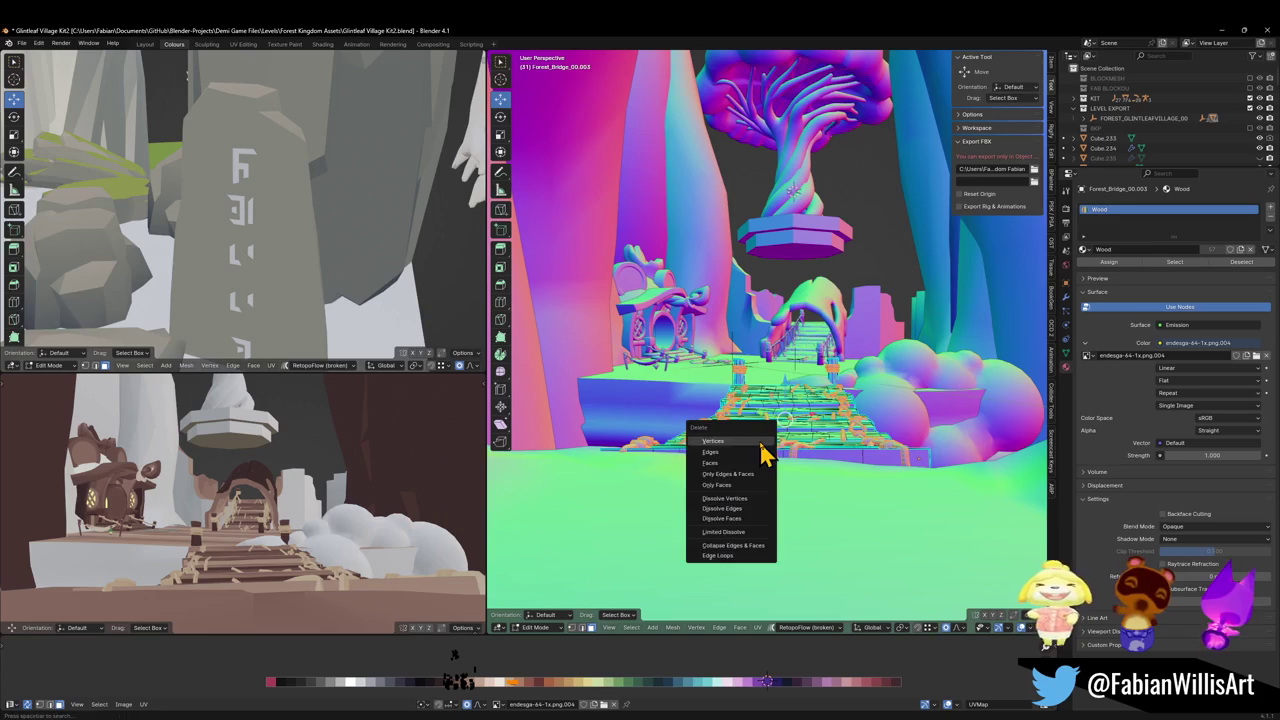
left_click(760, 443)
scroll(780, 412, "up", 5)
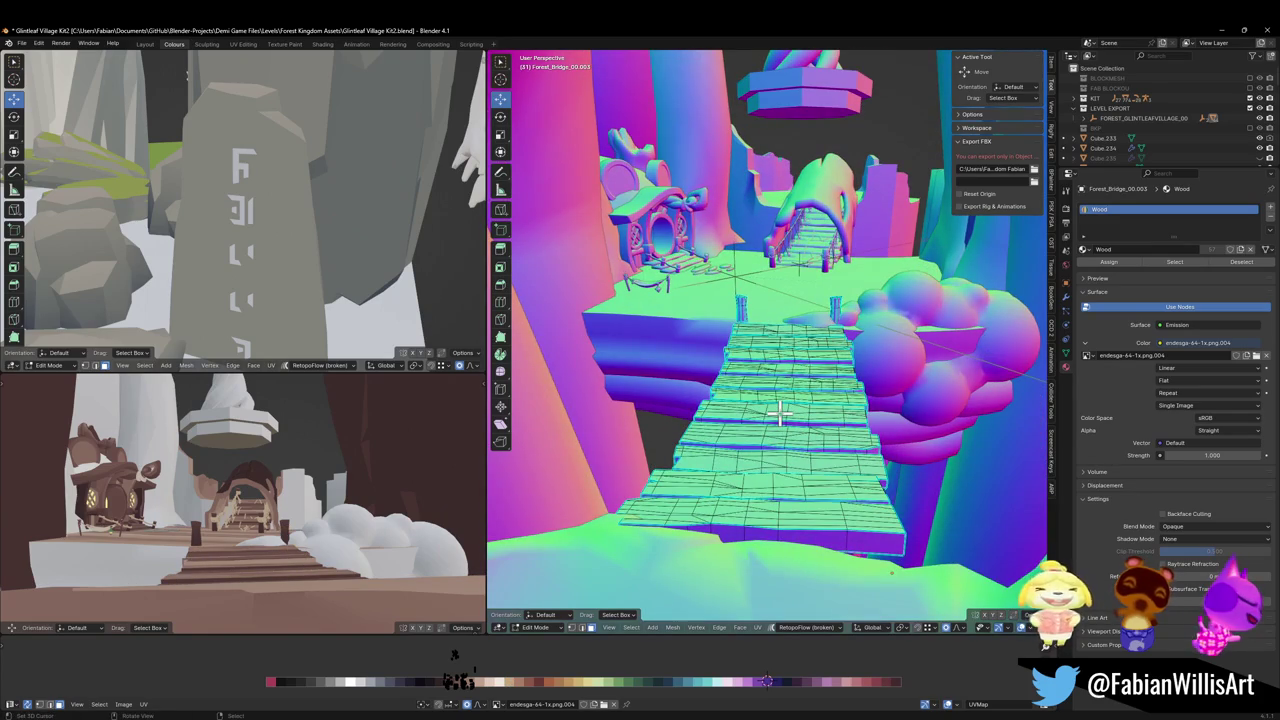
key("Tab")
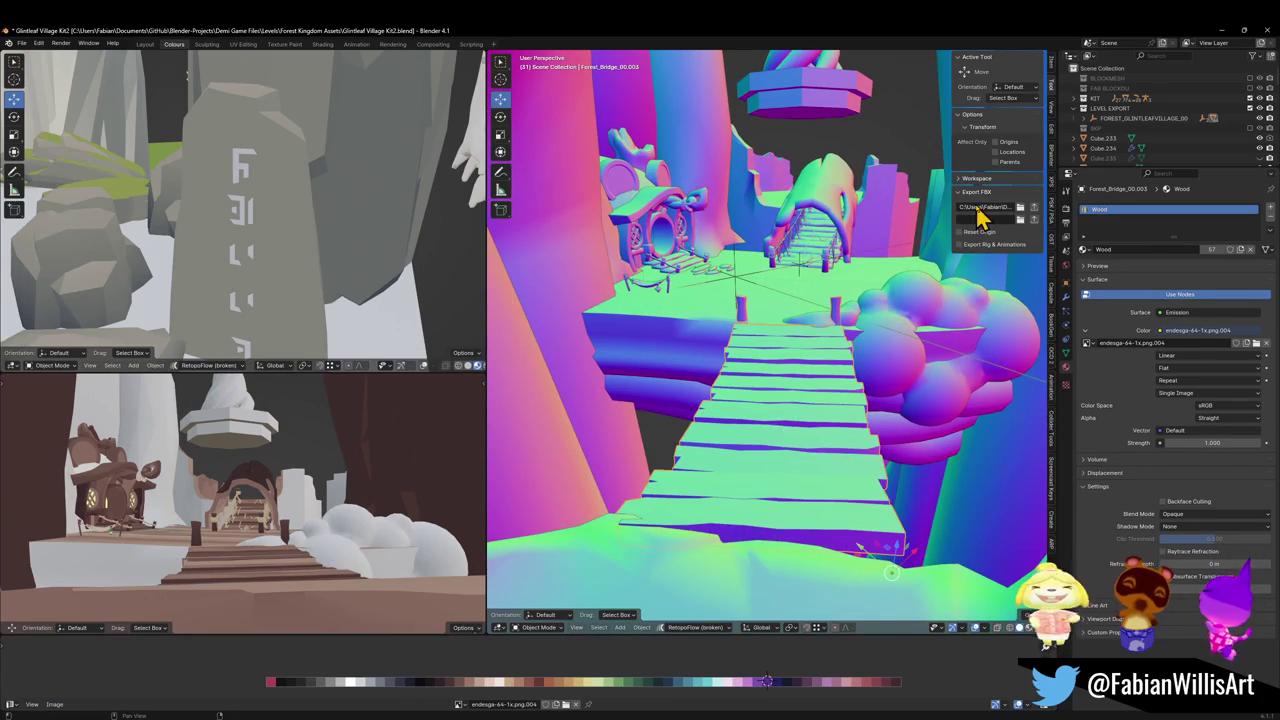
left_click(738, 290)
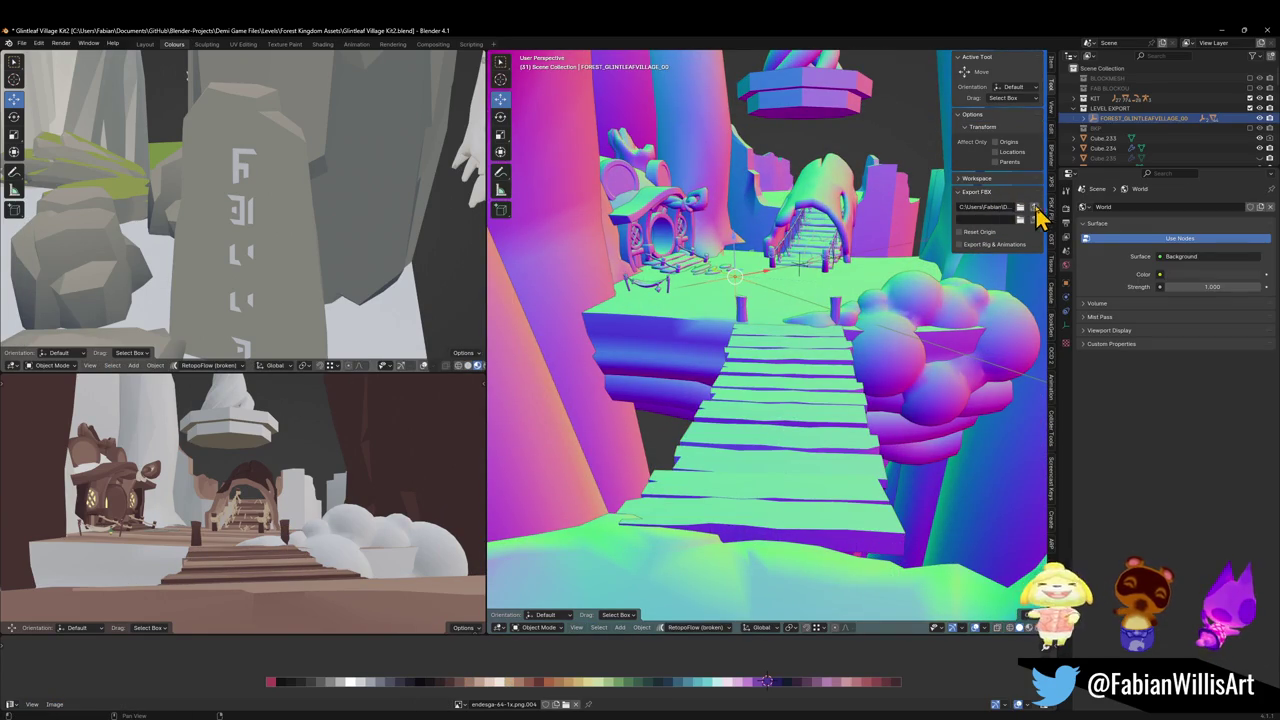
key("a")
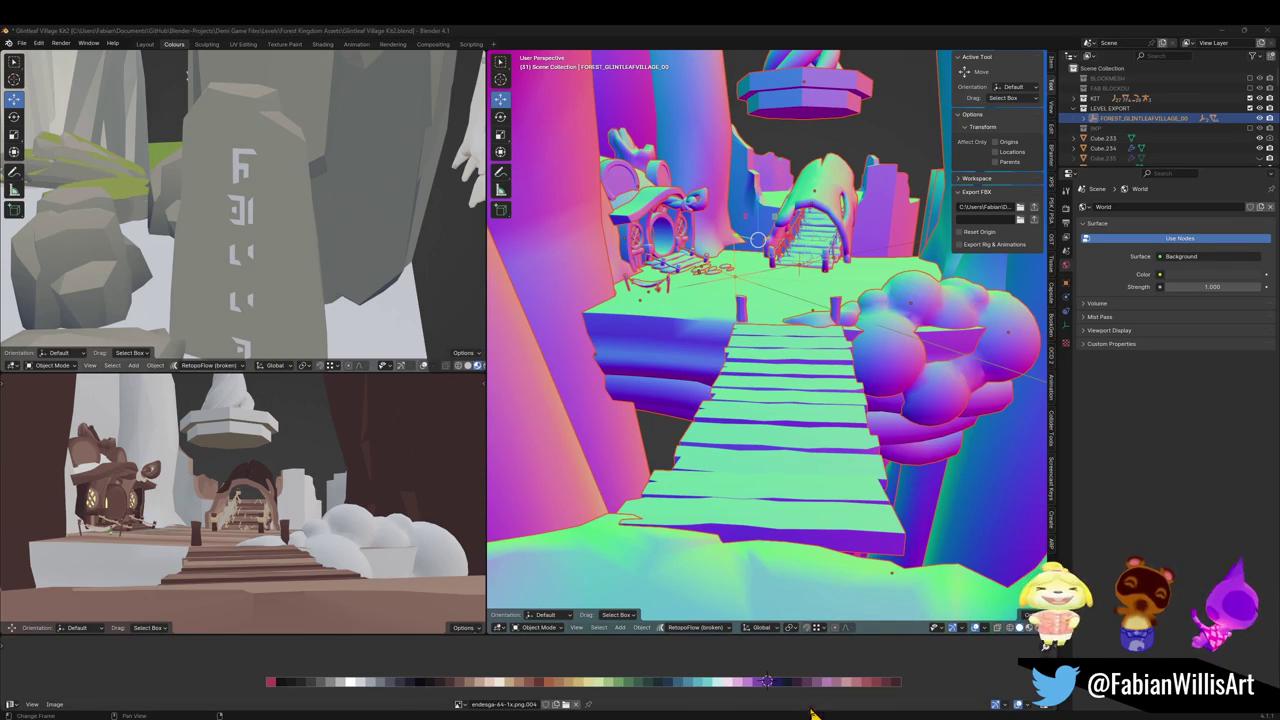
Search the Project for forest prefabs and drag the pink mushroom platform prefab into the scene
left_click(850, 690)
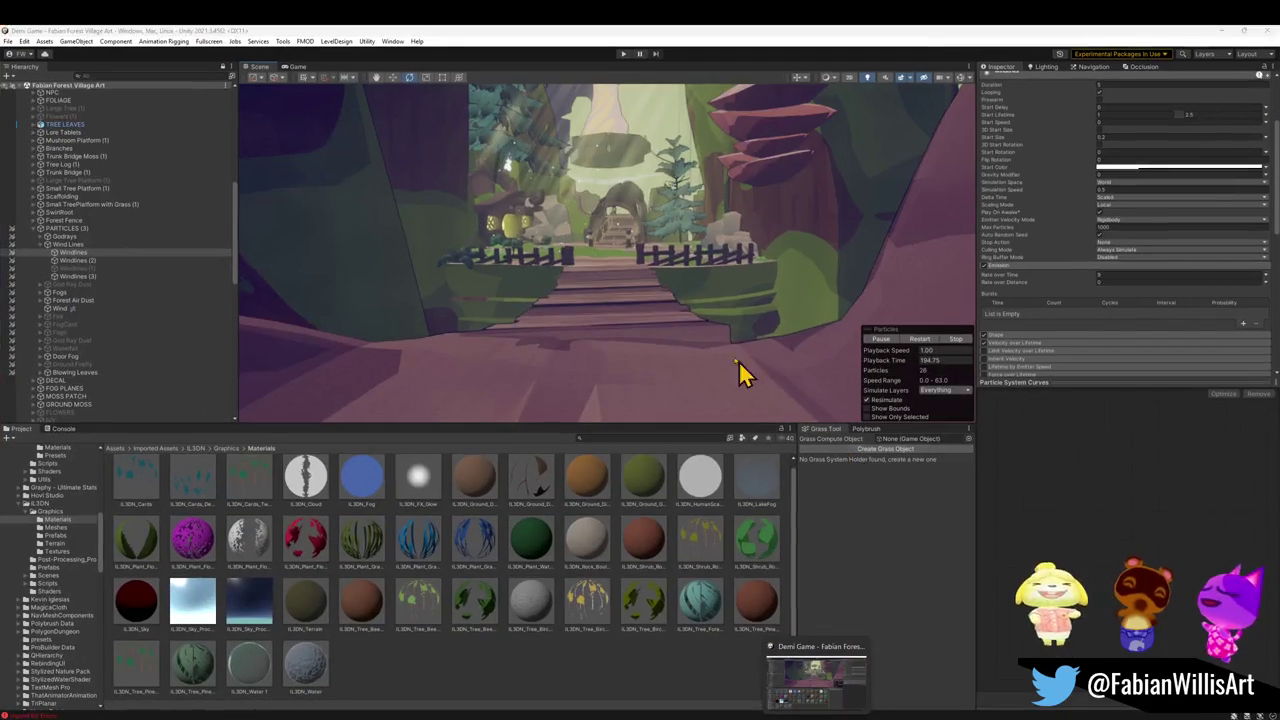
key("w")
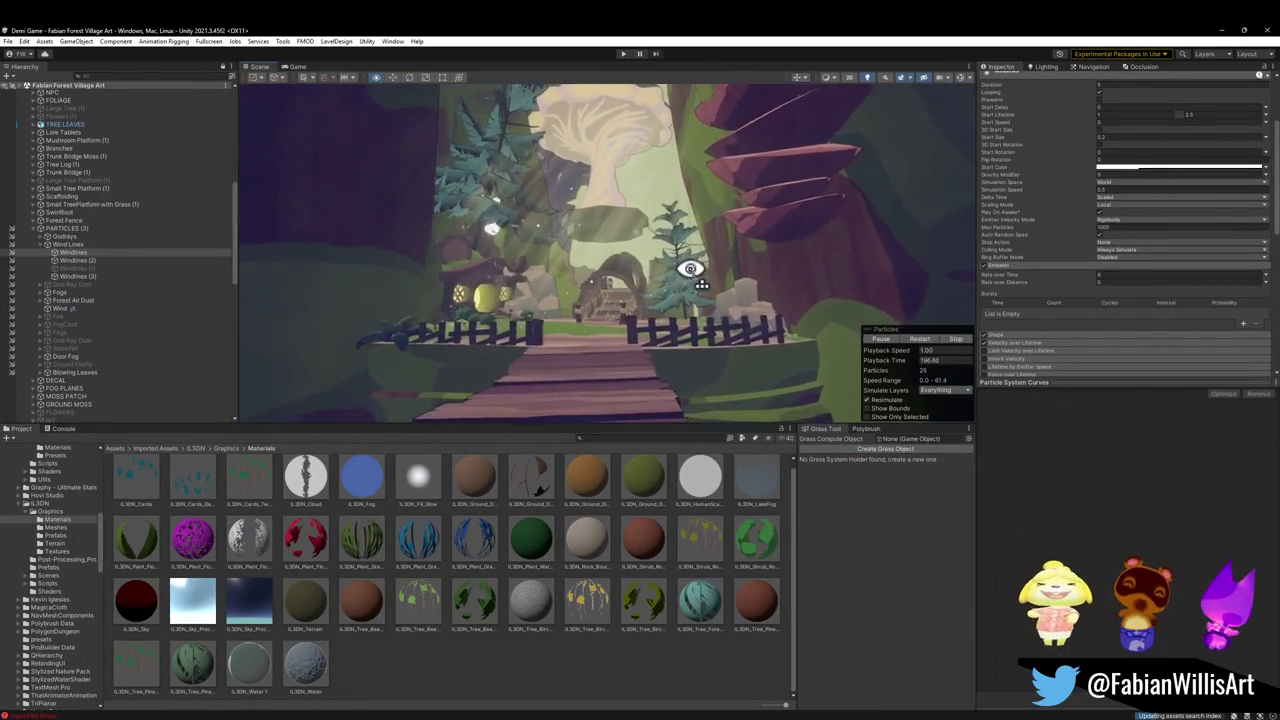
key("s")
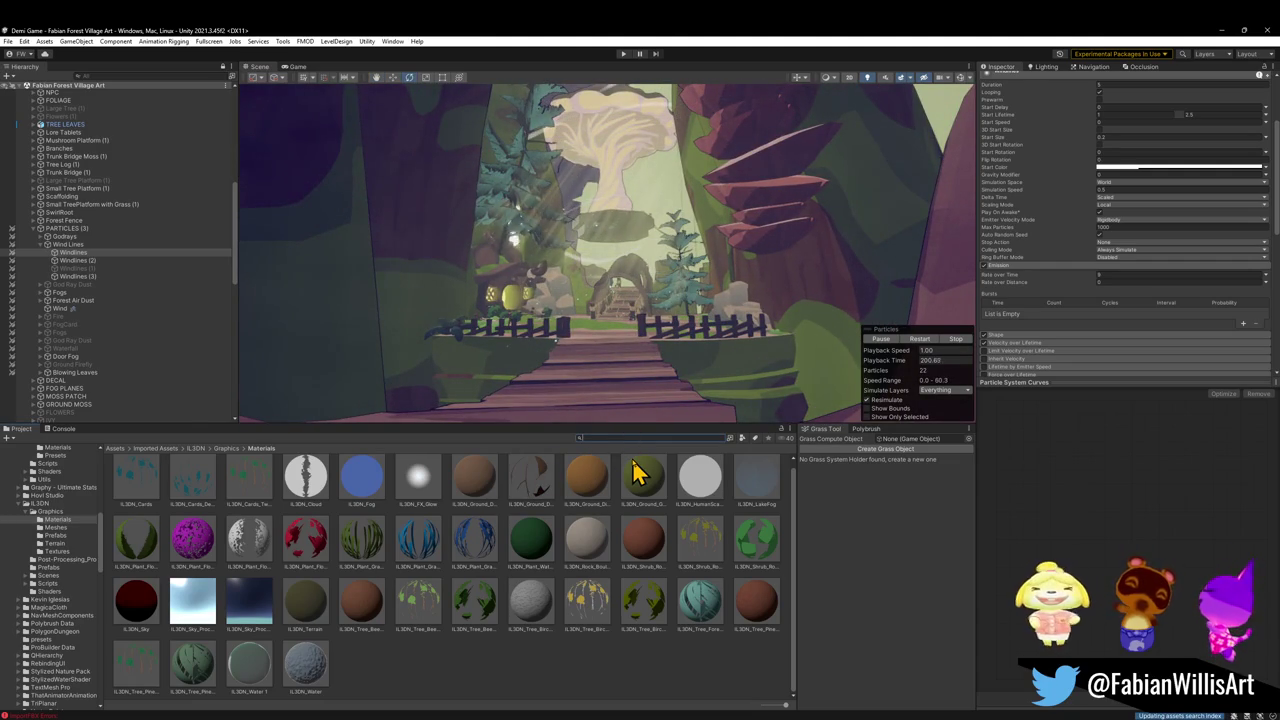
type("t:prefab")
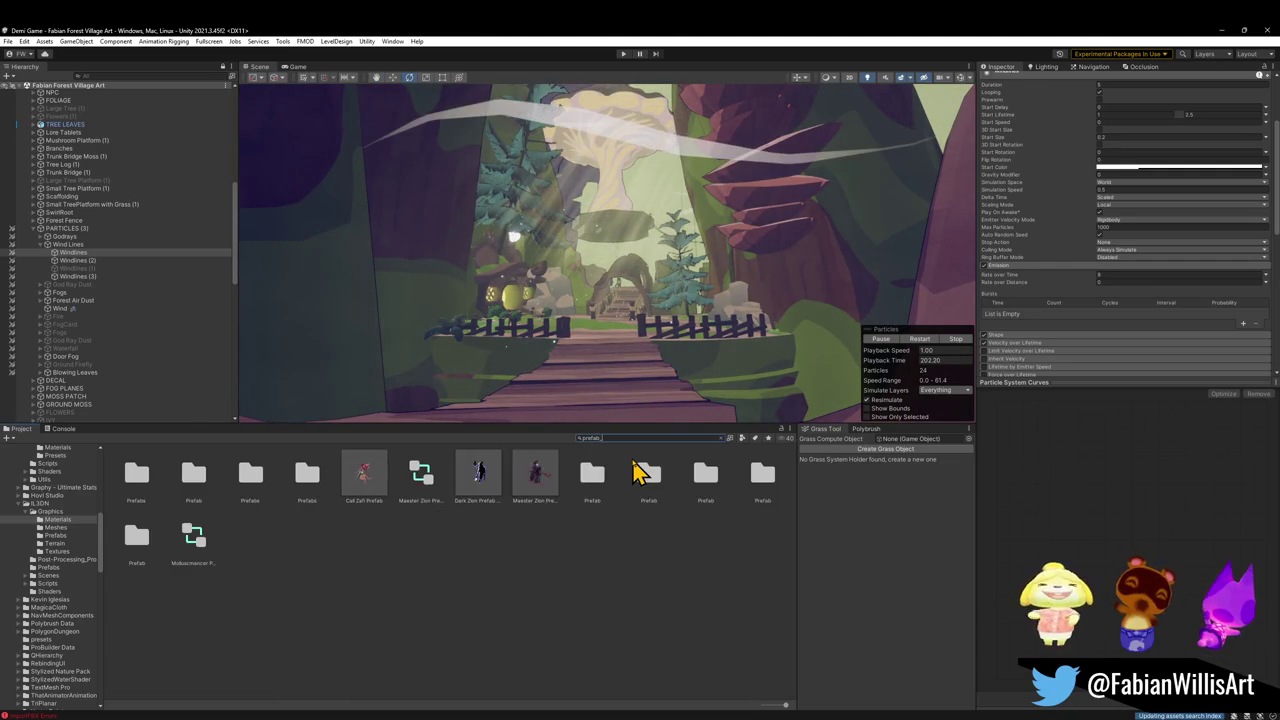
type("_mush")
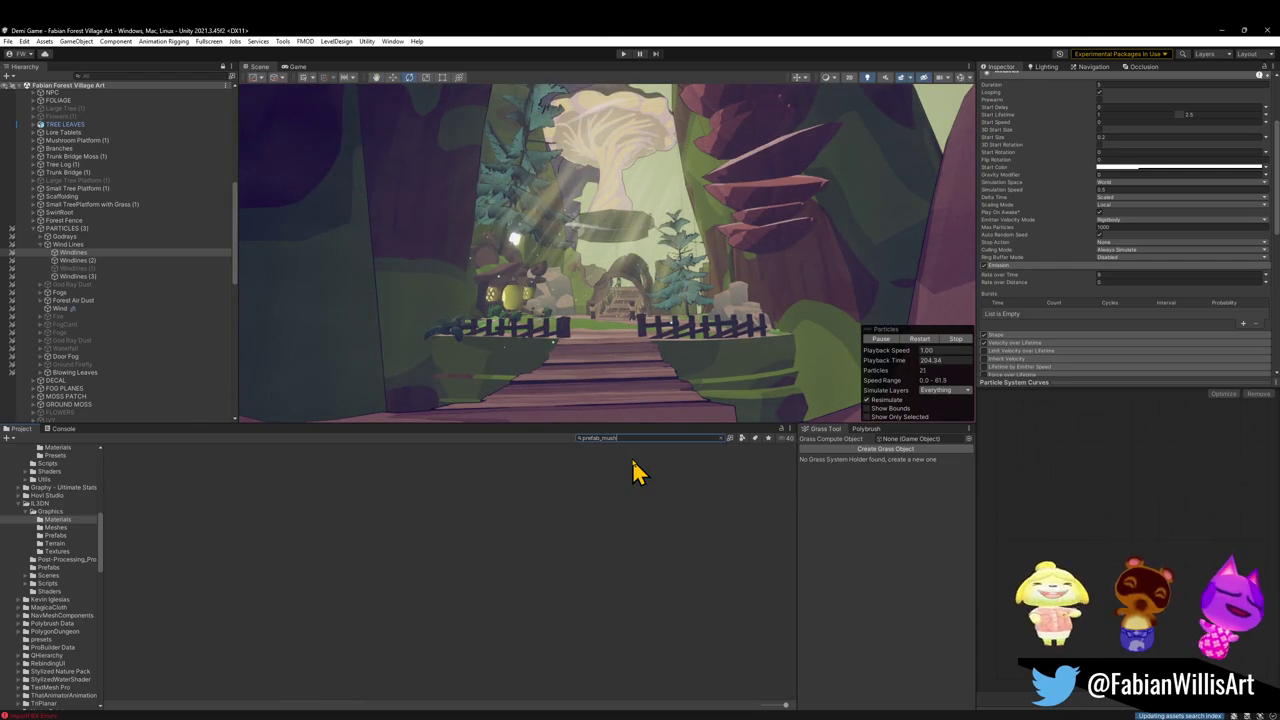
key("BackSpace")
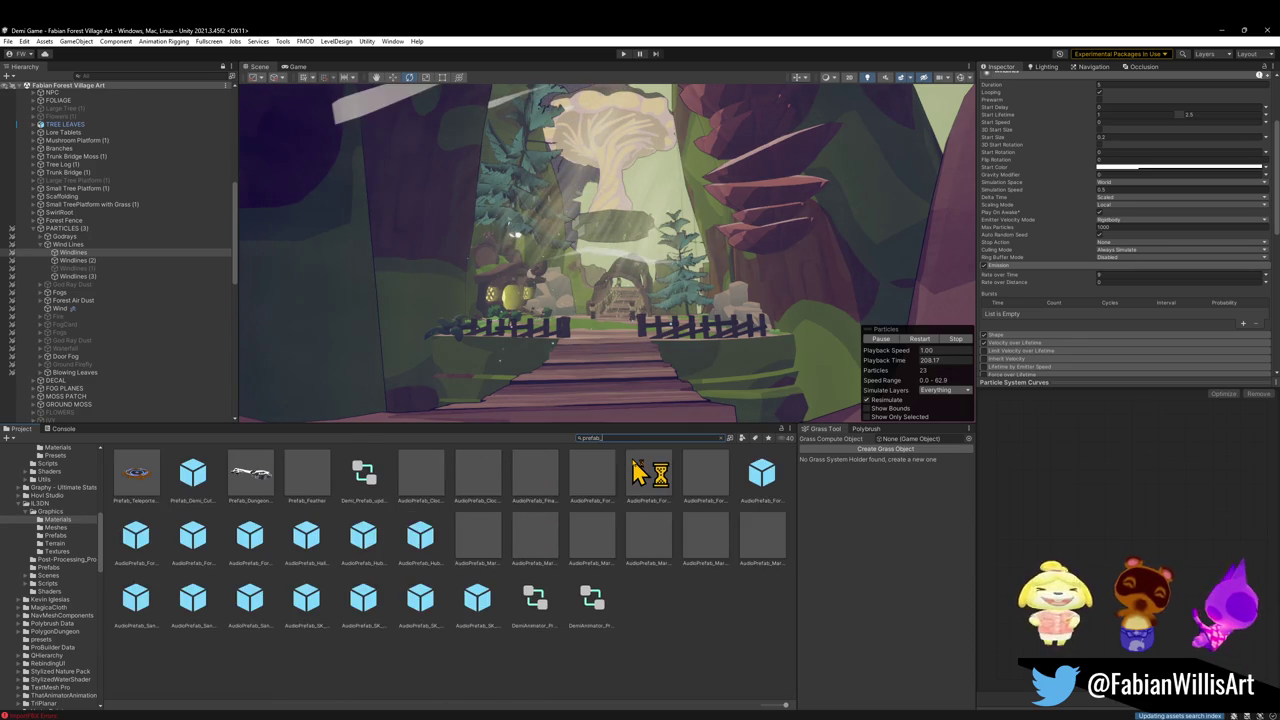
type("forest")
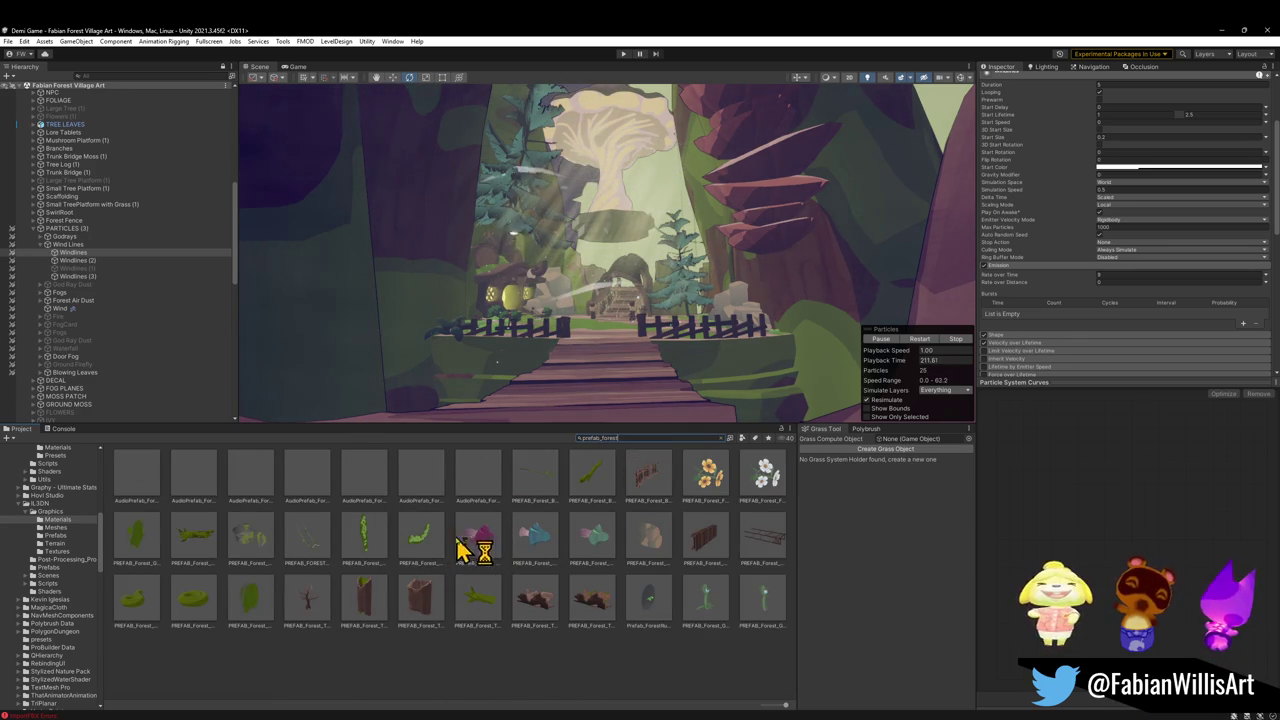
left_click(481, 541)
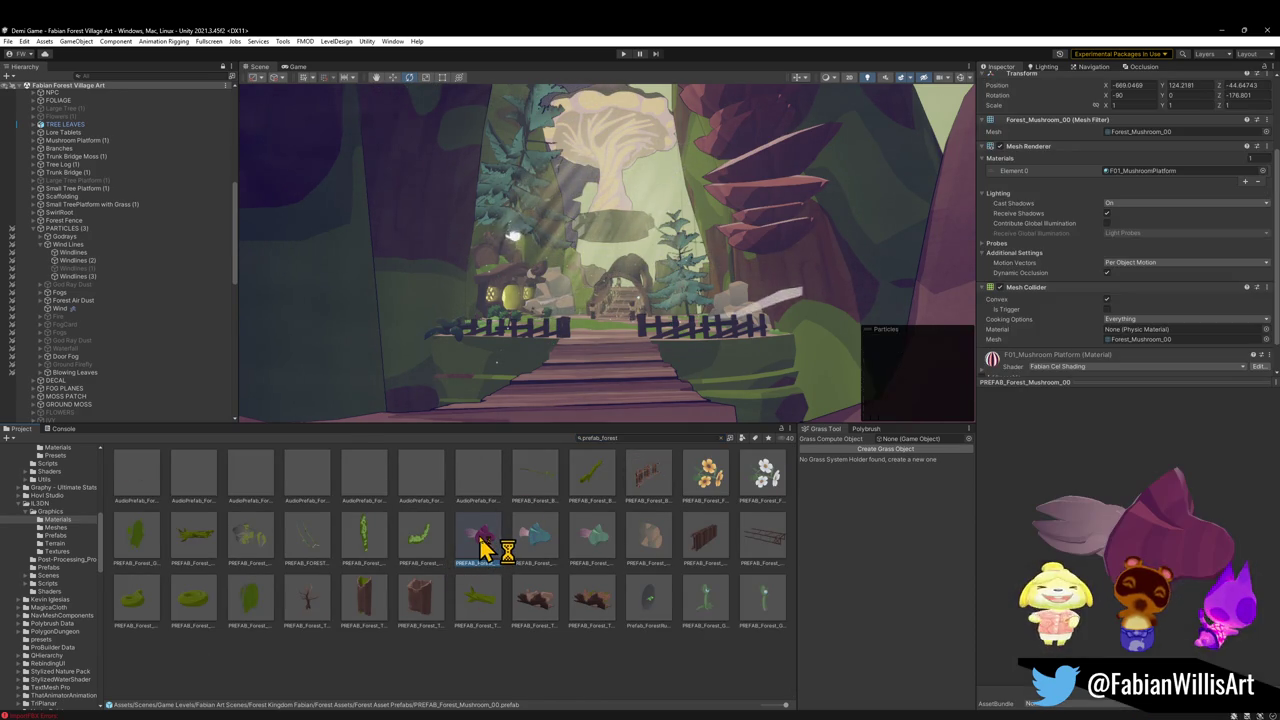
left_click(720, 438)
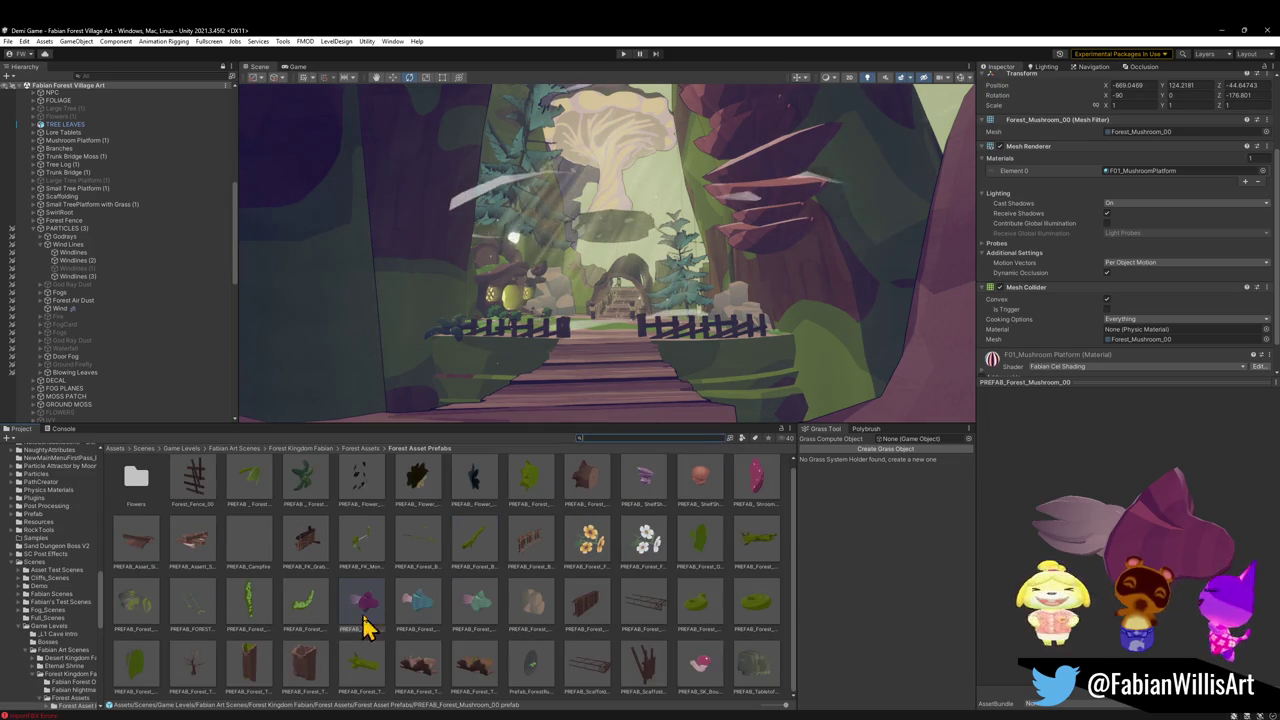
left_click_drag(760, 480, 520, 372)
Turn the pink mushroom platform around and slide its copy left of the original
left_click(590, 382)
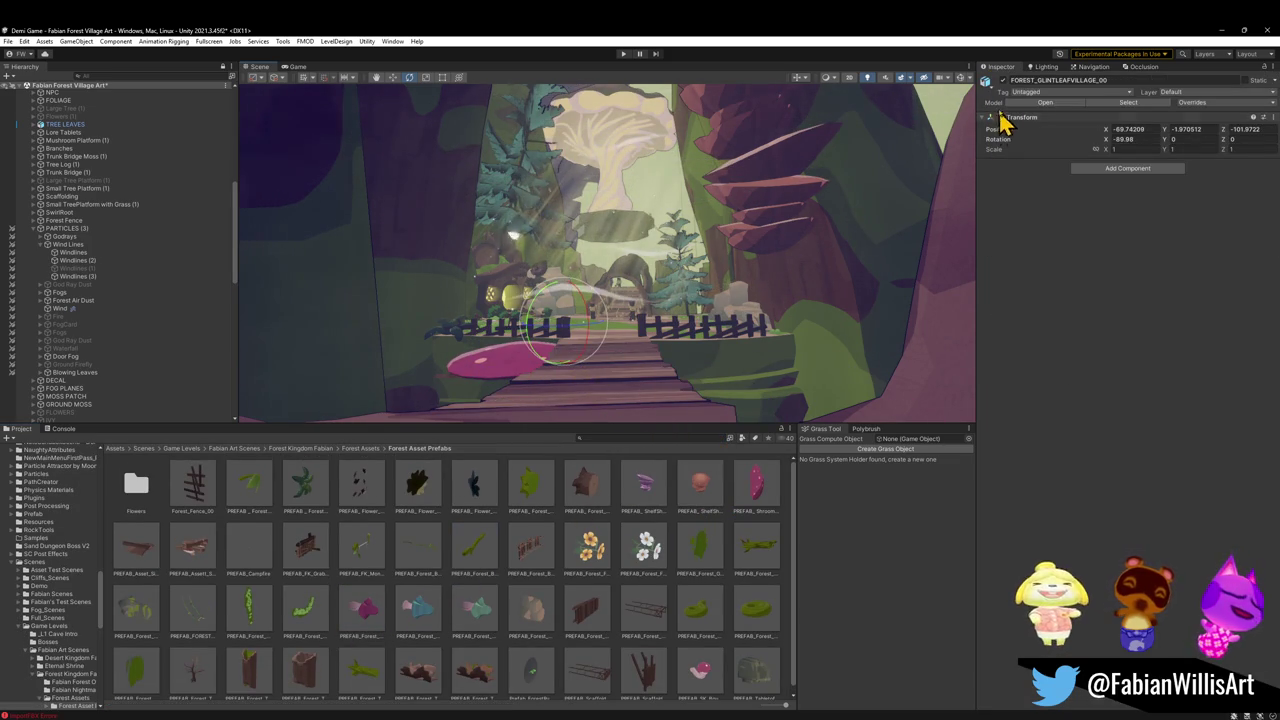
left_click(623, 394)
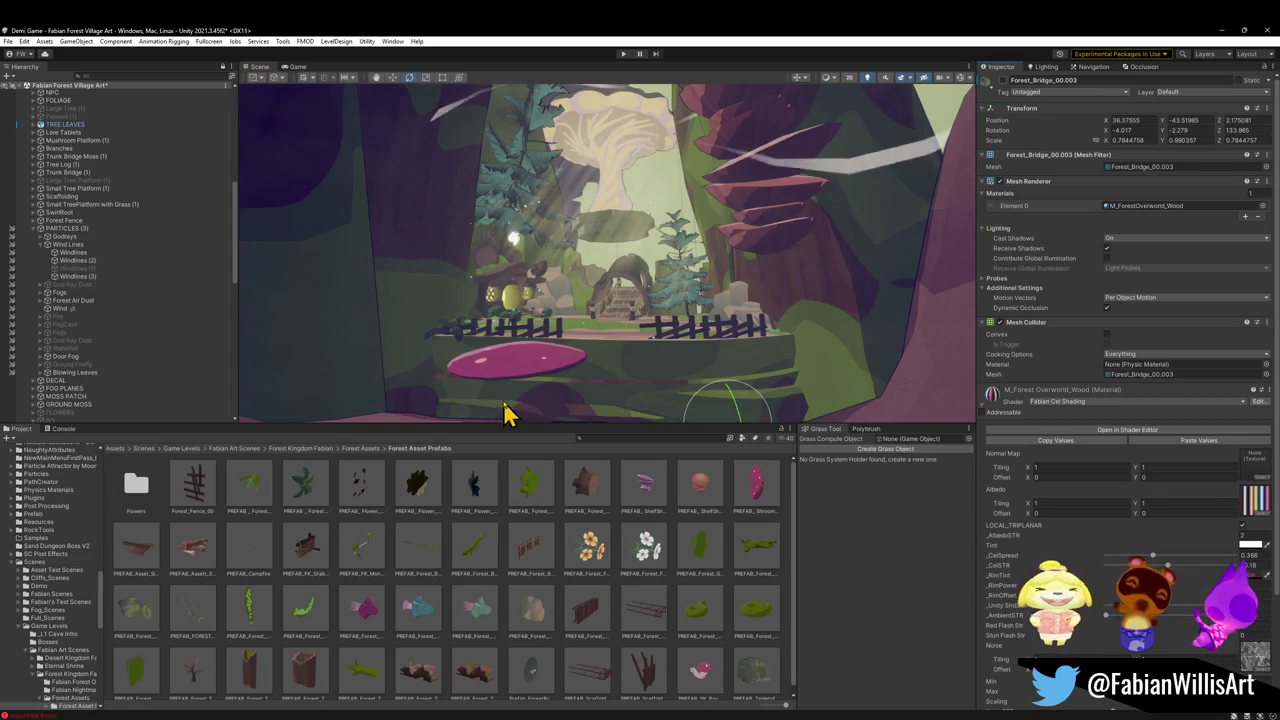
left_click(524, 376)
mouse_move(517, 380)
left_mouse_down()
mouse_move(571, 380)
mouse_move(597, 397)
mouse_move(571, 351)
mouse_move(600, 400)
mouse_move(523, 337)
mouse_move(625, 368)
mouse_move(643, 346)
mouse_move(600, 382)
left_mouse_up()
key("w")
key("e")
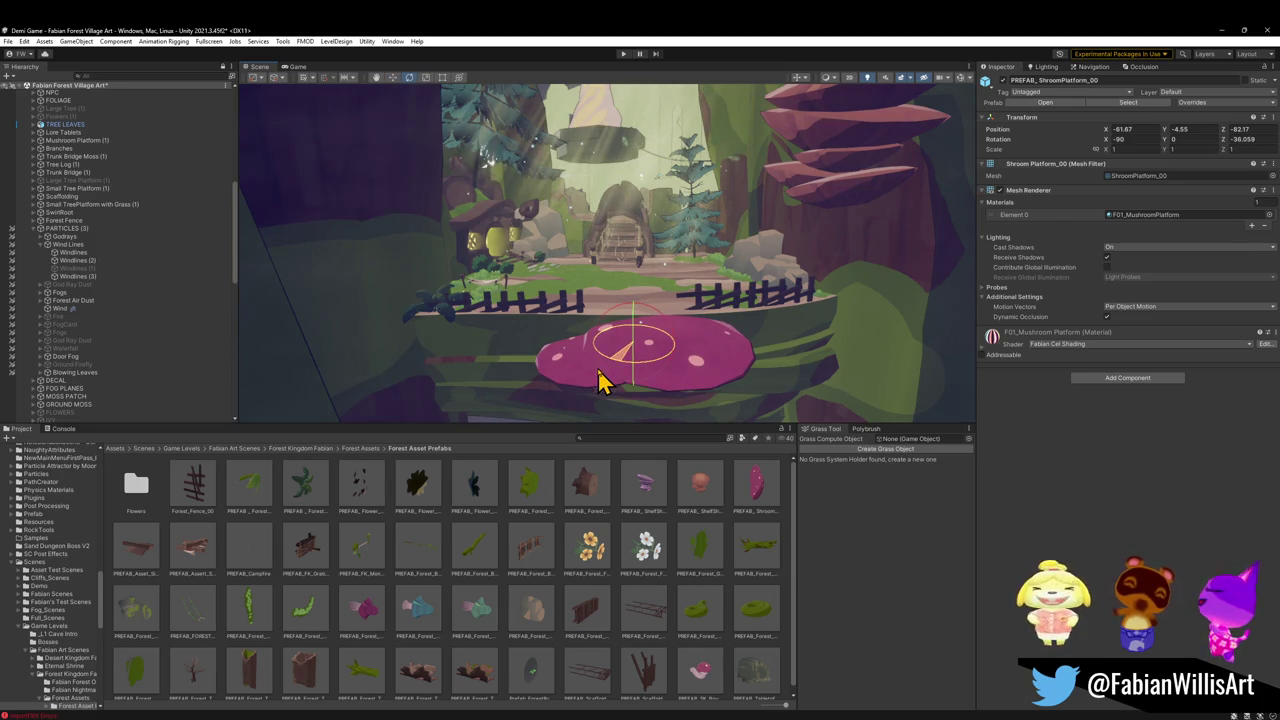
scroll(667, 372, "up", 3)
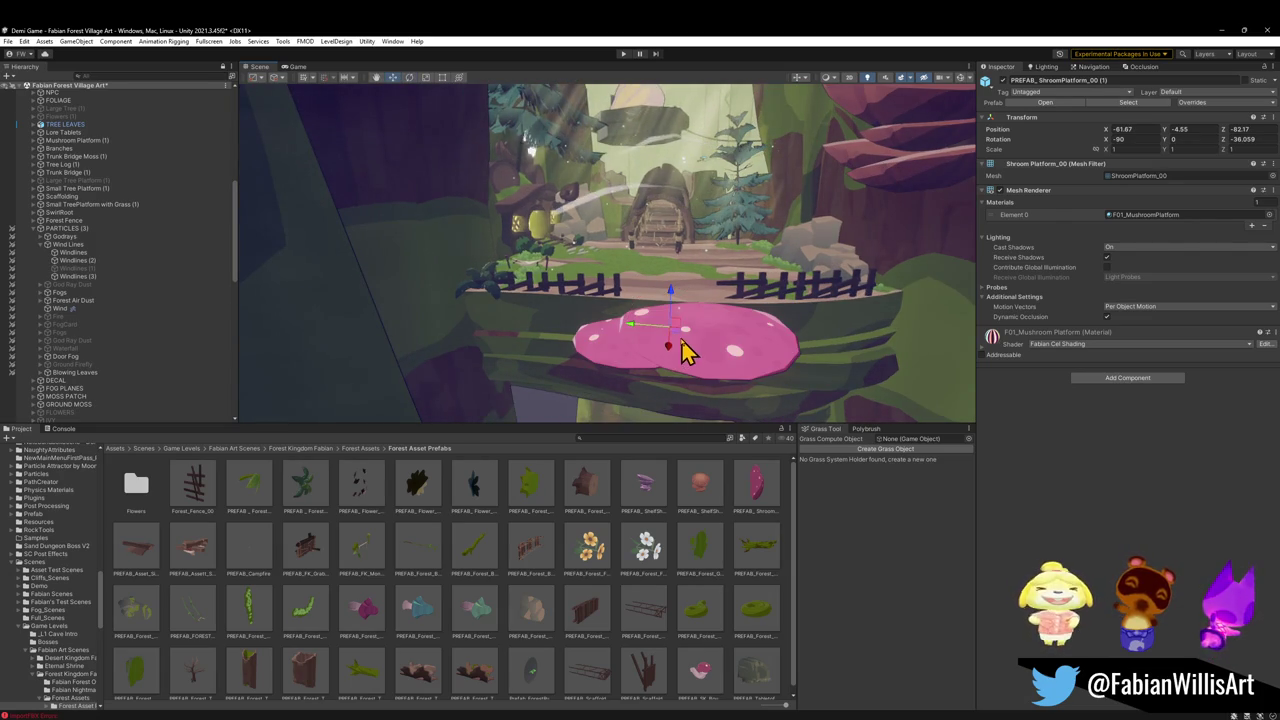
left_click_drag(680, 345, 540, 340)
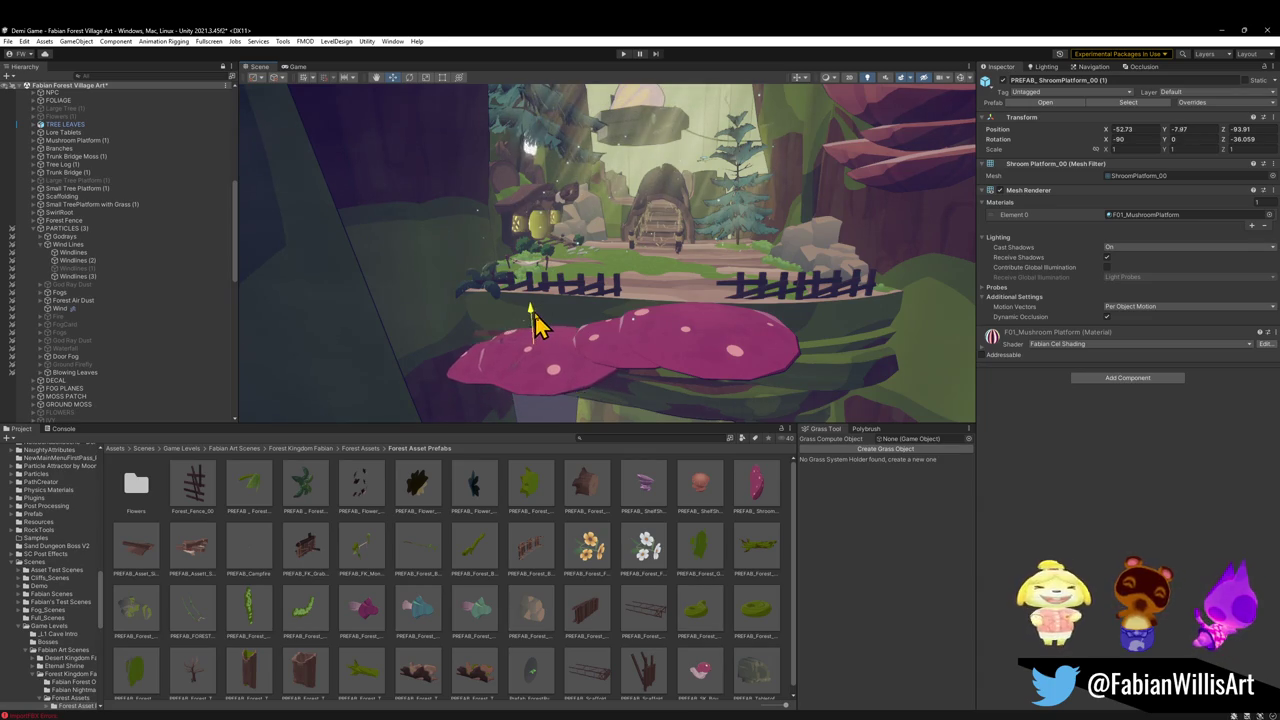
Enlarge both mushroom platforms slightly and nudge them into place on the ledge
left_click_drag(535, 330, 603, 362)
mouse_move(503, 345)
left_mouse_down()
mouse_move(566, 320)
mouse_move(552, 304)
mouse_move(530, 342)
mouse_move(645, 342)
left_mouse_up()
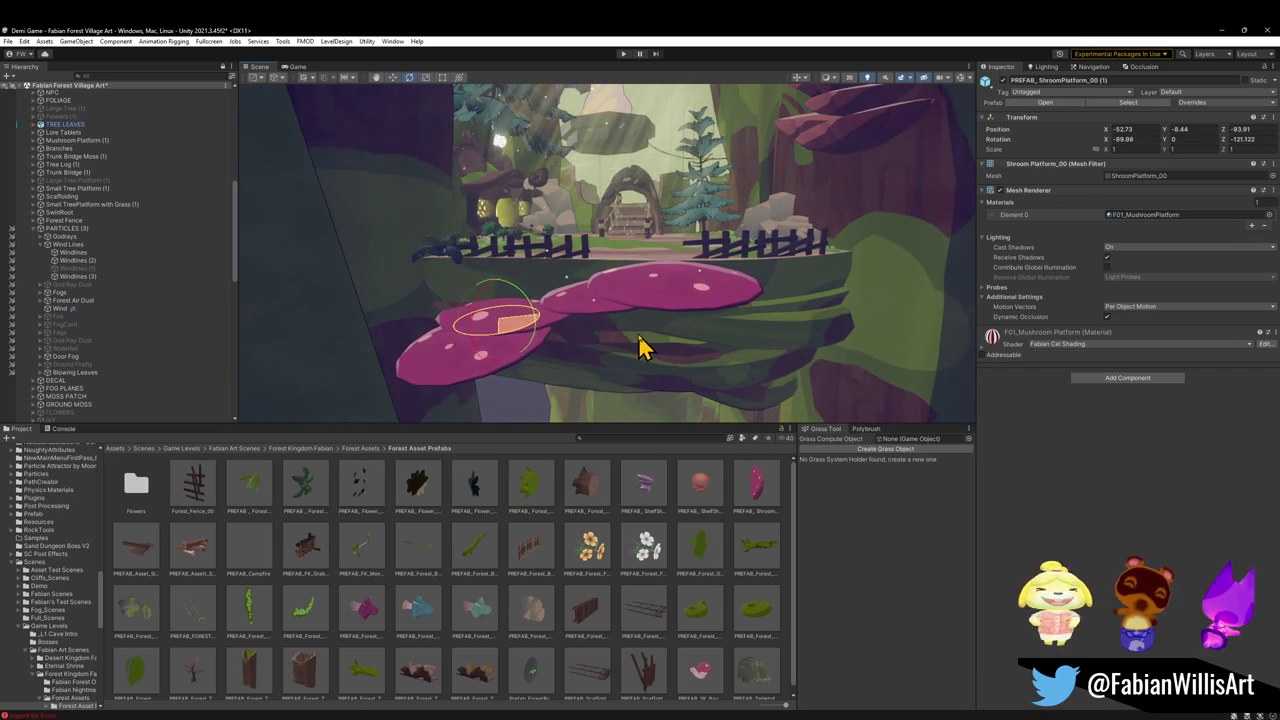
mouse_move(503, 326)
left_mouse_down()
mouse_move(529, 323)
mouse_move(518, 326)
left_mouse_up()
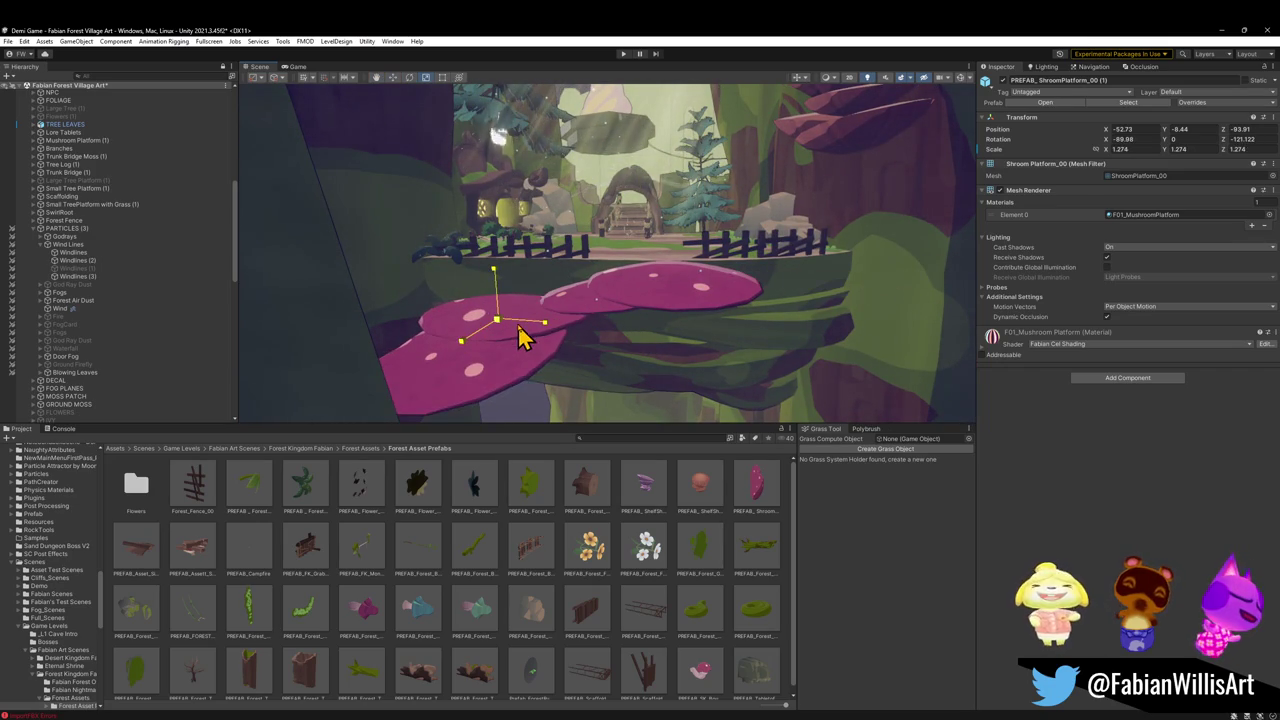
left_click_drag(640, 287, 650, 293)
key("w")
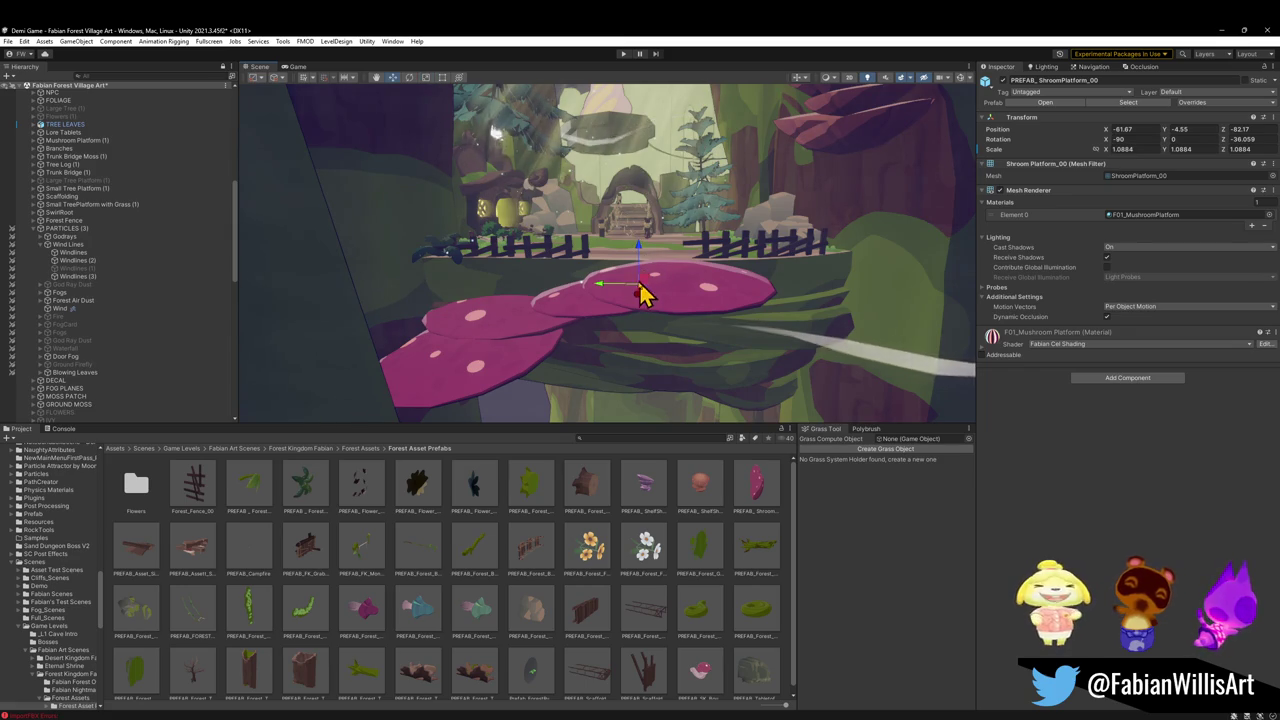
mouse_move(612, 295)
left_mouse_down()
mouse_move(600, 294)
mouse_move(623, 271)
mouse_move(657, 283)
mouse_move(680, 237)
mouse_move(686, 291)
left_mouse_up()
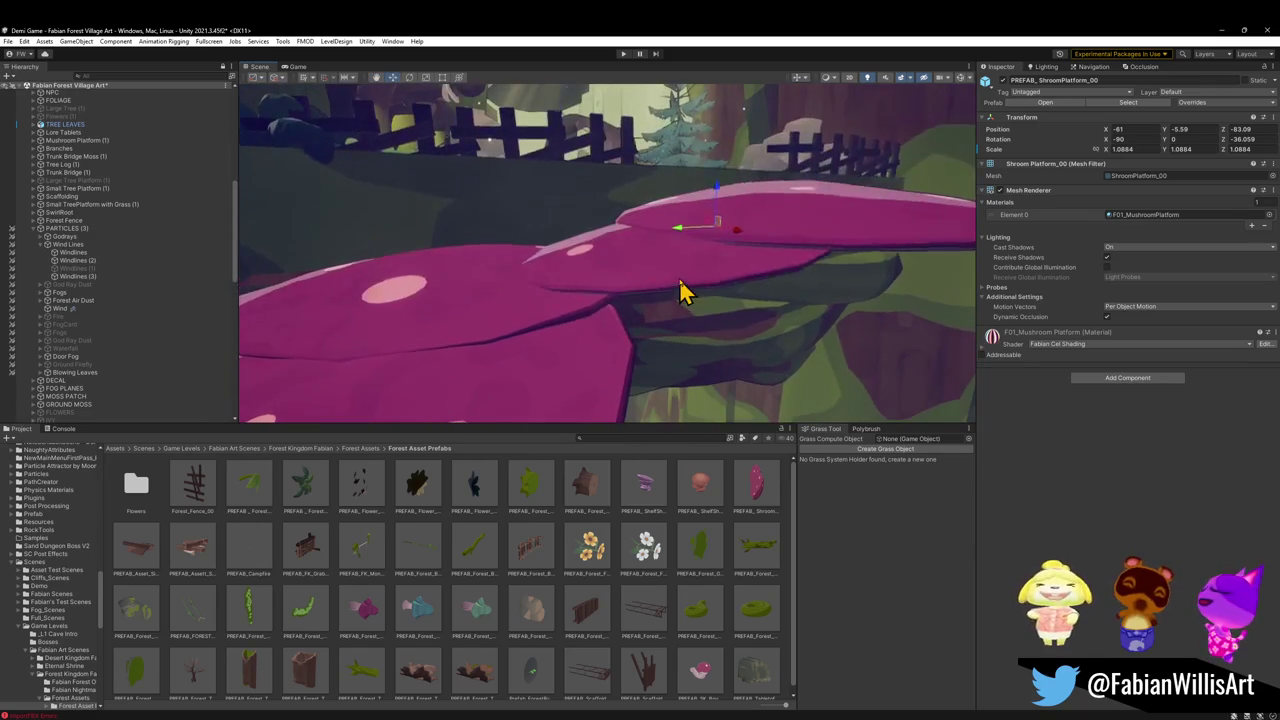
key("ctrl+z")
mouse_move(445, 268)
left_mouse_down()
mouse_move(443, 249)
mouse_move(449, 260)
mouse_move(571, 263)
mouse_move(494, 269)
mouse_move(503, 280)
mouse_move(514, 220)
mouse_move(503, 220)
mouse_move(628, 244)
mouse_move(543, 266)
mouse_move(623, 217)
mouse_move(620, 227)
left_mouse_up()
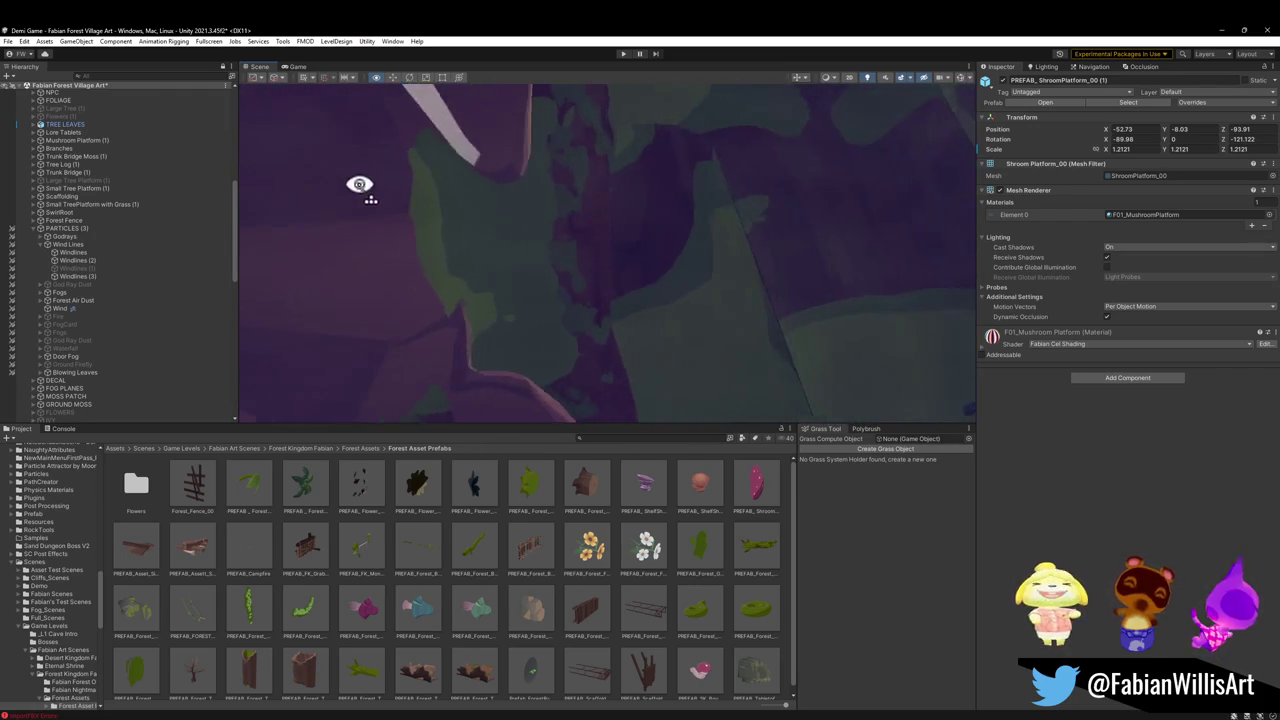
Select the rock arch and tree log, then fly around the mushroom ledge into the cave opening
left_click(475, 325)
mouse_move(516, 262)
left_mouse_down()
mouse_move(475, 325)
mouse_move(522, 340)
left_mouse_up()
left_click(520, 320)
left_click(522, 340, "shift")
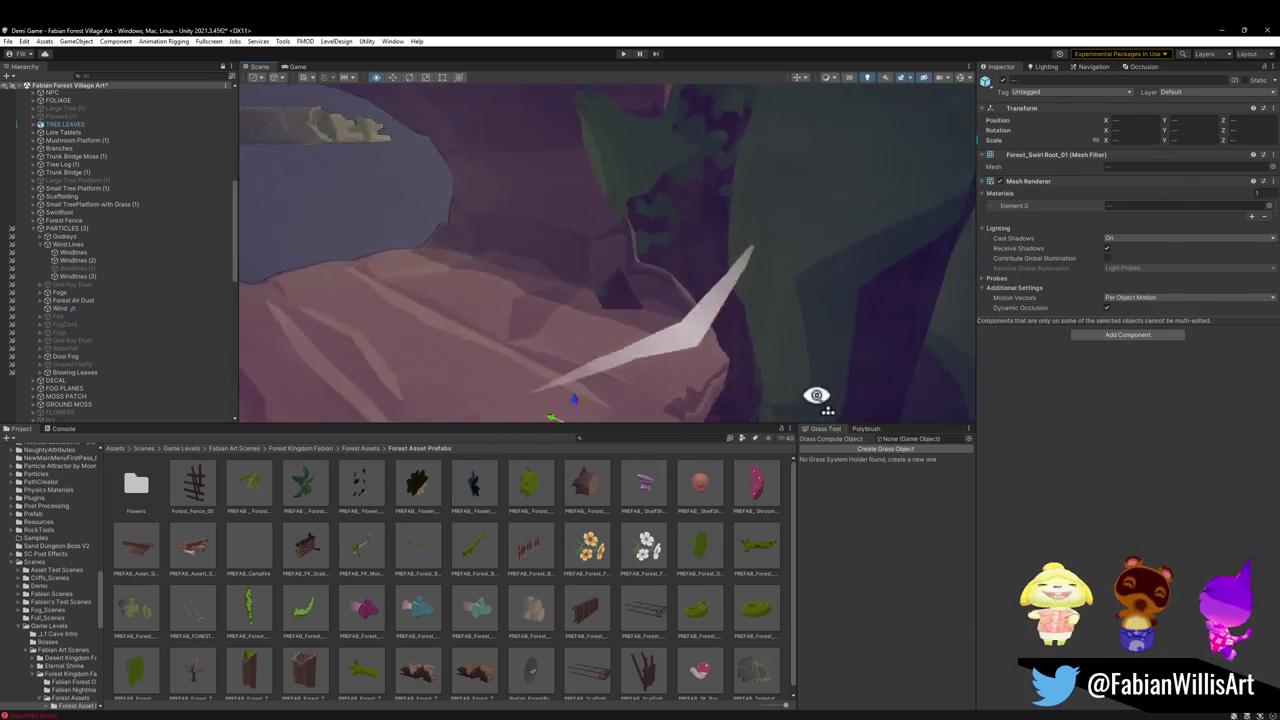
mouse_move(879, 327)
left_mouse_down()
mouse_move(737, 303)
mouse_move(772, 302)
left_mouse_up()
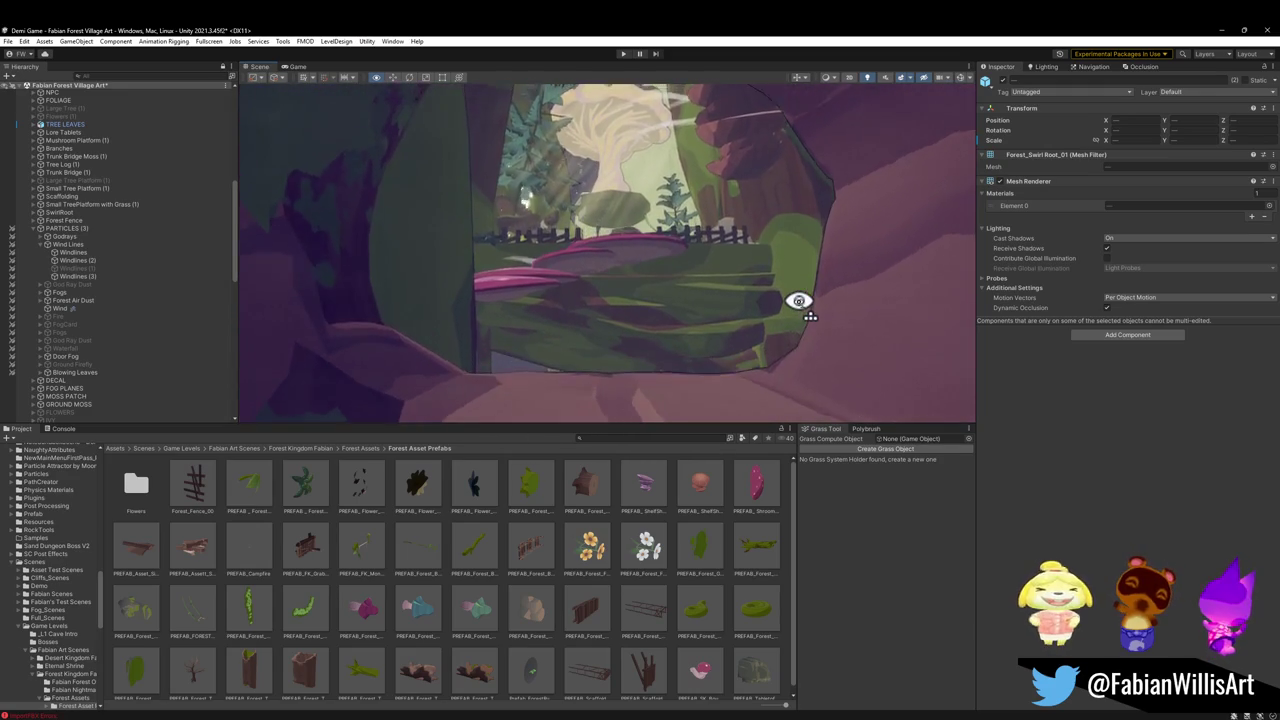
mouse_move(798, 303)
left_mouse_down()
mouse_move(785, 285)
mouse_move(734, 306)
left_mouse_up()
mouse_move(620, 334)
left_mouse_down()
mouse_move(624, 313)
mouse_move(640, 337)
mouse_move(650, 320)
mouse_move(654, 360)
mouse_move(612, 425)
left_mouse_up()
left_click_drag(624, 354, 628, 307)
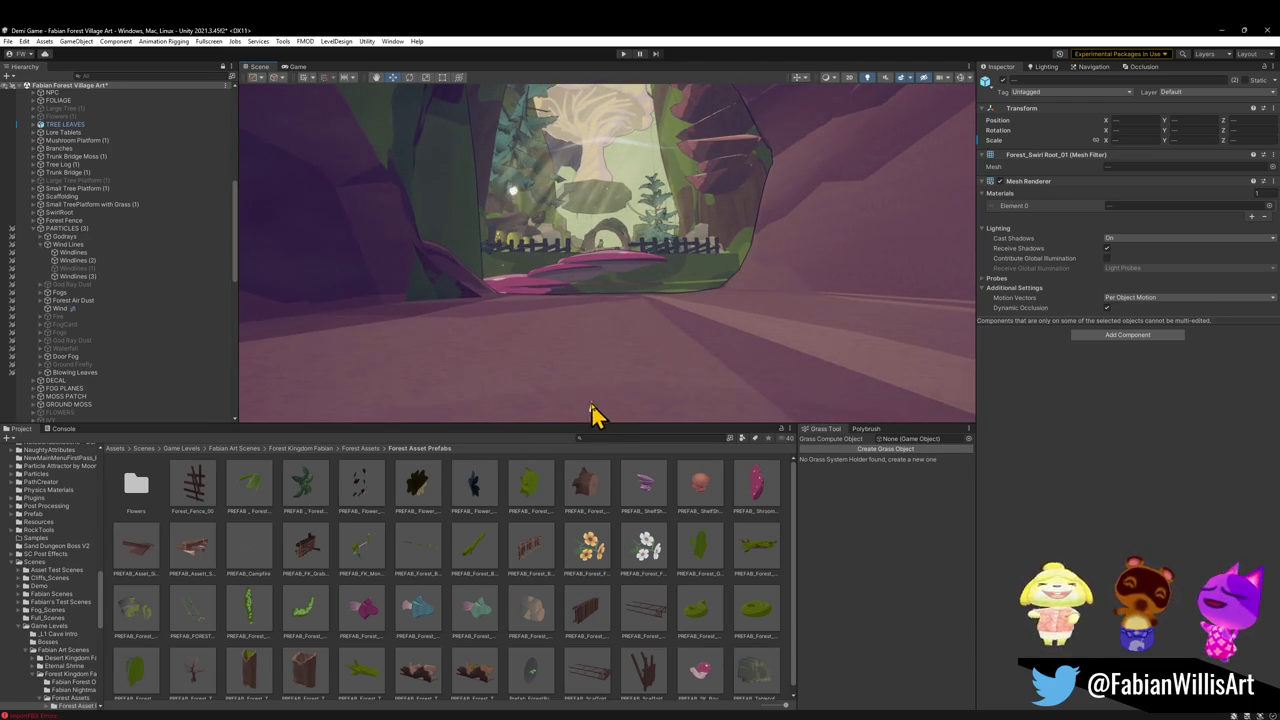
mouse_move(633, 383)
left_mouse_down()
mouse_move(616, 347)
mouse_move(626, 323)
mouse_move(566, 274)
mouse_move(526, 314)
mouse_move(649, 334)
mouse_move(657, 304)
mouse_move(656, 326)
mouse_move(757, 366)
mouse_move(788, 316)
mouse_move(778, 322)
left_mouse_up()
key("w")
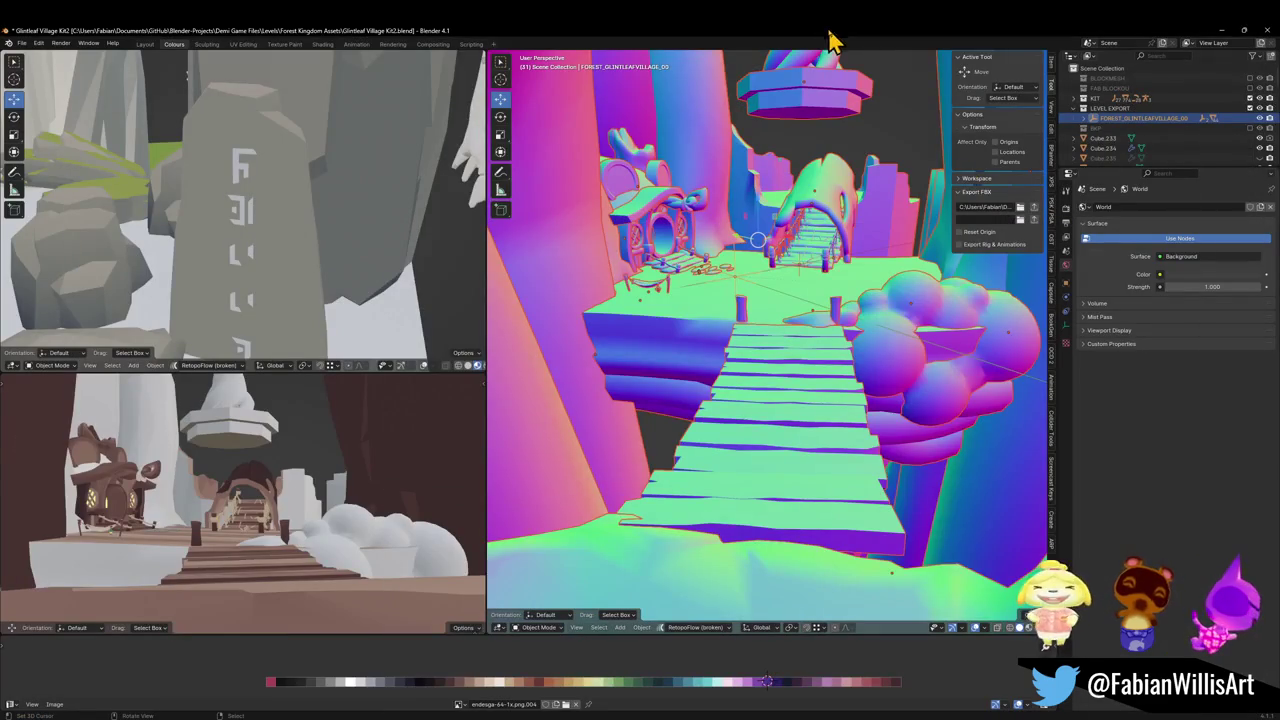
Delete the plain plank bridge and toggle Edit Mode on Forest_Bridge_00.003 to check its mesh
left_click(790, 390)
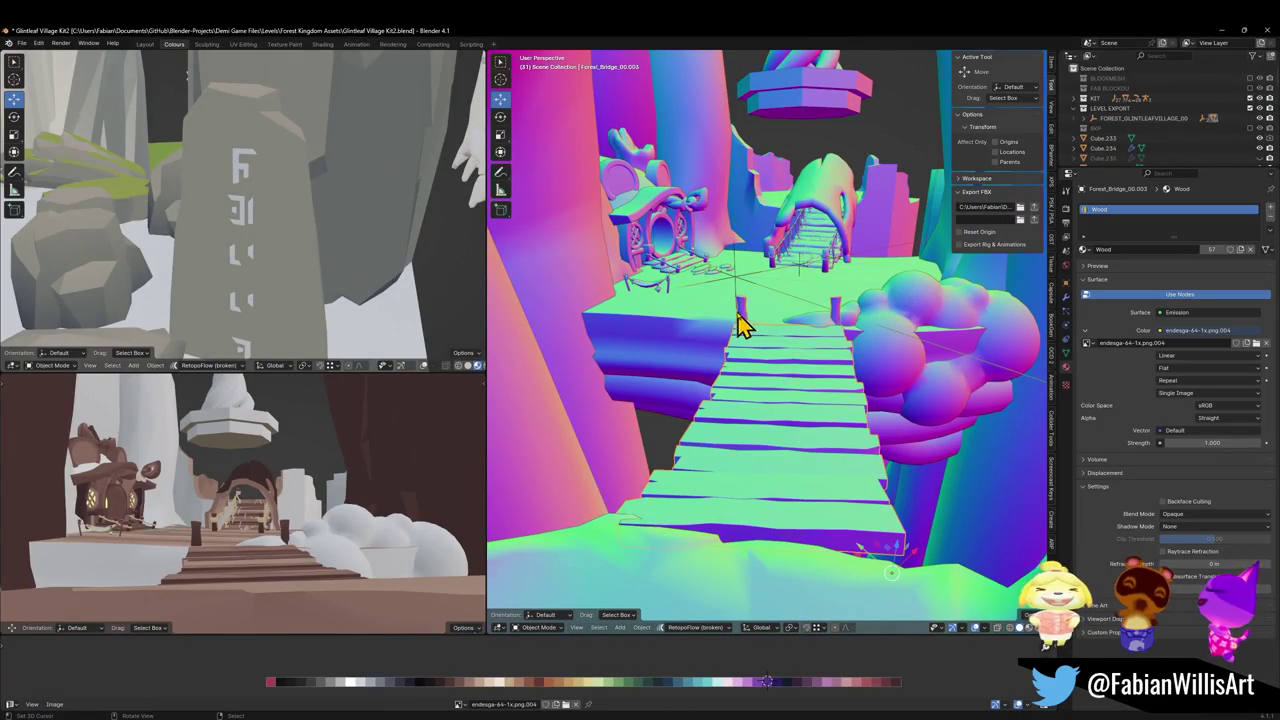
key("Delete")
key("ctrl+z")
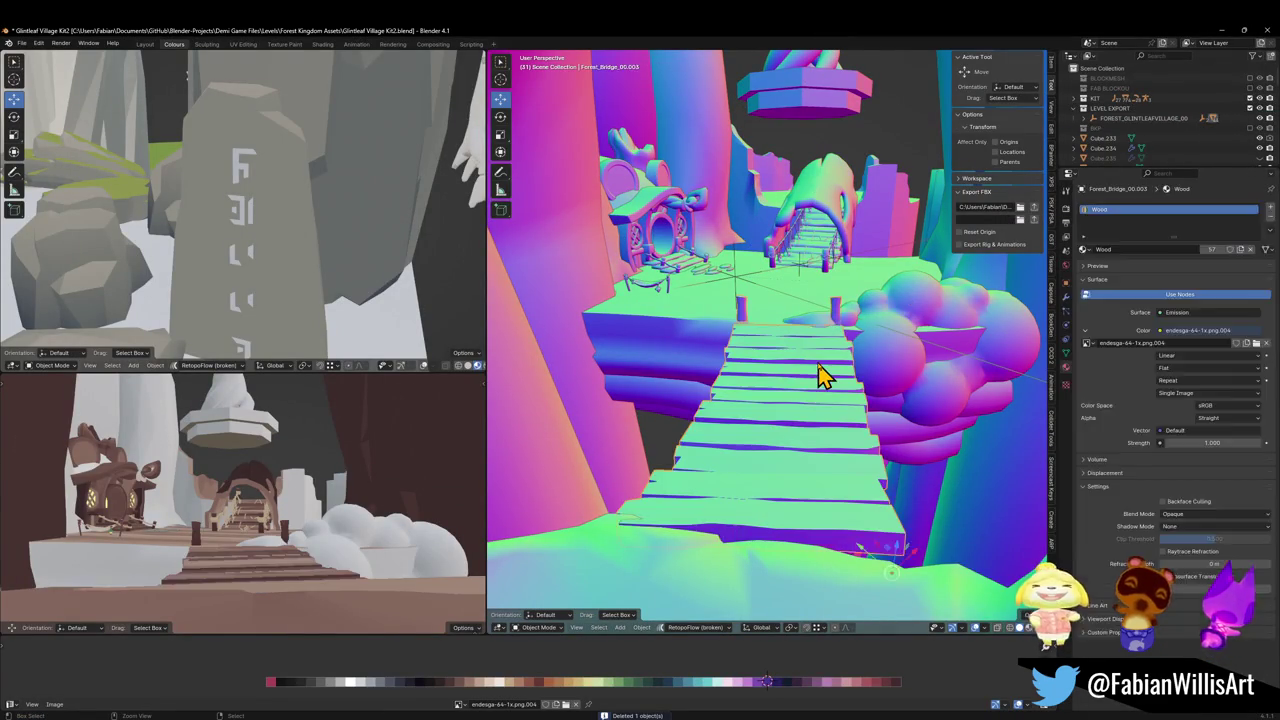
key("Tab")
key("Tab")
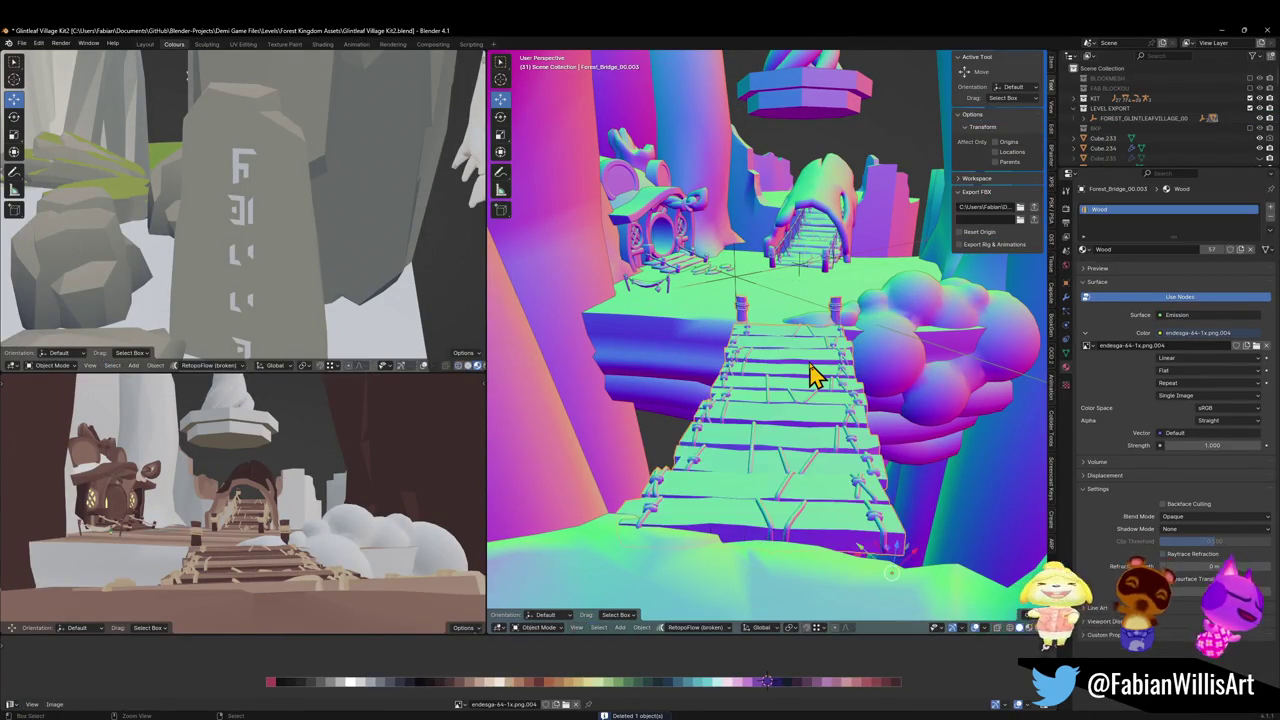
left_click(812, 375)
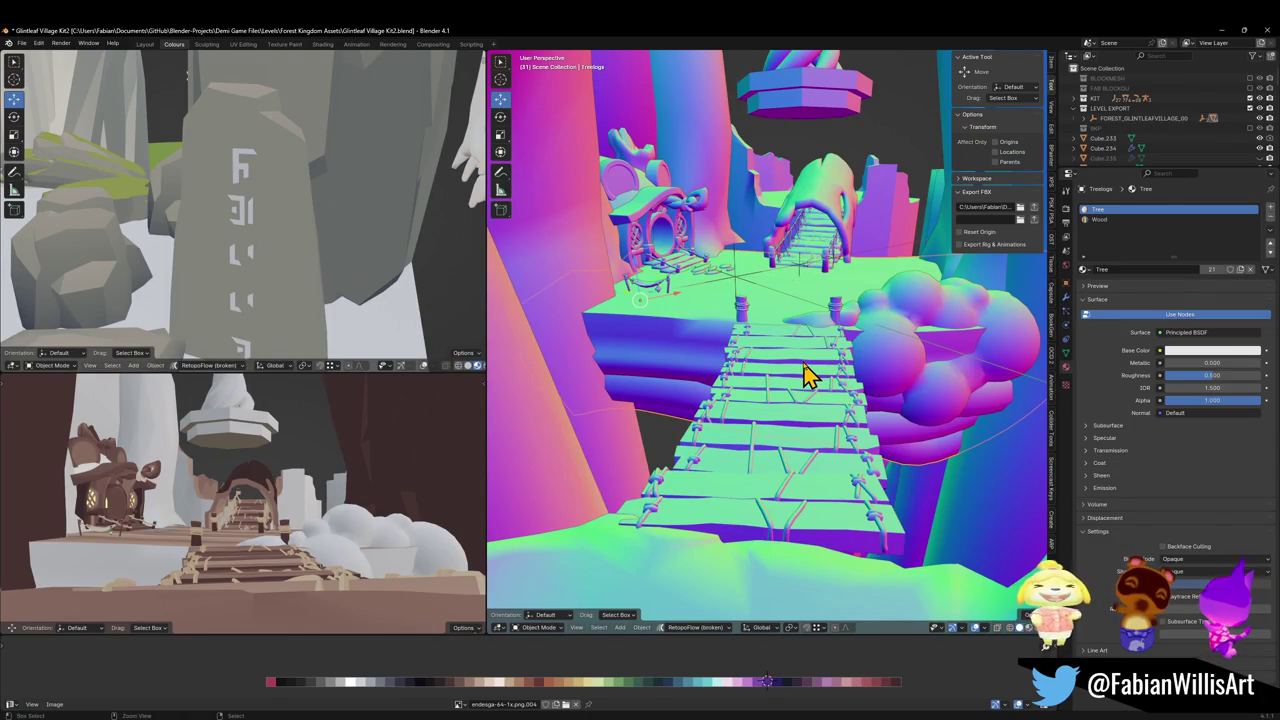
left_click(804, 378)
key("Tab")
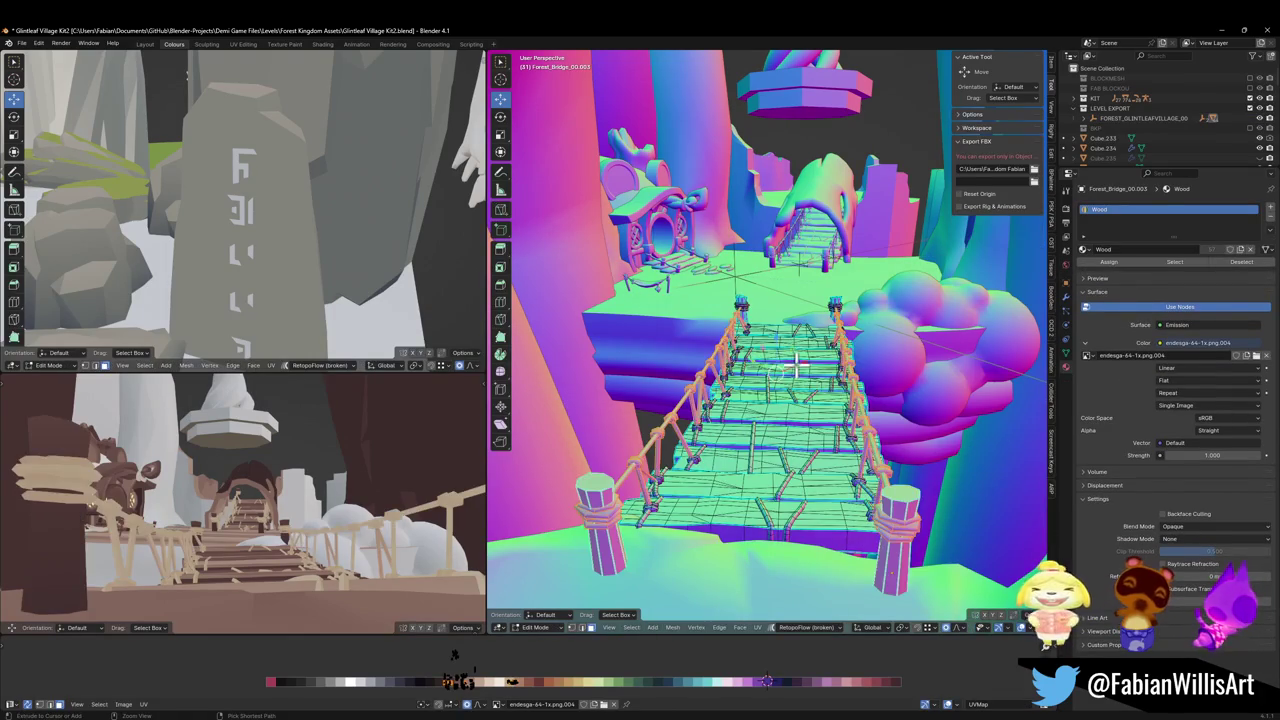
key("Tab")
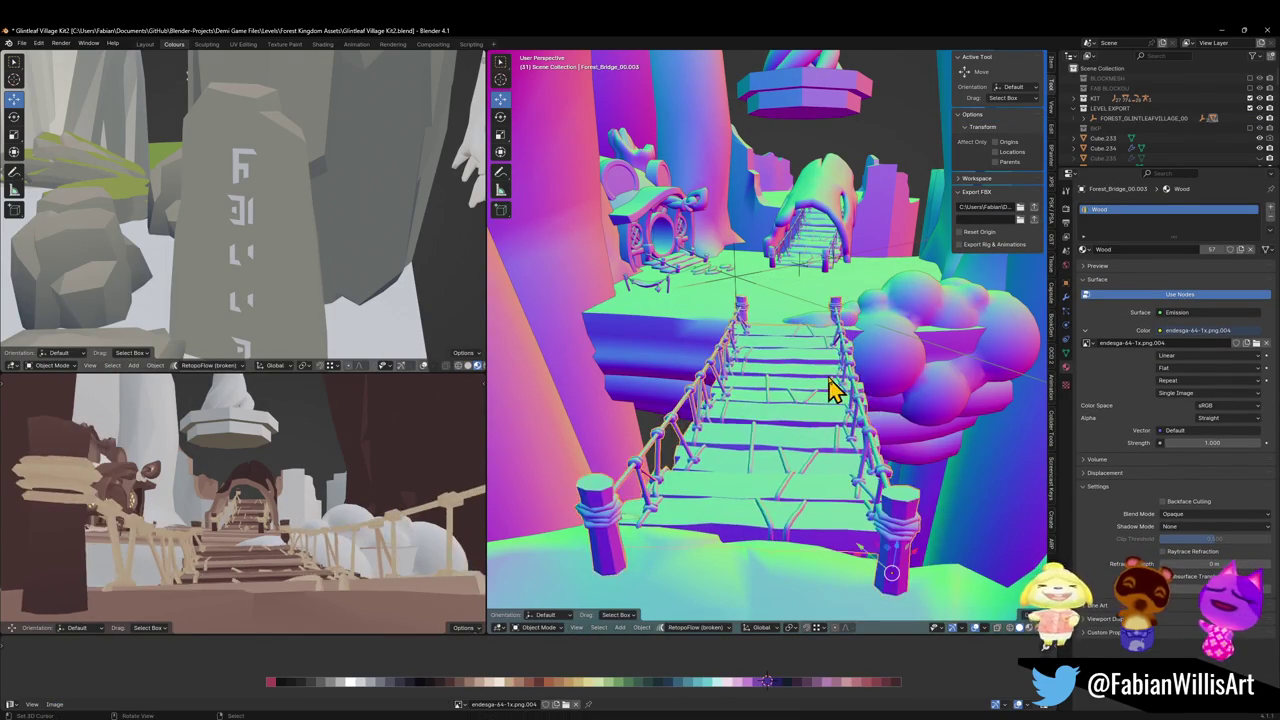
Hide the rope bridge, then select the rock ring and lower it along Z
key("h")
key("shift+grave")
key("w")
key("w")
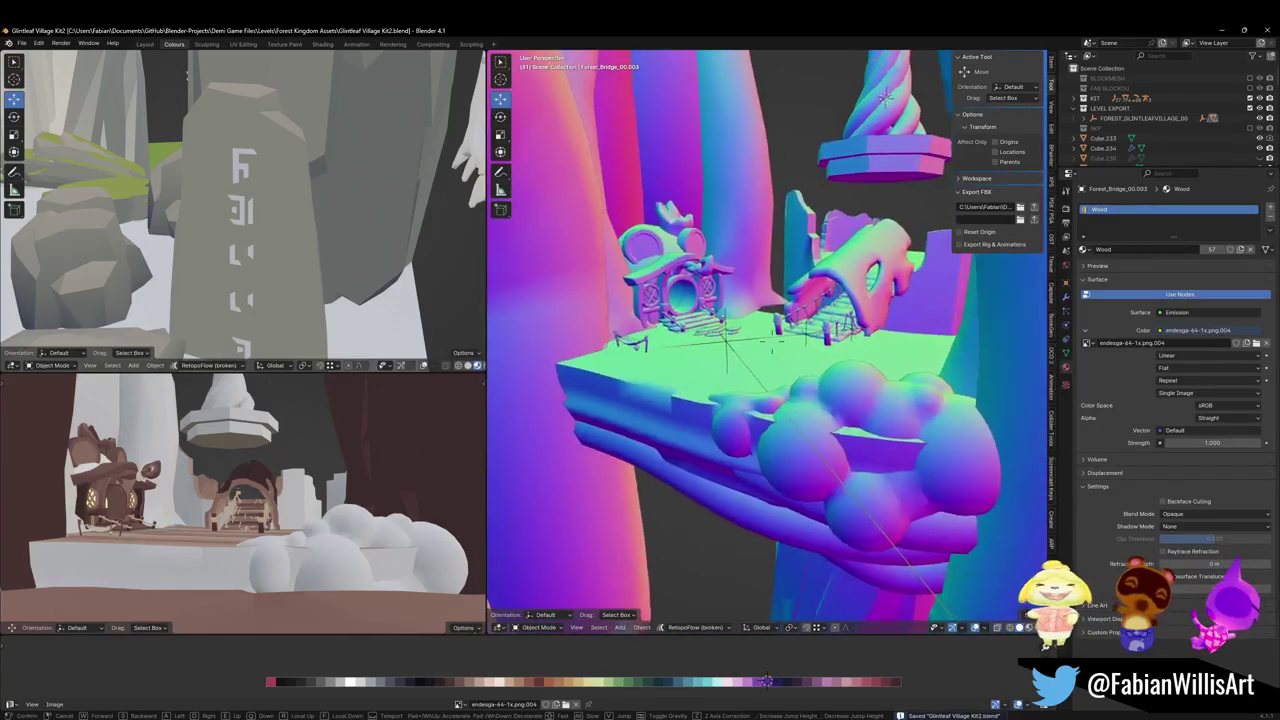
key("s")
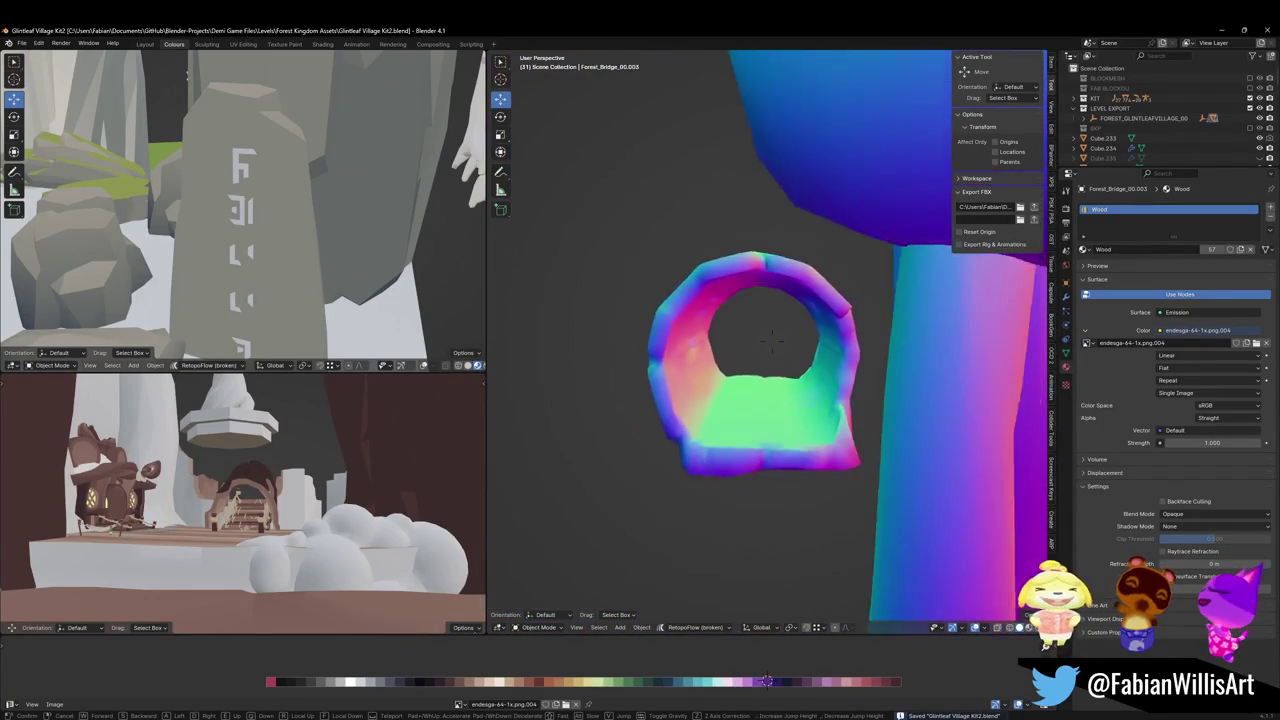
key("Return")
left_click(795, 418)
key("shift+grave")
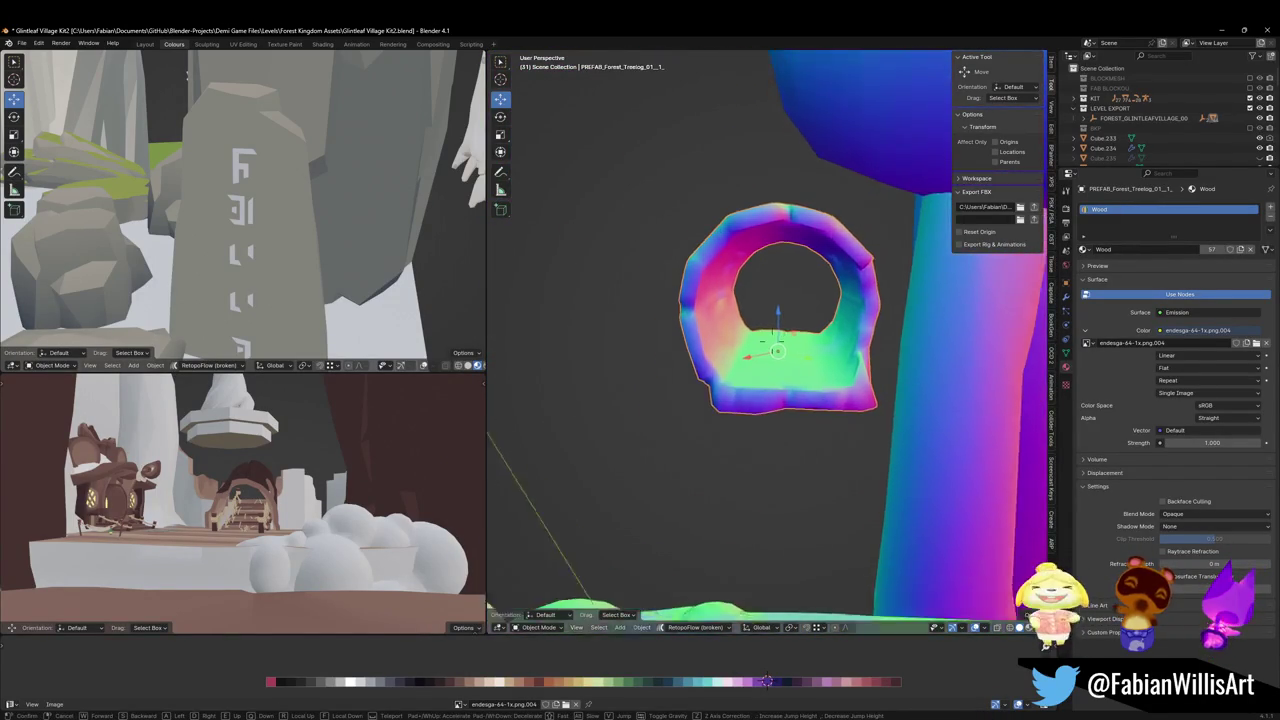
key("w")
key("w")
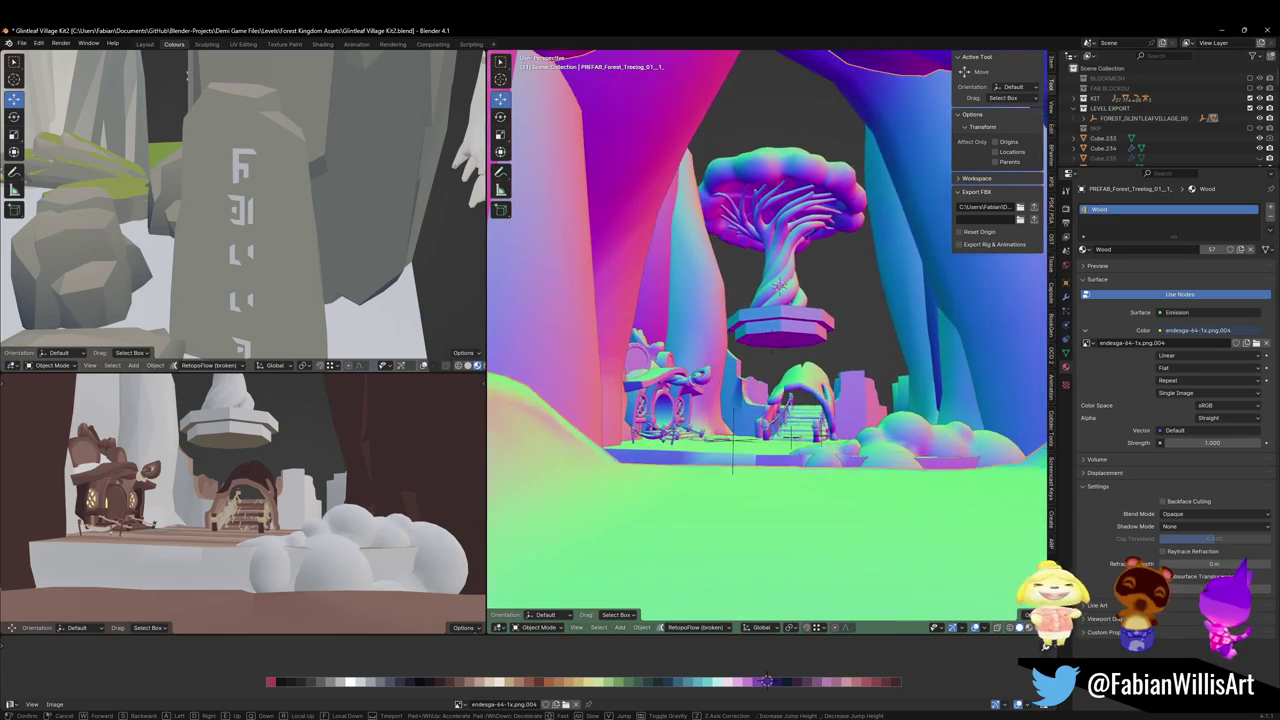
key("Return")
key("g")
key("z")
mouse_move(743, 443)
left_mouse_down()
mouse_move(711, 77)
mouse_move(726, 306)
left_mouse_up()
left_click(726, 306)
Fly toward the village tree and lower the log platform along Z
key("shift+grave")
key("w")
key("w")
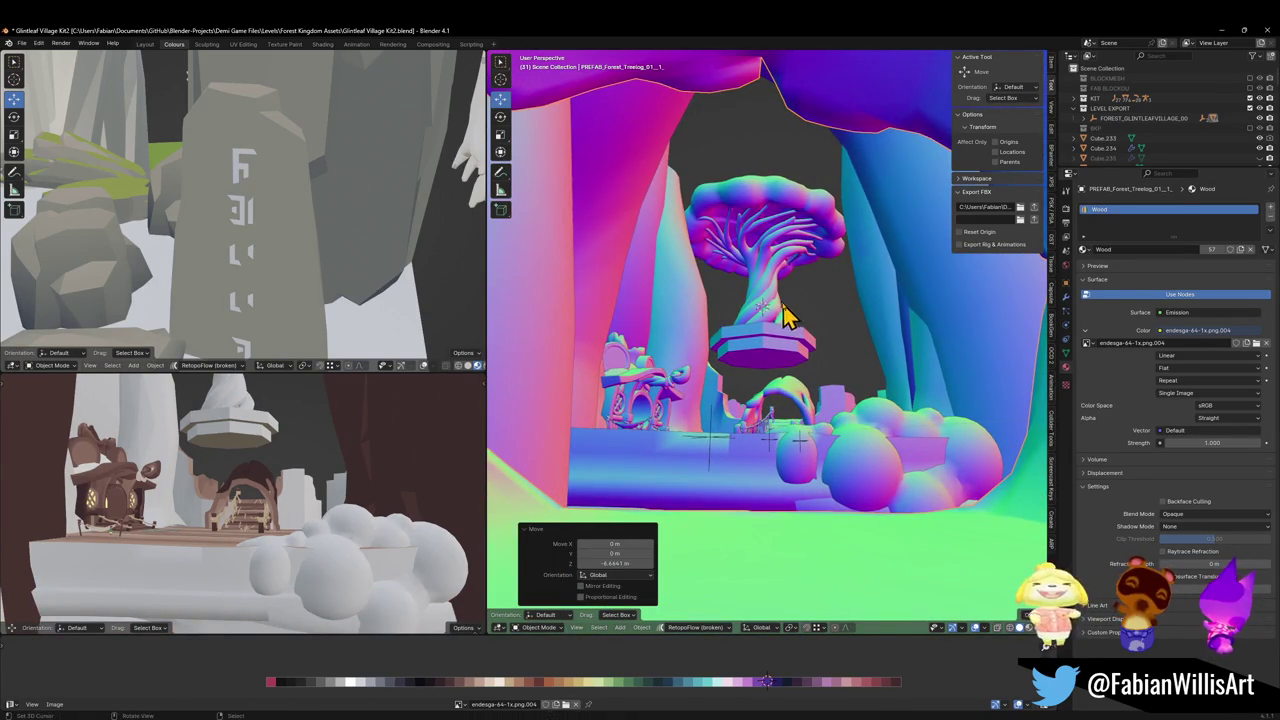
key("w")
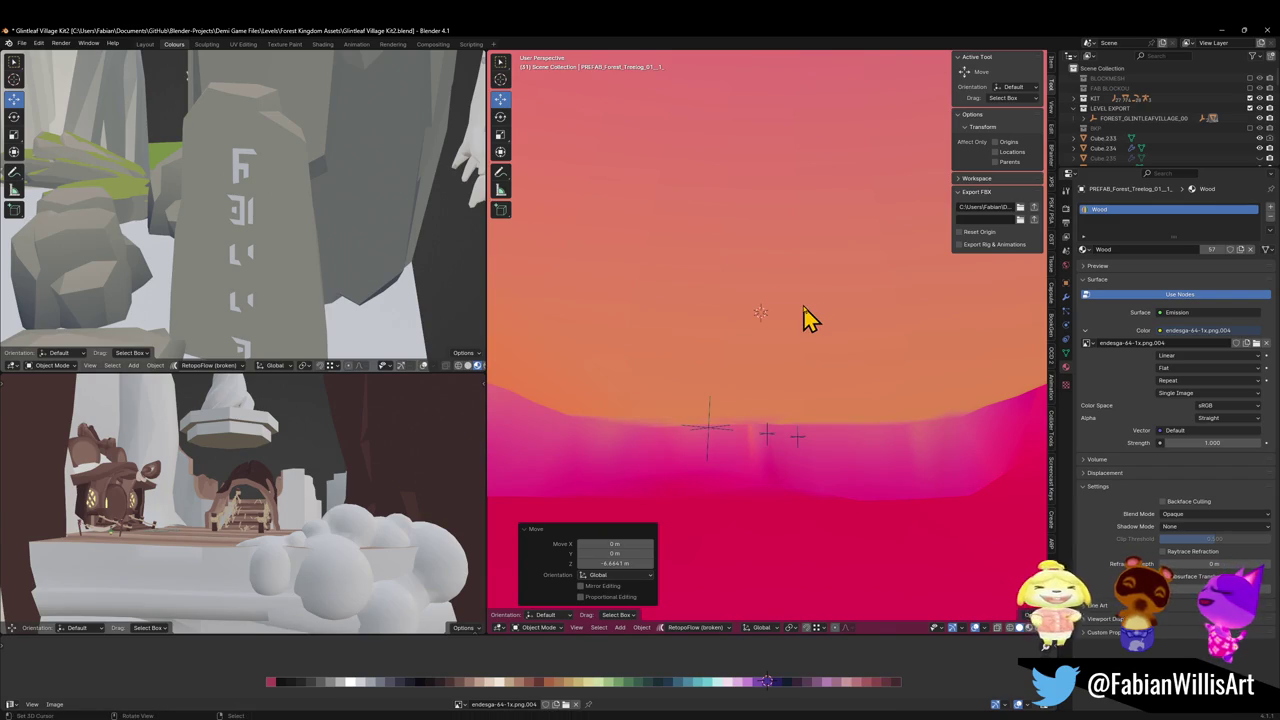
key("Escape")
key("shift+grave")
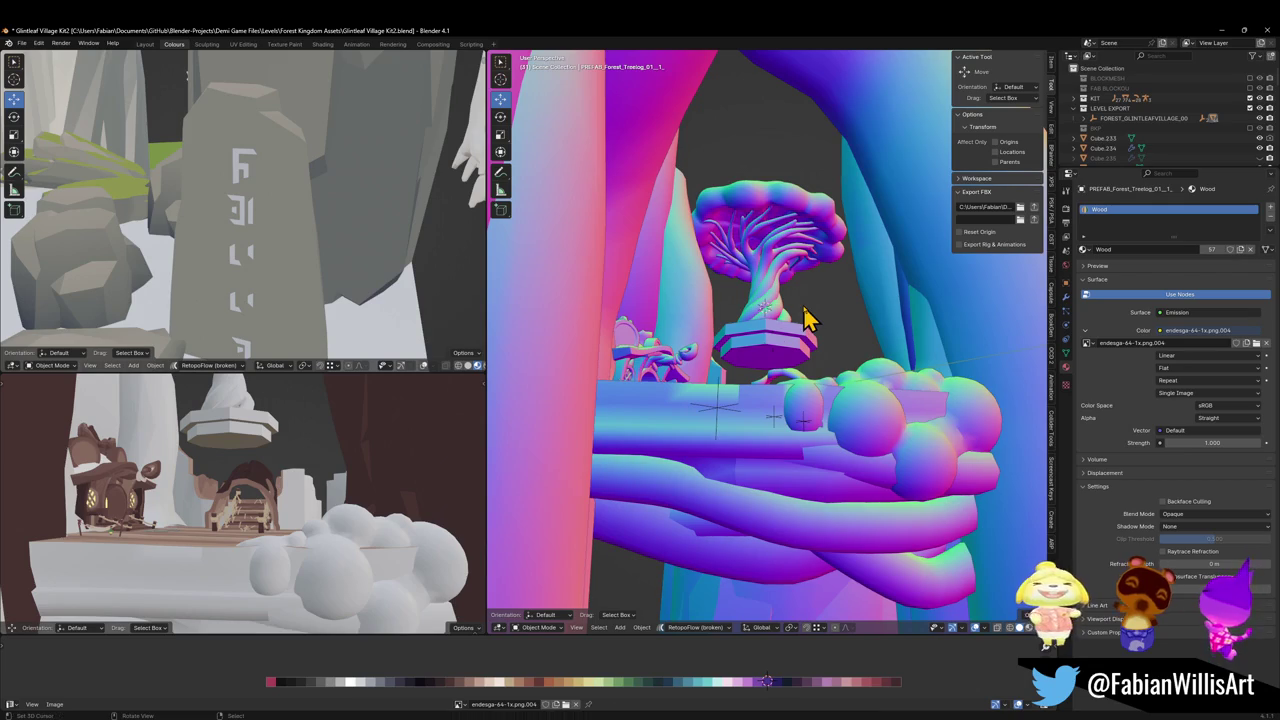
key("g")
key("z")
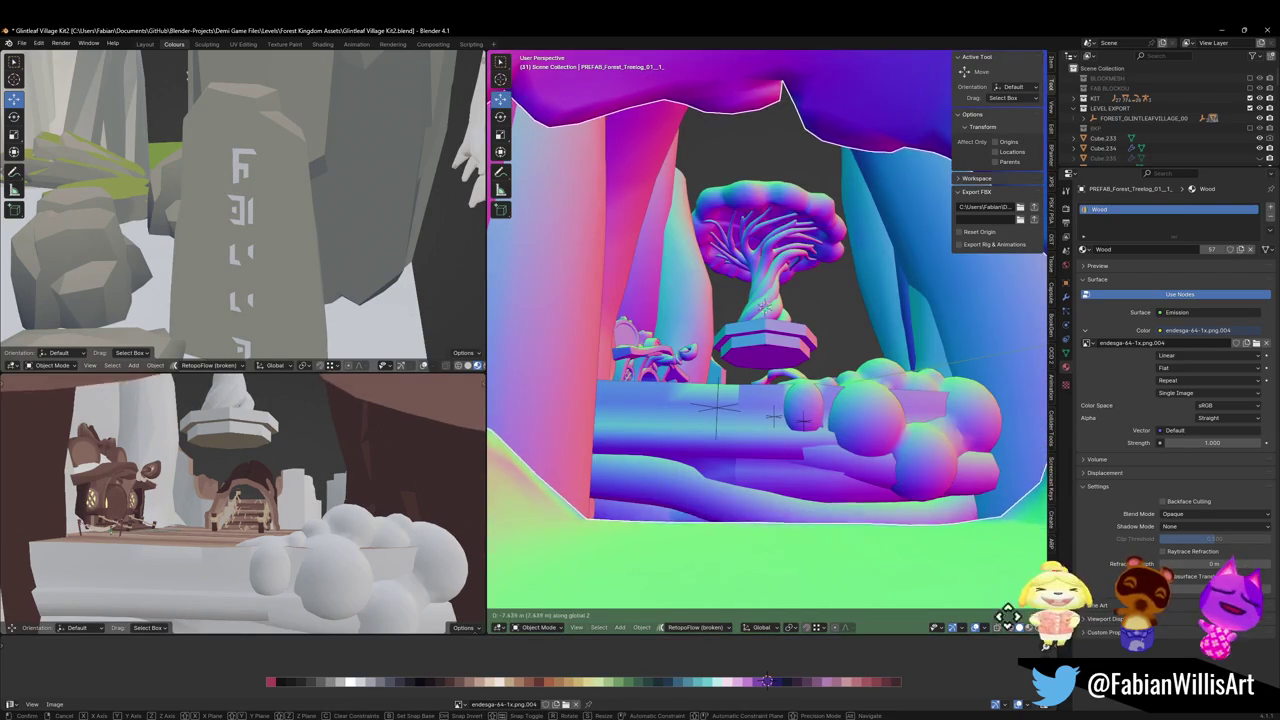
left_click(1014, 52)
Select the FOREST_GLINTLEAFVILLAGE_00 root empty and switch to Unity
key("shift+grave")
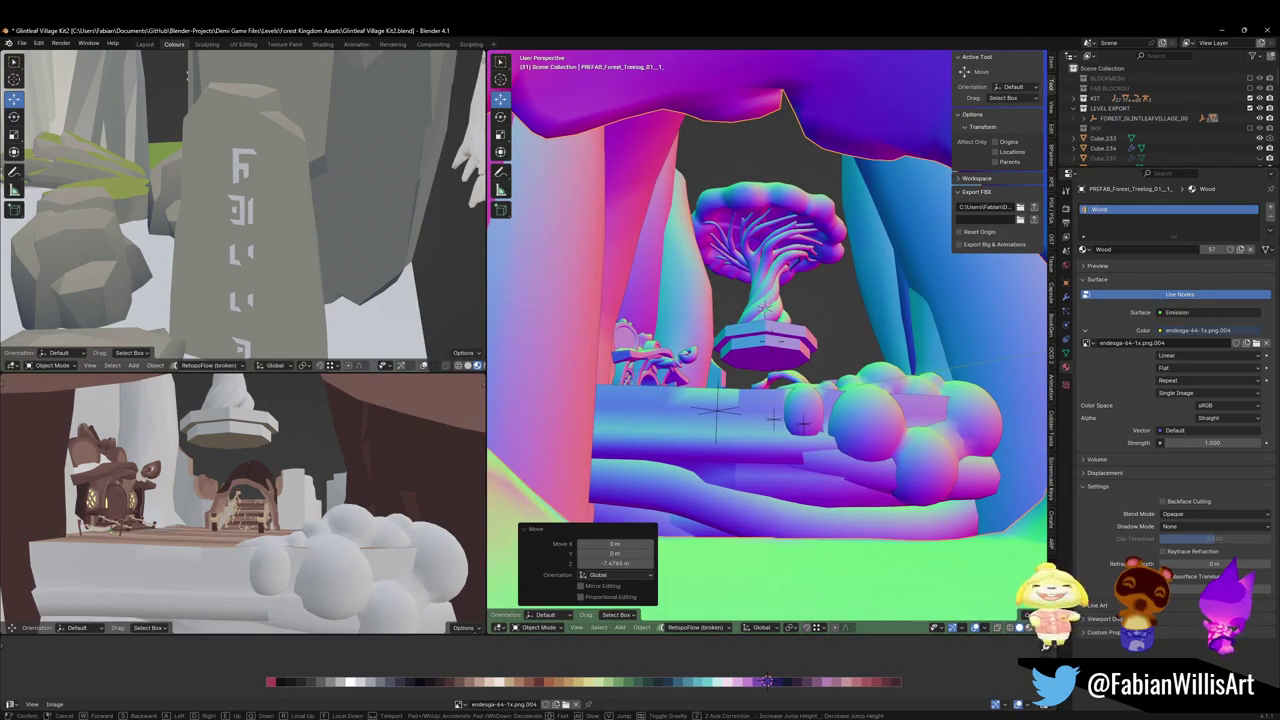
left_click(800, 283)
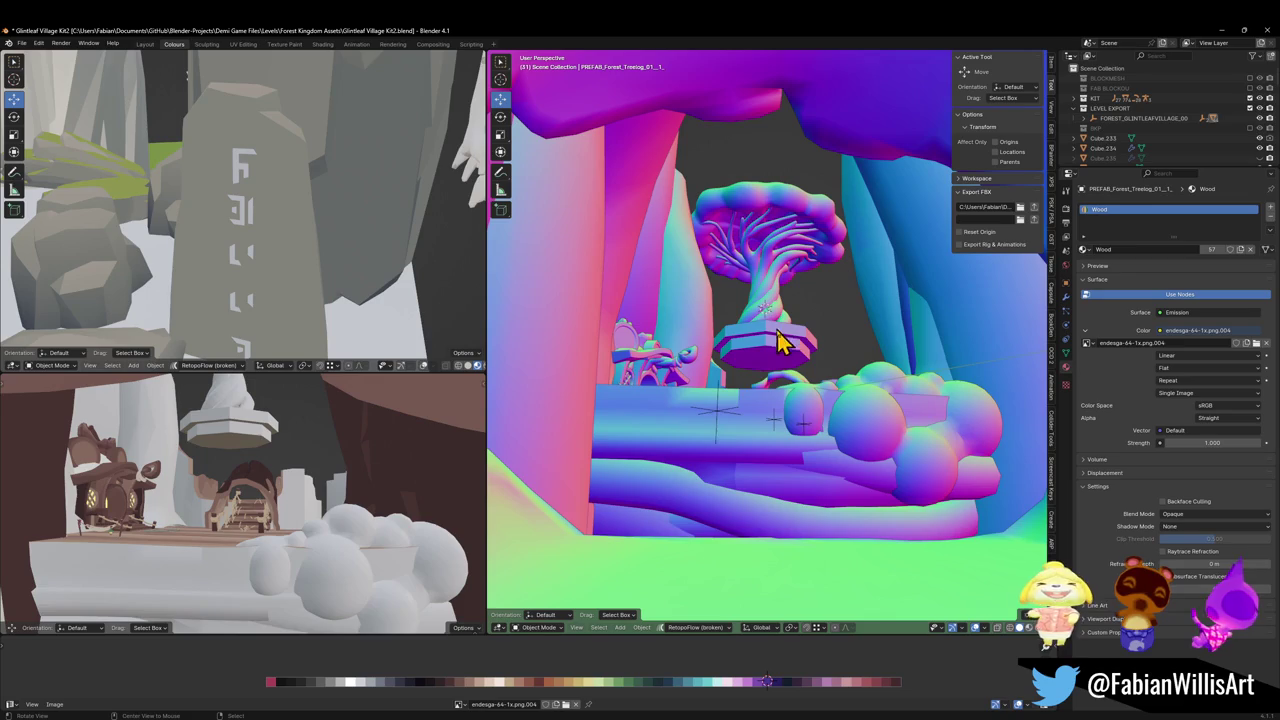
left_click(718, 414)
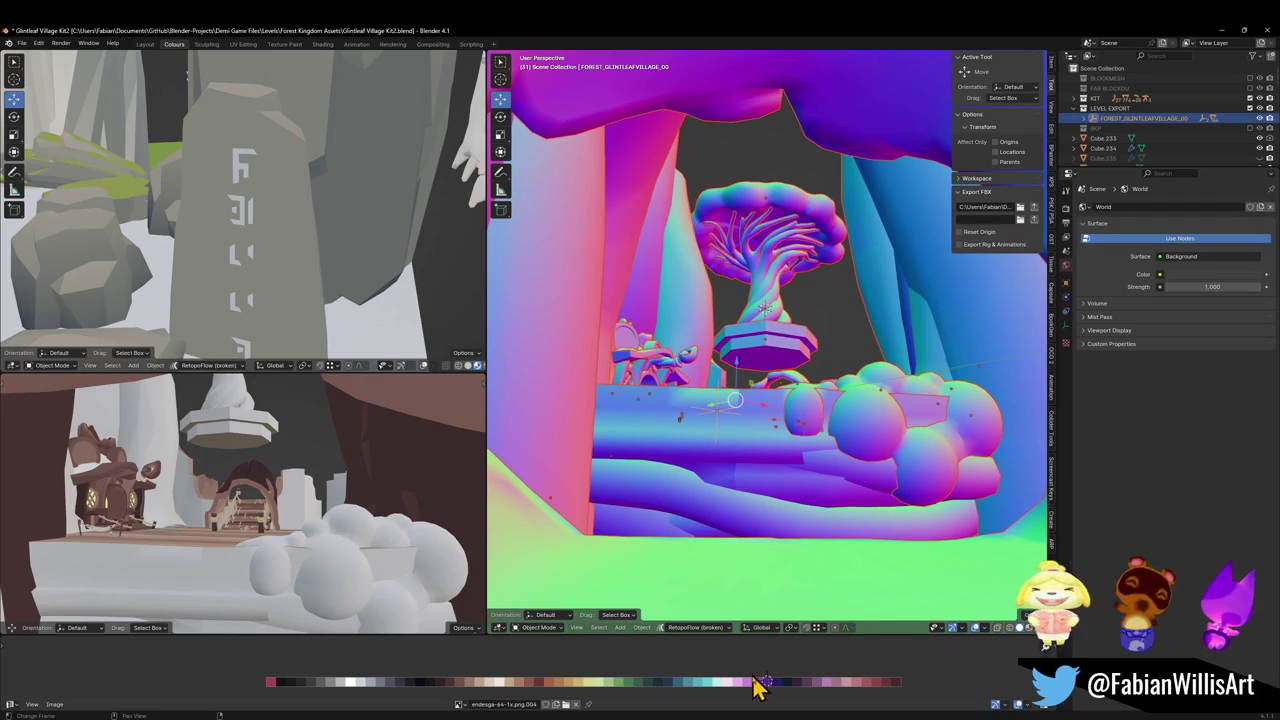
key("alt+Tab")
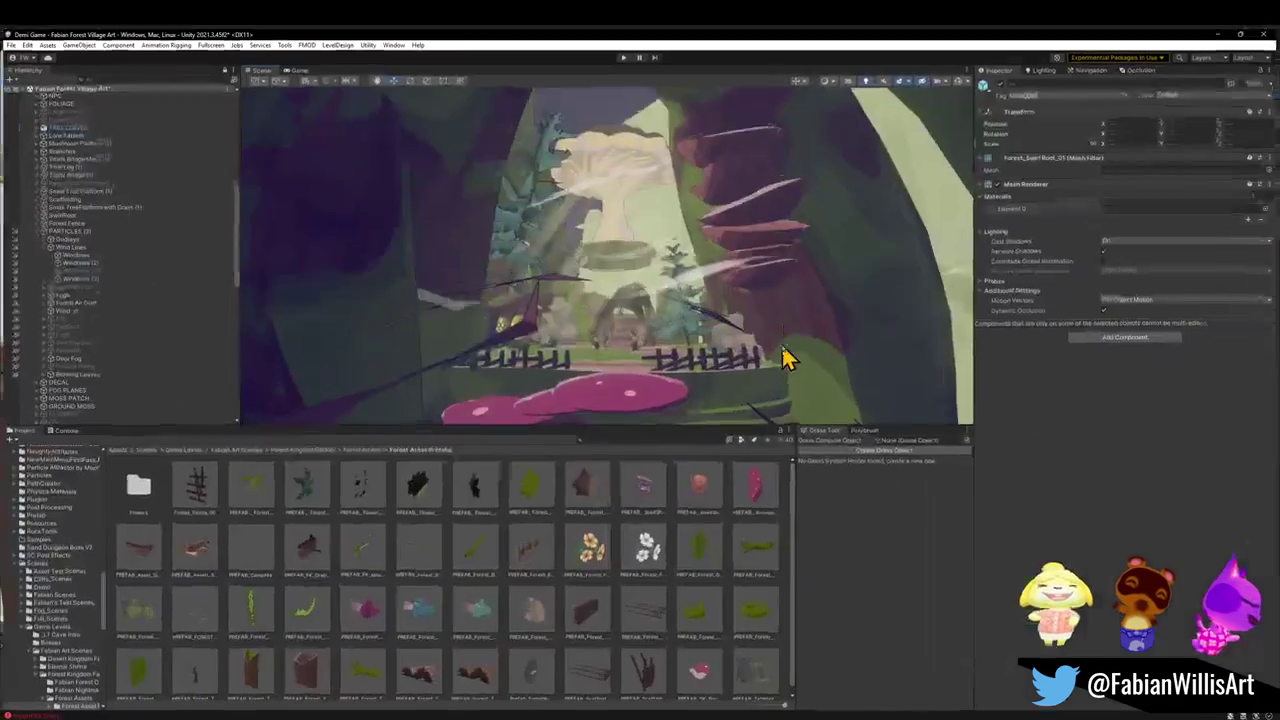
Nudge PREFAB_Forest_SwirlRoot_01 lower and sideways, fly through its tunnel, then minimize Unity
mouse_move(760, 340)
left_mouse_down()
mouse_move(680, 338)
mouse_move(667, 270)
mouse_move(800, 317)
mouse_move(846, 297)
mouse_move(755, 280)
mouse_move(860, 306)
mouse_move(889, 334)
mouse_move(846, 283)
left_mouse_up()
left_click(543, 266)
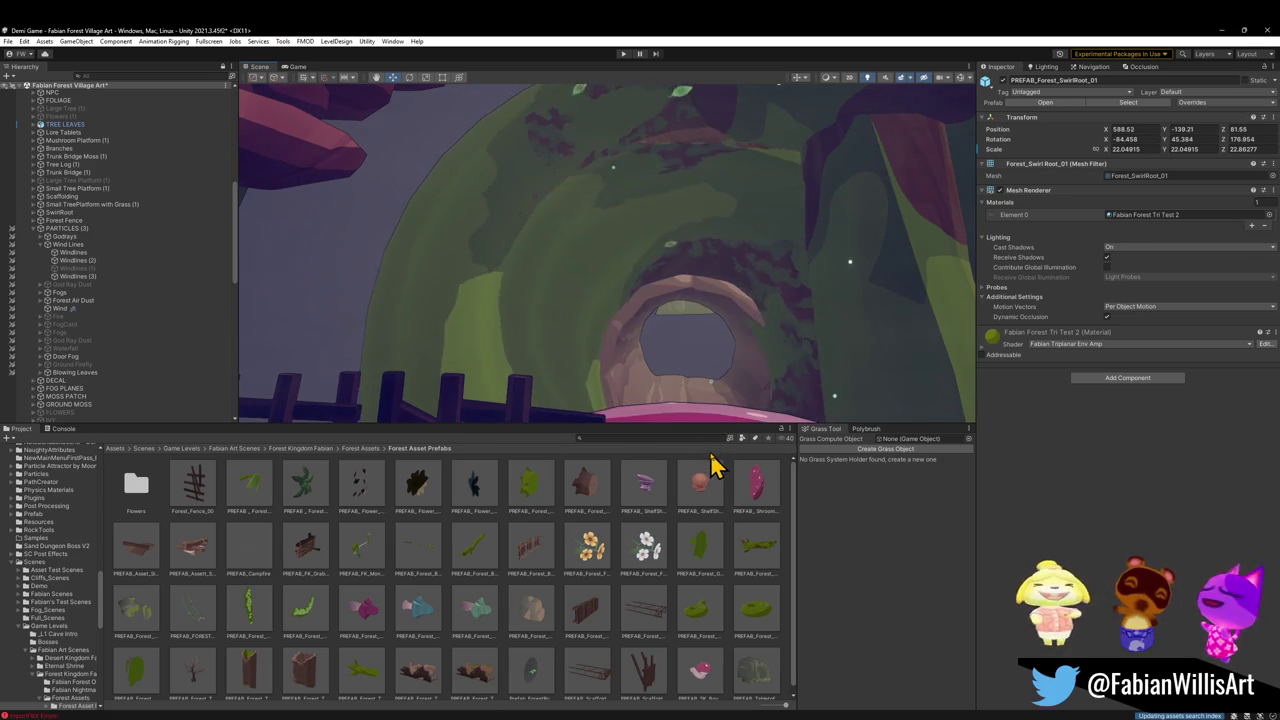
mouse_move(735, 400)
left_mouse_down()
mouse_move(760, 349)
mouse_move(749, 377)
mouse_move(645, 375)
left_mouse_up()
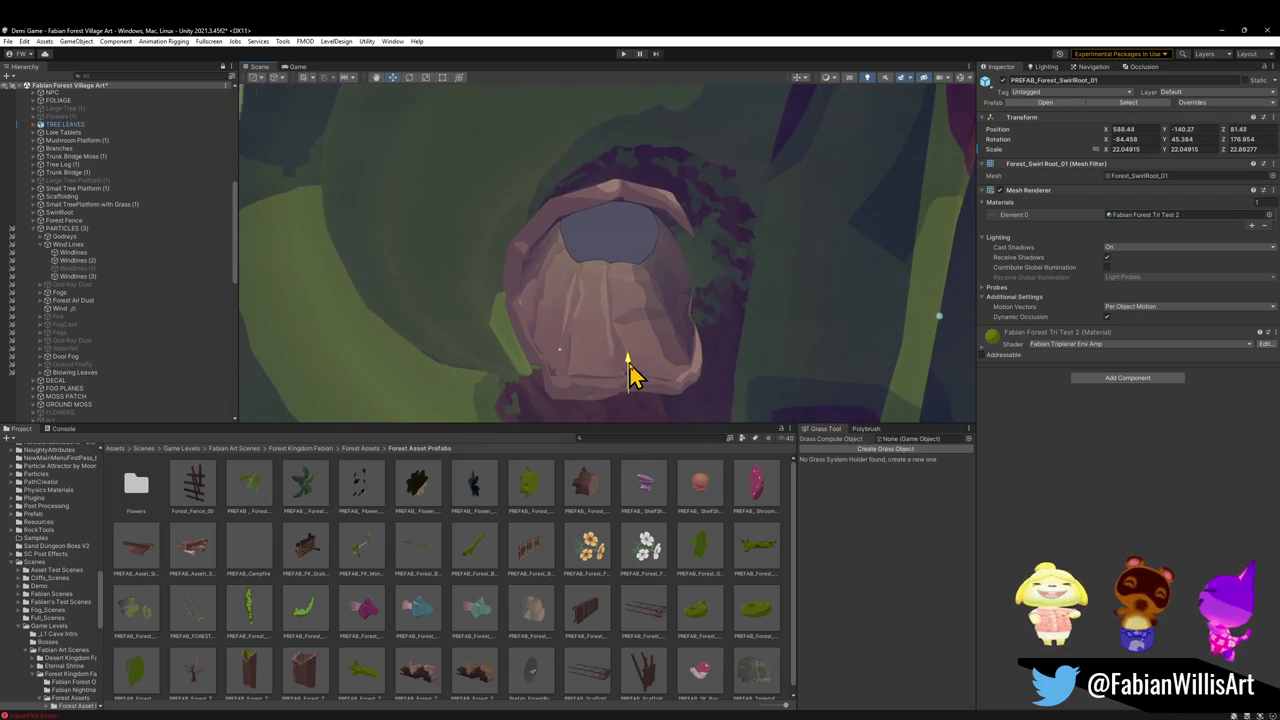
mouse_move(596, 399)
left_mouse_down()
mouse_move(660, 263)
mouse_move(686, 294)
mouse_move(786, 314)
mouse_move(522, 284)
mouse_move(819, 281)
left_mouse_up()
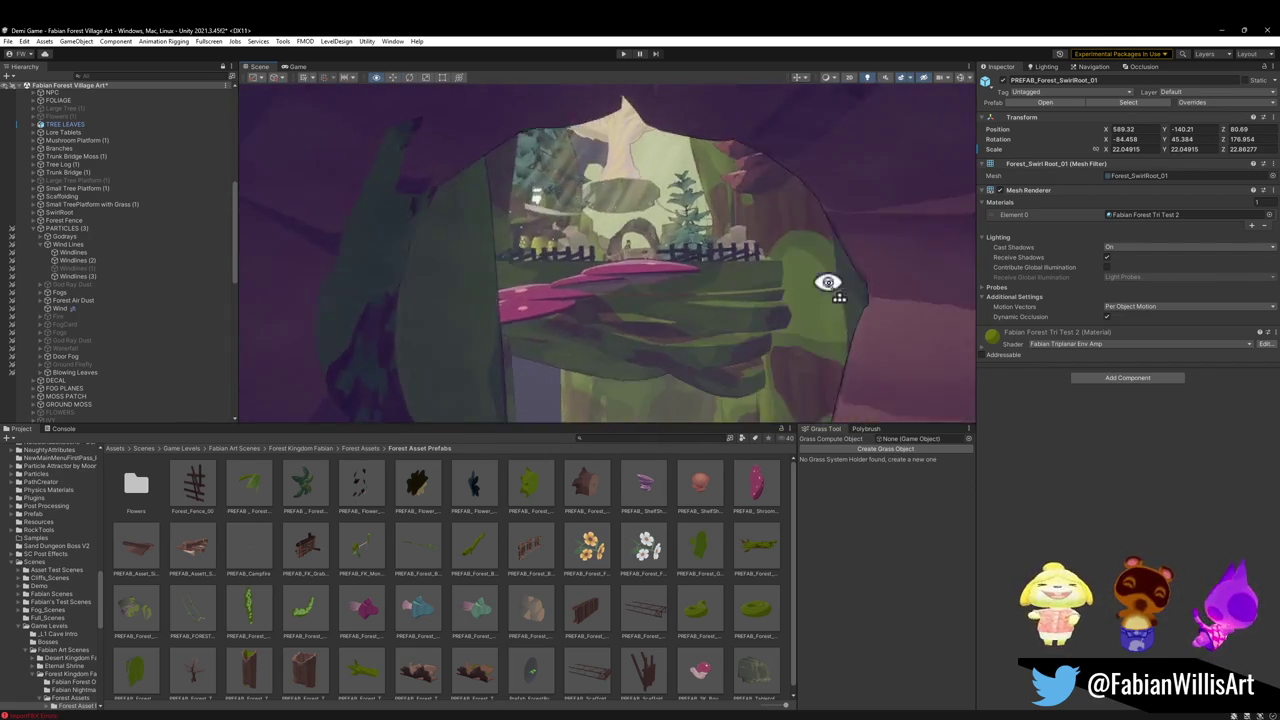
mouse_move(638, 274)
left_mouse_down()
mouse_move(623, 240)
mouse_move(614, 249)
mouse_move(651, 274)
mouse_move(603, 269)
mouse_move(523, 289)
mouse_move(470, 175)
mouse_move(423, 129)
mouse_move(411, 166)
mouse_move(520, 262)
left_mouse_up()
left_click(1217, 31)
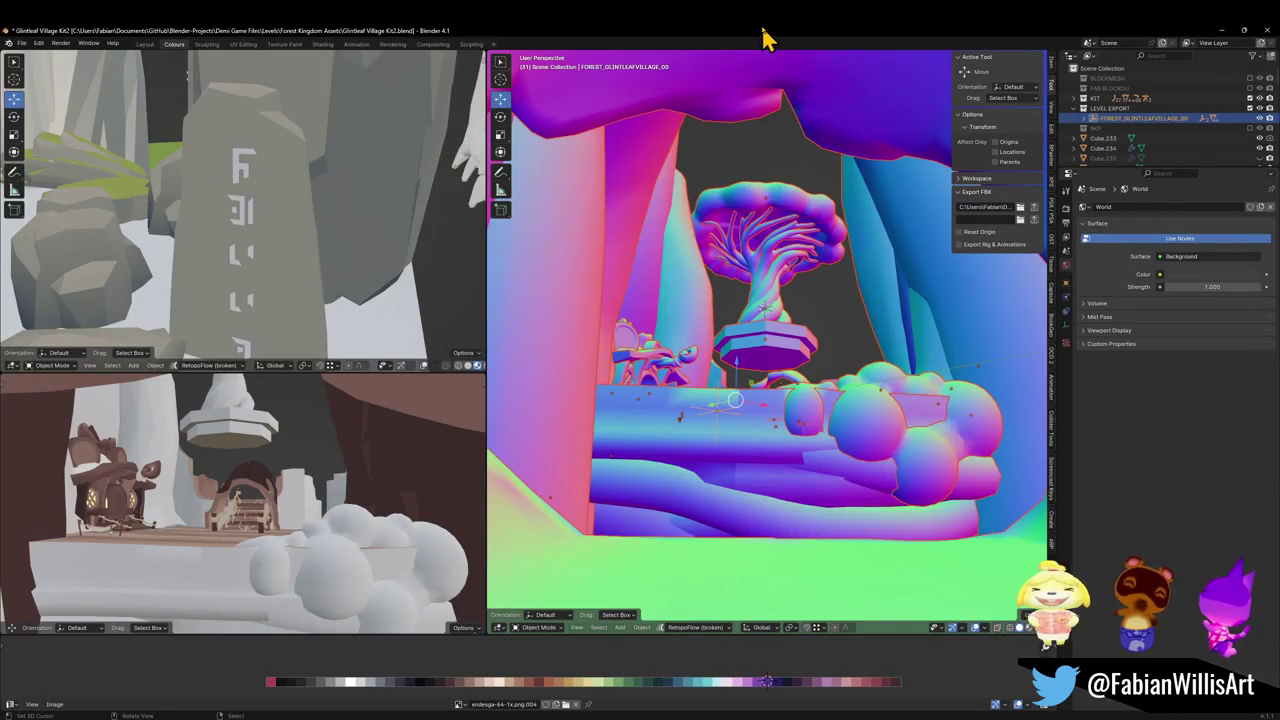
Select the Cylinder.050 pillar in Edit Mode and select its whole linked mesh island
key("shift+grave")
key("w")
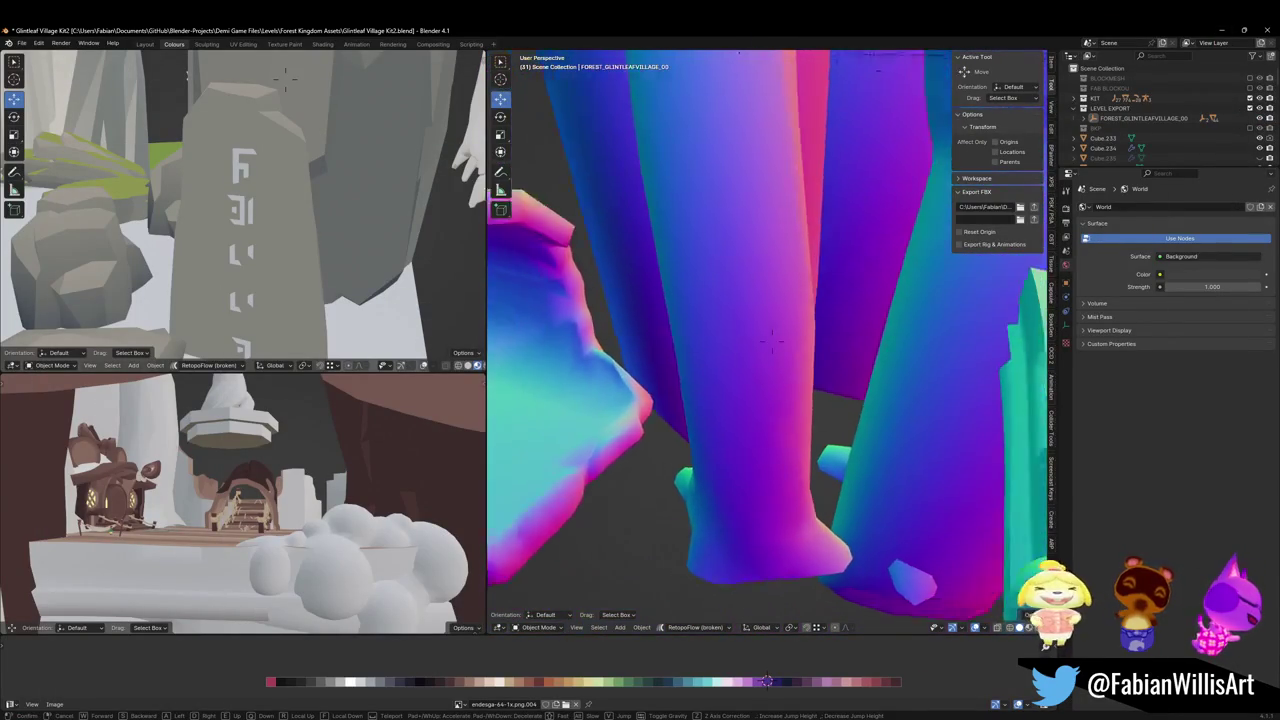
left_click(706, 329)
left_click(745, 325)
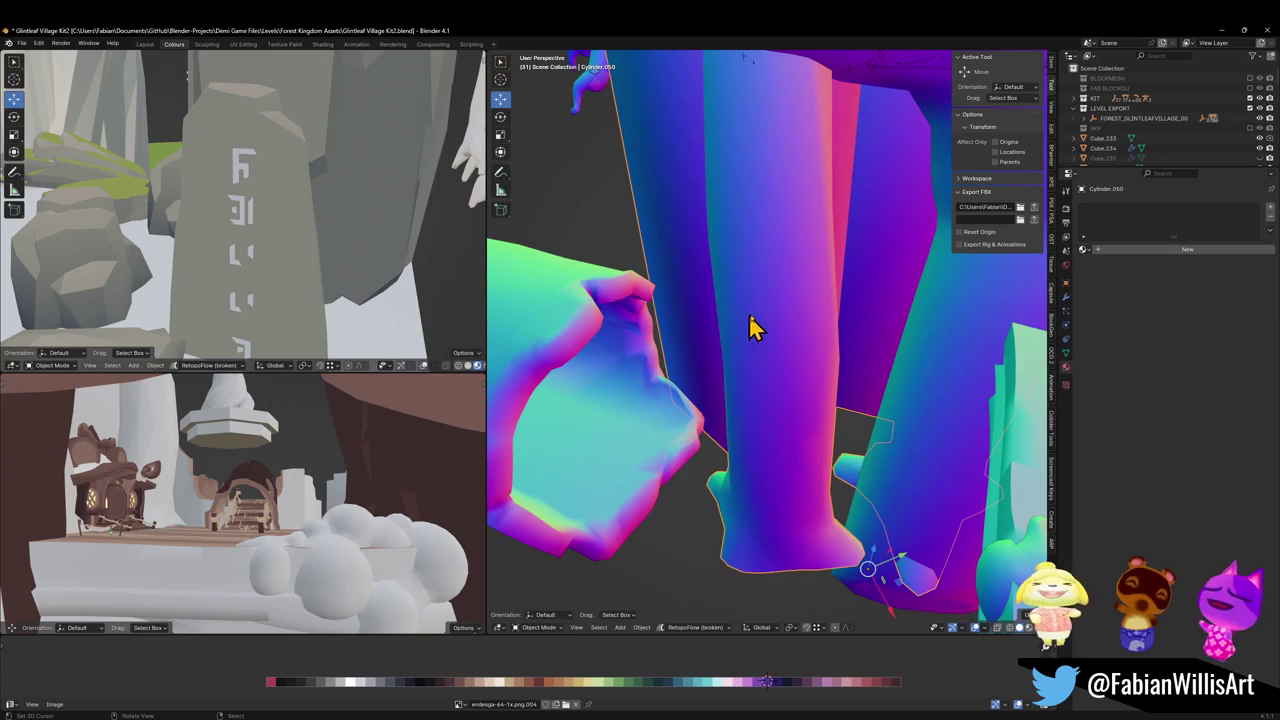
key("Tab")
key("shift+grave")
key("w")
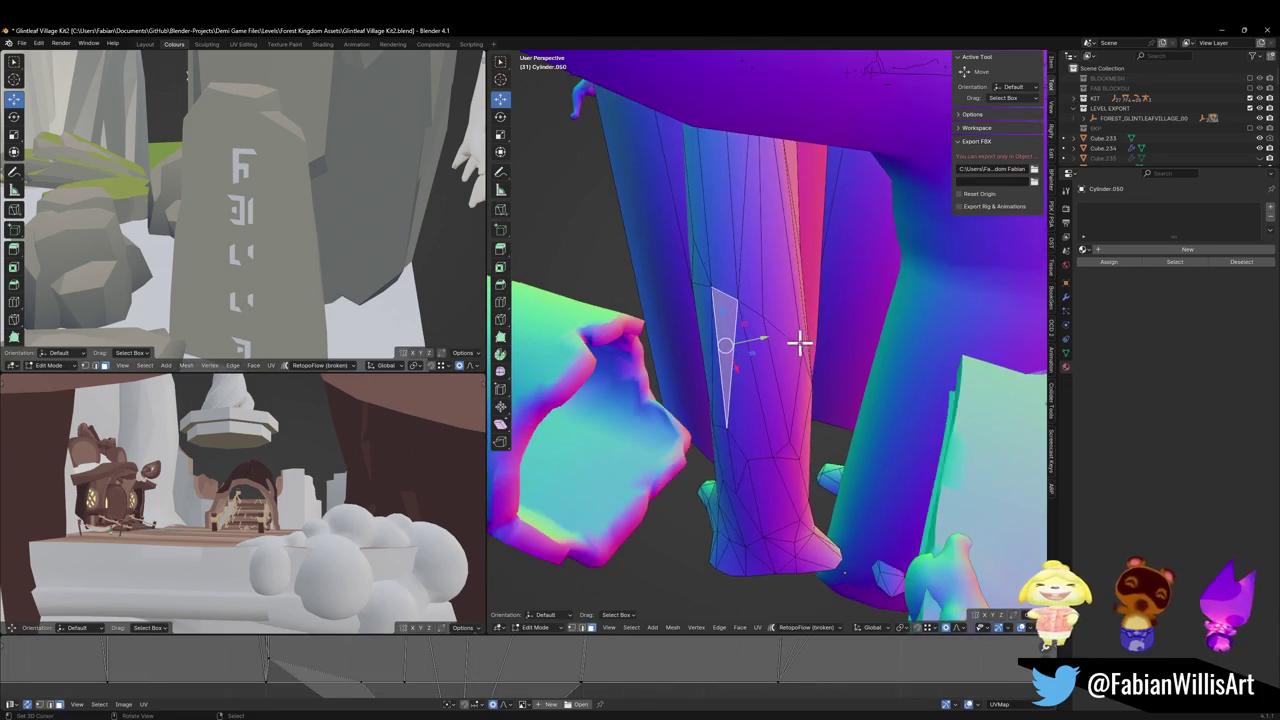
left_click(752, 383)
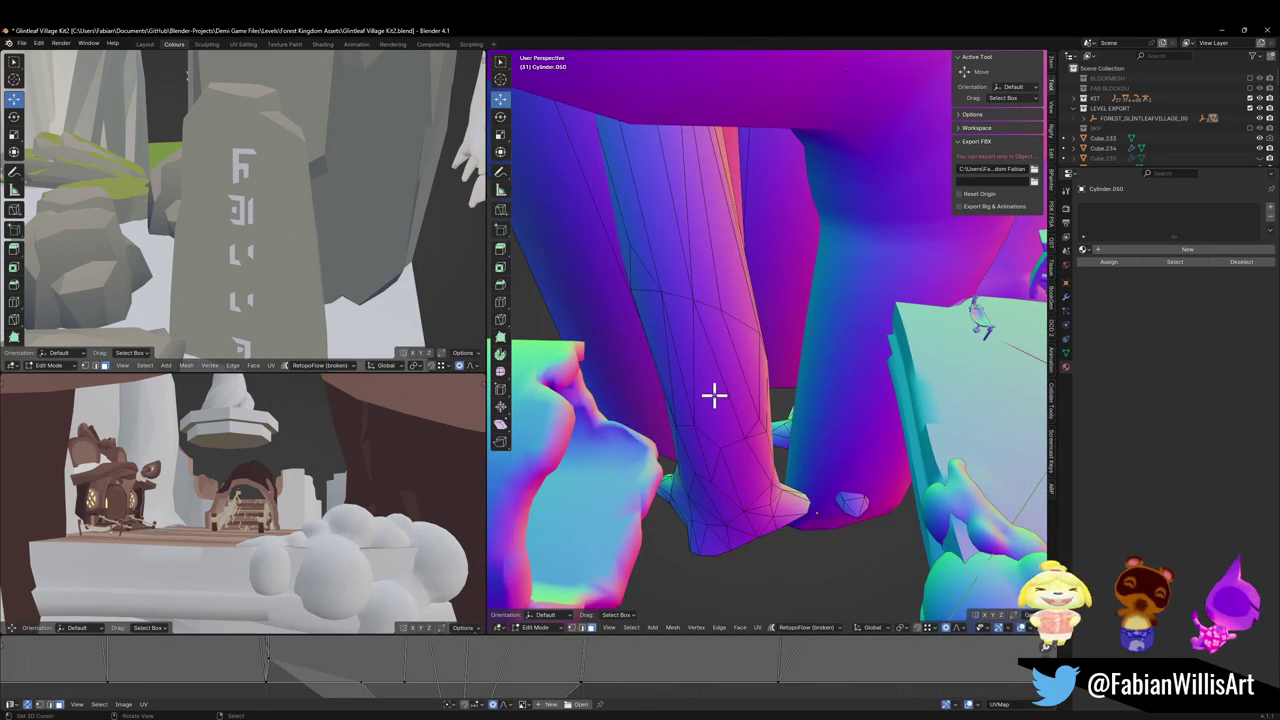
key("l")
Move the pillar island with smooth proportional falloff, excluding Z, then rotate the strip
key("shift+grave")
key("w")
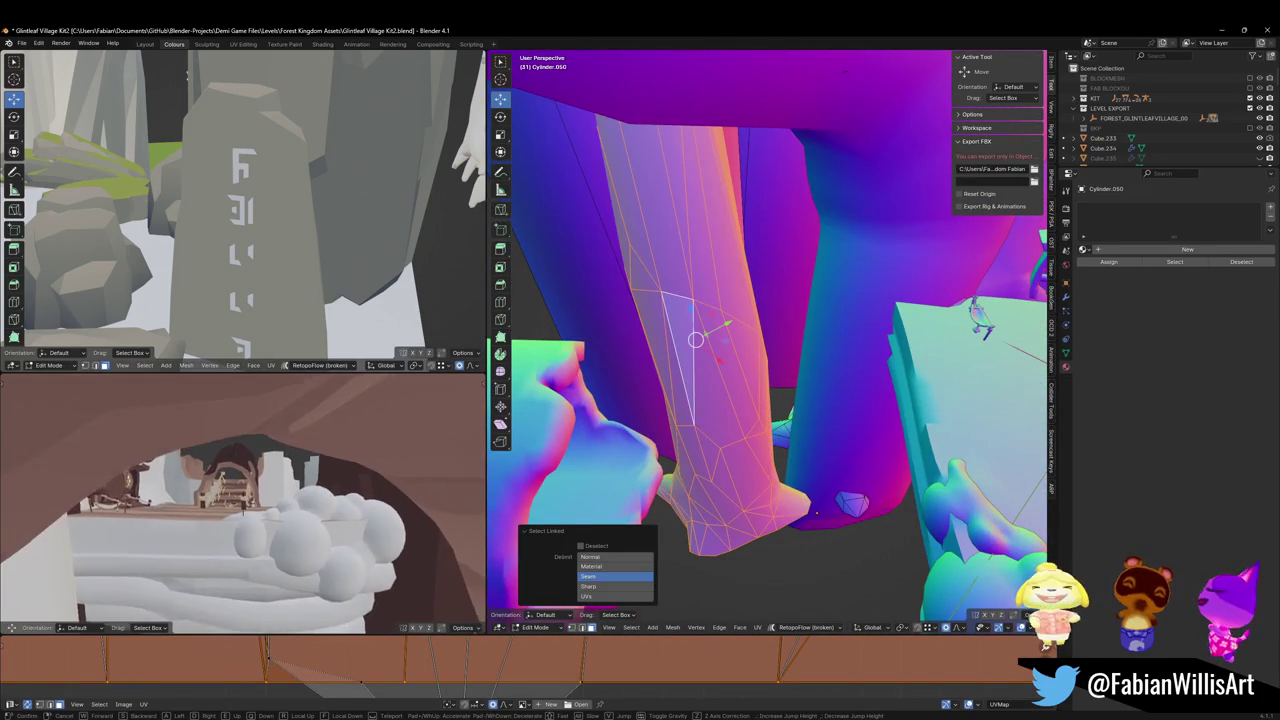
key("w")
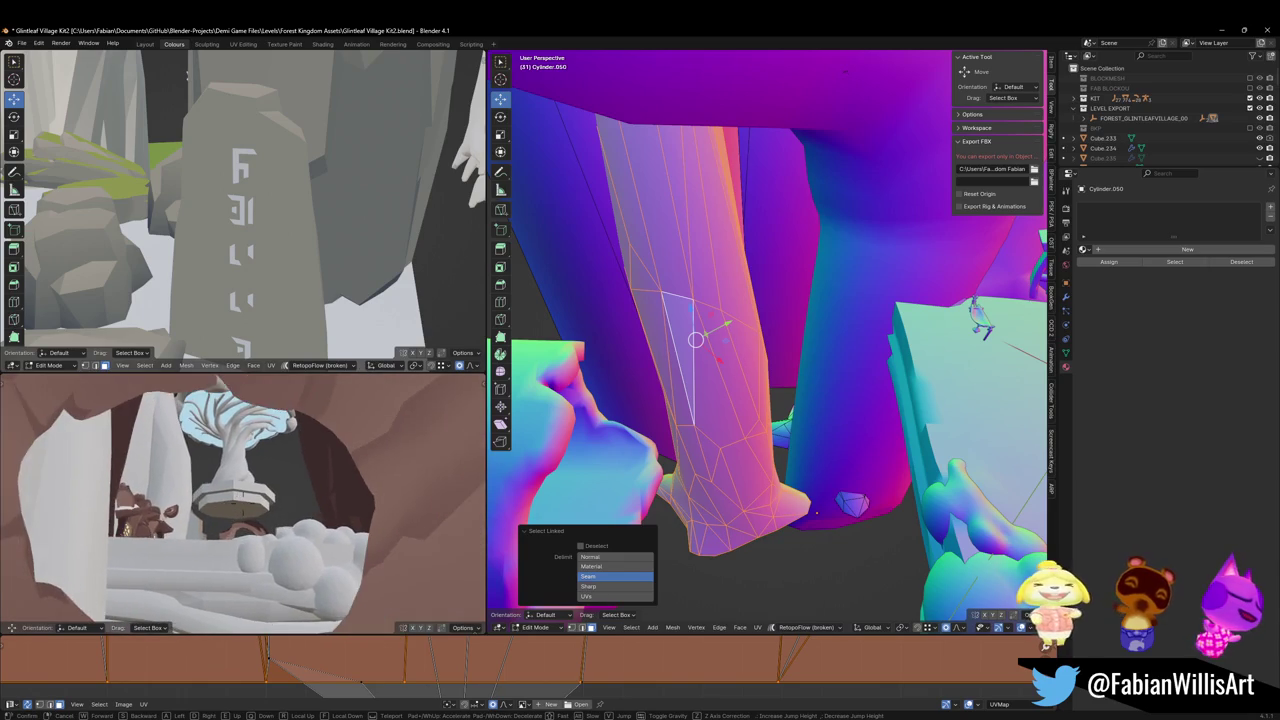
left_click(311, 551)
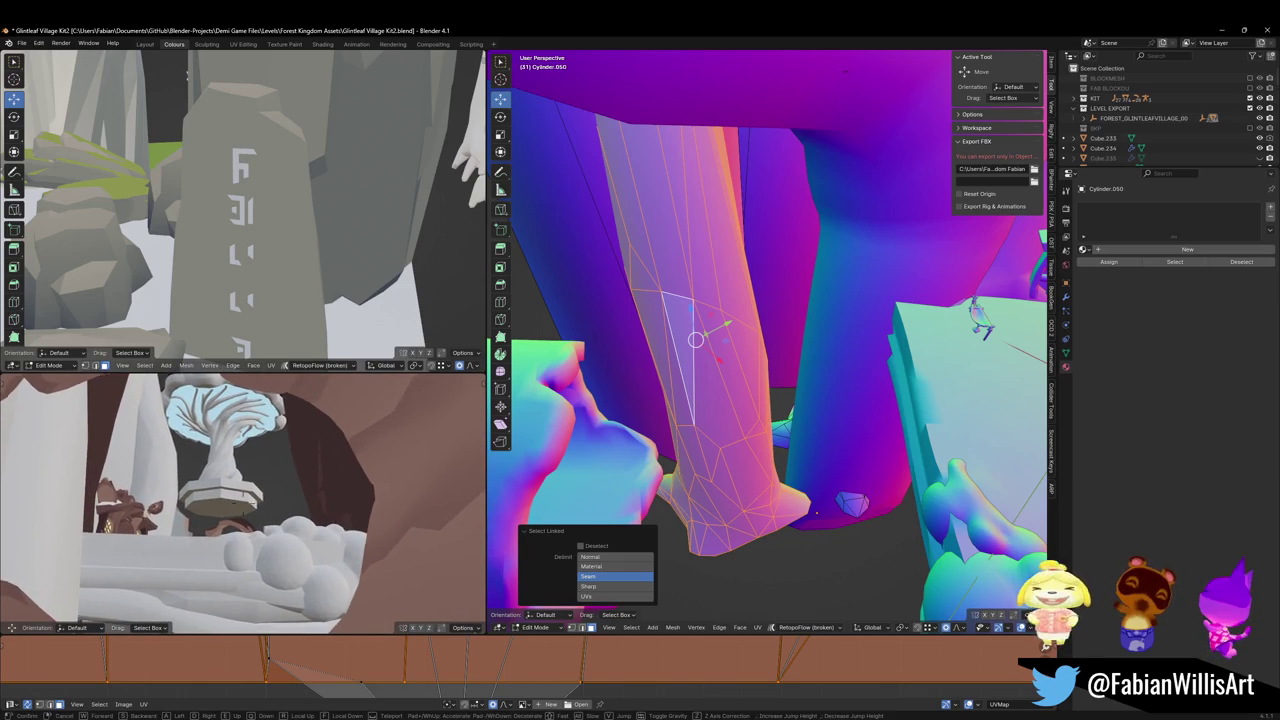
key("shift+grave")
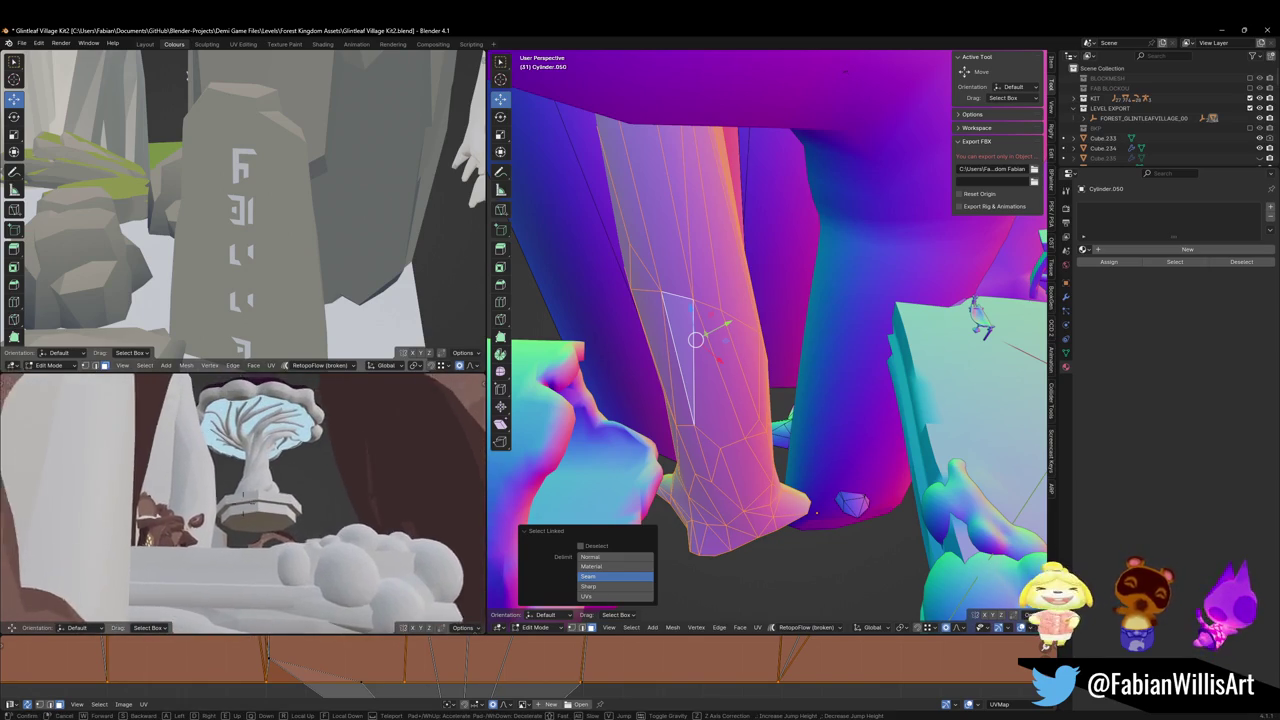
left_click(351, 509)
key("g")
key("shift+z")
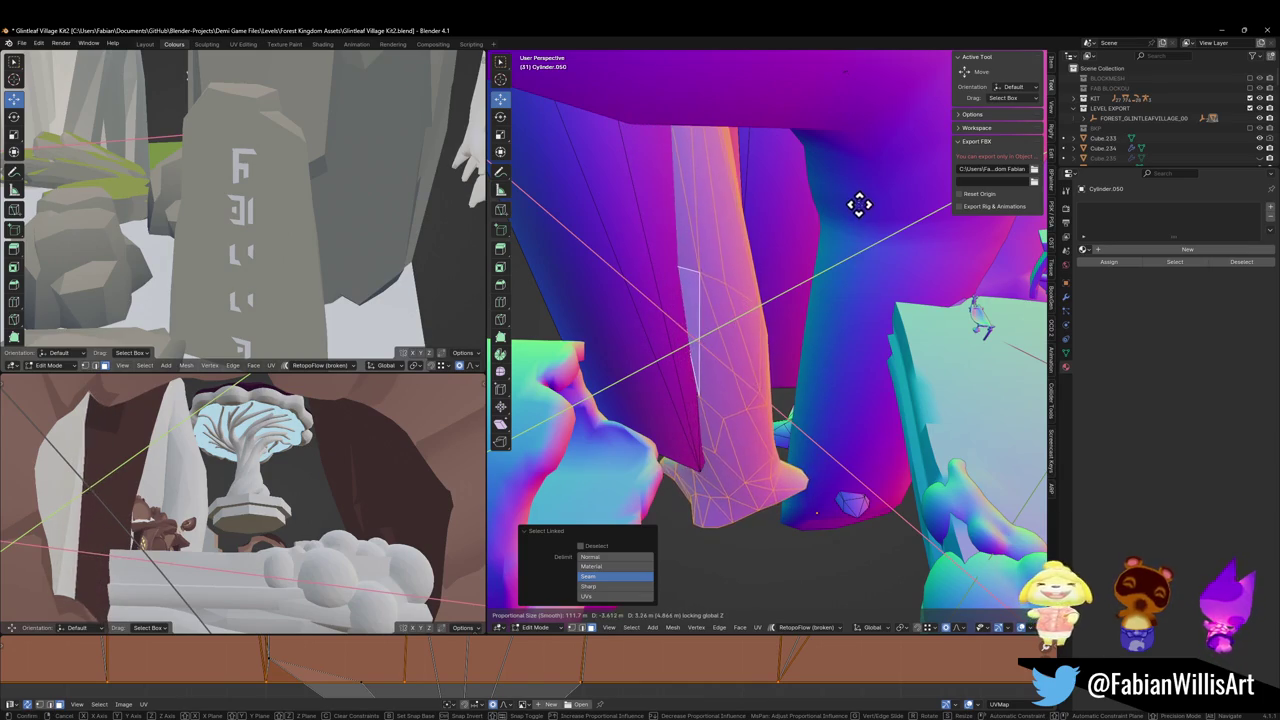
left_click(831, 266)
key("r")
key("r")
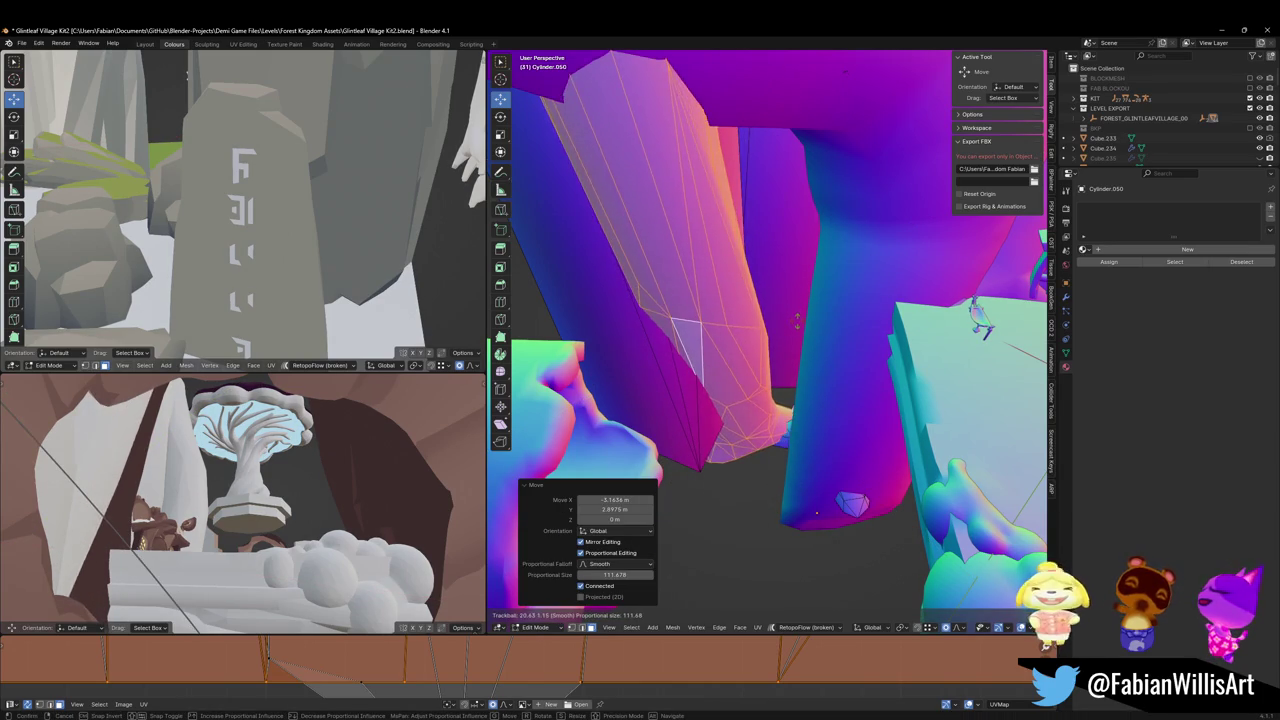
left_click(806, 295)
Undo the strip's rotation and move it again horizontally, excluding the Z axis
key("g")
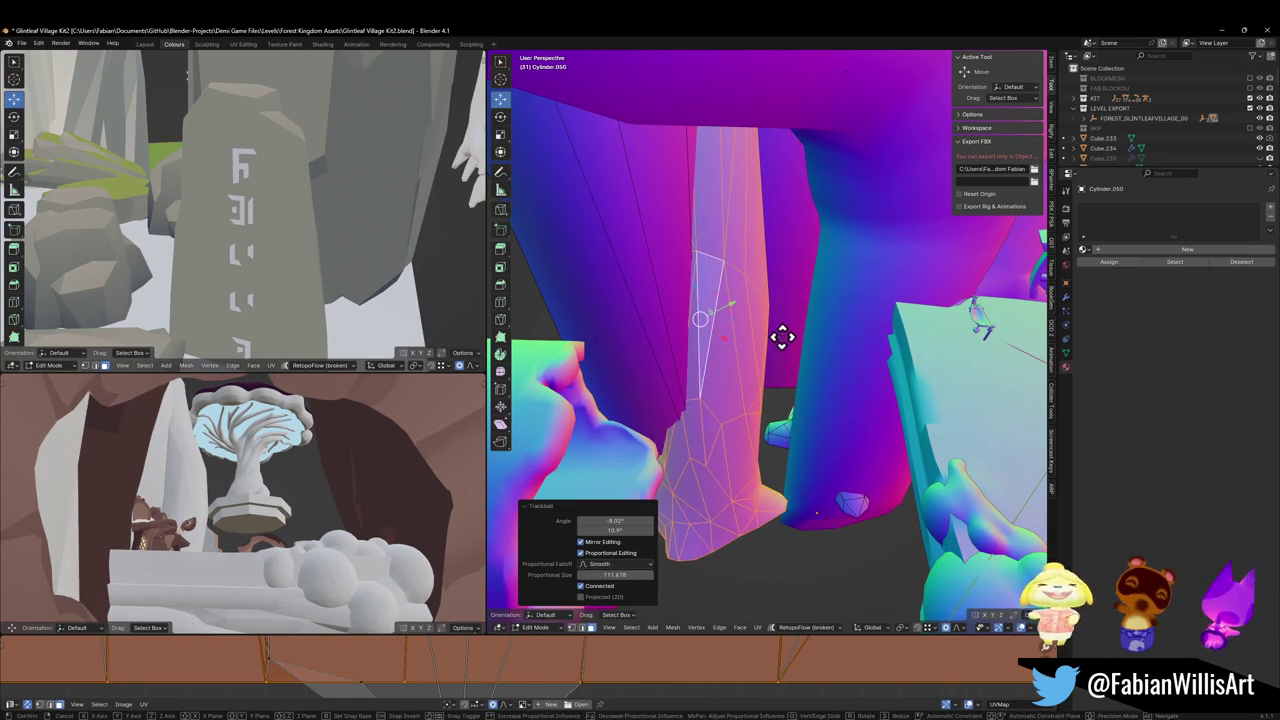
key("z")
right_click(816, 363)
key("ctrl+z")
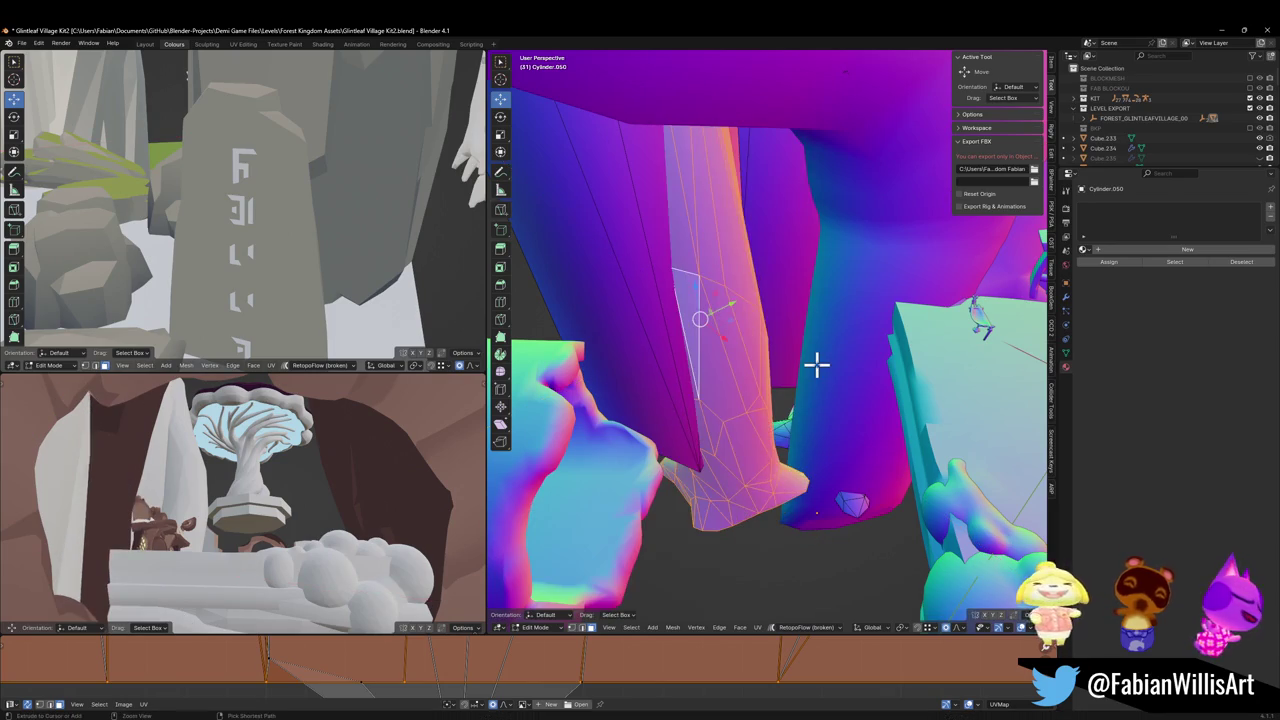
key("g")
key("shift+z")
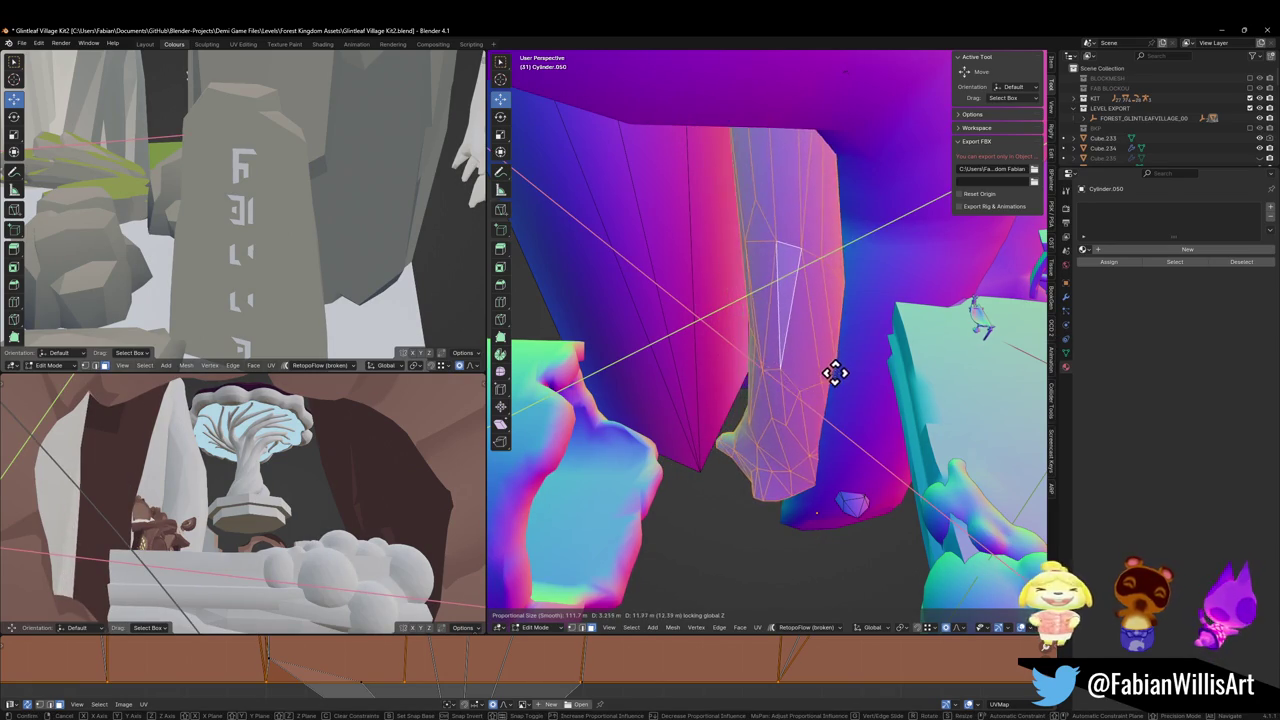
left_click(826, 374)
Return to Object Mode and select the FOREST_GLINTLEAFVILLAGE_00 group
key("ctrl+Tab")
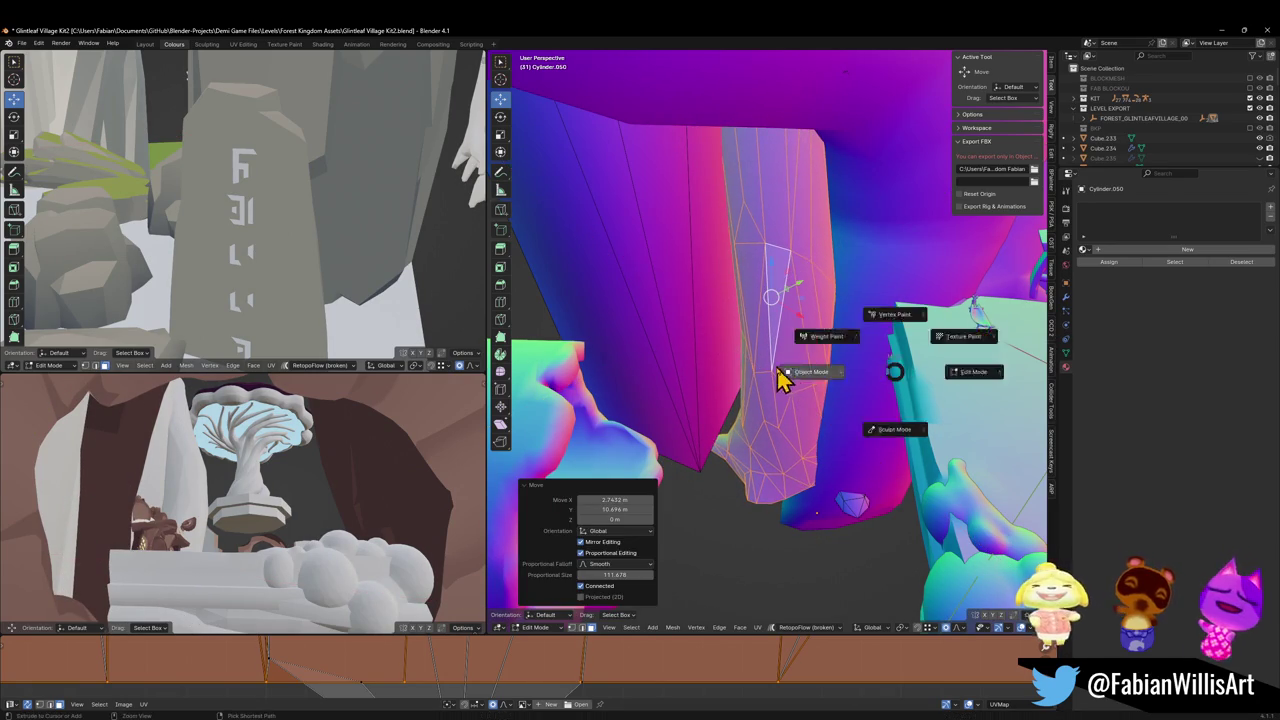
left_click(791, 374)
left_click(844, 322)
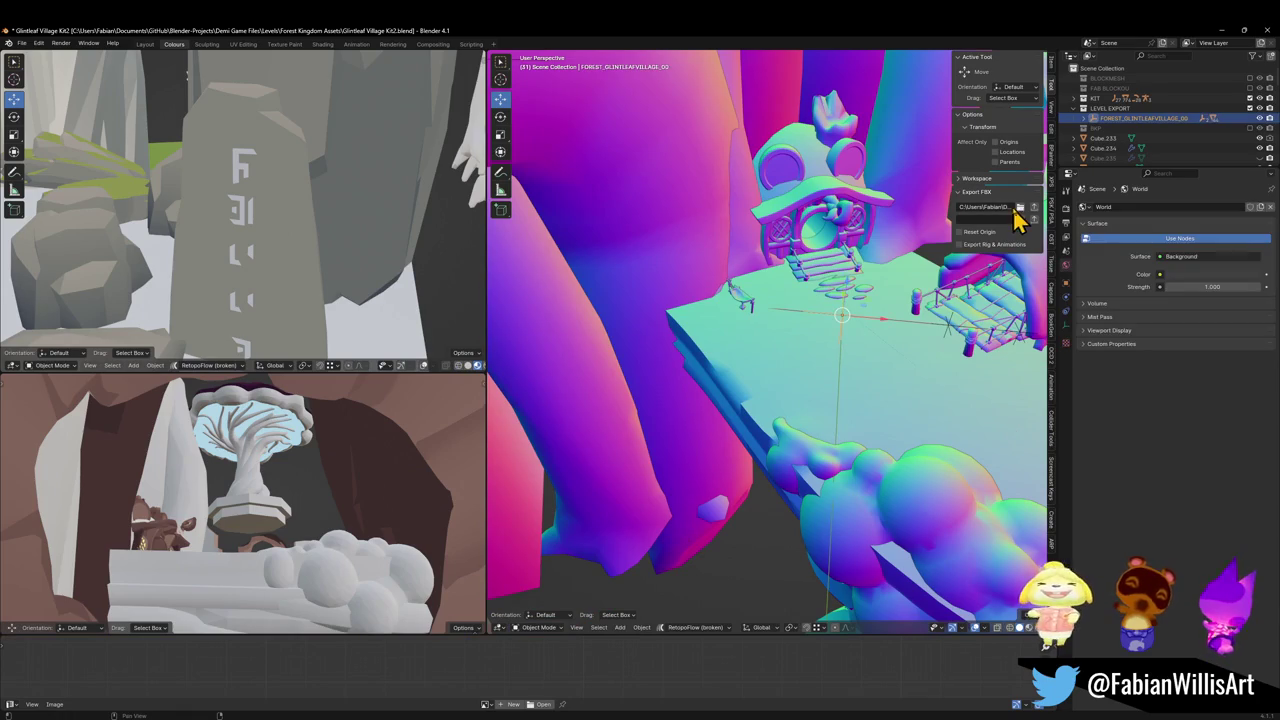
Export the village group as FBX, then switch to Unity and view the mushroom platforms
left_click(1035, 207)
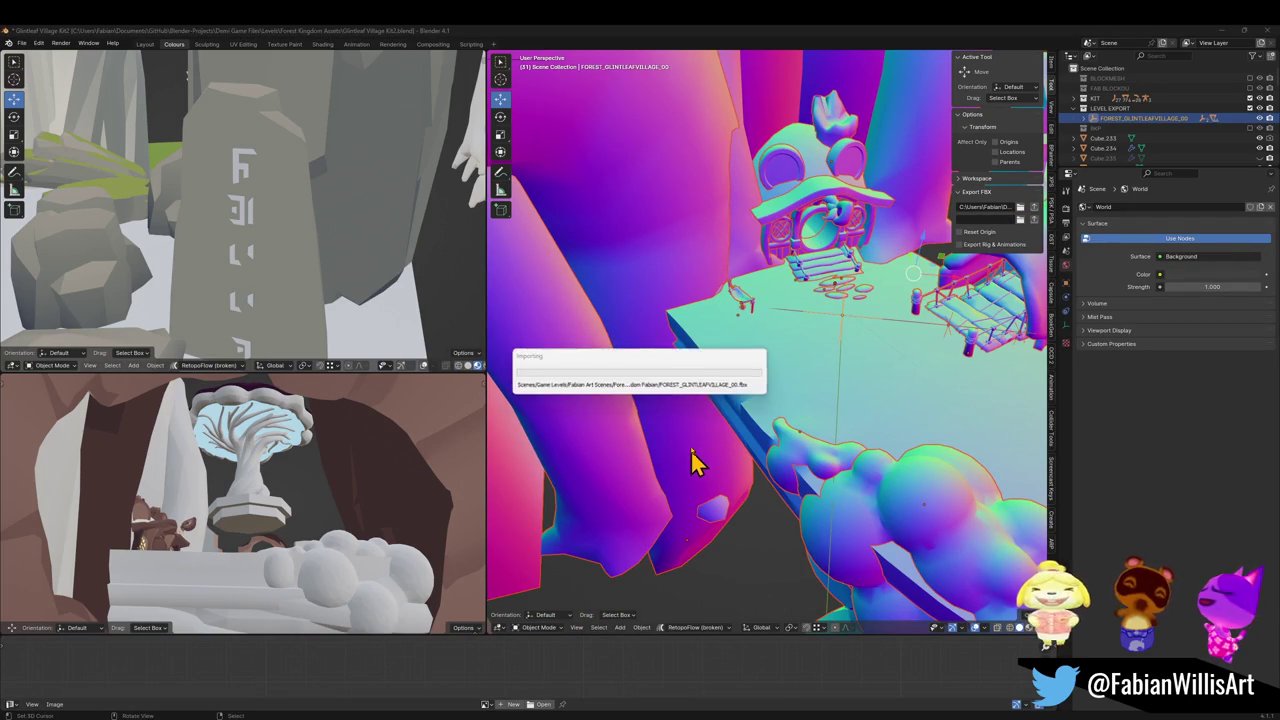
key("alt+Tab")
mouse_move(621, 307)
left_mouse_down()
mouse_move(506, 380)
mouse_move(799, 353)
mouse_move(709, 313)
mouse_move(677, 346)
mouse_move(677, 369)
mouse_move(657, 391)
mouse_move(649, 383)
mouse_move(691, 326)
mouse_move(718, 339)
left_mouse_up()
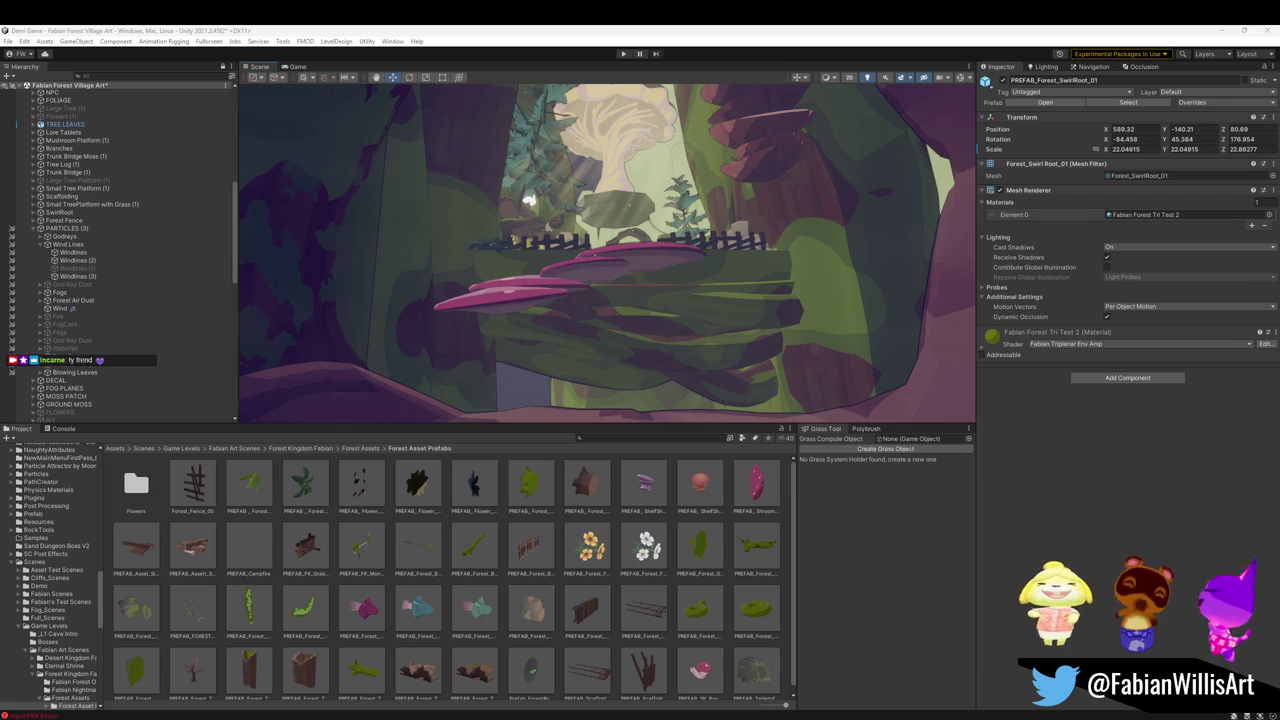
mouse_move(527, 302)
left_mouse_down()
mouse_move(537, 268)
mouse_move(486, 289)
mouse_move(566, 326)
mouse_move(531, 331)
mouse_move(580, 309)
mouse_move(520, 314)
mouse_move(591, 329)
mouse_move(694, 309)
mouse_move(669, 252)
left_mouse_up()
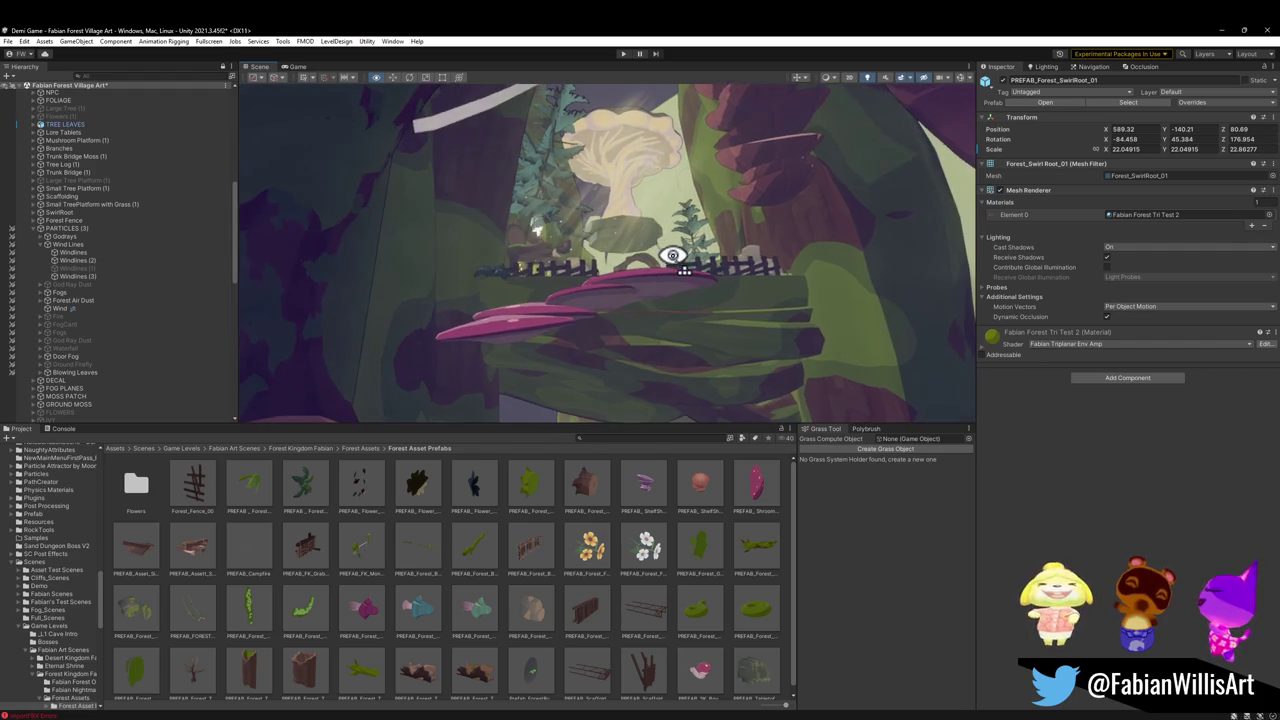
Play the Windlines (3) particle preview while flying around the mushroom platforms and fence
left_click(80, 276)
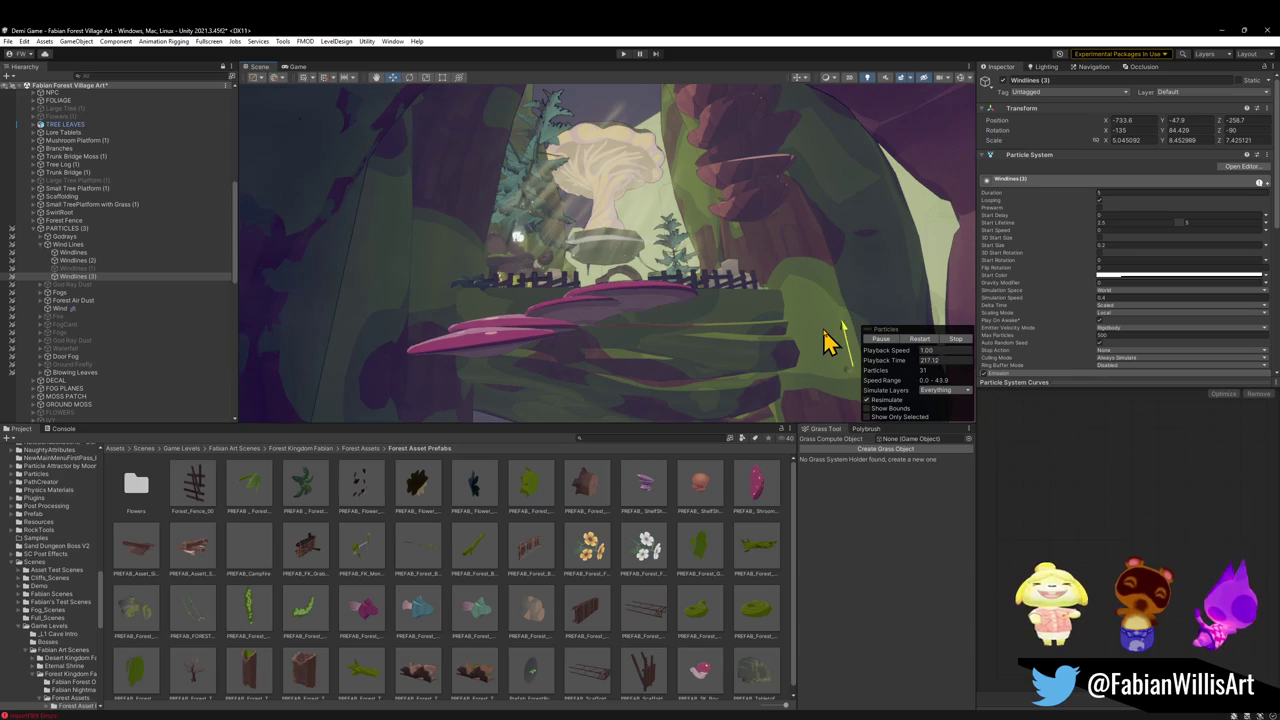
mouse_move(812, 301)
left_mouse_down()
mouse_move(729, 303)
mouse_move(734, 277)
left_mouse_up()
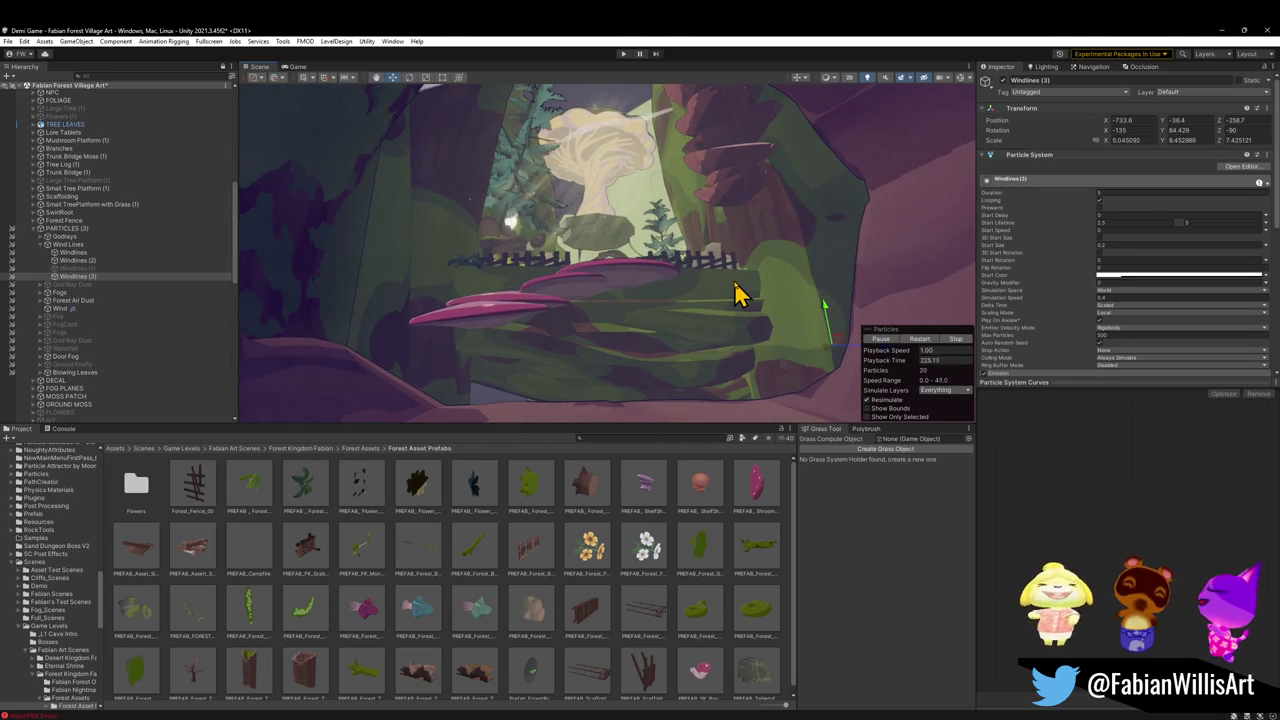
mouse_move(716, 300)
left_mouse_down()
mouse_move(700, 297)
mouse_move(705, 318)
left_mouse_up()
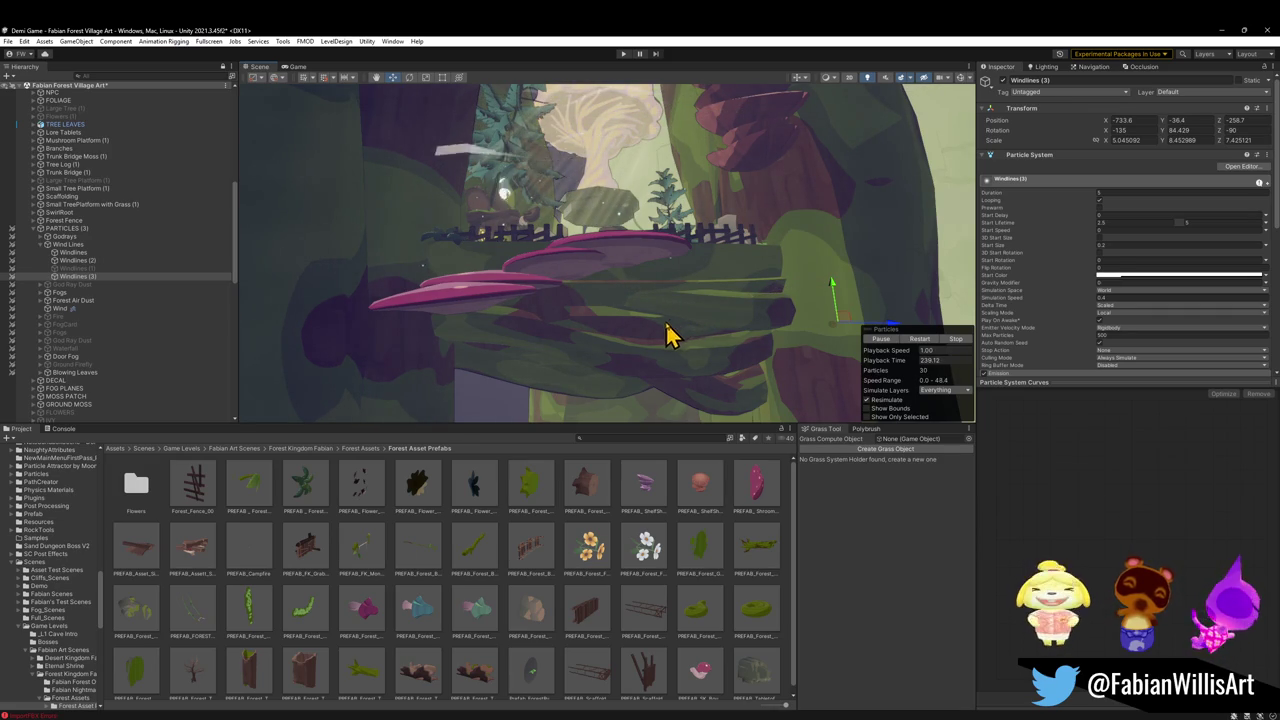
left_click_drag(668, 287, 660, 291)
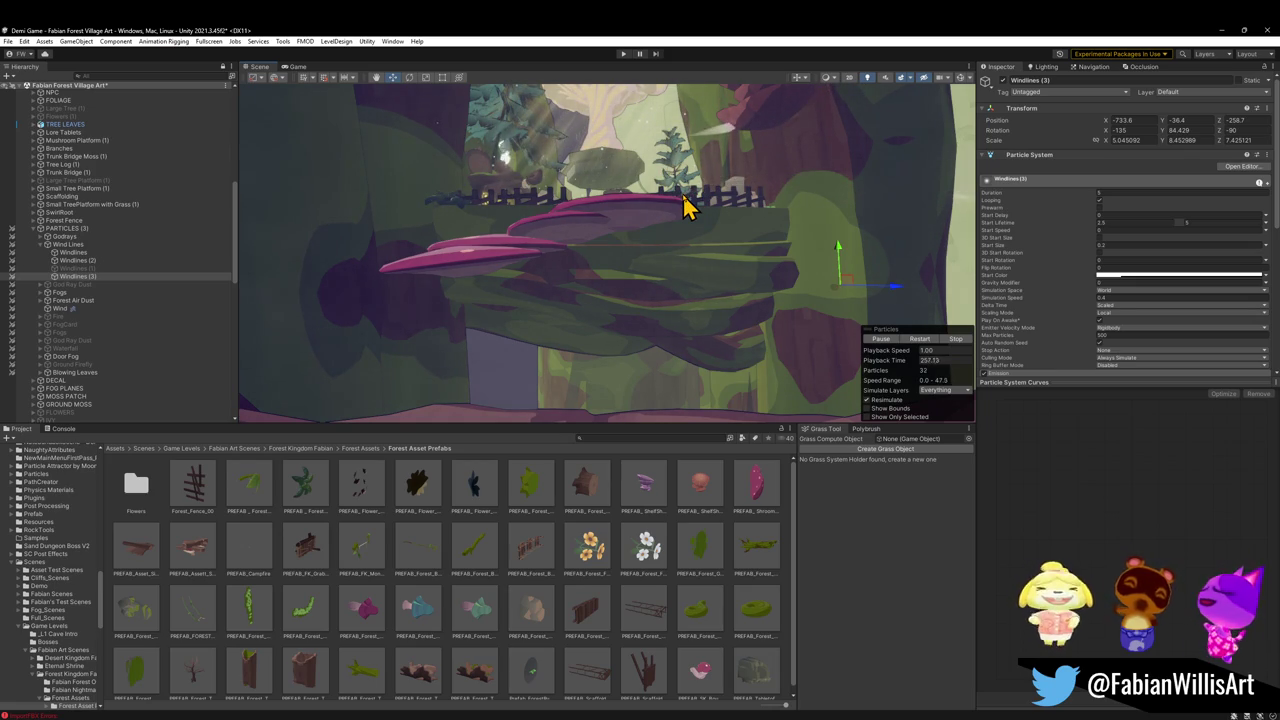
mouse_move(650, 246)
left_mouse_down()
mouse_move(617, 274)
mouse_move(634, 254)
mouse_move(534, 249)
mouse_move(572, 248)
mouse_move(560, 226)
mouse_move(617, 251)
mouse_move(643, 246)
mouse_move(603, 331)
mouse_move(597, 266)
mouse_move(693, 243)
mouse_move(749, 309)
mouse_move(777, 271)
mouse_move(657, 280)
mouse_move(703, 292)
mouse_move(705, 270)
left_mouse_up()
left_click(749, 309)
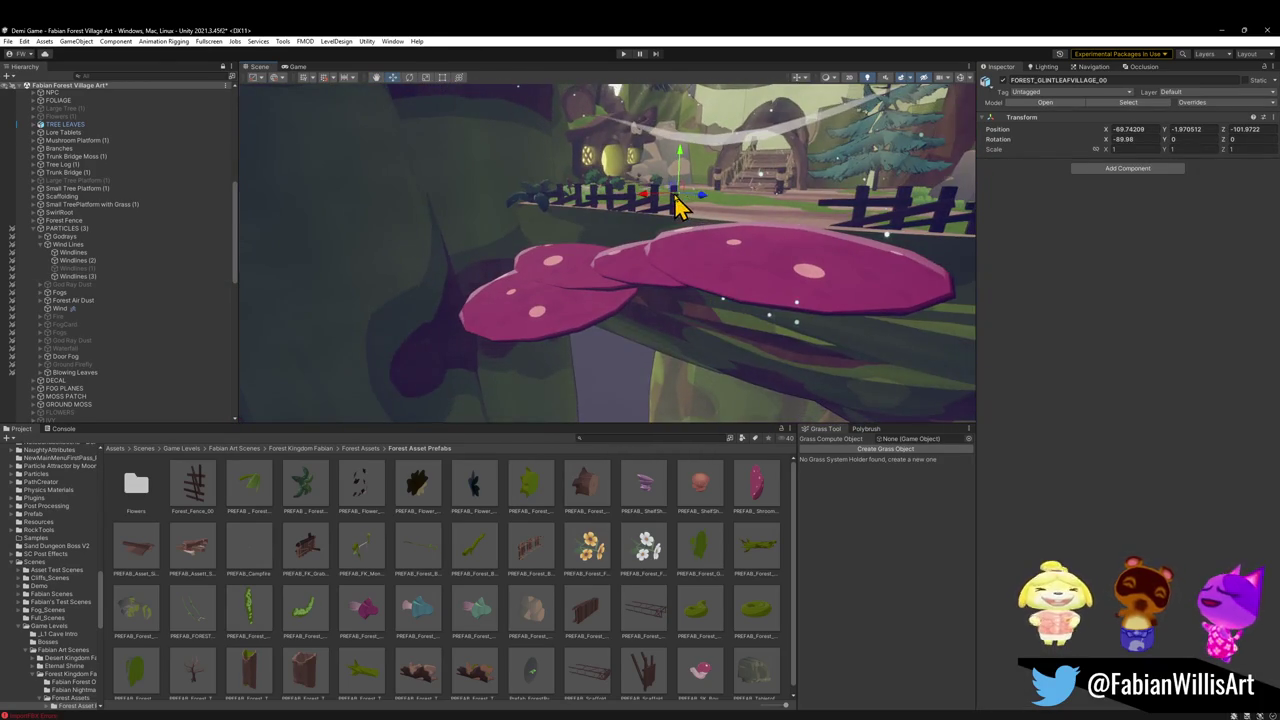
Duplicate Treelogs and drag the copy to about X 67.21, Y 5.81, Z -18.74
key("ctrl+d")
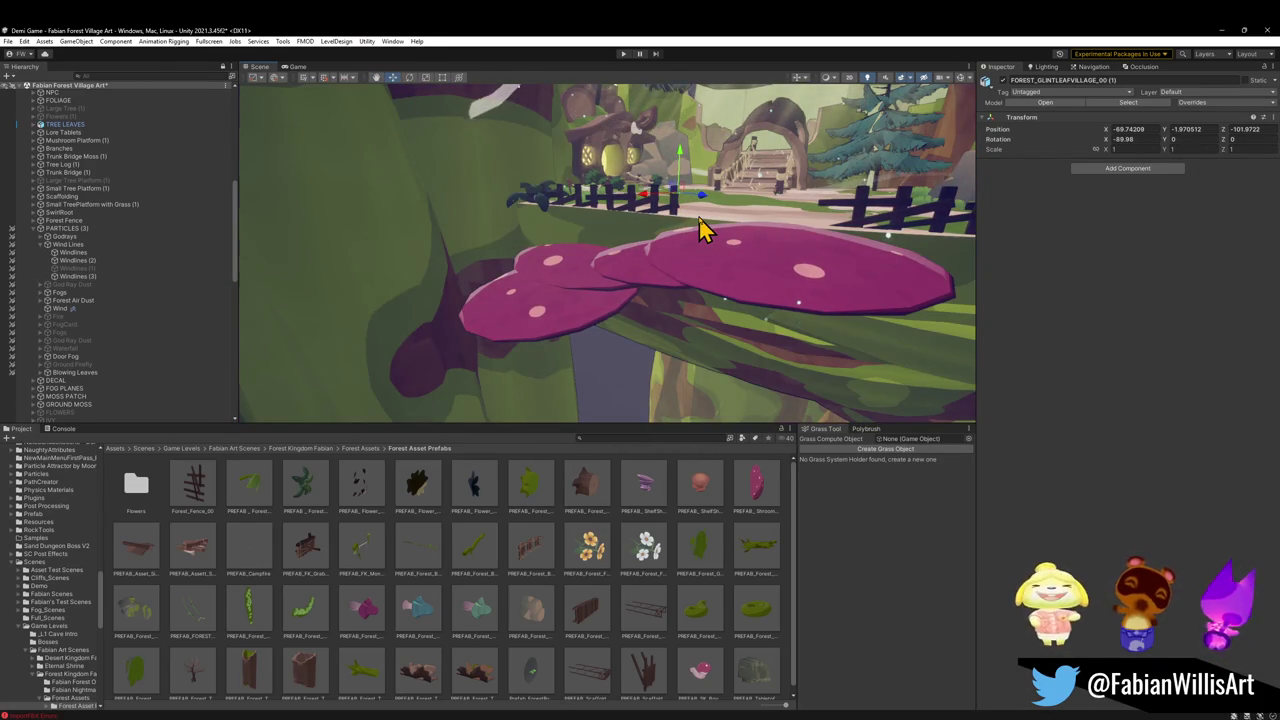
left_click(703, 229)
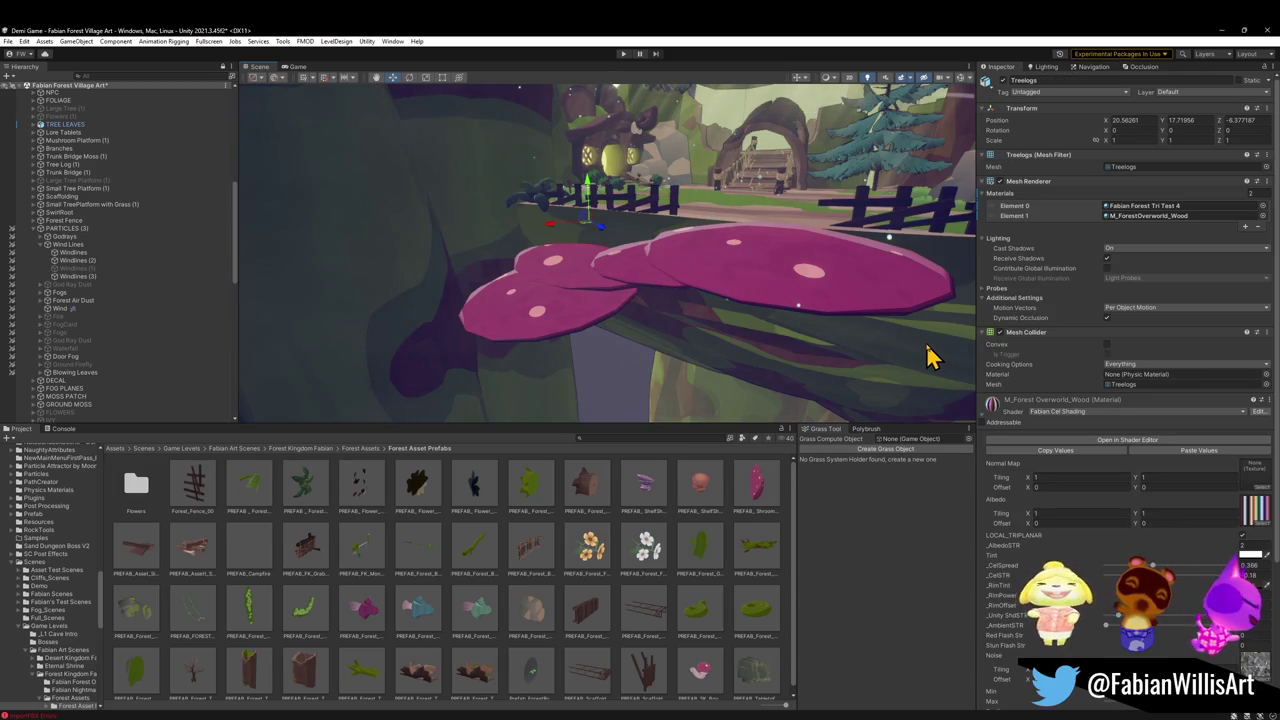
left_click(645, 243)
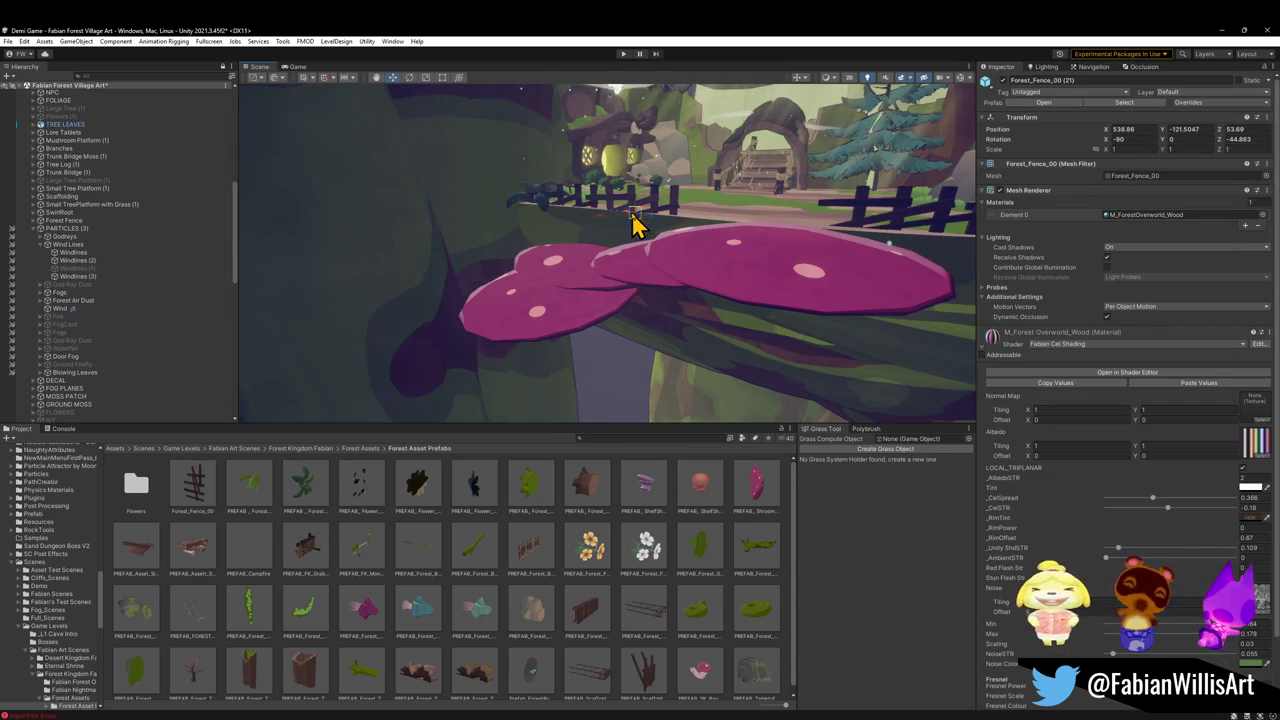
left_click(643, 243)
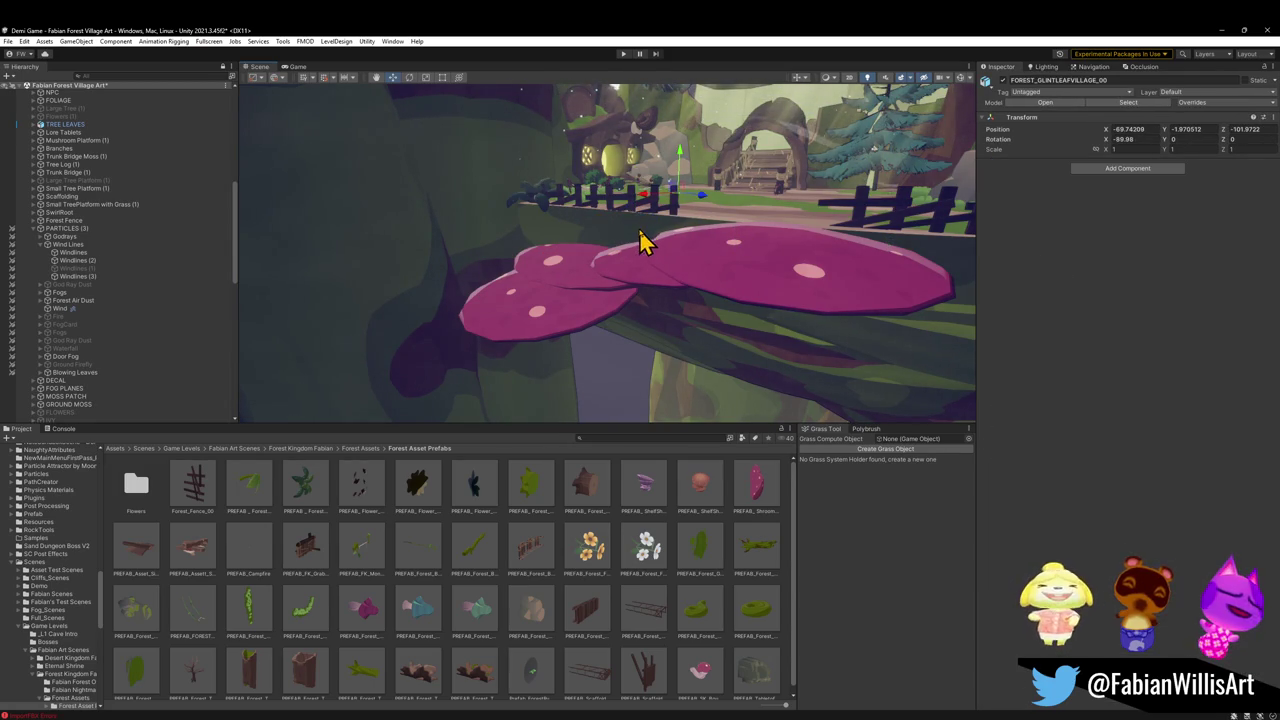
key("ctrl+d")
key("ctrl+z")
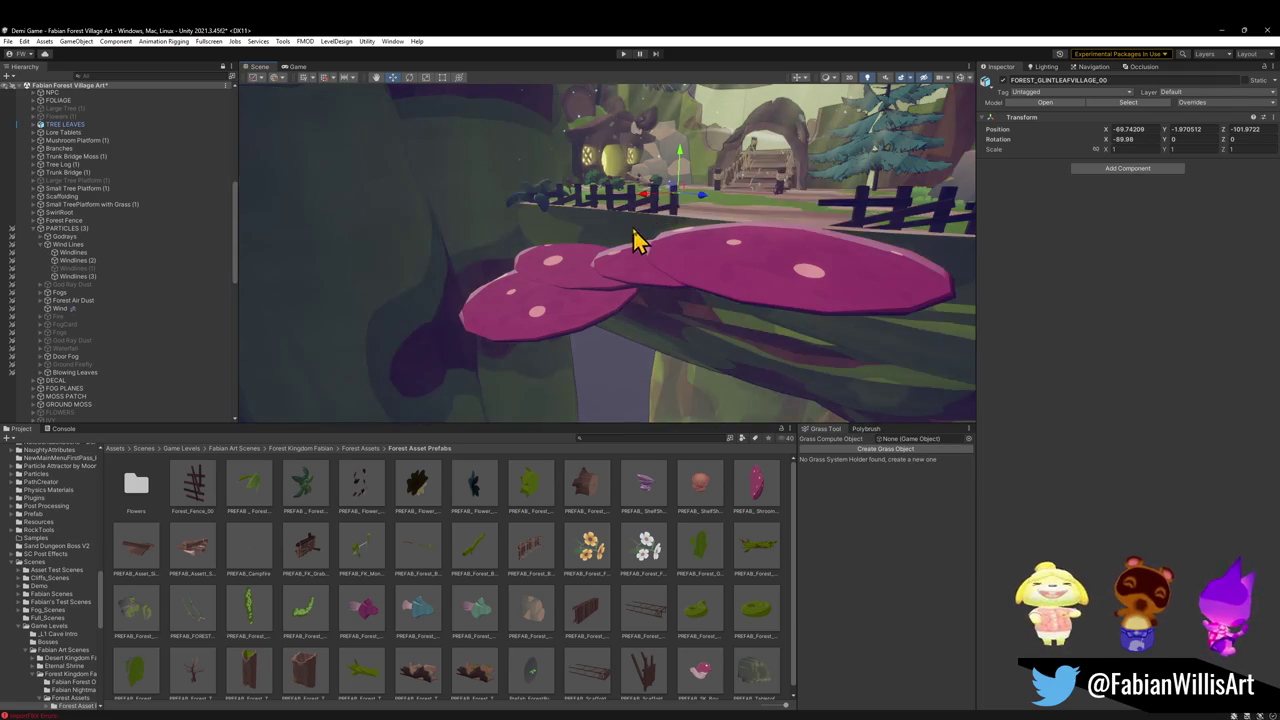
left_click(638, 241)
key("ctrl+d")
mouse_move(590, 236)
left_mouse_down()
mouse_move(491, 337)
mouse_move(669, 243)
mouse_move(668, 204)
mouse_move(593, 258)
mouse_move(587, 350)
mouse_move(651, 320)
mouse_move(660, 334)
mouse_move(720, 343)
mouse_move(606, 323)
mouse_move(654, 329)
mouse_move(630, 354)
mouse_move(540, 350)
left_mouse_up()
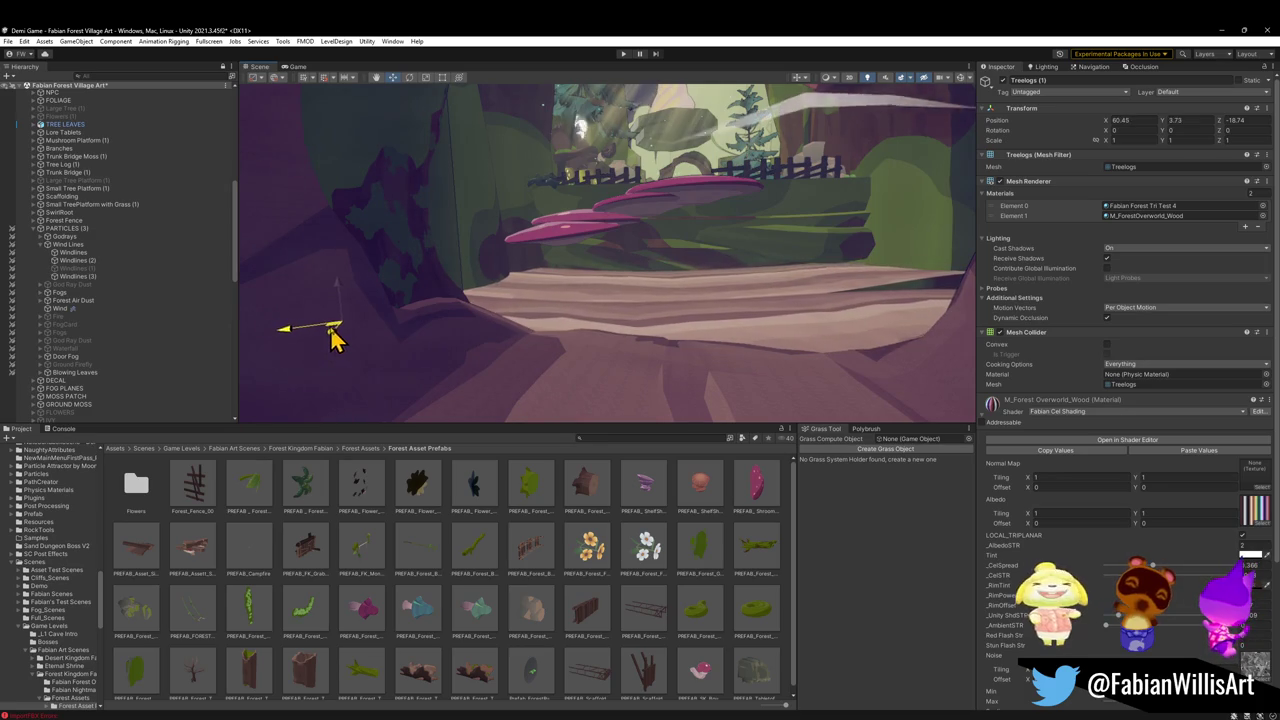
mouse_move(265, 345)
left_mouse_down()
mouse_move(677, 294)
mouse_move(660, 277)
mouse_move(643, 294)
mouse_move(654, 283)
mouse_move(637, 275)
mouse_move(663, 274)
mouse_move(655, 243)
left_mouse_up()
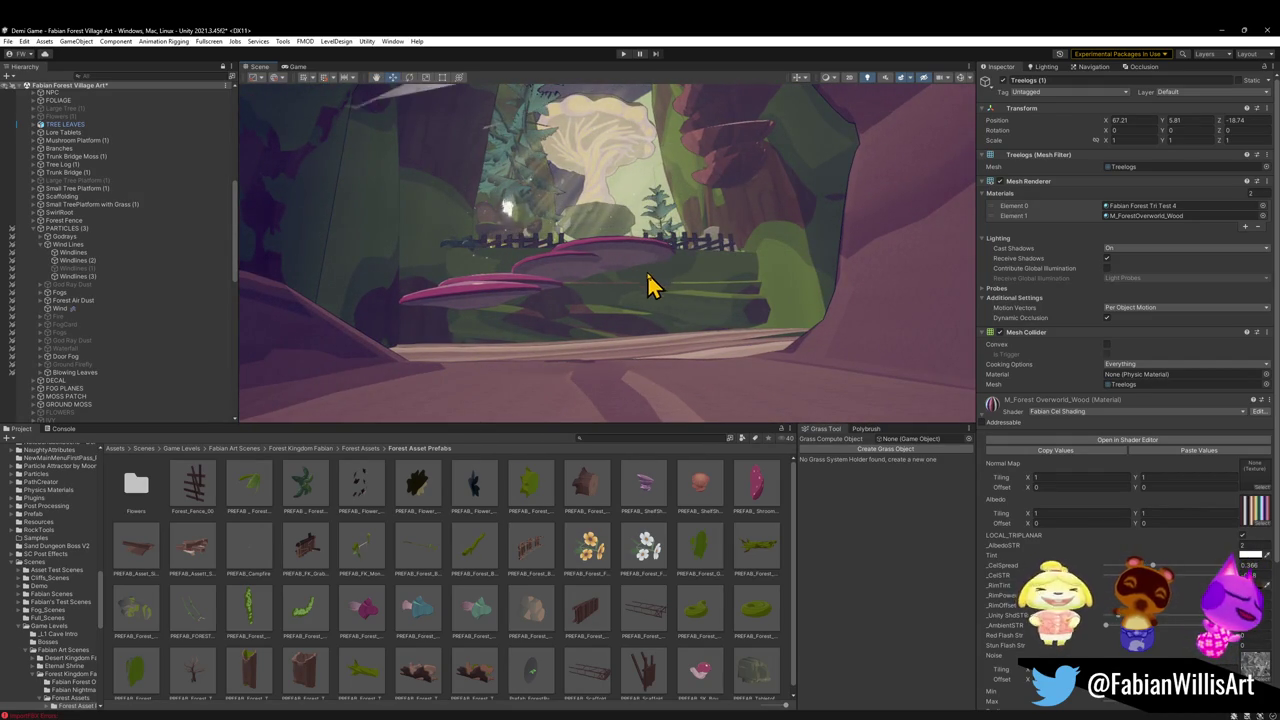
scroll(695, 260, "up", 5)
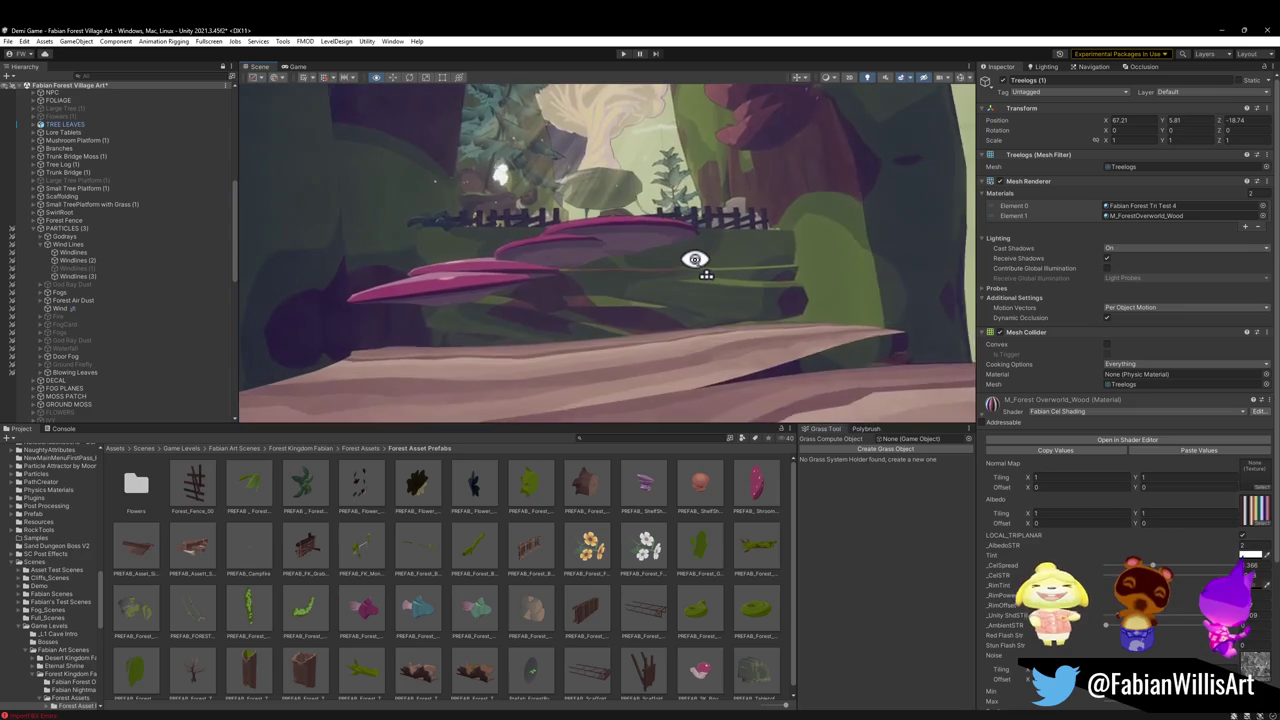
scroll(695, 260, "up", 2)
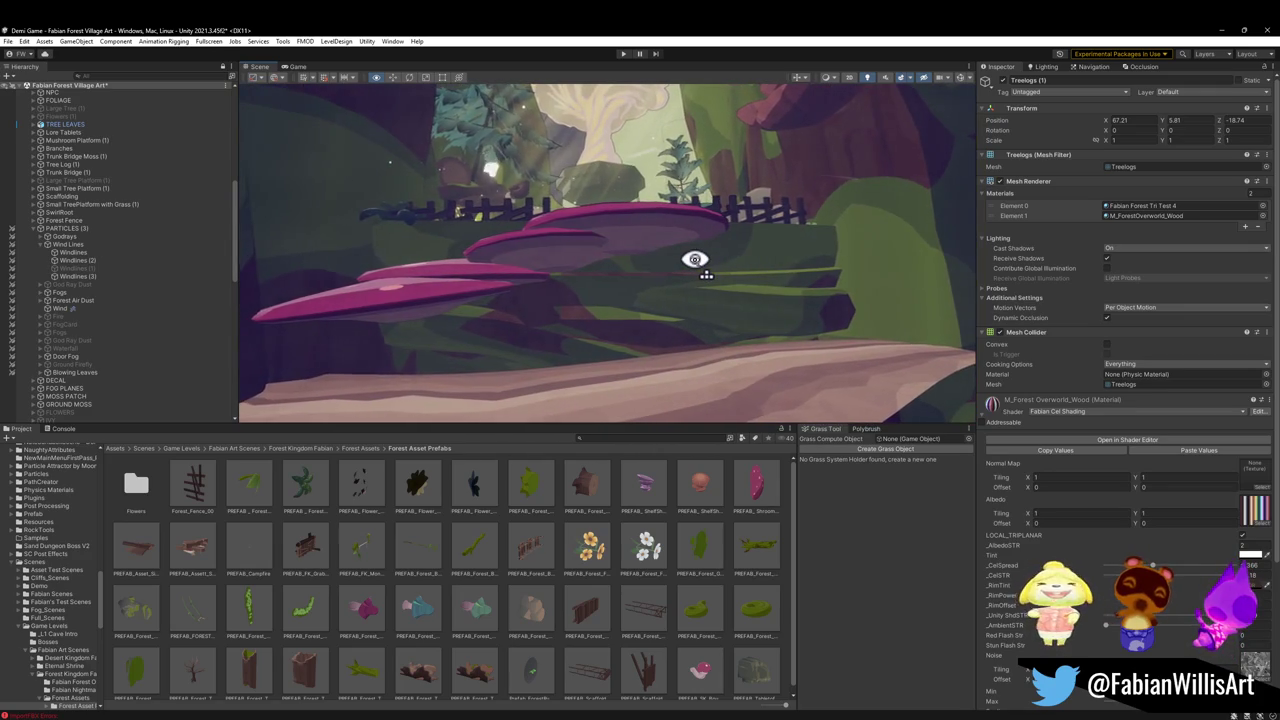
scroll(695, 260, "up", 8)
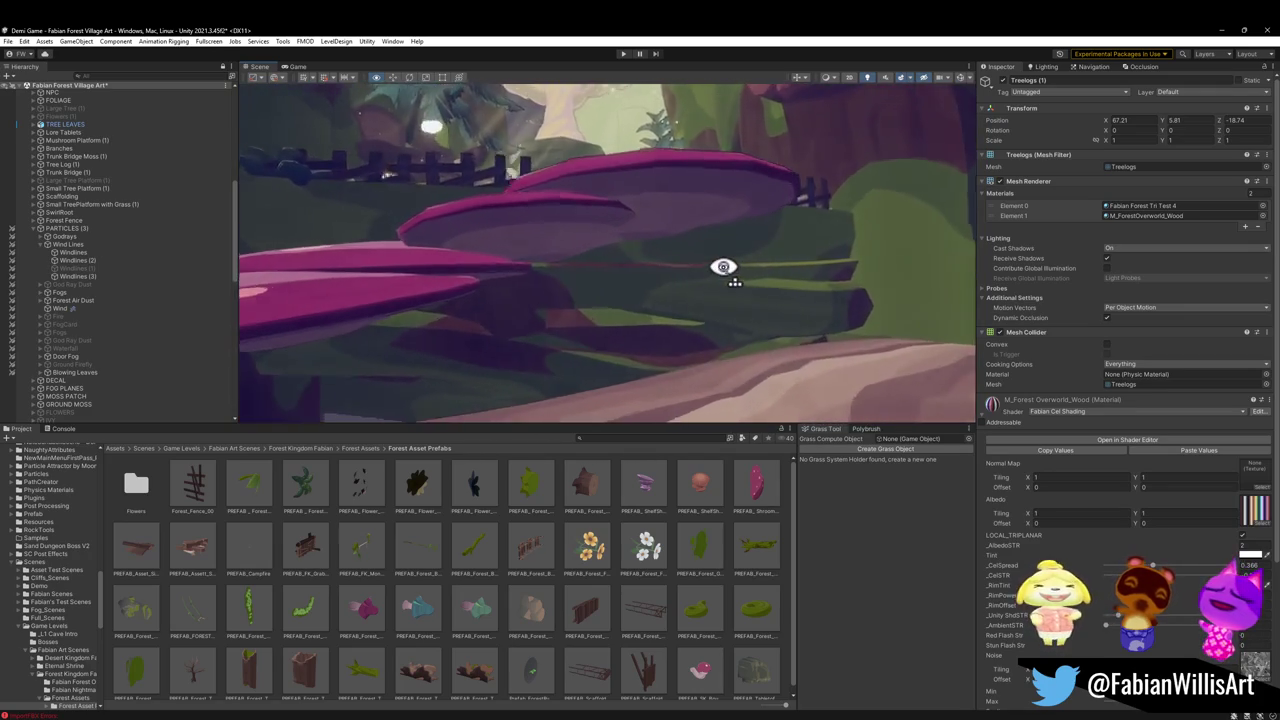
scroll(710, 263, "up", 10)
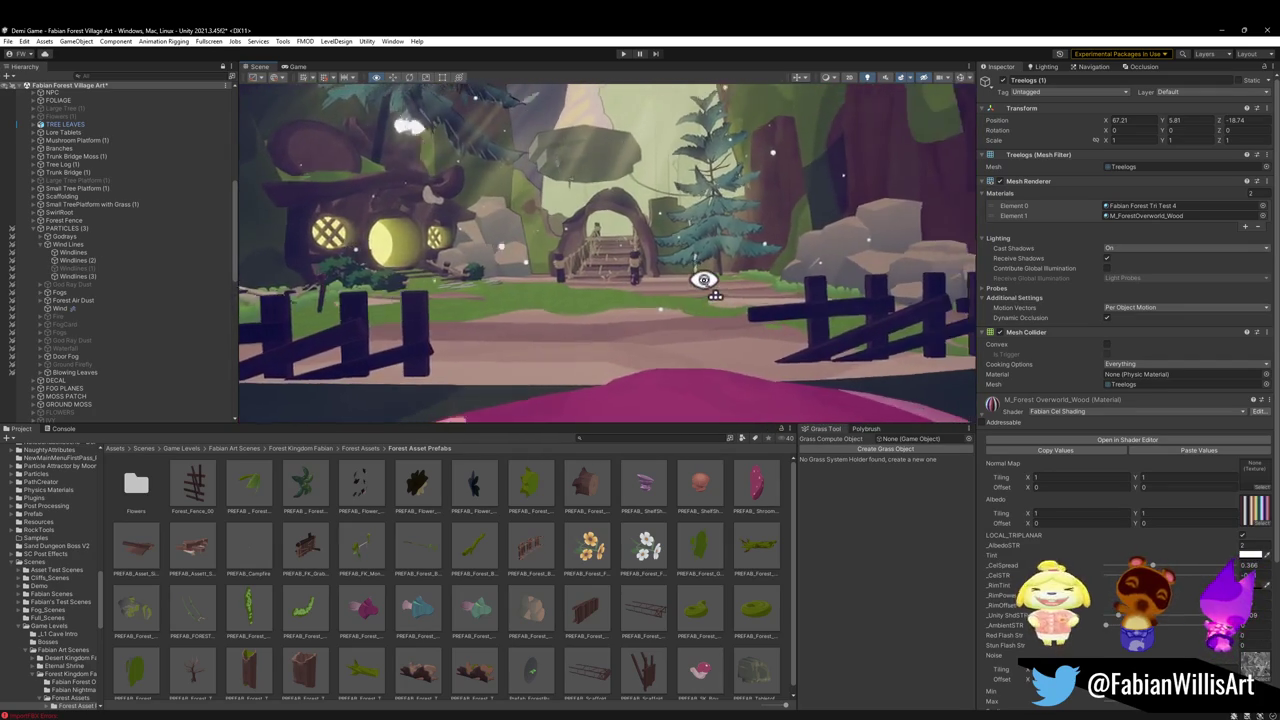
scroll(704, 280, "down", 10)
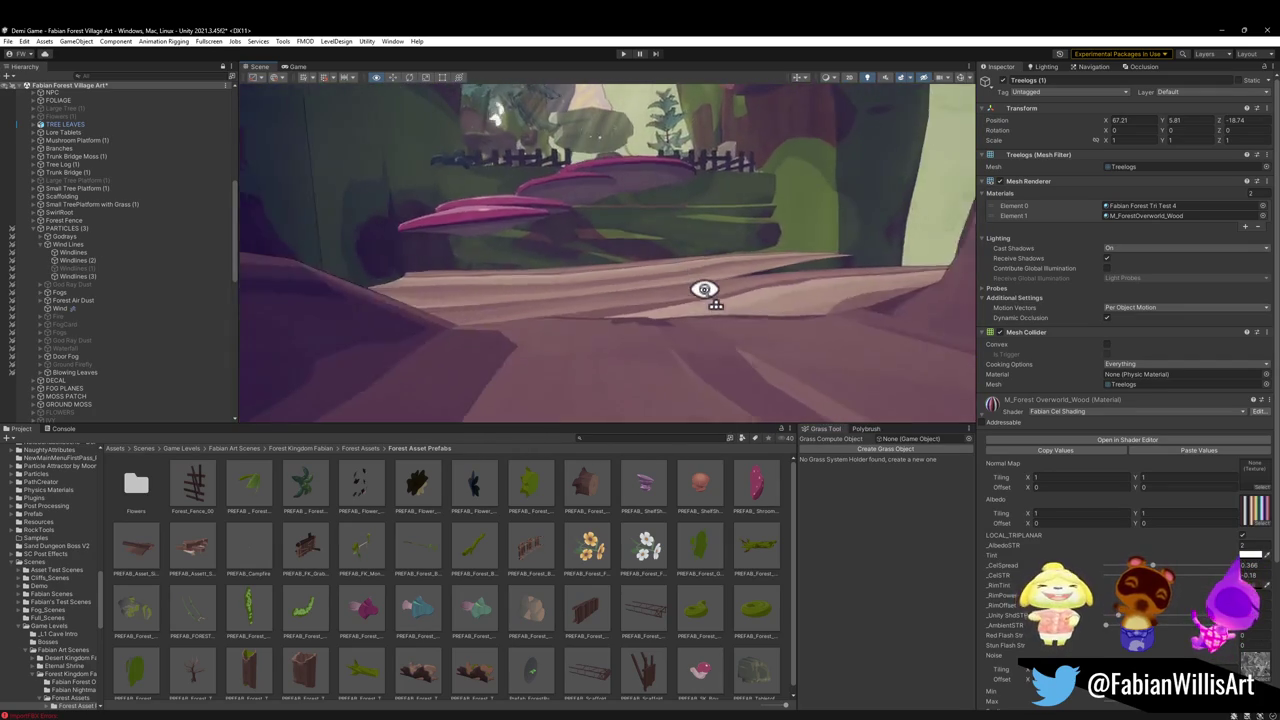
scroll(704, 290, "up", 5)
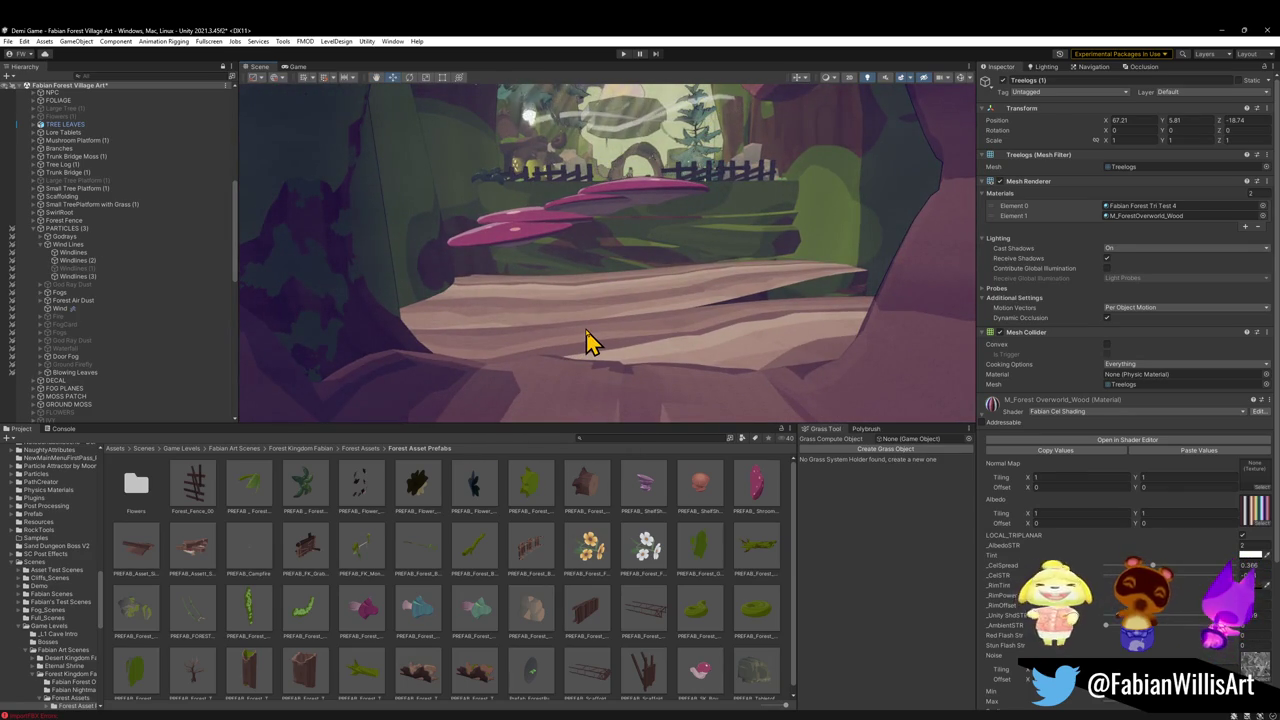
left_click_drag(587, 333, 613, 295)
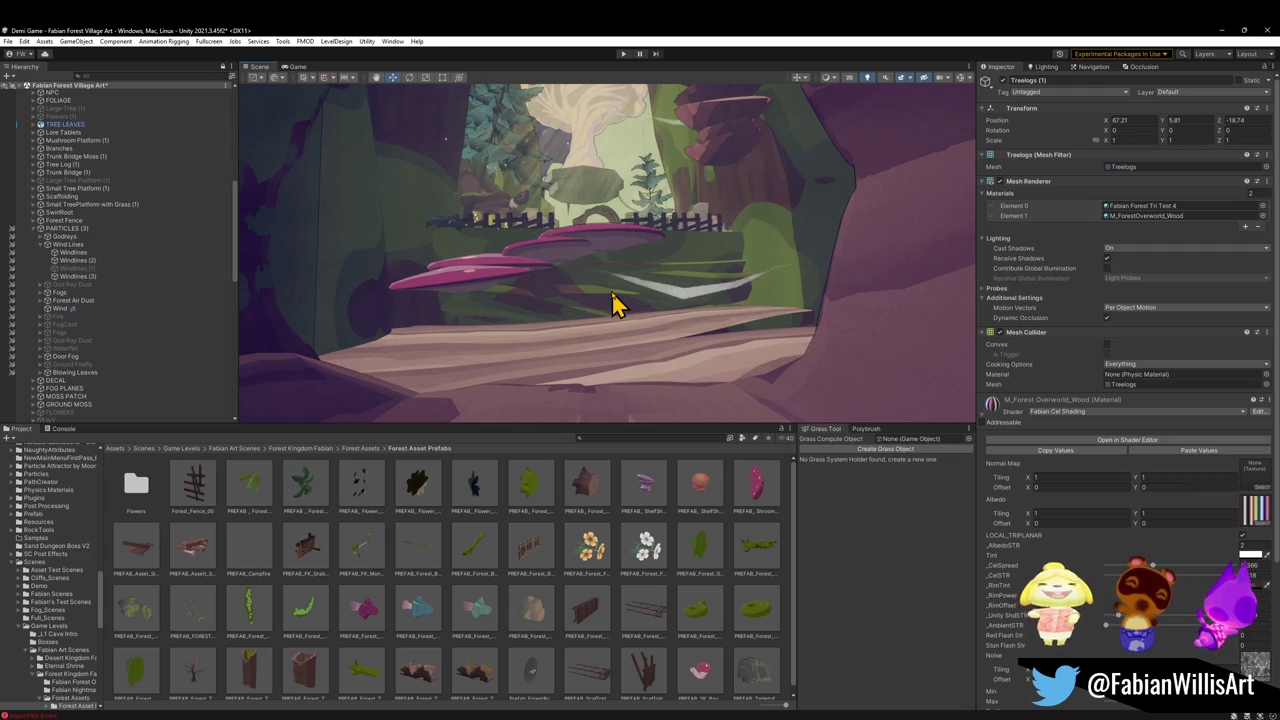
left_click_drag(686, 240, 580, 340)
scroll(118, 210, "up", 10)
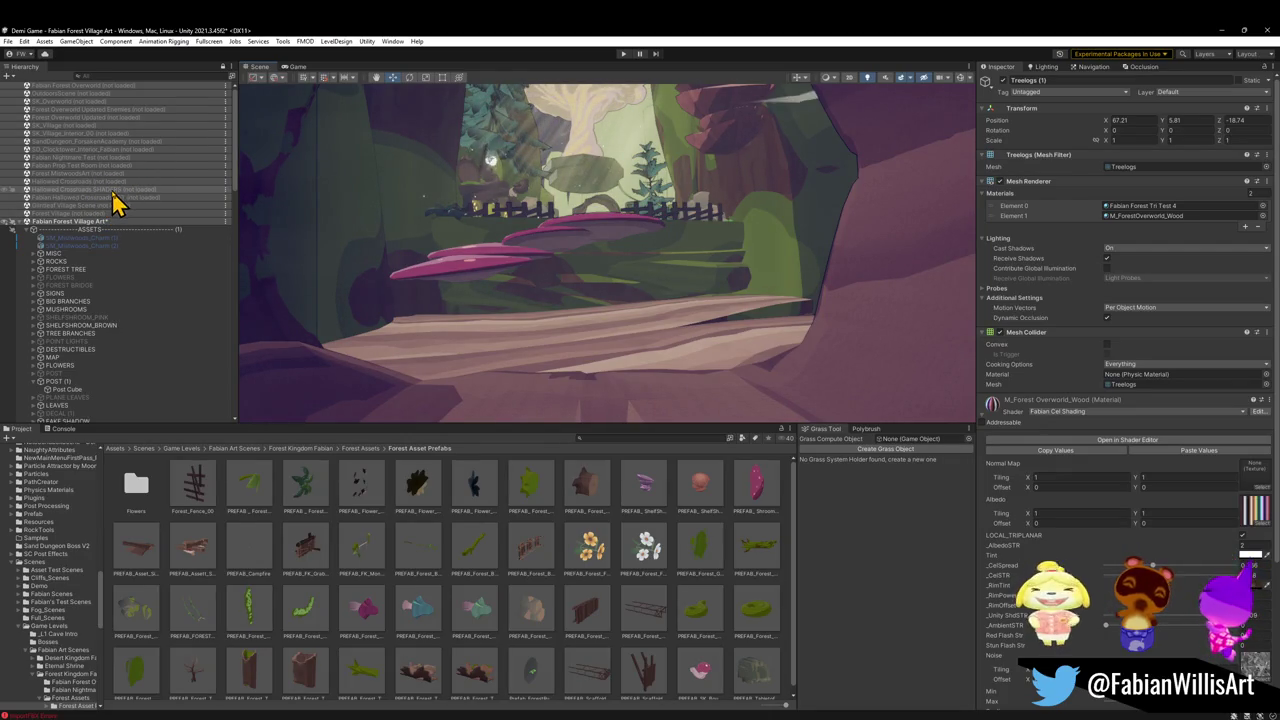
Load the Fabian Hallowed Crossroads ART scene and frame Demi_Prefab_update in the view
right_click(126, 198)
left_click(156, 205)
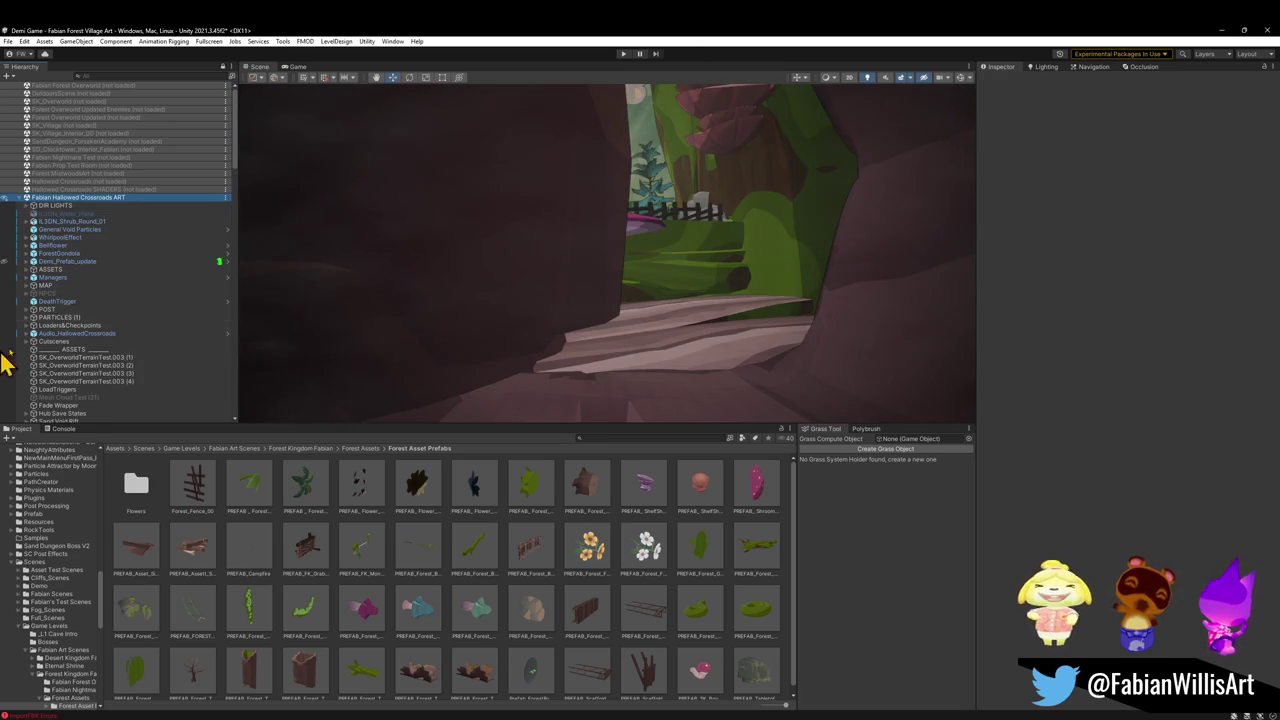
left_click(88, 264)
key("f")
mouse_move(470, 246)
left_mouse_down()
mouse_move(563, 249)
mouse_move(483, 274)
mouse_move(634, 286)
mouse_move(780, 277)
mouse_move(726, 229)
mouse_move(734, 249)
mouse_move(691, 289)
mouse_move(694, 251)
mouse_move(663, 217)
mouse_move(743, 240)
mouse_move(745, 328)
left_mouse_up()
Frame the pool's water mesh, then collapse the Level_Hub_HallowedCrossroads and scene hierarchy entries
left_click(697, 352)
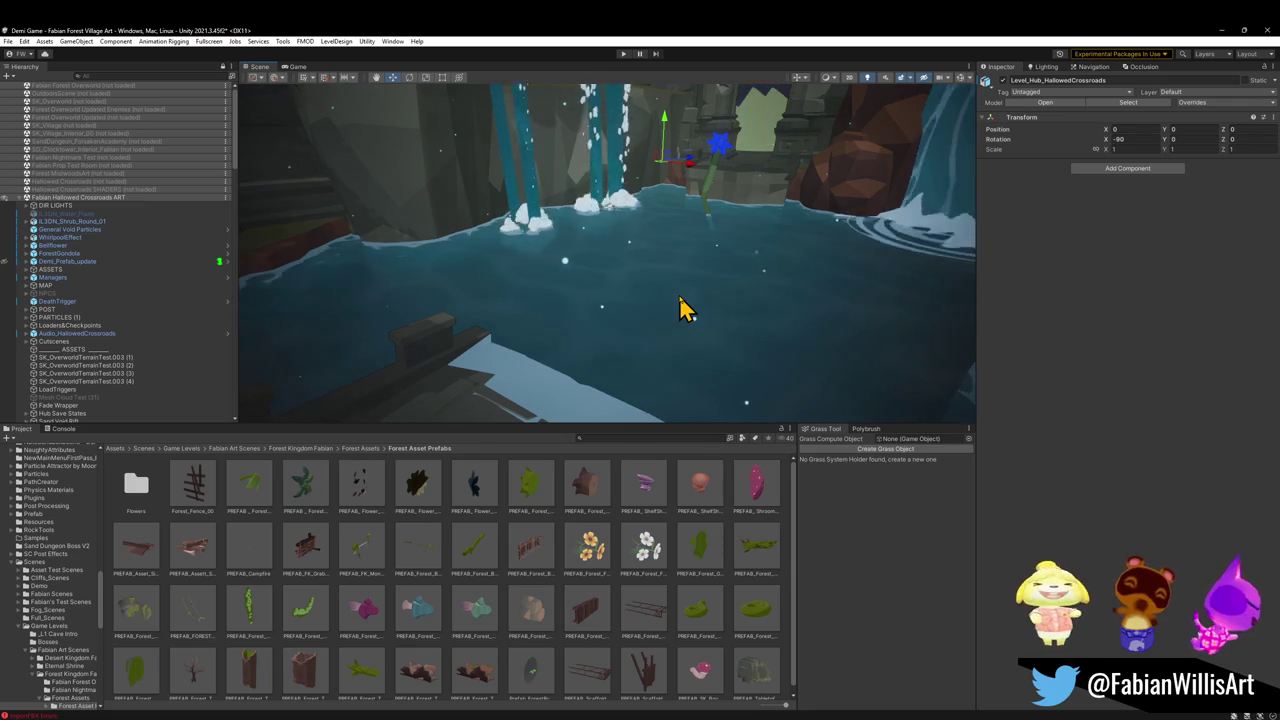
left_click(683, 310)
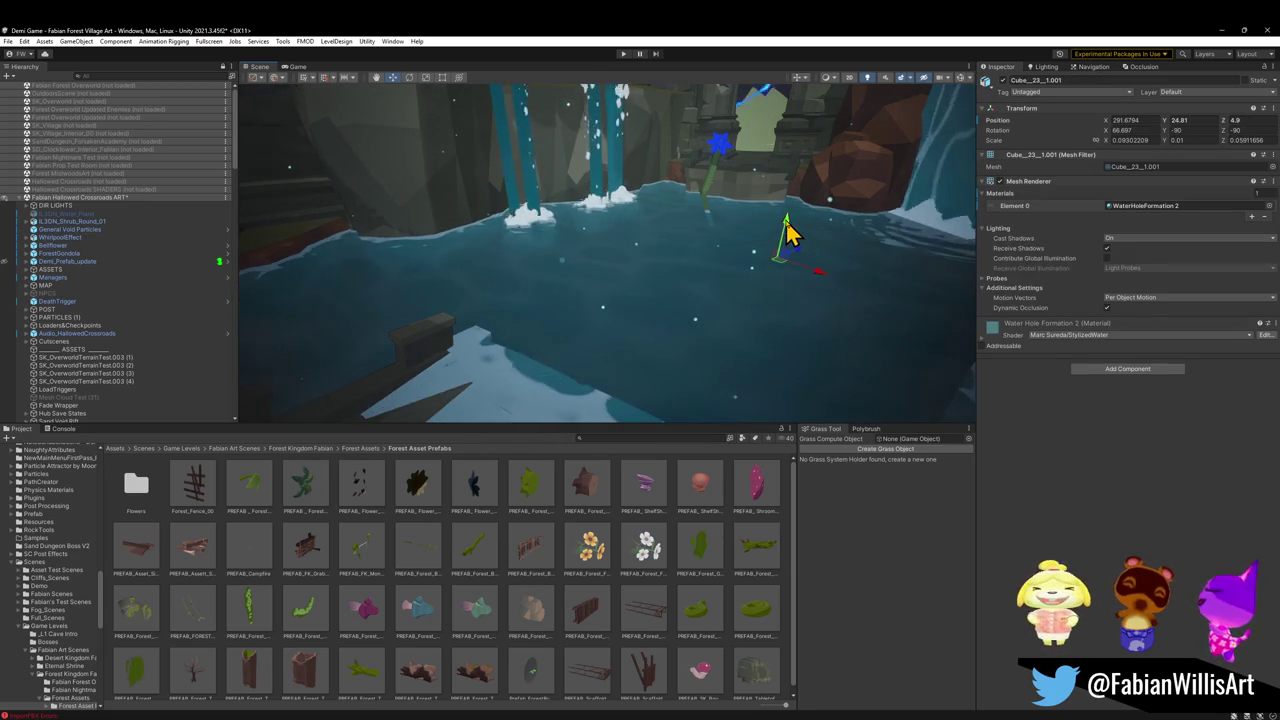
key("f")
scroll(137, 302, "up", 3)
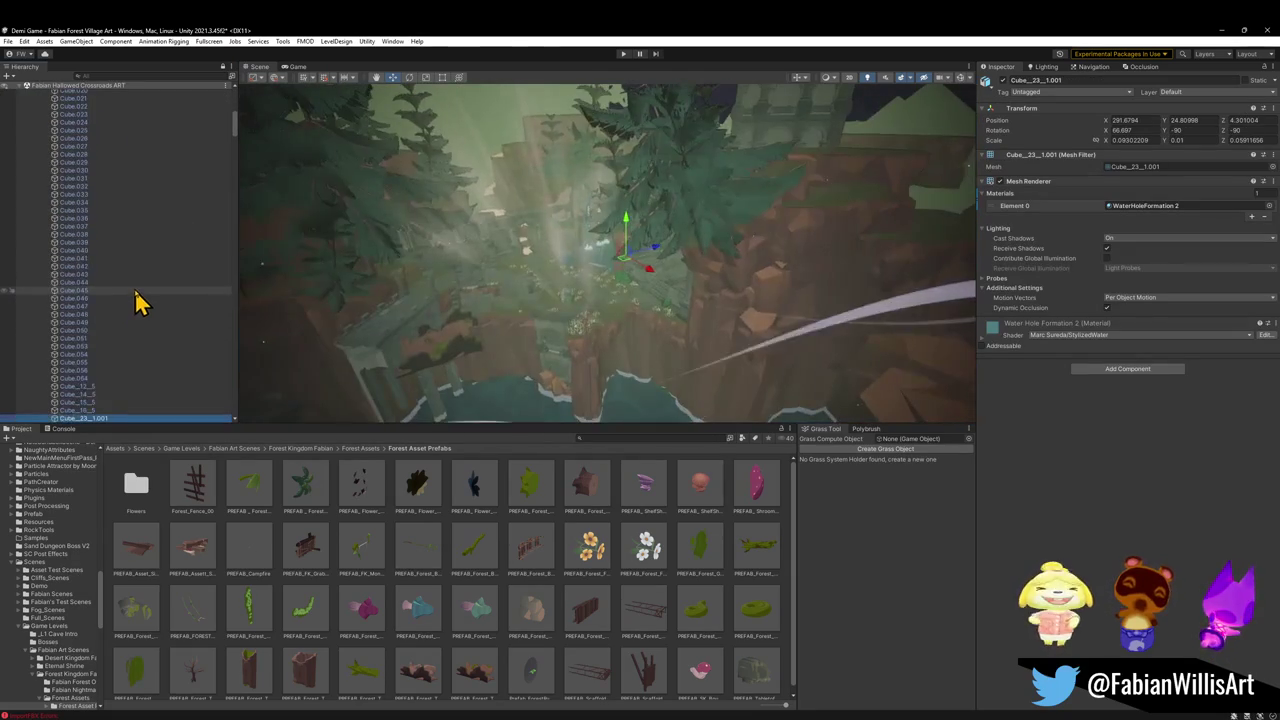
scroll(143, 263, "down", 10)
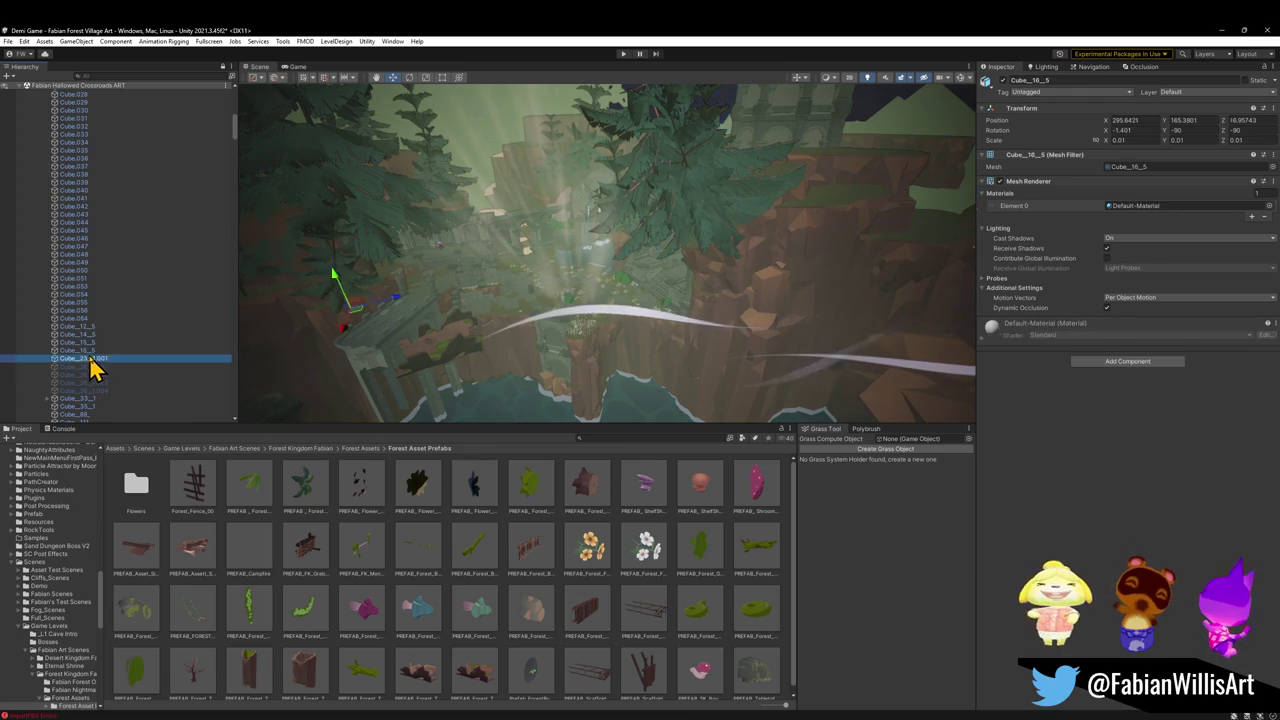
scroll(120, 265, "up", 8)
scroll(120, 262, "up", 14)
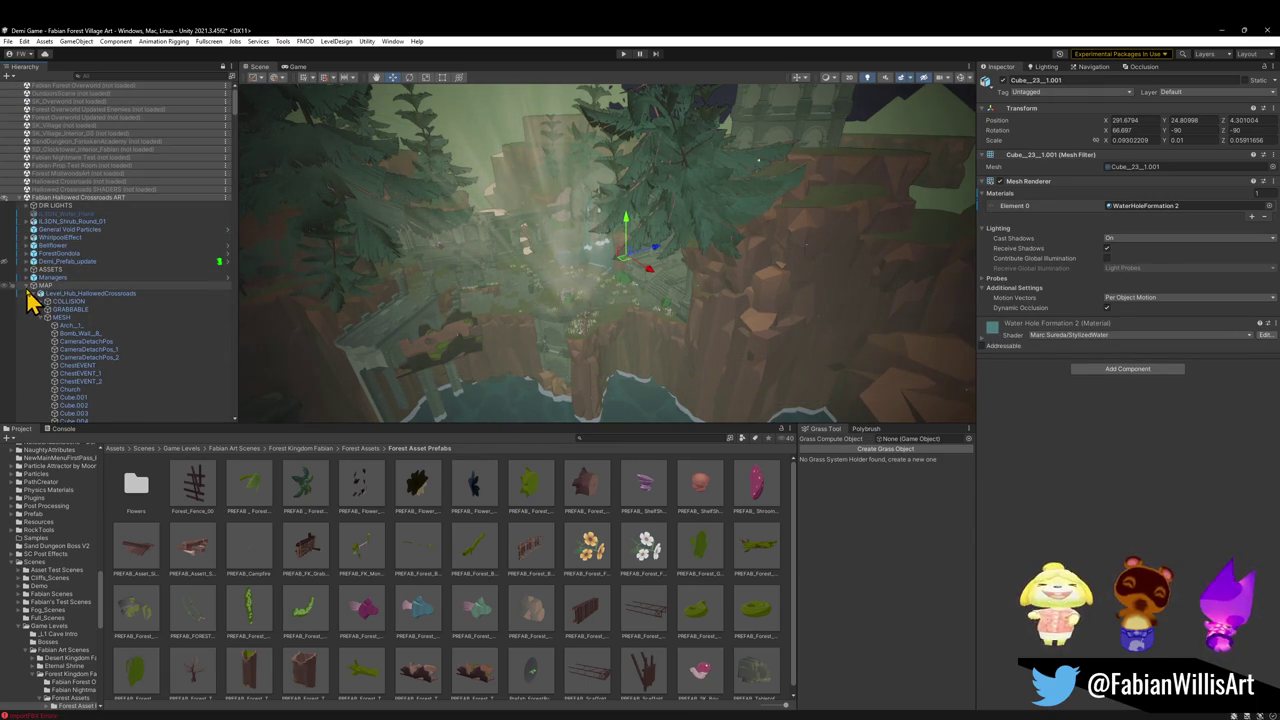
left_click(30, 293)
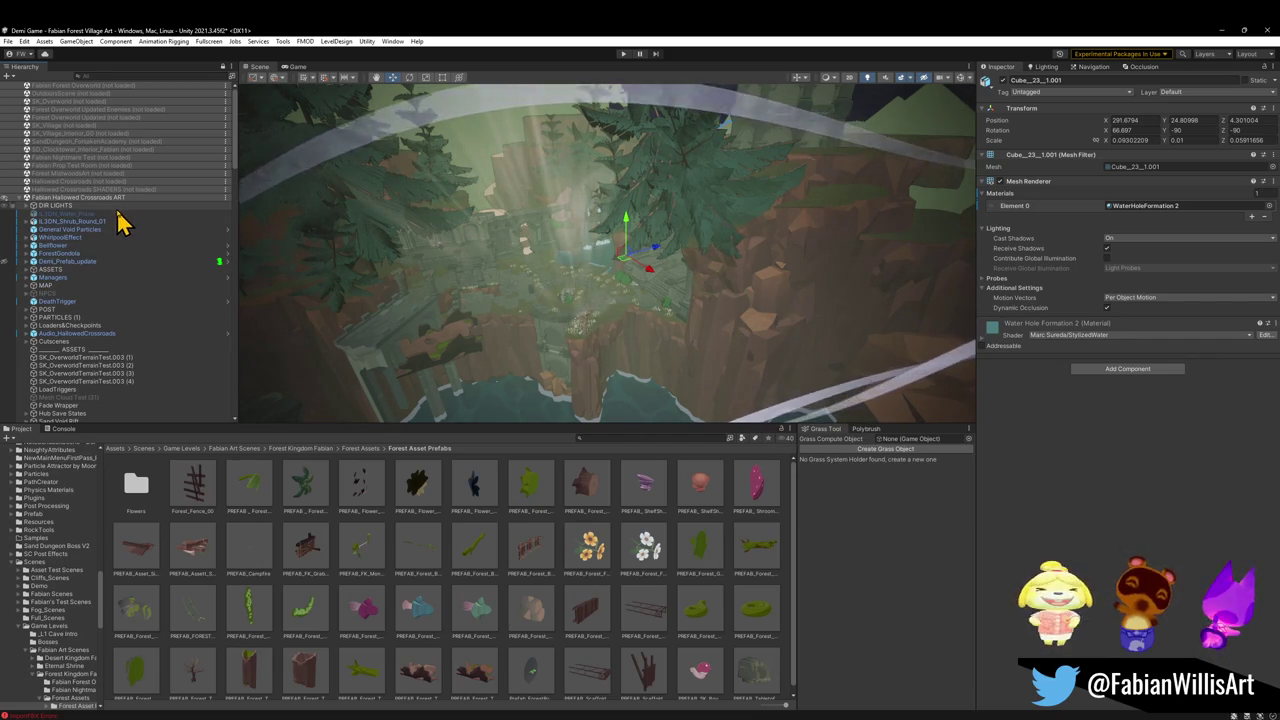
left_click(20, 198)
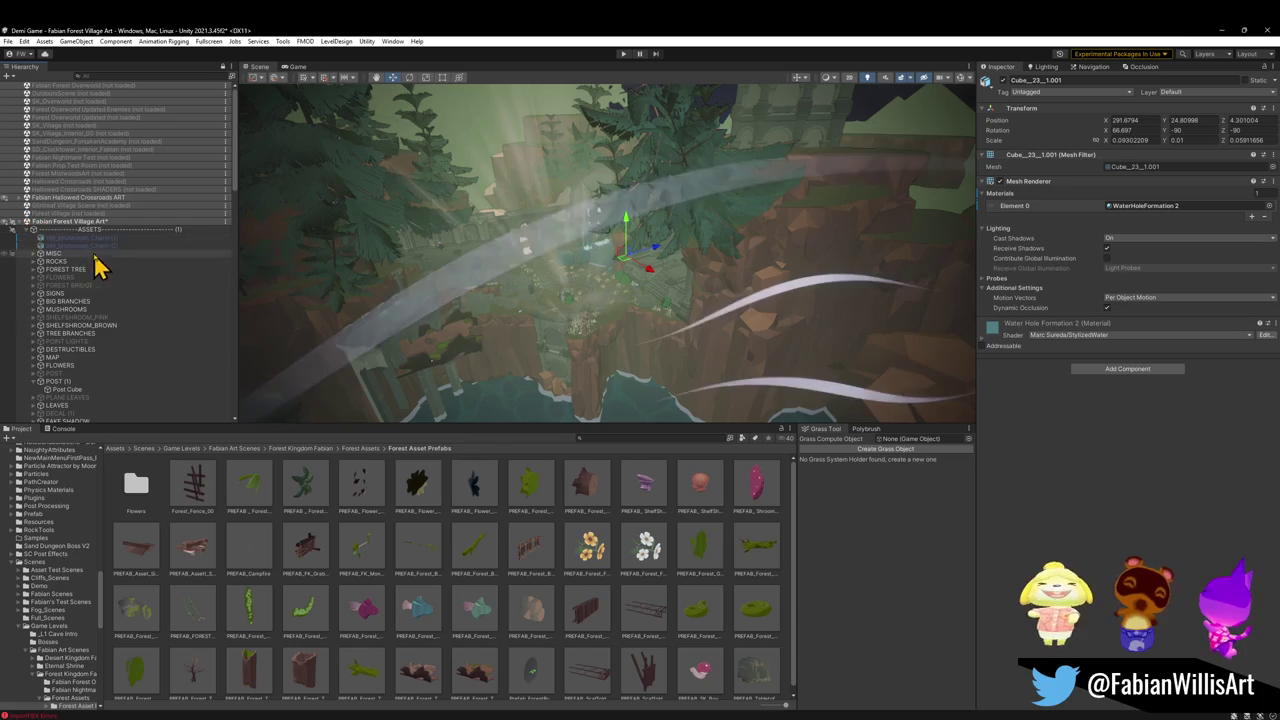
Unload Fabian Forest Village Art, saving its changes, then select the crossroads statue head
right_click(60, 222)
left_click(96, 286)
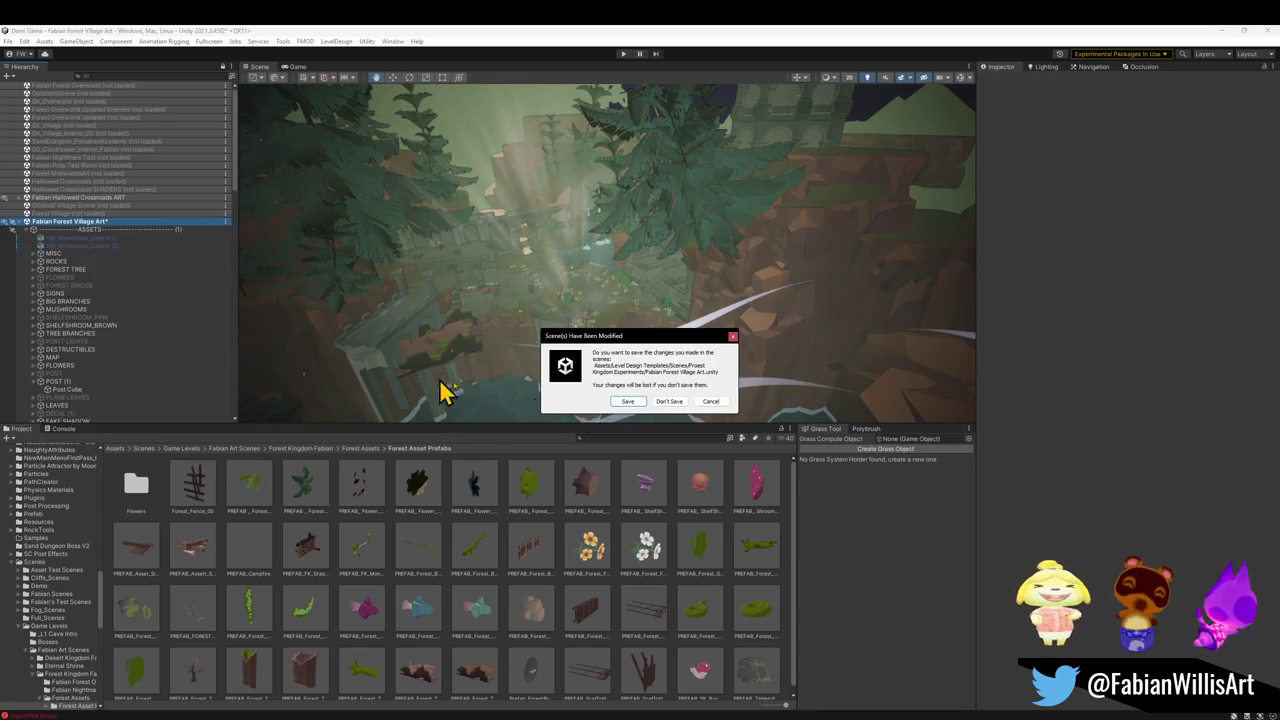
left_click(625, 401)
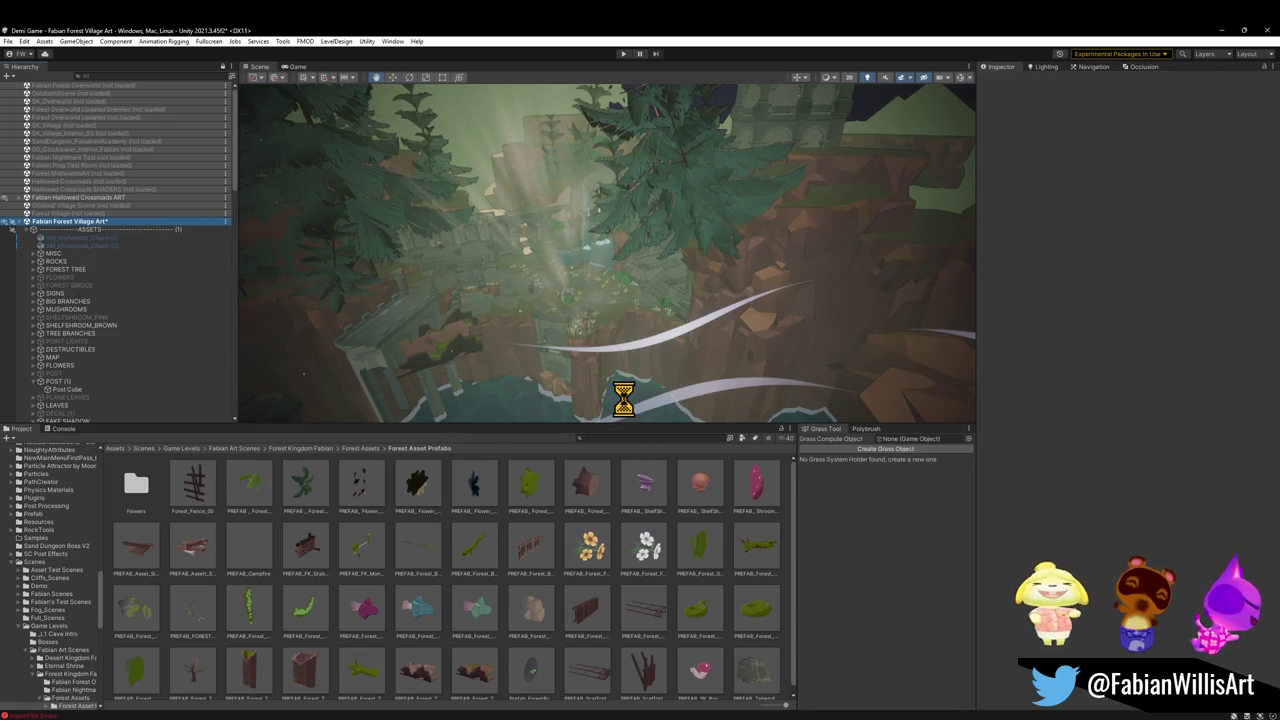
mouse_move(686, 263)
left_mouse_down()
mouse_move(654, 283)
mouse_move(669, 220)
mouse_move(700, 177)
mouse_move(609, 137)
mouse_move(660, 246)
mouse_move(448, 289)
mouse_move(671, 249)
mouse_move(731, 257)
mouse_move(685, 238)
left_mouse_up()
left_click(685, 238)
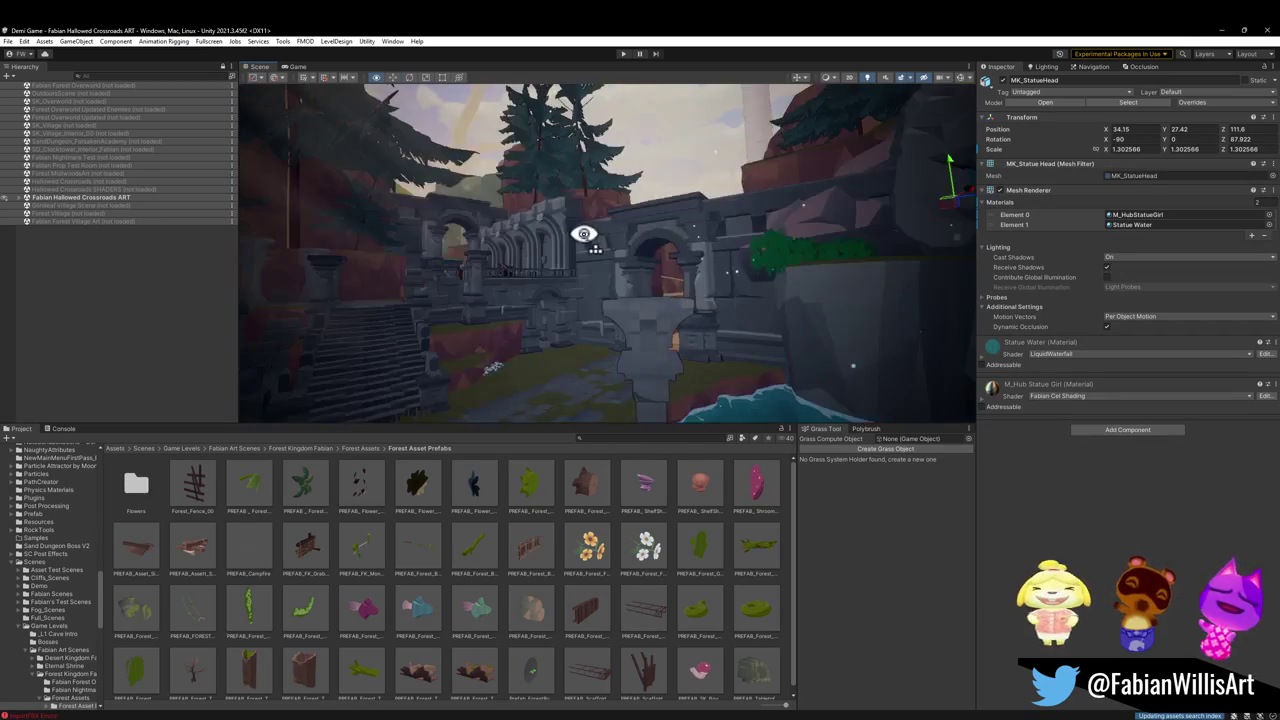
left_click(26, 197)
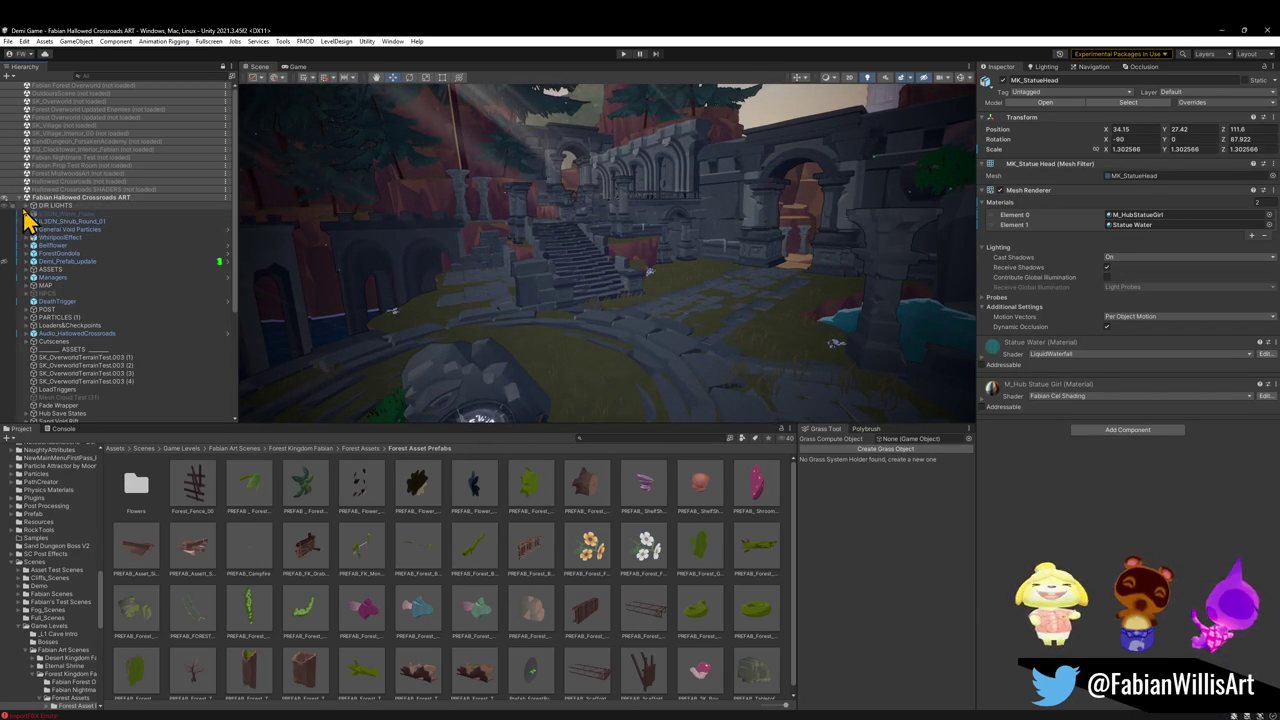
Try an X rotation on Directional Light (1), undo it, and frame the main Directional Light
left_click(26, 205)
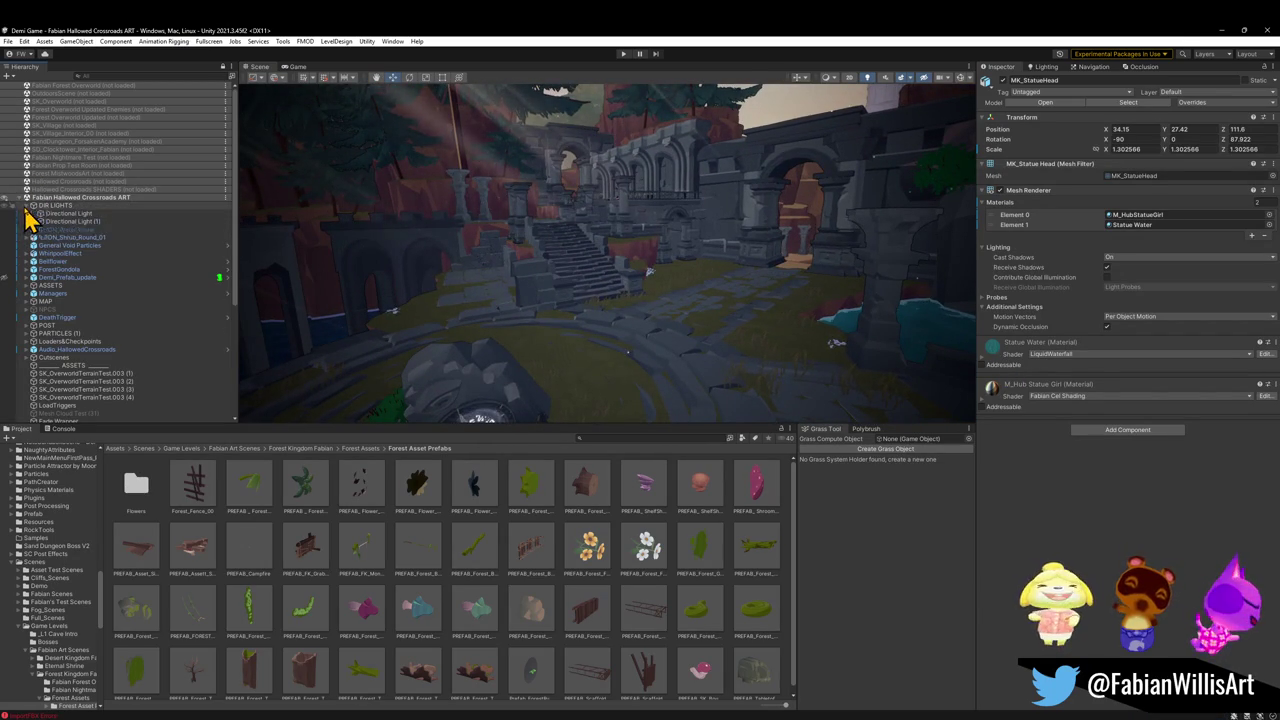
left_click(75, 222)
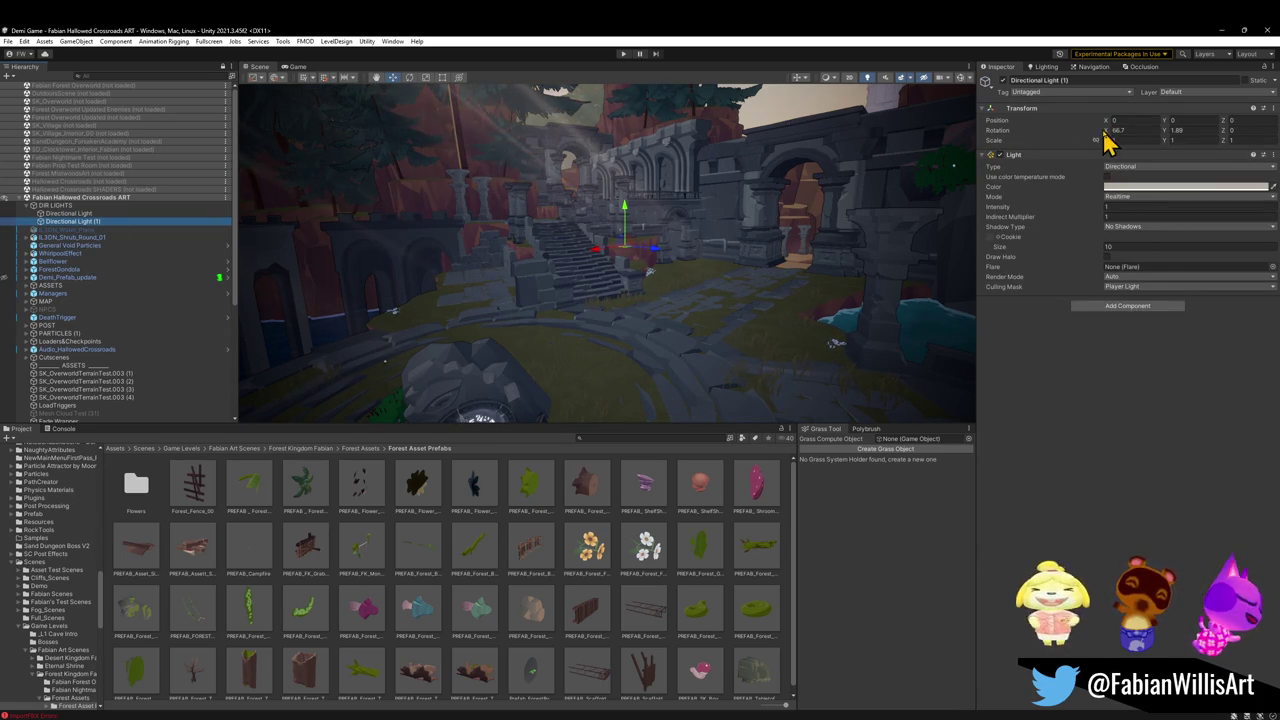
mouse_move(1106, 130)
left_mouse_down()
mouse_move(1146, 143)
mouse_move(1175, 133)
left_mouse_up()
key("ctrl+z")
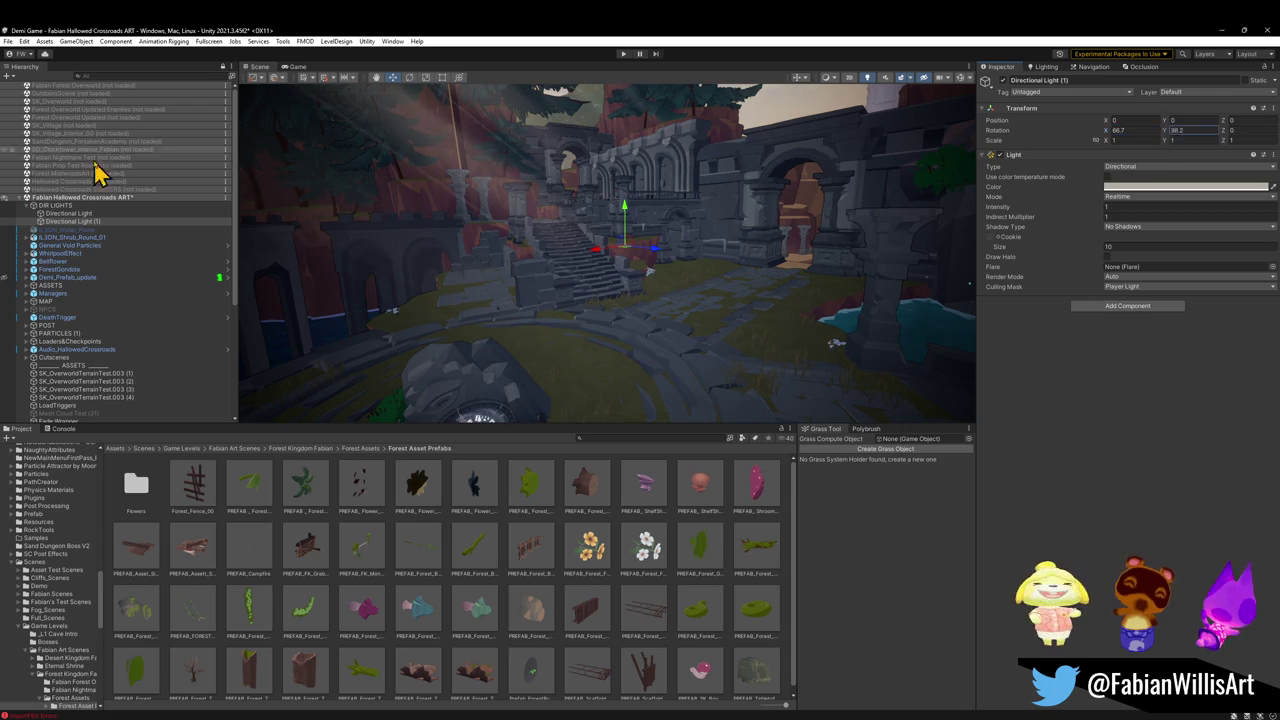
left_click(90, 213)
key("f")
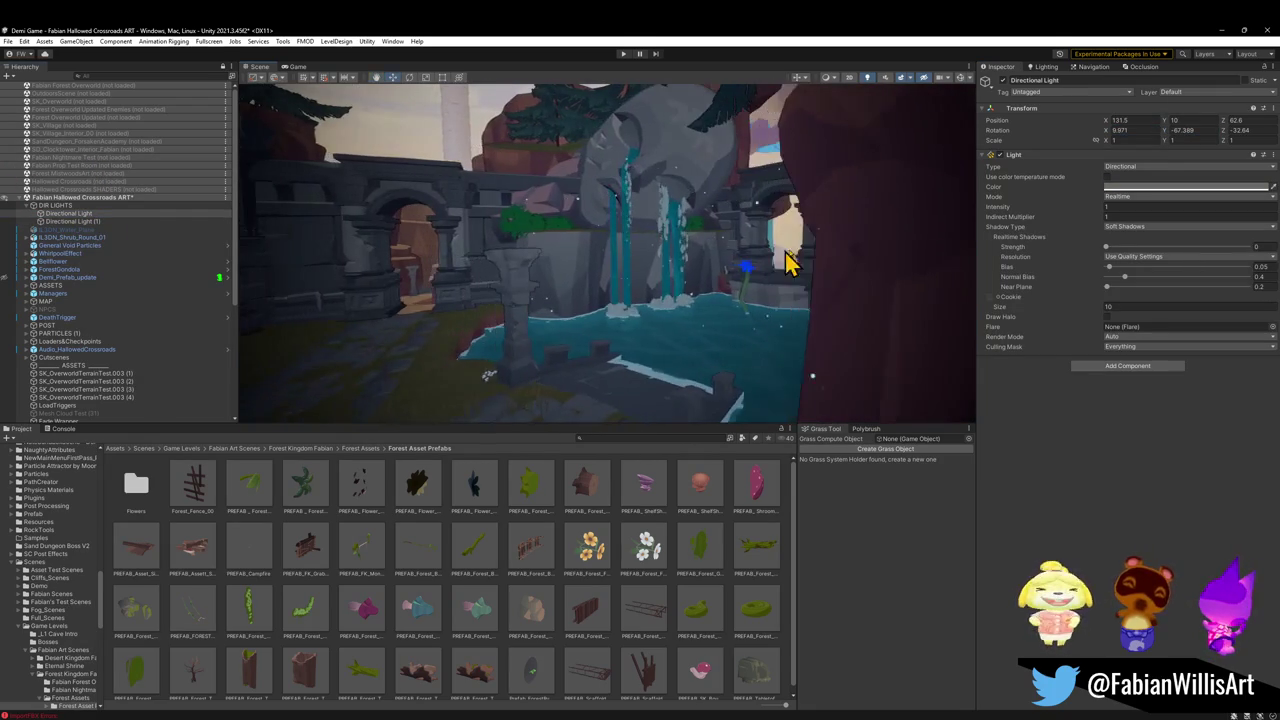
Sweep the main Directional Light's X and Y rotation, ending near Y -12.4
mouse_move(1106, 130)
left_mouse_down()
mouse_move(1088, 143)
mouse_move(1171, 234)
left_mouse_up()
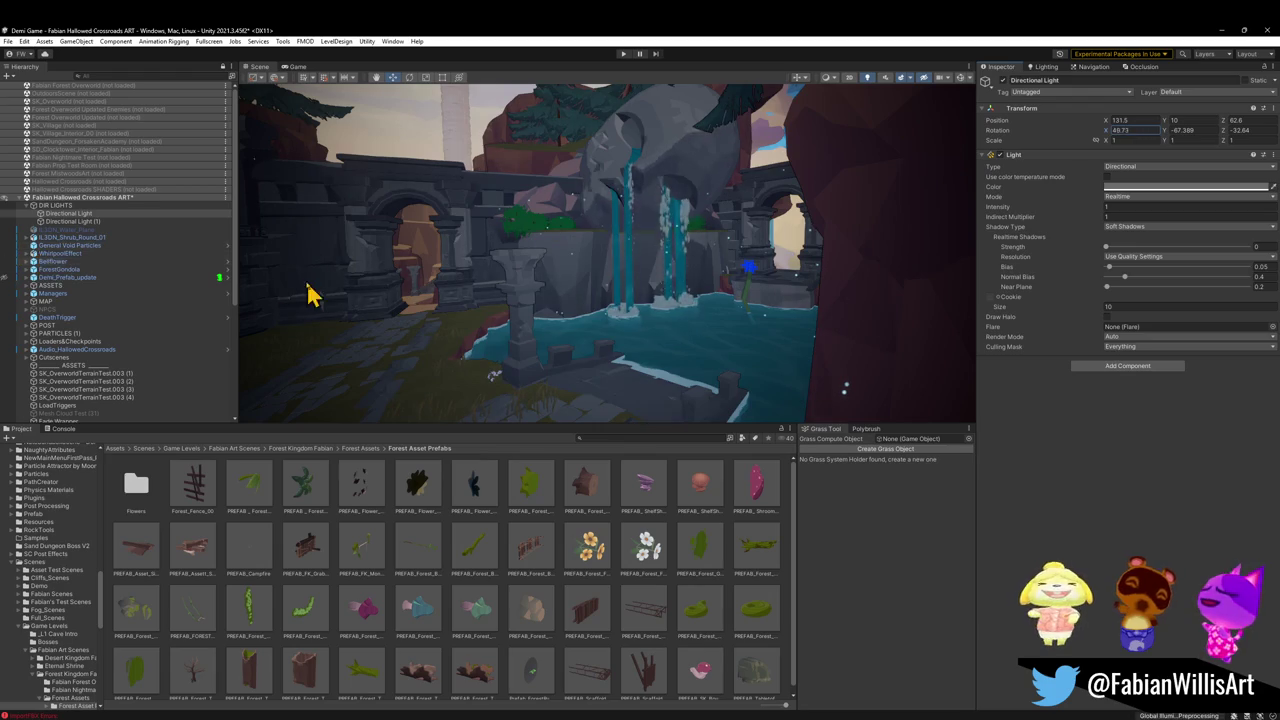
mouse_move(447, 313)
left_mouse_down()
mouse_move(500, 320)
mouse_move(357, 300)
mouse_move(551, 320)
left_mouse_up()
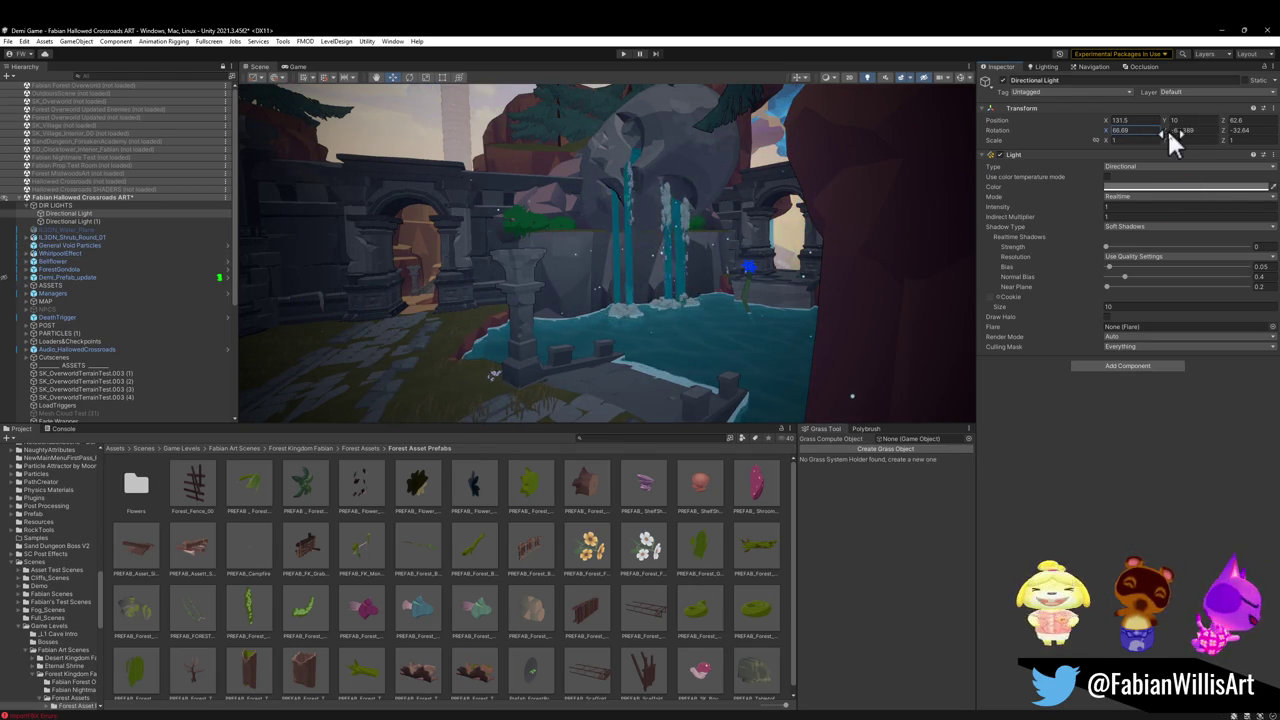
left_click_drag(1166, 138, 1150, 138)
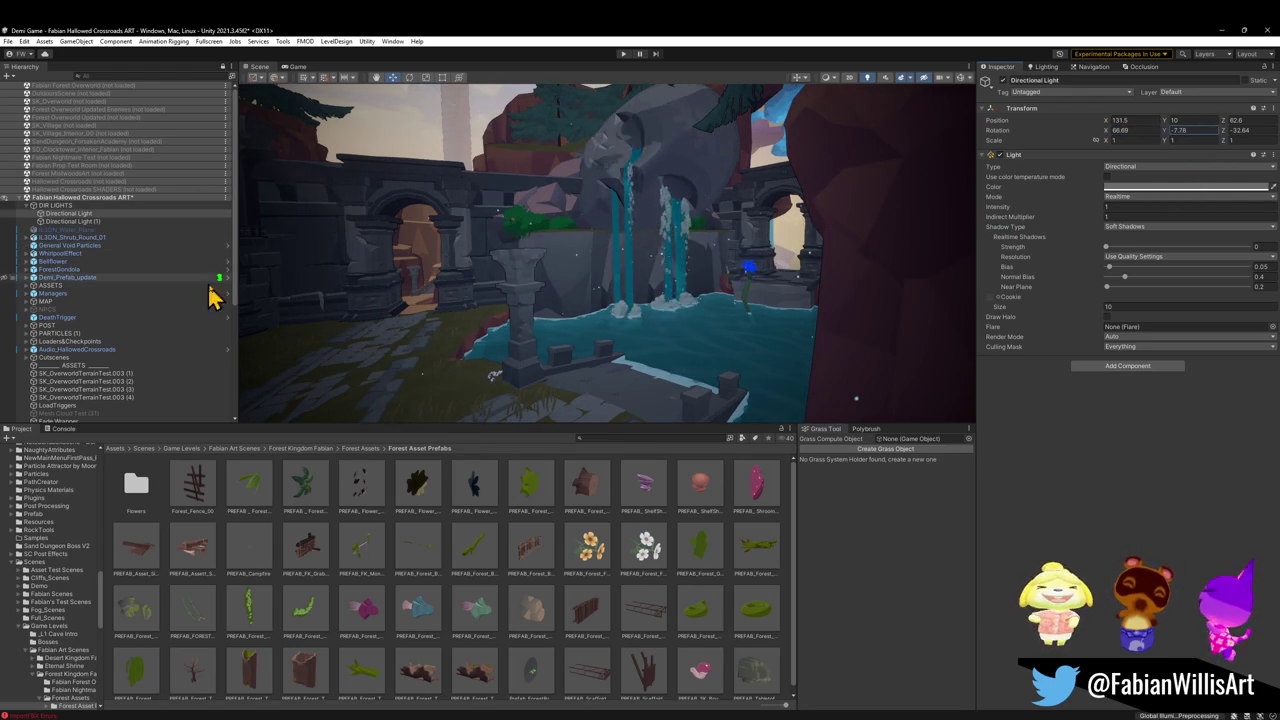
mouse_move(266, 310)
left_mouse_down()
mouse_move(1054, 423)
mouse_move(733, 392)
left_mouse_up()
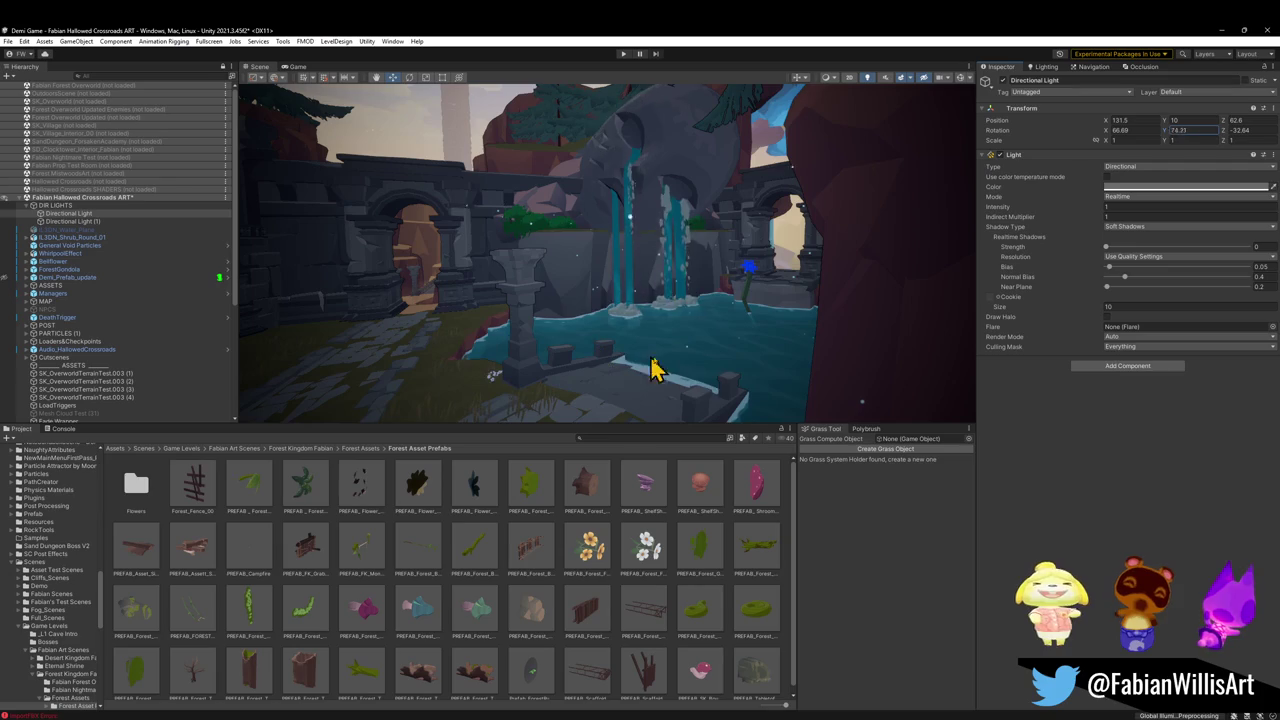
left_click_drag(618, 368, 606, 354)
mouse_move(1108, 130)
left_mouse_down()
mouse_move(1195, 160)
mouse_move(129, 206)
mouse_move(1166, 194)
mouse_move(1051, 191)
mouse_move(1154, 194)
mouse_move(1174, 177)
mouse_move(1170, 147)
mouse_move(1269, 163)
mouse_move(10, 165)
mouse_move(1268, 168)
left_mouse_up()
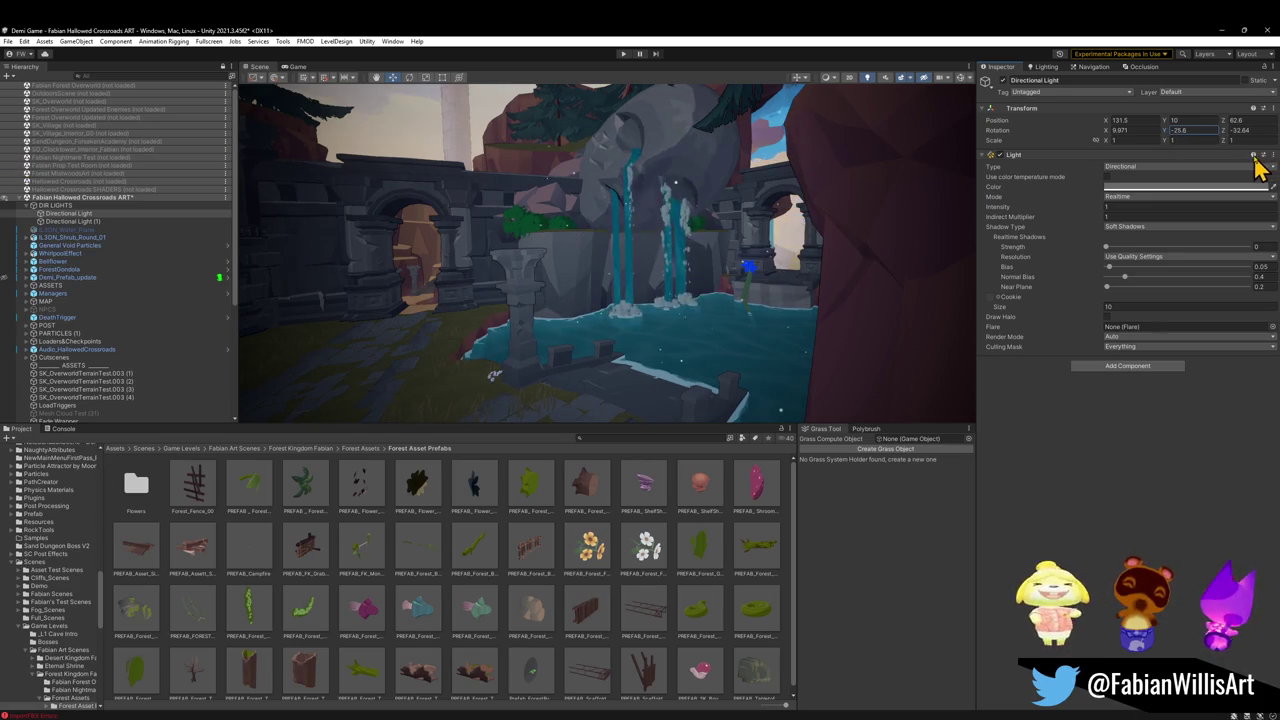
left_click_drag(10, 165, 1250, 171)
mouse_move(720, 270)
left_mouse_down()
mouse_move(552, 216)
mouse_move(383, 249)
mouse_move(517, 249)
mouse_move(491, 249)
mouse_move(543, 277)
mouse_move(703, 269)
mouse_move(774, 283)
left_mouse_up()
left_click(772, 285)
Compare Directional Light Y rotations like -24.5 and -4.4, checking sunbeams across the ruins
left_click(771, 280)
left_click_drag(1168, 134, 1091, 157)
mouse_move(1262, 175)
left_mouse_down()
mouse_move(63, 186)
mouse_move(1251, 186)
mouse_move(20, 183)
mouse_move(1274, 182)
left_mouse_up()
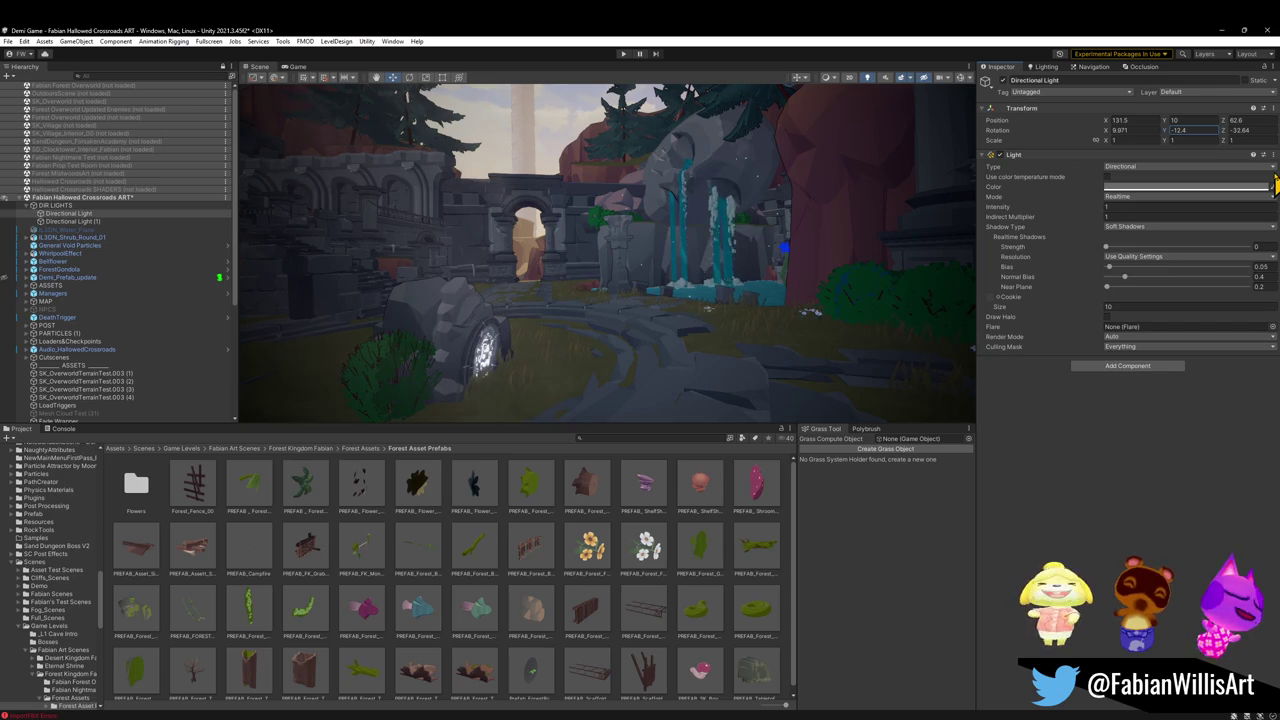
mouse_move(800, 212)
left_mouse_down()
mouse_move(706, 203)
mouse_move(743, 206)
left_mouse_up()
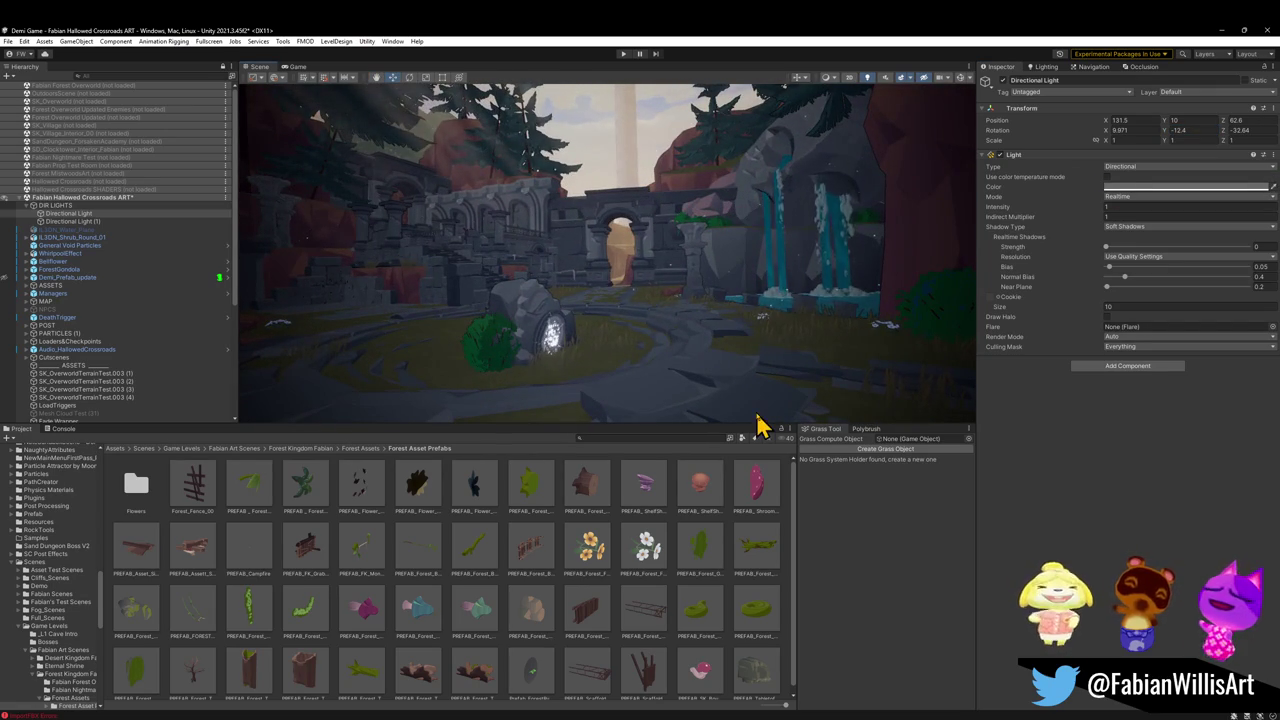
left_click(635, 345)
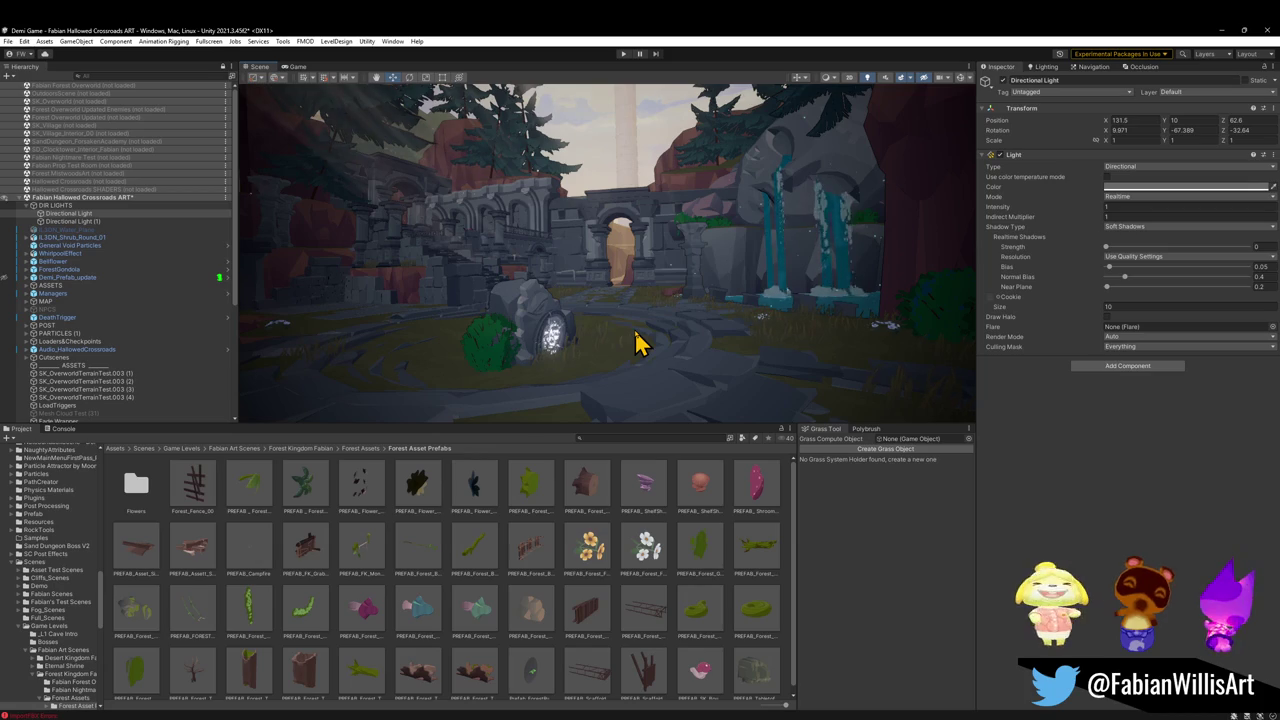
key("ctrl+z")
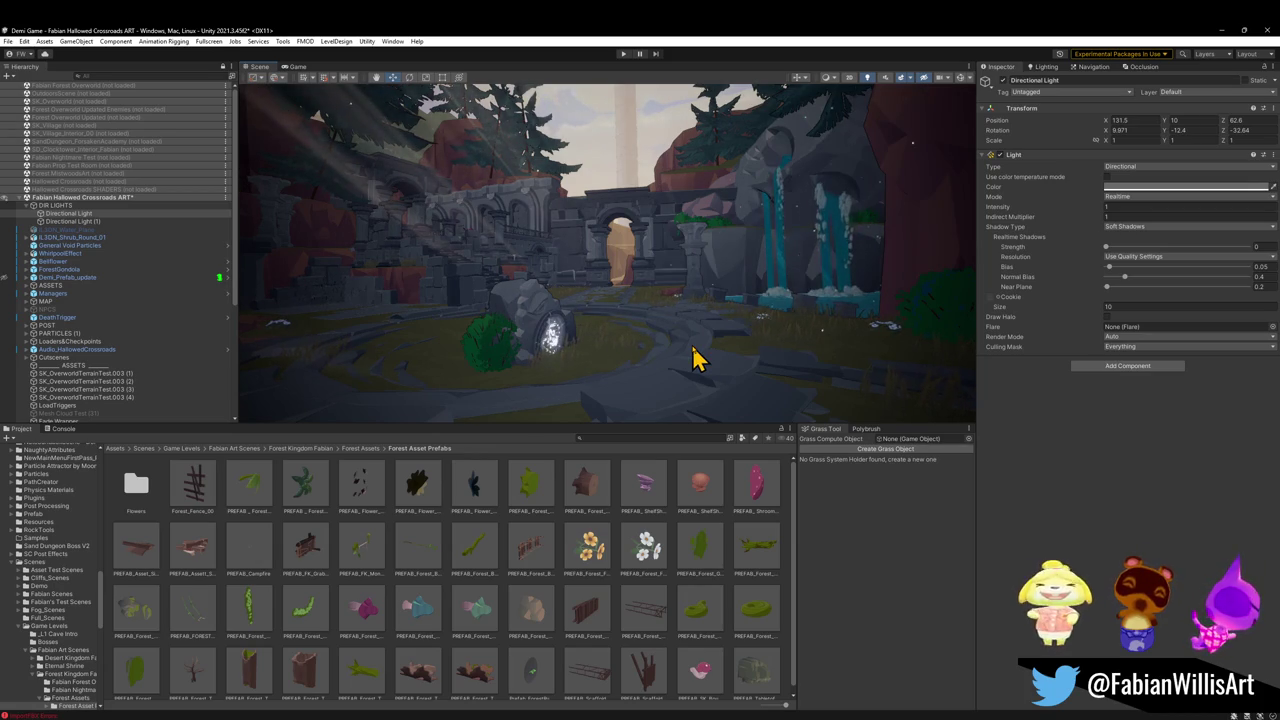
left_click_drag(706, 354, 608, 337)
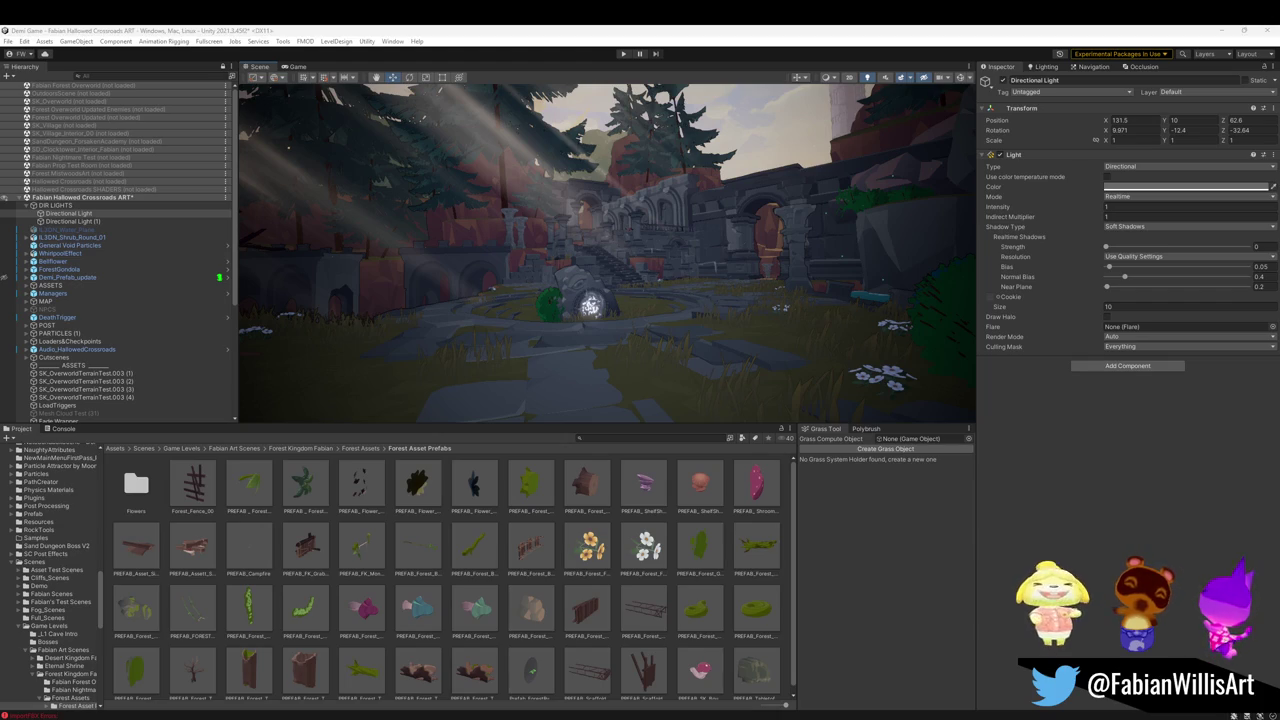
mouse_move(643, 246)
left_mouse_down()
mouse_move(766, 240)
mouse_move(771, 251)
mouse_move(760, 277)
mouse_move(714, 266)
left_mouse_up()
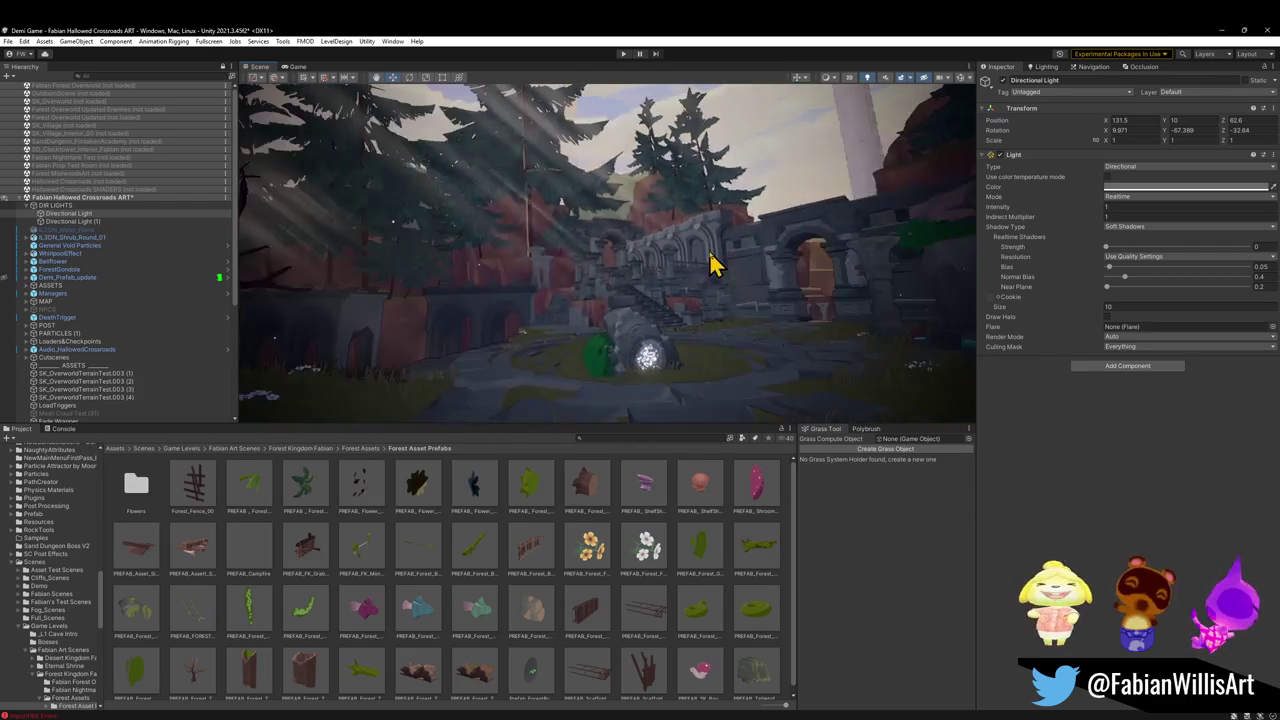
mouse_move(760, 326)
left_mouse_down()
mouse_move(694, 314)
mouse_move(737, 329)
mouse_move(706, 354)
mouse_move(711, 391)
mouse_move(643, 363)
mouse_move(749, 334)
left_mouse_up()
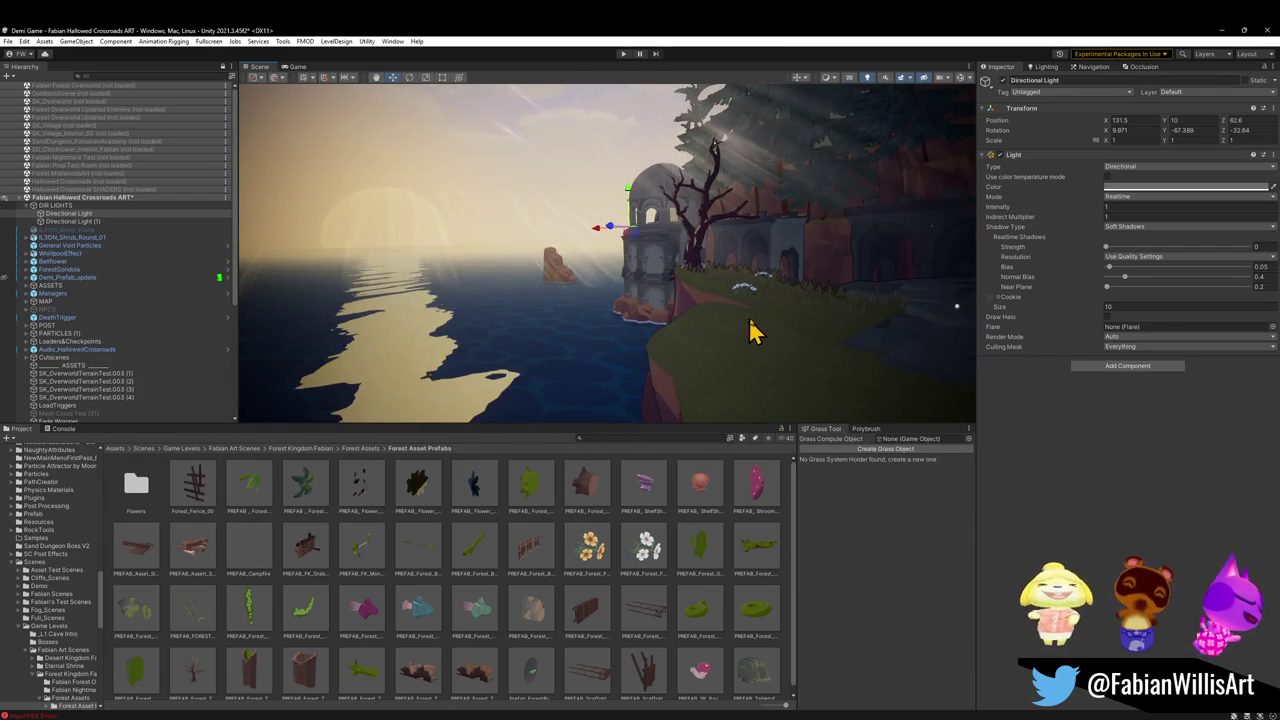
left_click_drag(680, 286, 878, 283)
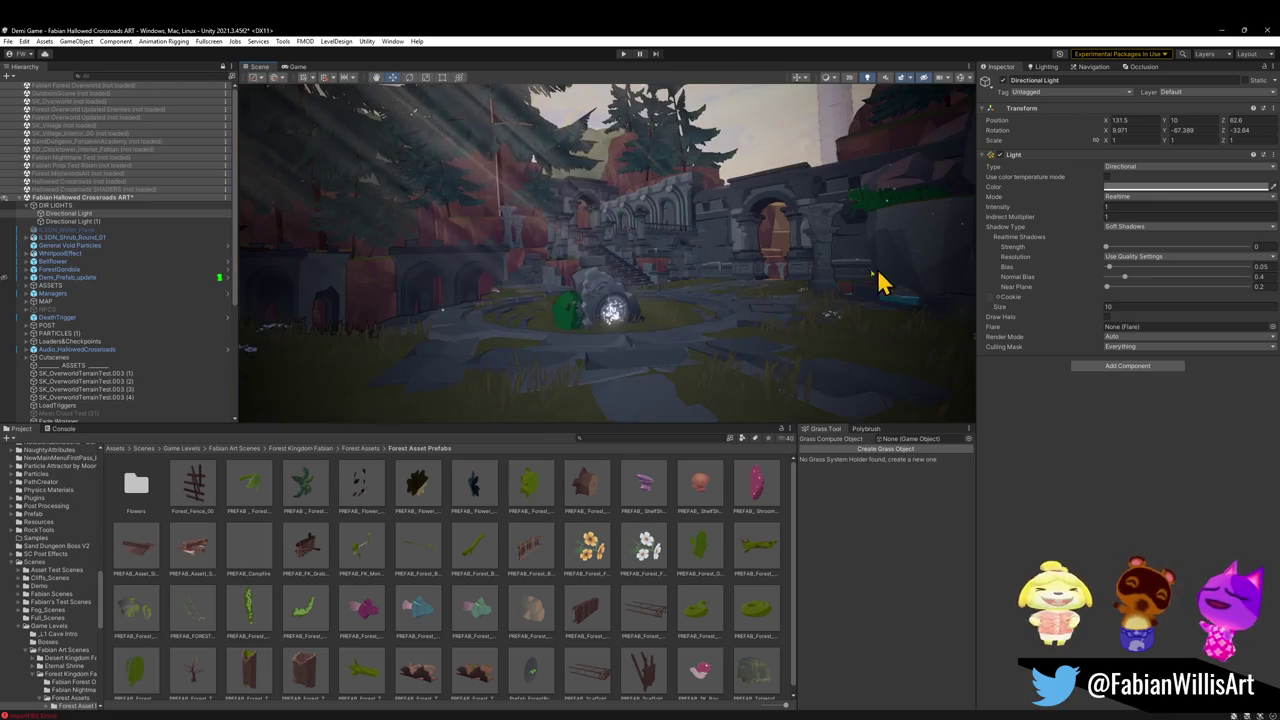
Load Fabian Forest Village Art back in beside Hallowed Crossroads and orbit over the village
left_click(24, 198)
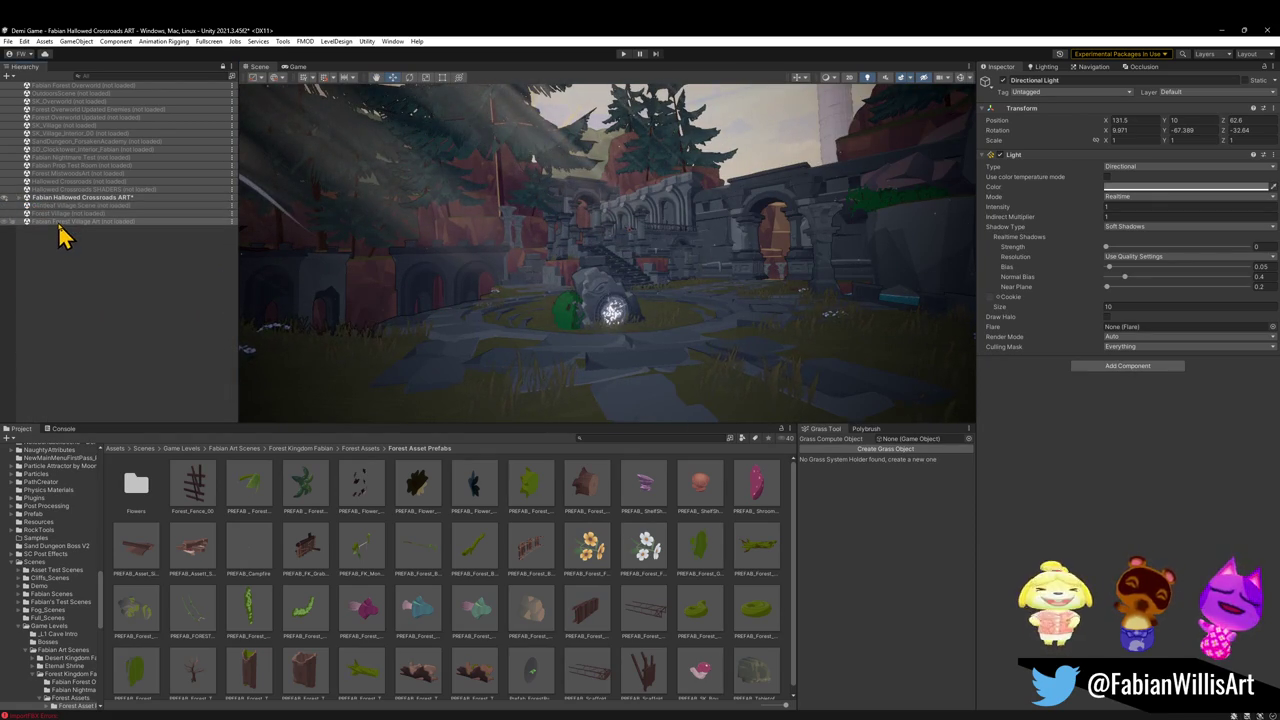
right_click(58, 222)
left_click(99, 232)
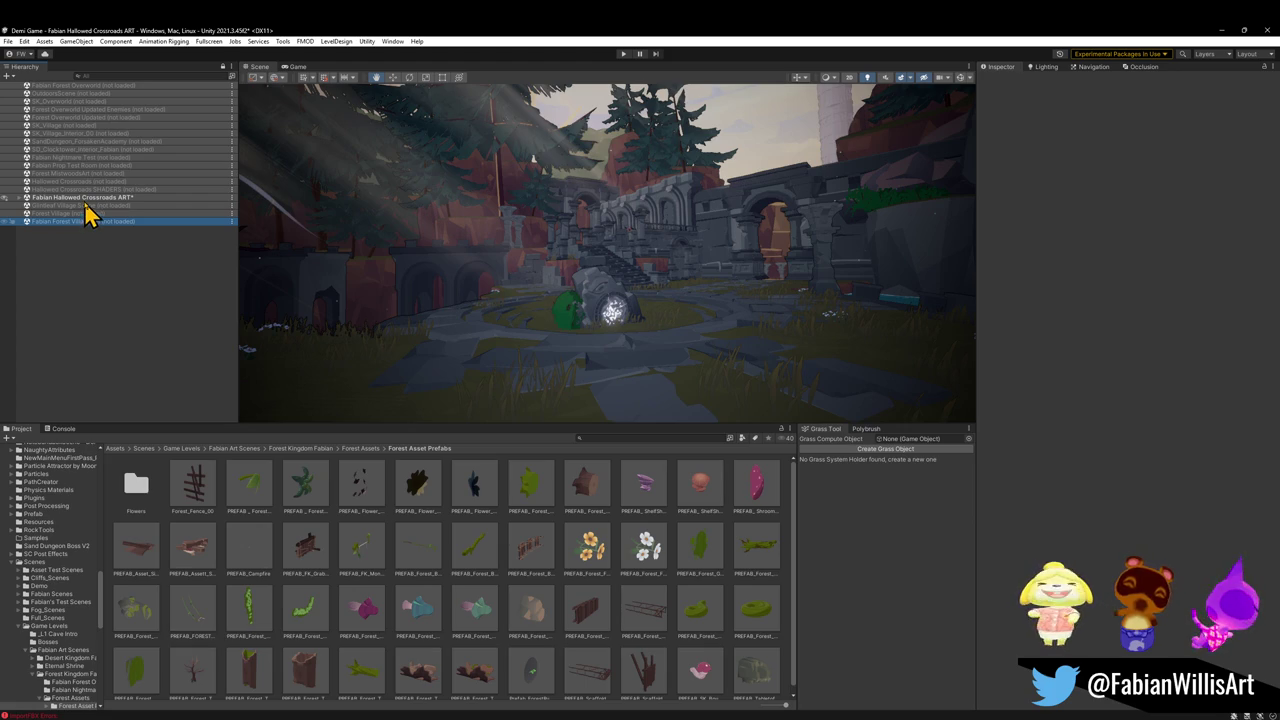
right_click(86, 201)
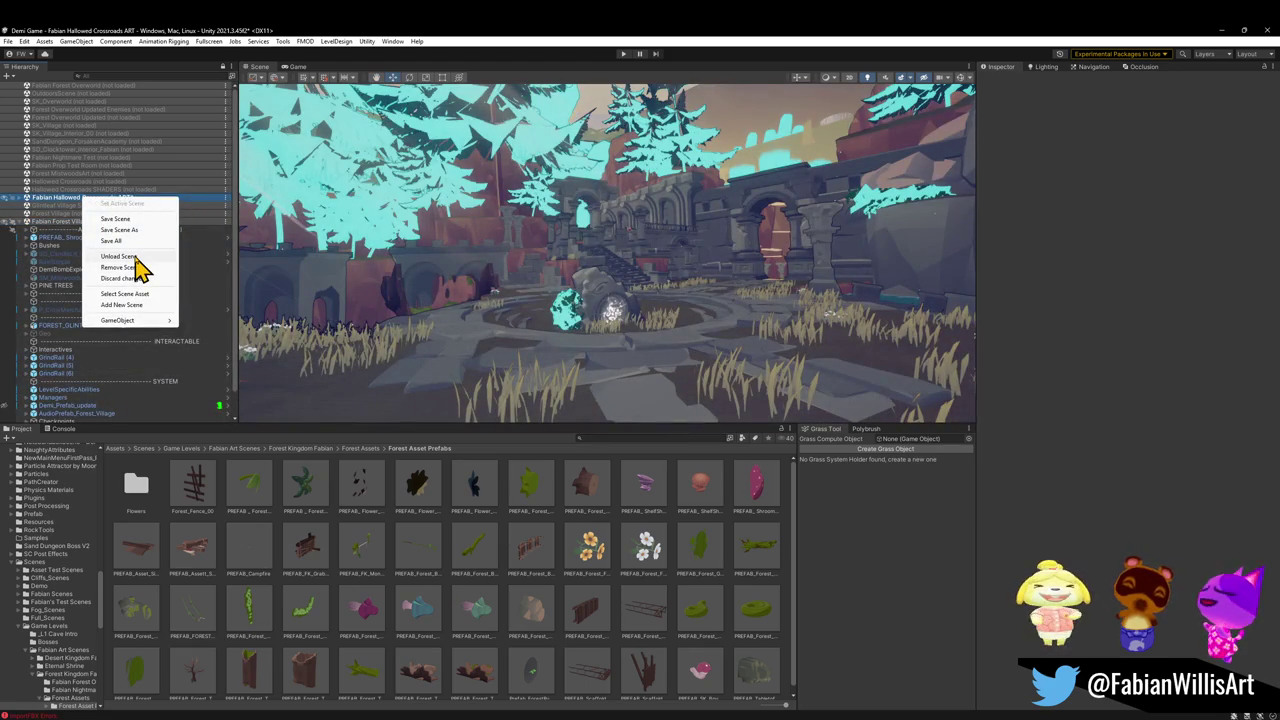
left_click(543, 257)
mouse_move(543, 257)
left_mouse_down()
mouse_move(551, 274)
mouse_move(645, 235)
mouse_move(606, 249)
mouse_move(512, 237)
mouse_move(629, 260)
mouse_move(660, 251)
left_mouse_up()
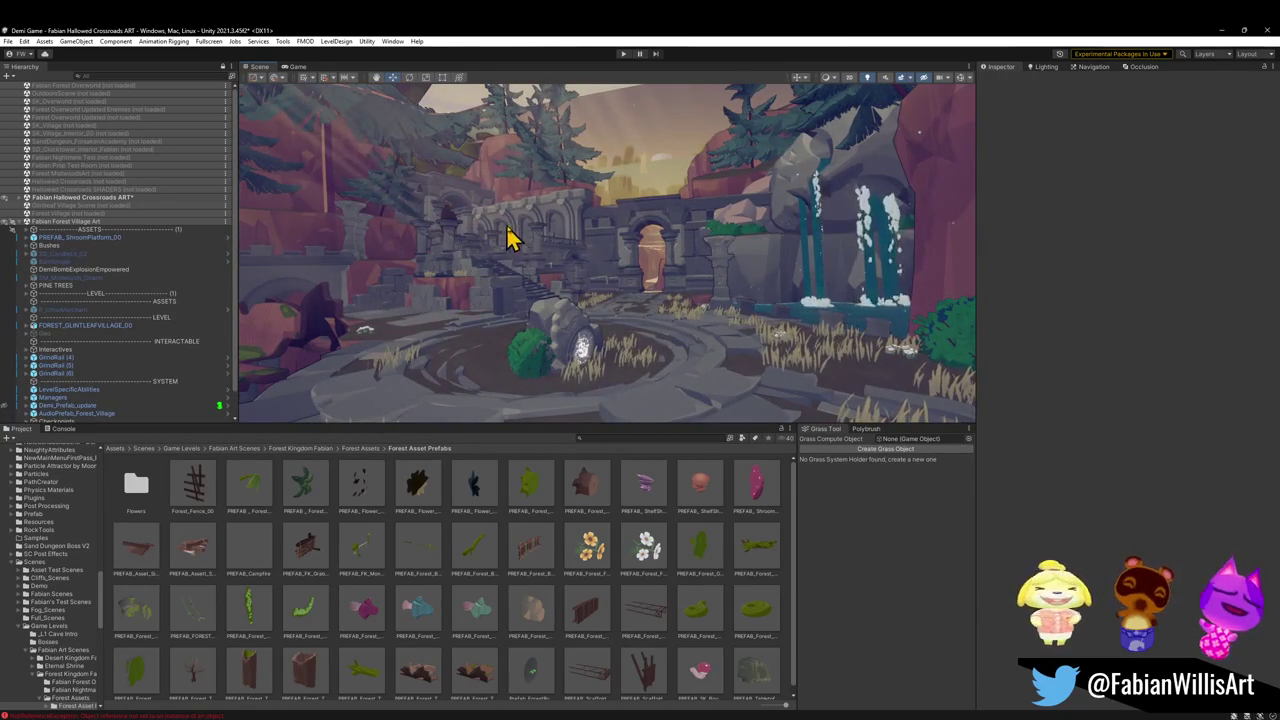
right_click(92, 222)
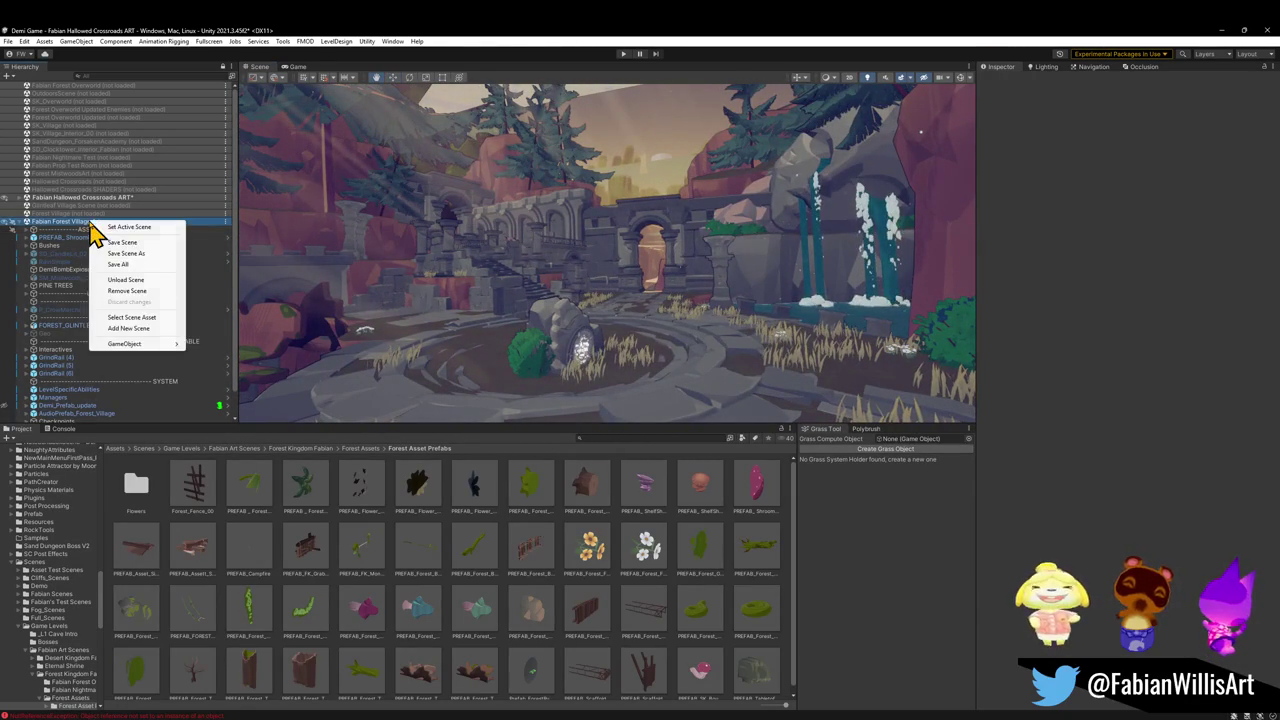
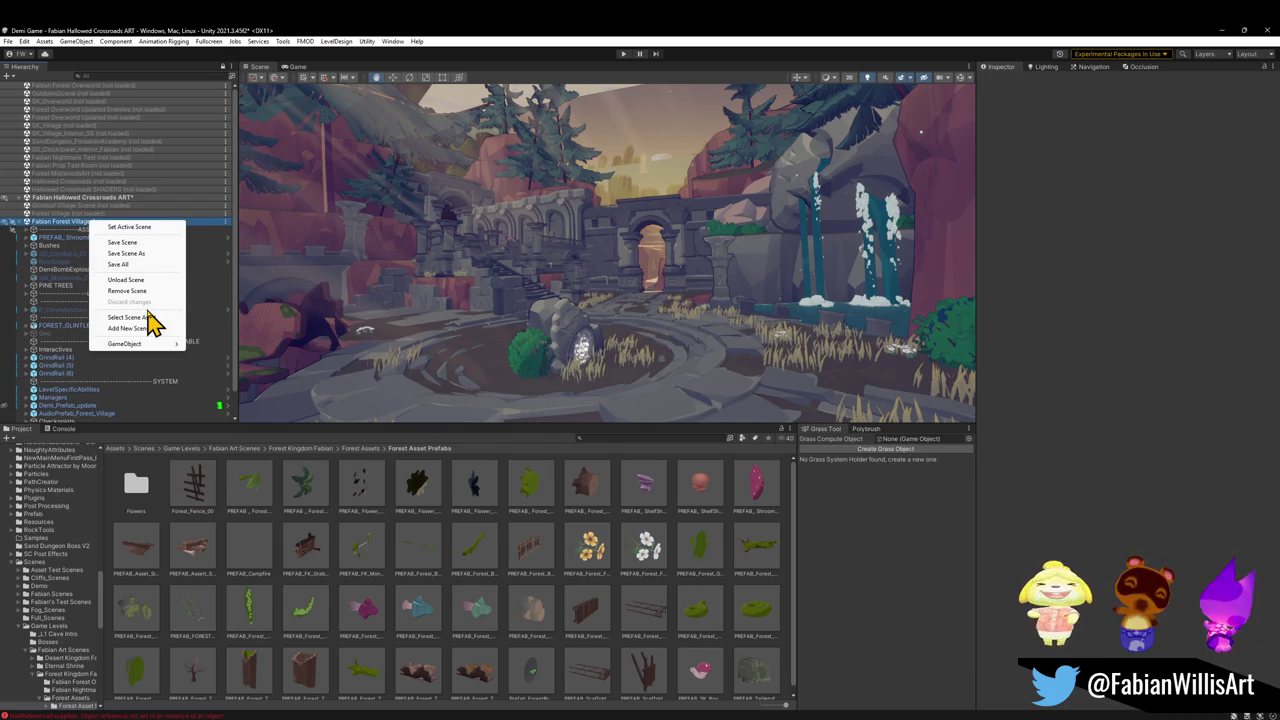
Load the Fabian Forest Village Art scene and unload Hallowed Crossroads ART without saving its changes
left_click(128, 280)
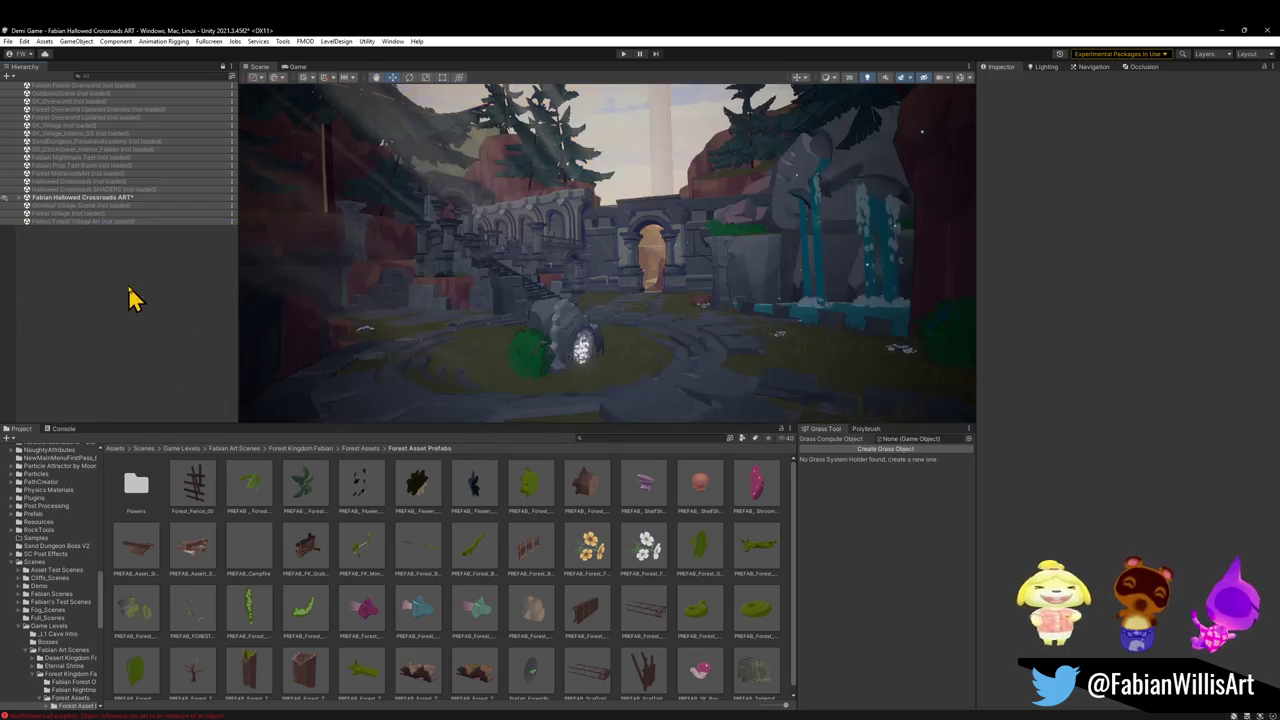
right_click(80, 221)
left_click(110, 231)
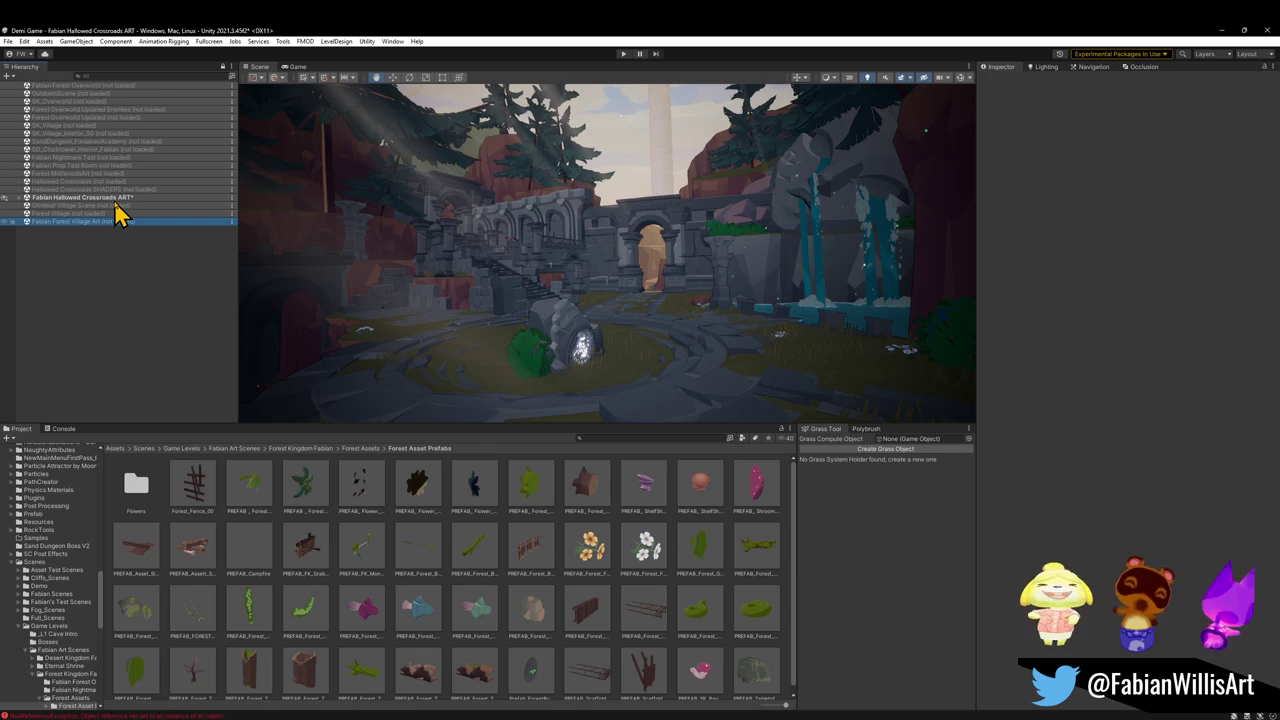
right_click(122, 198)
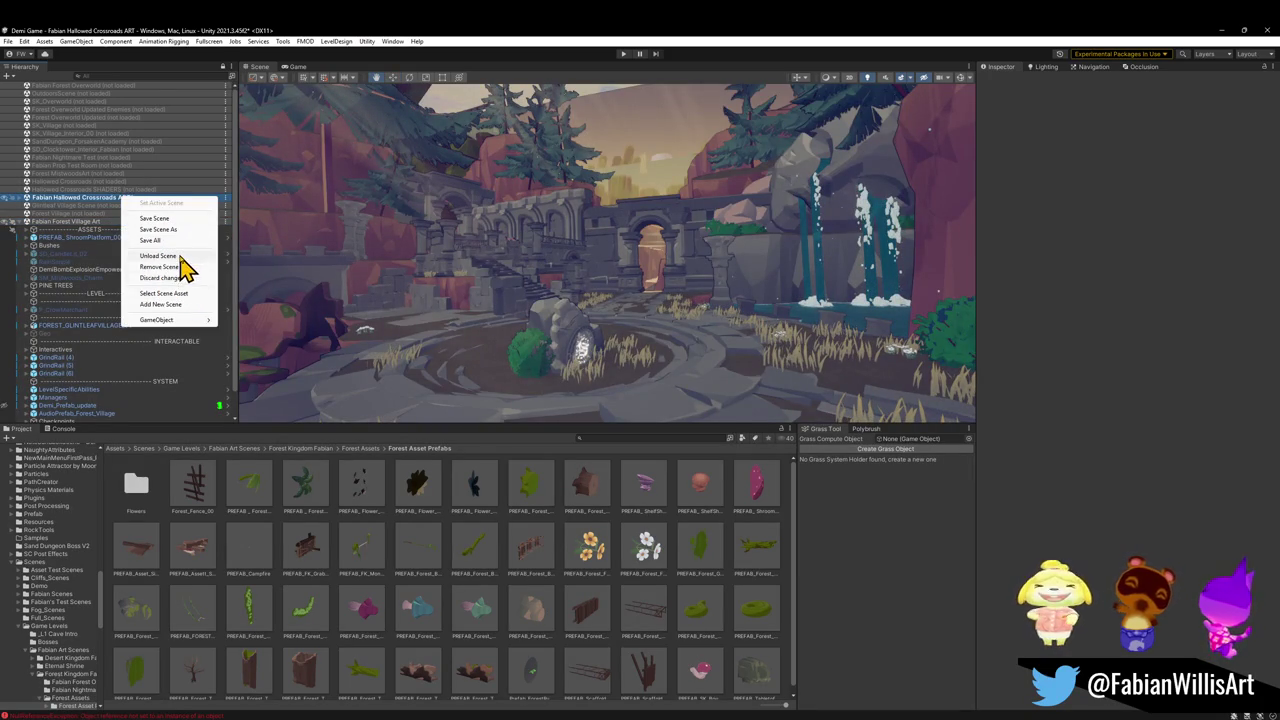
left_click(180, 256)
left_click(669, 405)
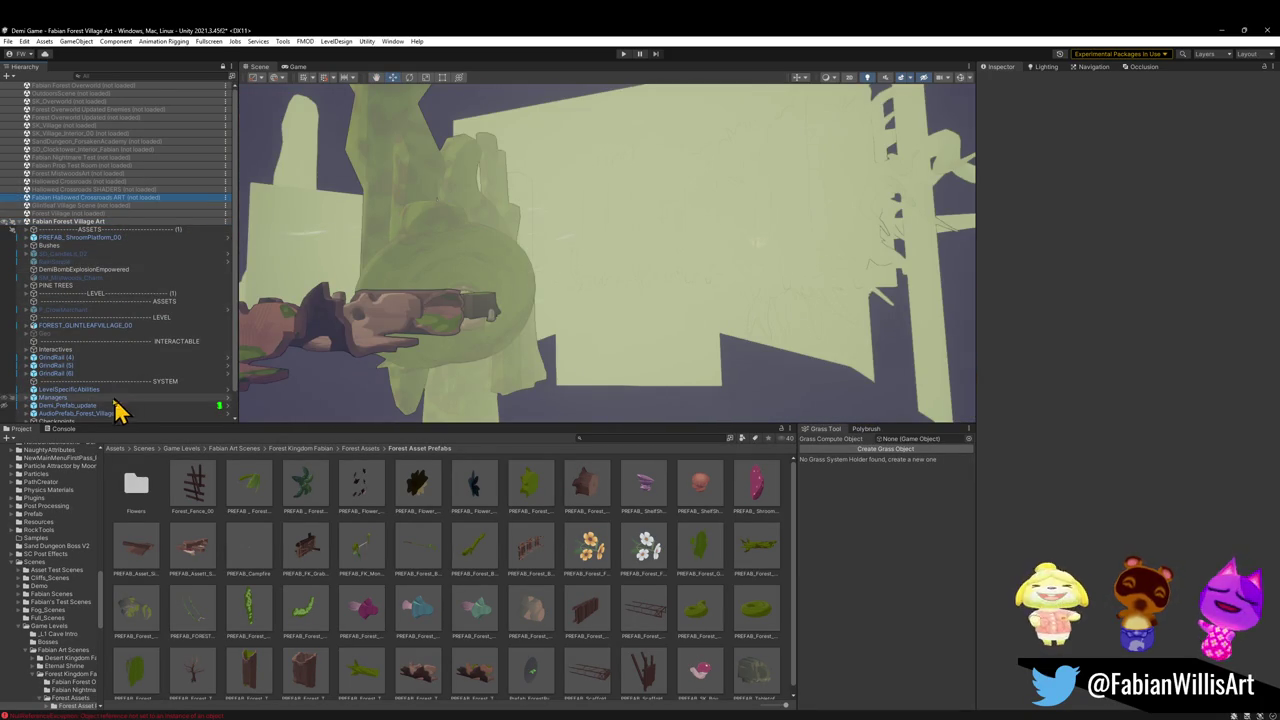
Select and frame the PREFAB_ShroomPlatform_00 (1) mushroom platform in the Scene view
scroll(95, 372, "down", 2)
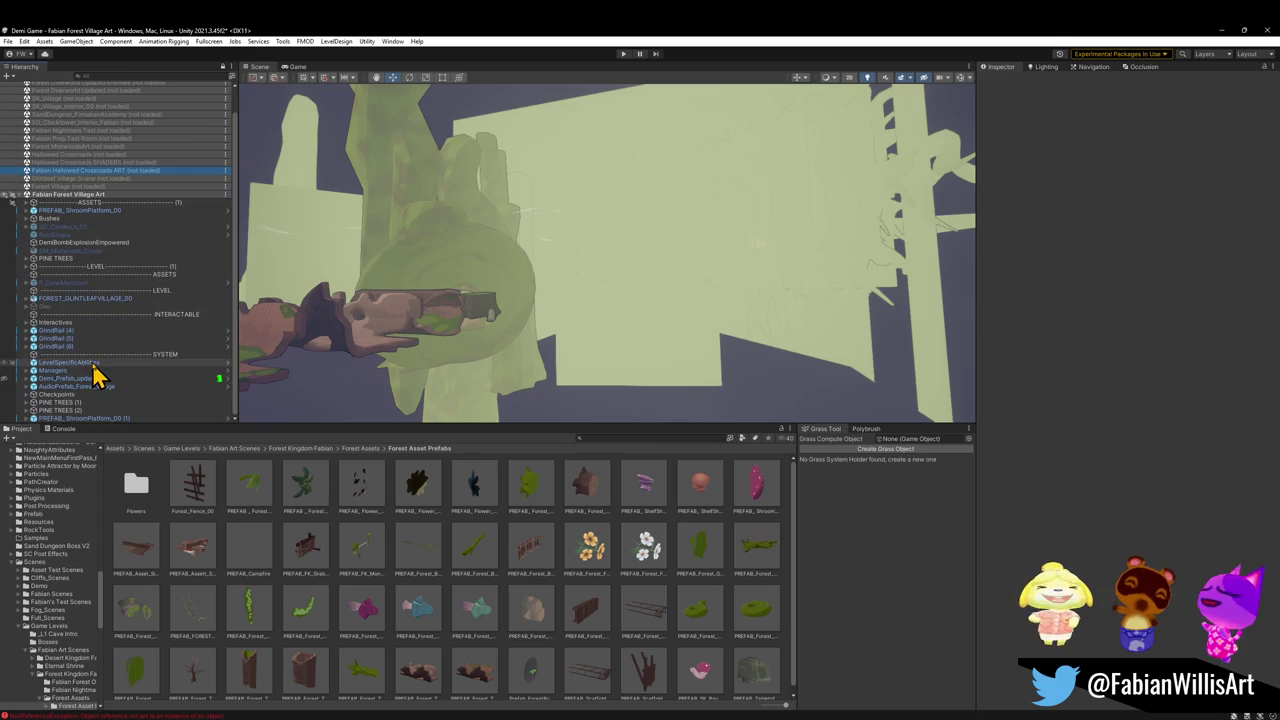
left_click(87, 418)
key("f")
mouse_move(586, 294)
left_mouse_down()
mouse_move(629, 242)
mouse_move(609, 337)
mouse_move(717, 314)
mouse_move(507, 277)
mouse_move(509, 291)
mouse_move(560, 300)
left_mouse_up()
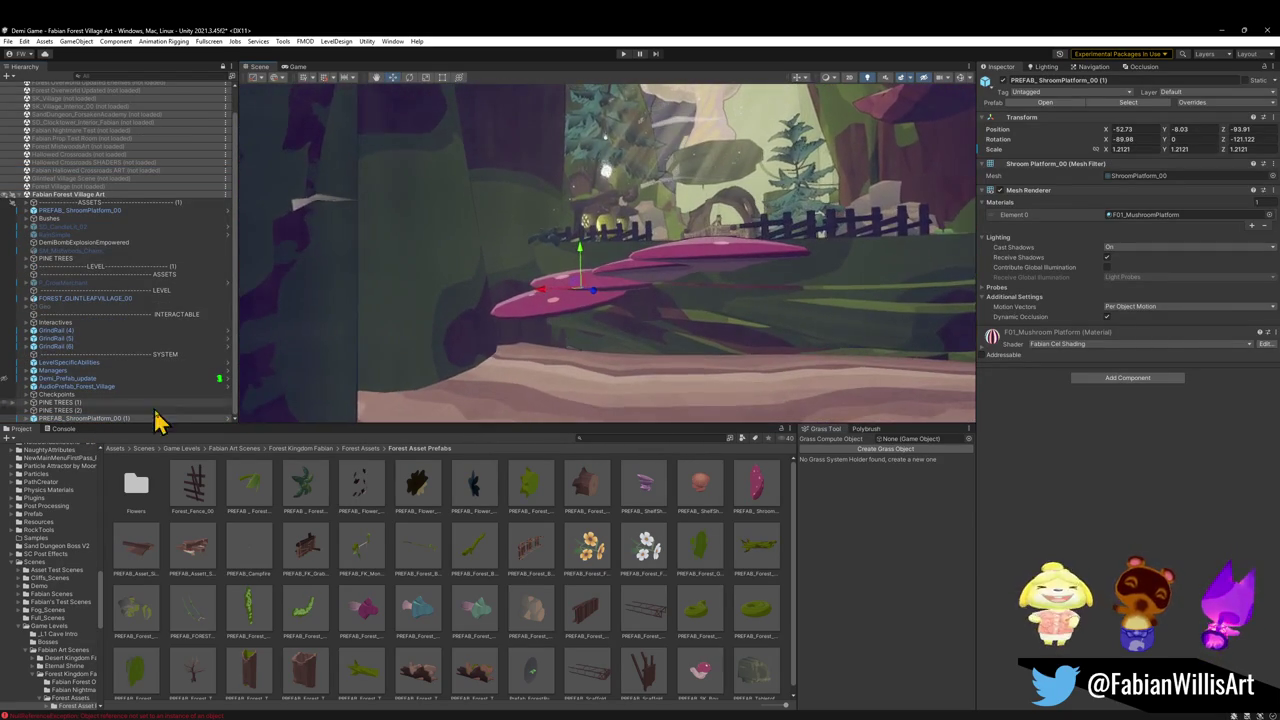
Lower the Cube_23_1.001 water mesh onto the cave floor to form the pond
left_click(103, 421)
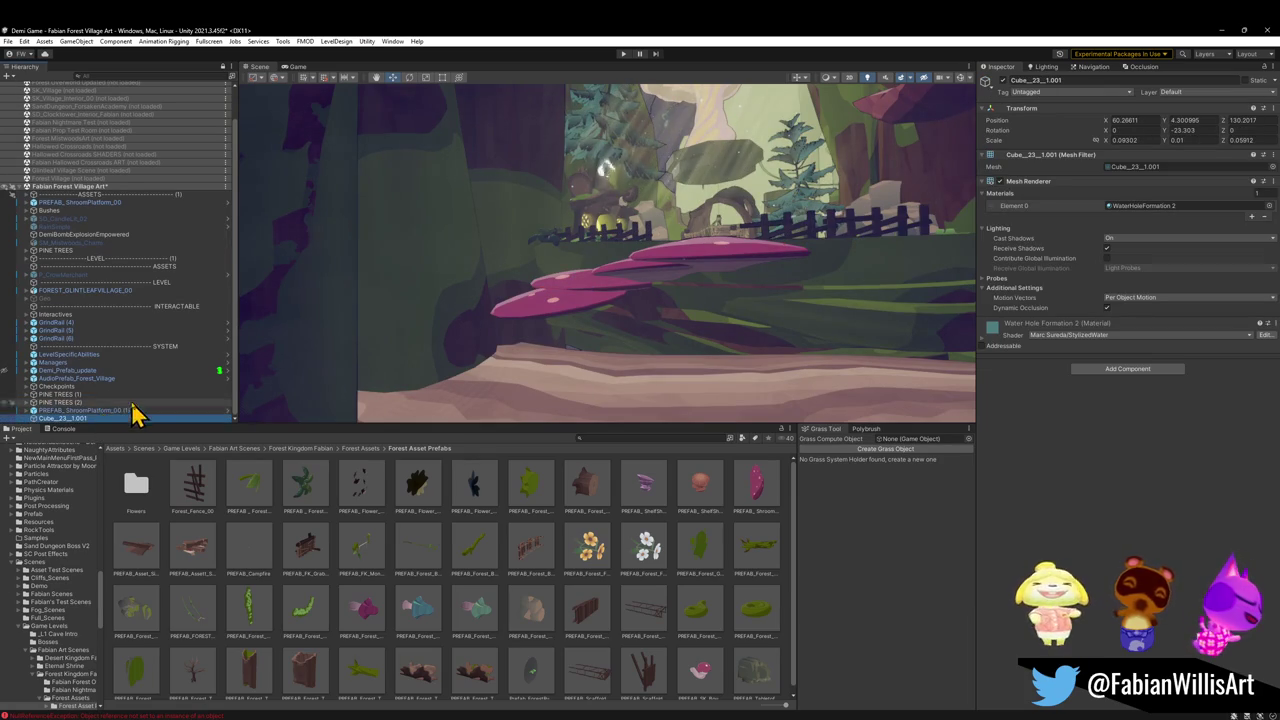
key("ctrl+alt+f")
left_click_drag(608, 258, 624, 369)
mouse_move(618, 378)
left_mouse_down()
mouse_move(723, 389)
mouse_move(640, 357)
left_mouse_up()
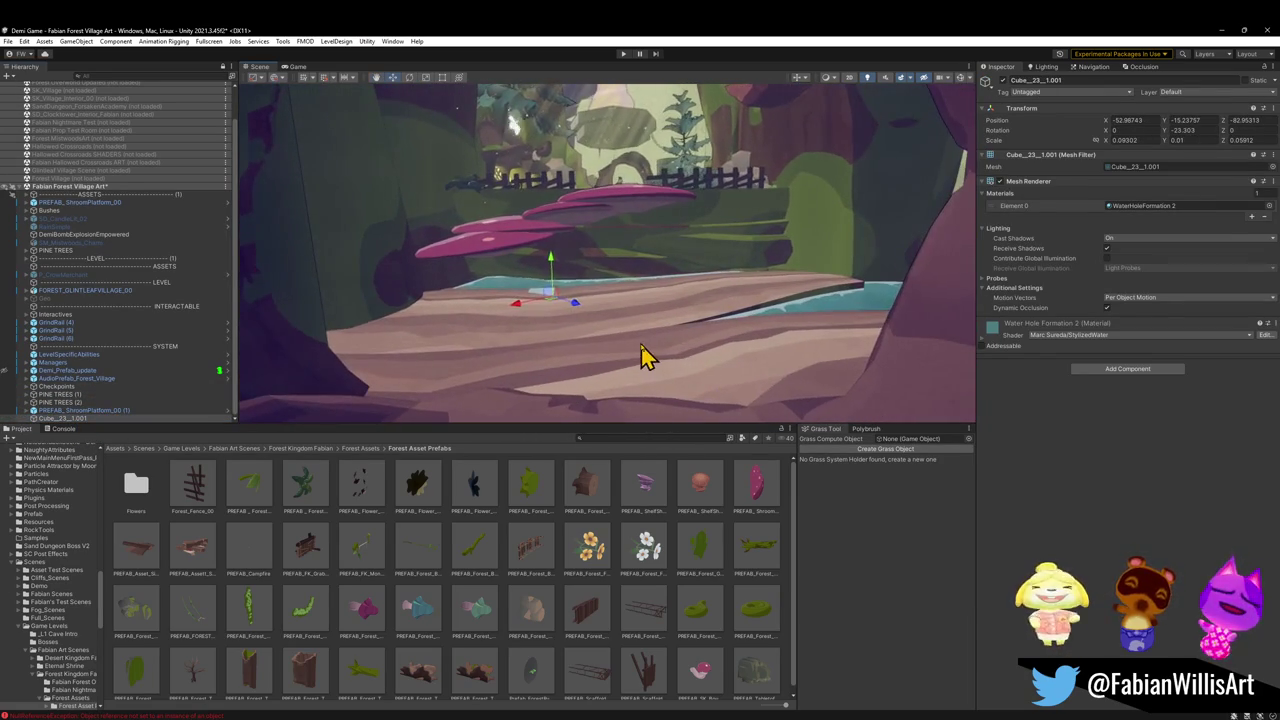
key("Delete")
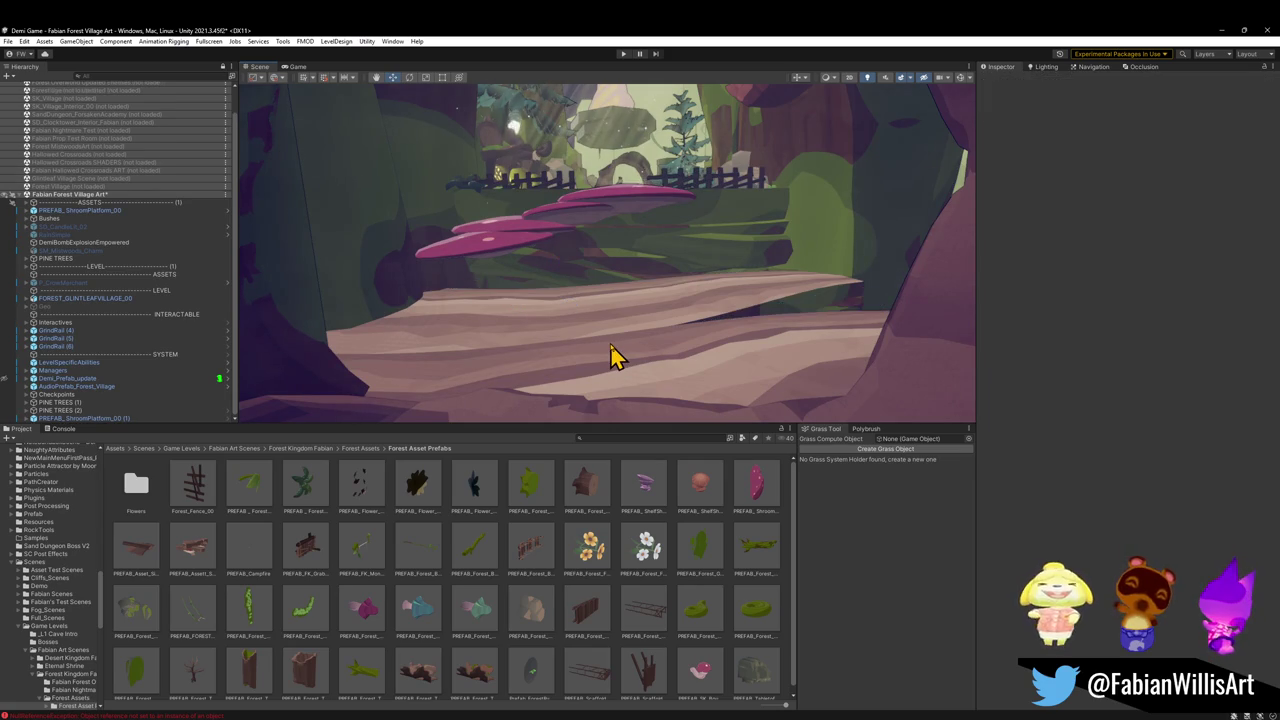
key("ctrl+z")
key("ctrl+z")
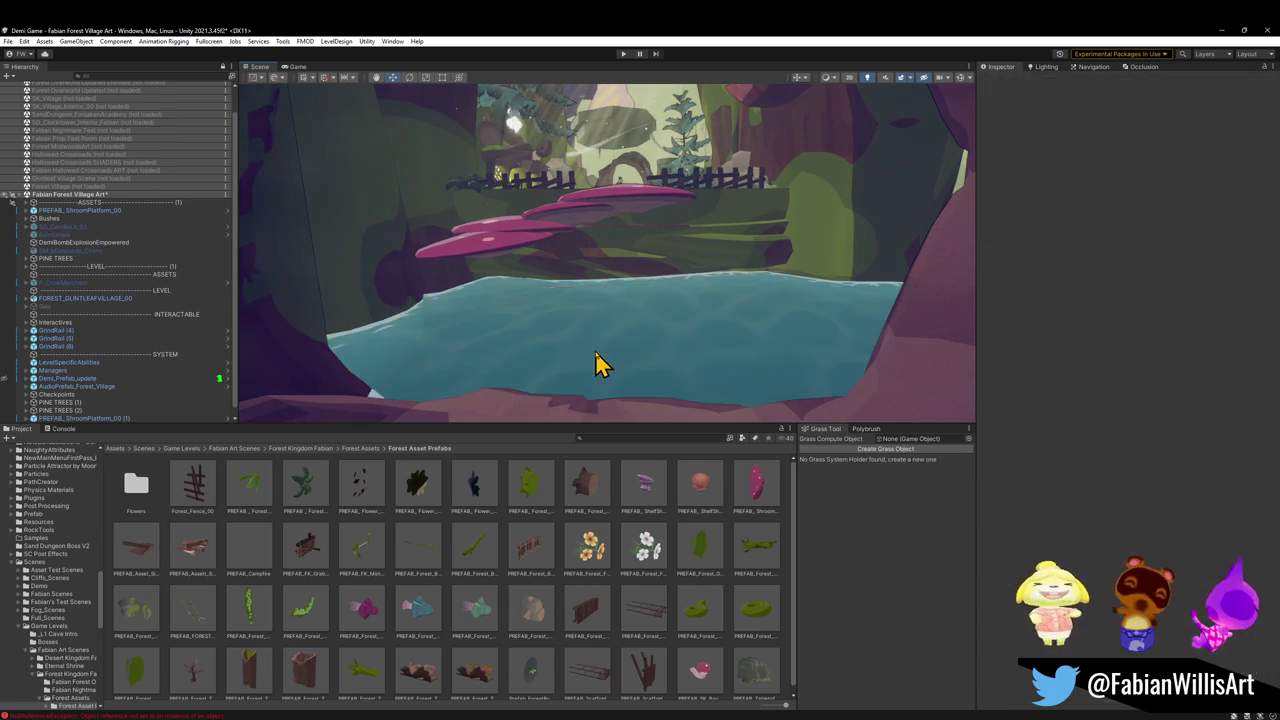
Duplicate a pink mushroom platform to create PREFAB_ShroomPlatform_00 (2)
mouse_move(660, 320)
left_mouse_down()
mouse_move(663, 289)
mouse_move(595, 308)
mouse_move(603, 294)
mouse_move(506, 346)
mouse_move(366, 342)
mouse_move(334, 394)
mouse_move(523, 323)
mouse_move(657, 249)
mouse_move(626, 223)
mouse_move(530, 258)
mouse_move(526, 277)
mouse_move(578, 268)
left_mouse_up()
left_click(550, 265)
key("ctrl+d")
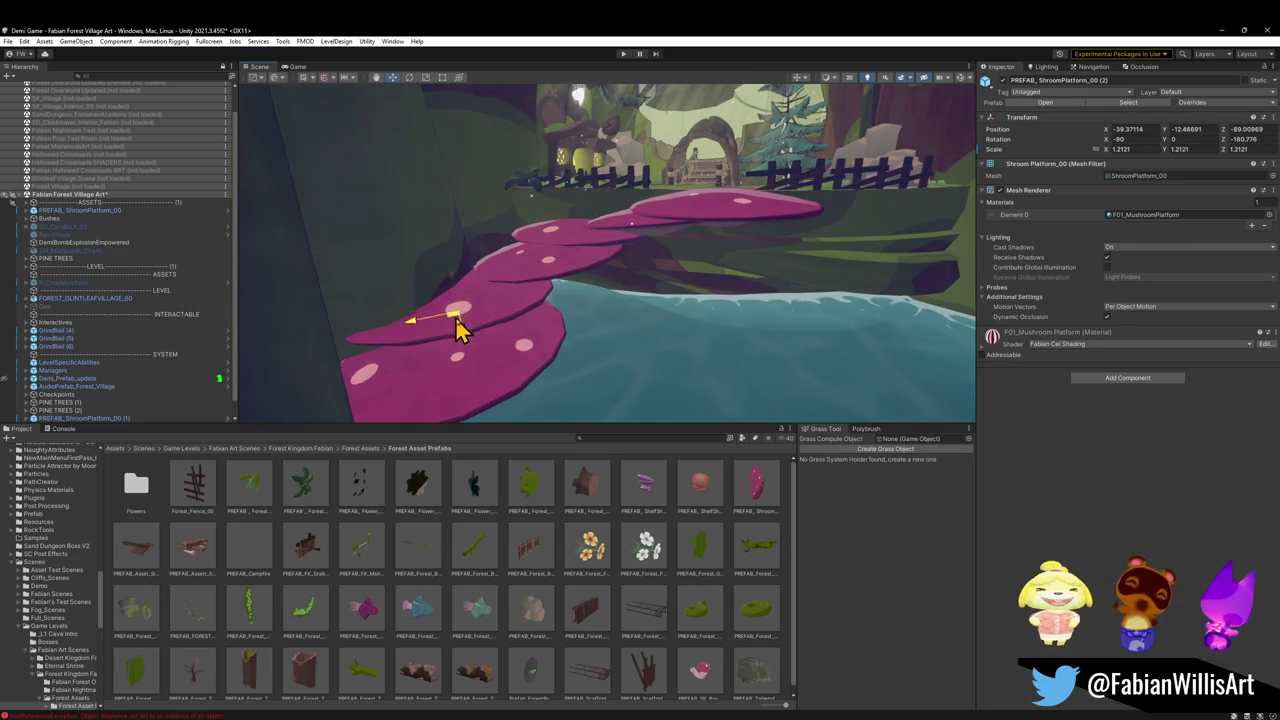
Move the new platform (2) toward the front of the pond and lower it near the water
mouse_move(474, 368)
left_mouse_down()
mouse_move(477, 291)
mouse_move(530, 290)
left_mouse_up()
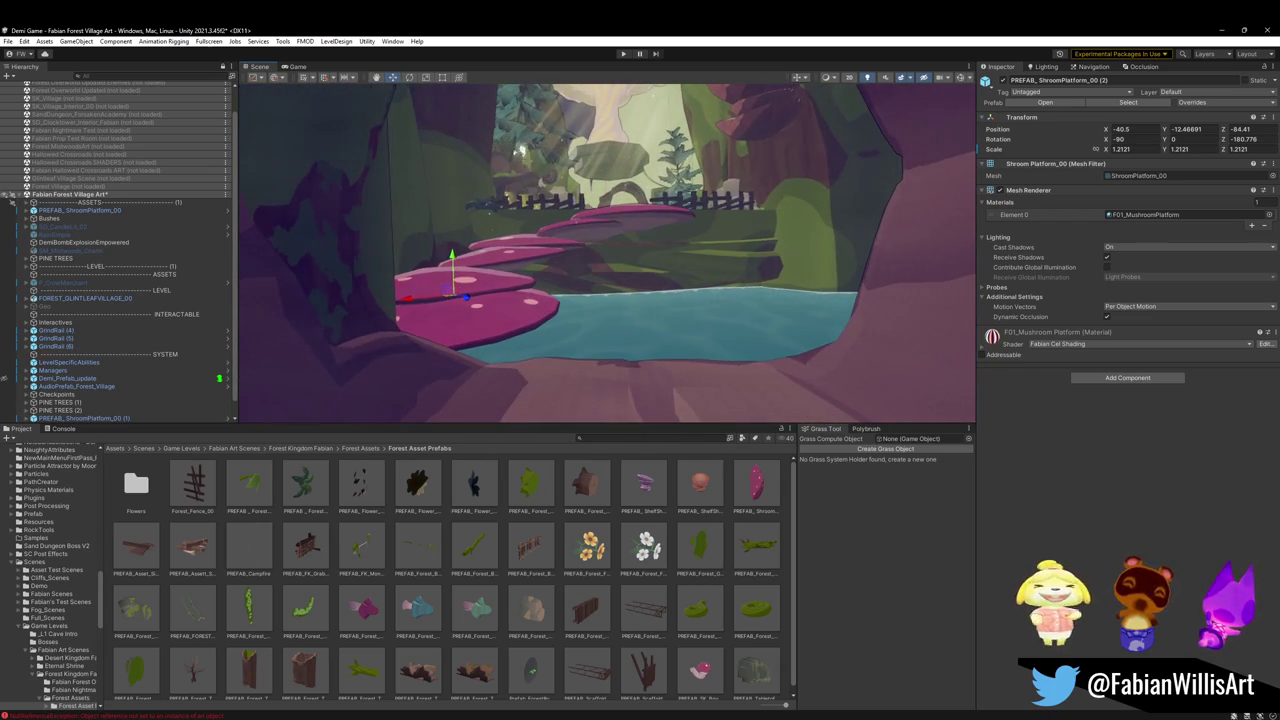
mouse_move(730, 305)
left_mouse_down()
mouse_move(726, 274)
mouse_move(694, 277)
mouse_move(732, 297)
mouse_move(729, 277)
mouse_move(678, 330)
left_mouse_up()
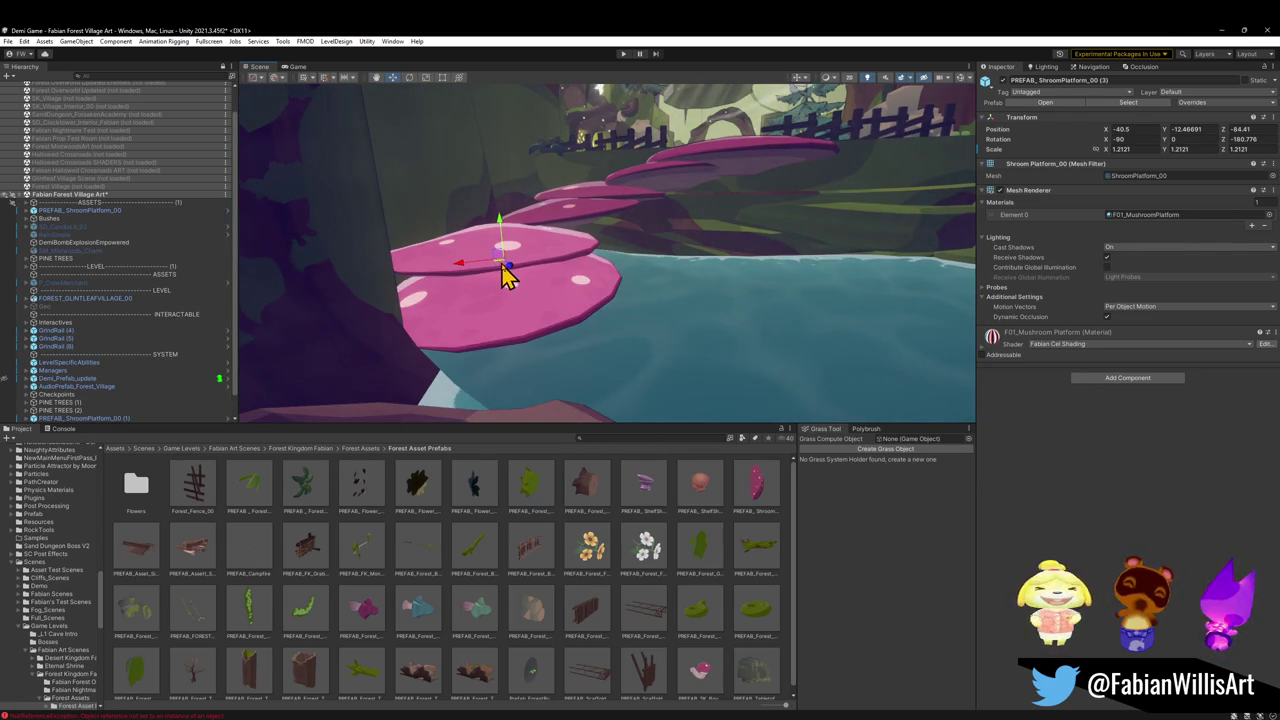
mouse_move(505, 277)
left_mouse_down()
mouse_move(660, 343)
mouse_move(771, 334)
mouse_move(748, 362)
left_mouse_up()
key("e")
mouse_move(665, 292)
left_mouse_down()
mouse_move(654, 363)
mouse_move(680, 320)
mouse_move(714, 329)
mouse_move(646, 260)
mouse_move(649, 274)
mouse_move(657, 247)
left_mouse_up()
left_click(671, 280)
key("w")
Rotate platform (1), and turn the lower platform (2) a quarter turn
left_click(583, 310)
key("e")
left_click_drag(580, 317, 592, 296)
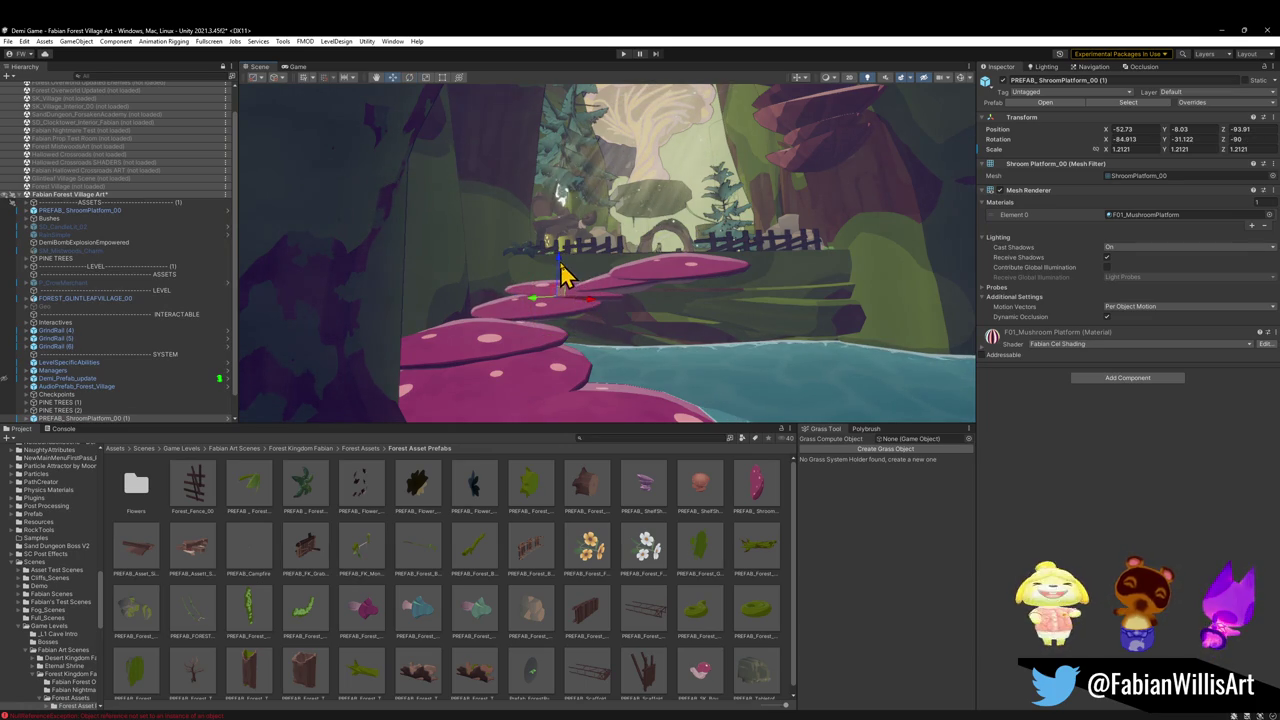
left_click(510, 372)
key("e")
left_click_drag(455, 333, 484, 322)
key("w")
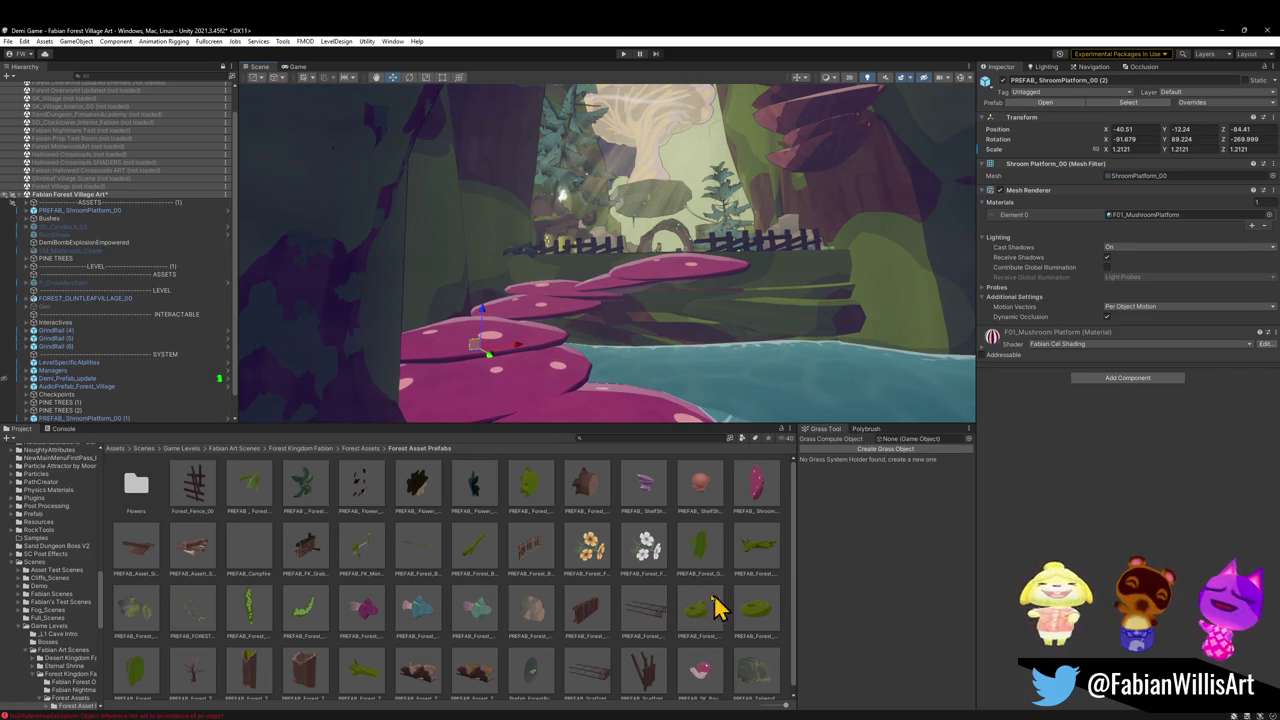
left_click(686, 529)
Tilt the top PREFAB_ShroomPlatform_00 slightly around its X axis
key("s")
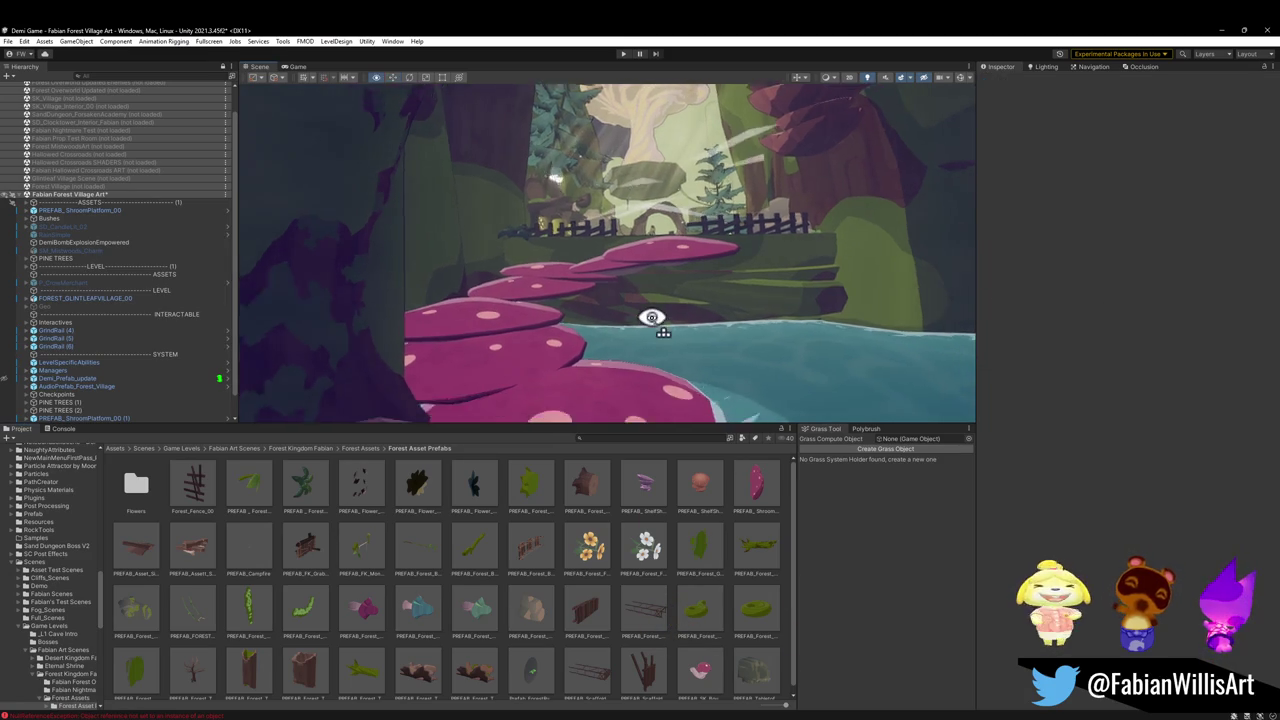
key("s")
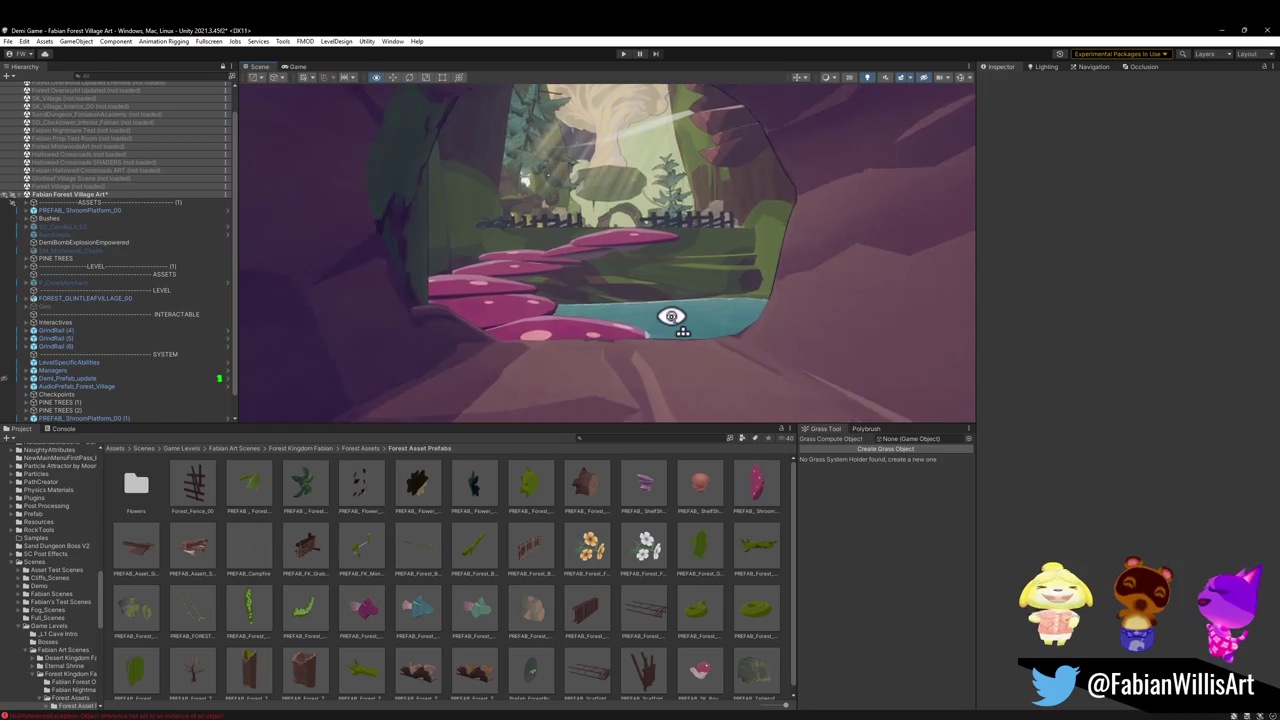
scroll(677, 329, "up", 3)
left_click(593, 242)
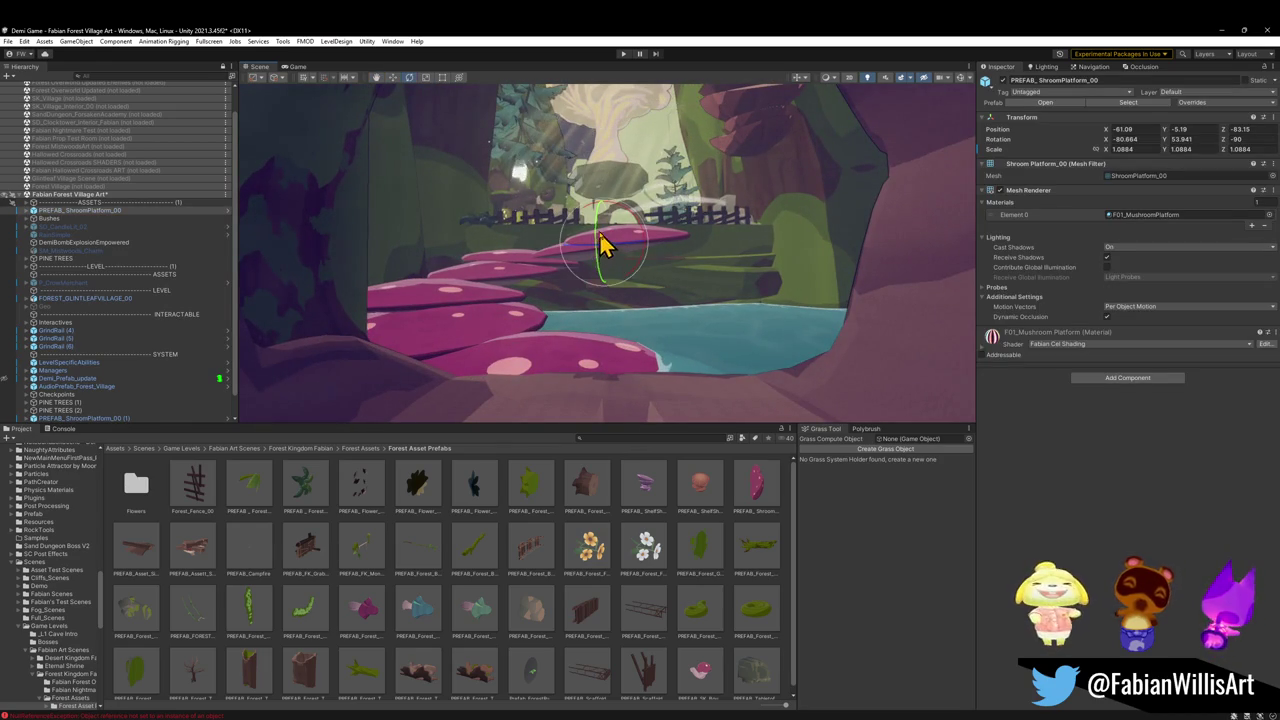
left_click_drag(604, 247, 620, 244)
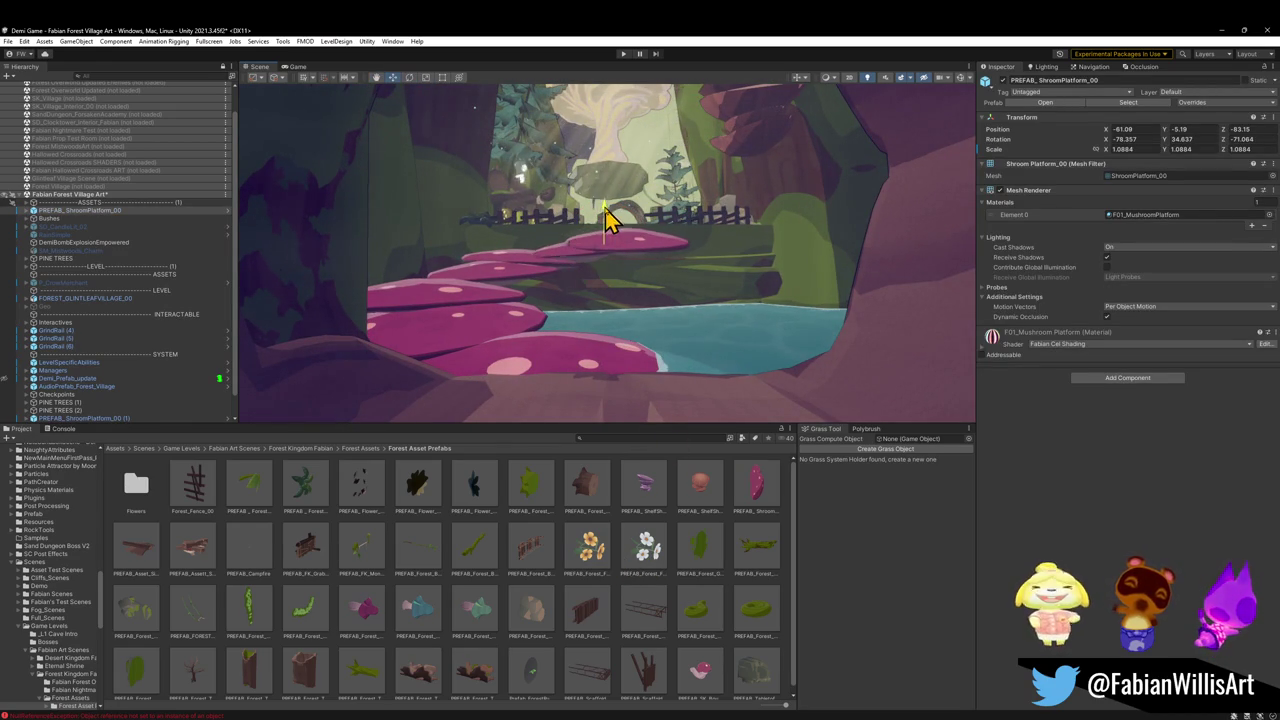
left_click(600, 570)
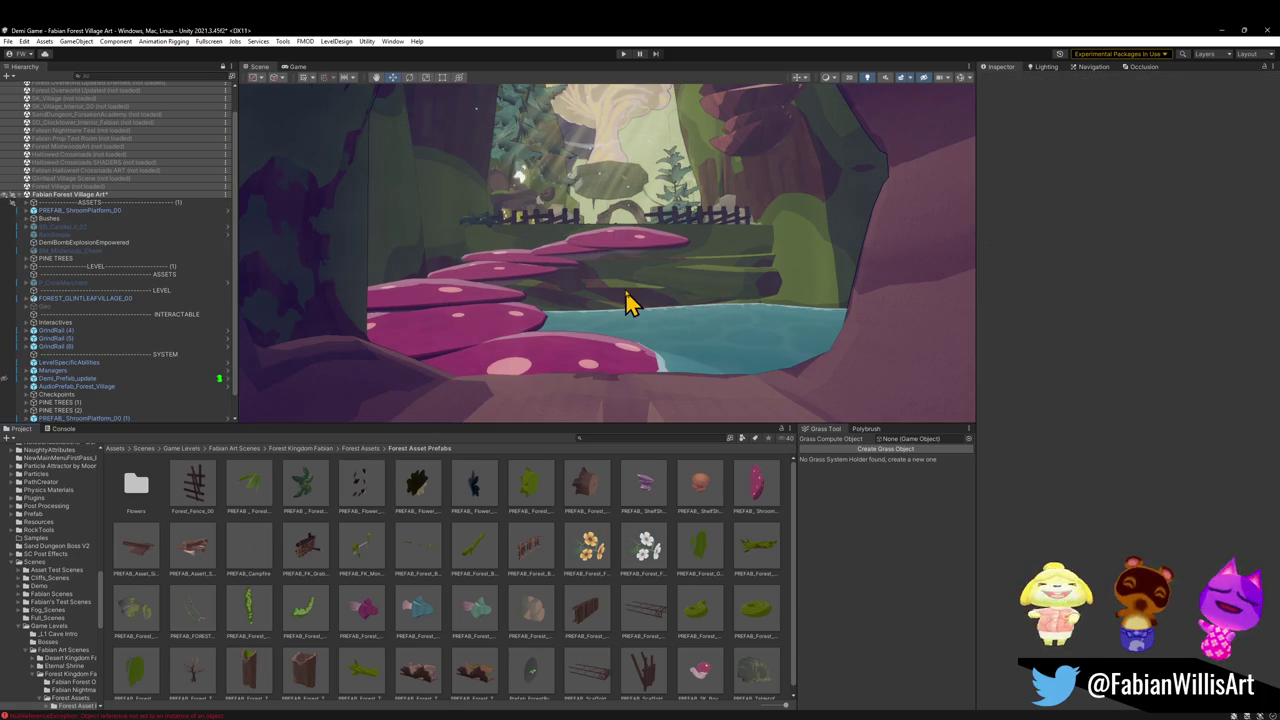
Fly through the cave tunnel to review the stepping-stone path up to the fence
key("s")
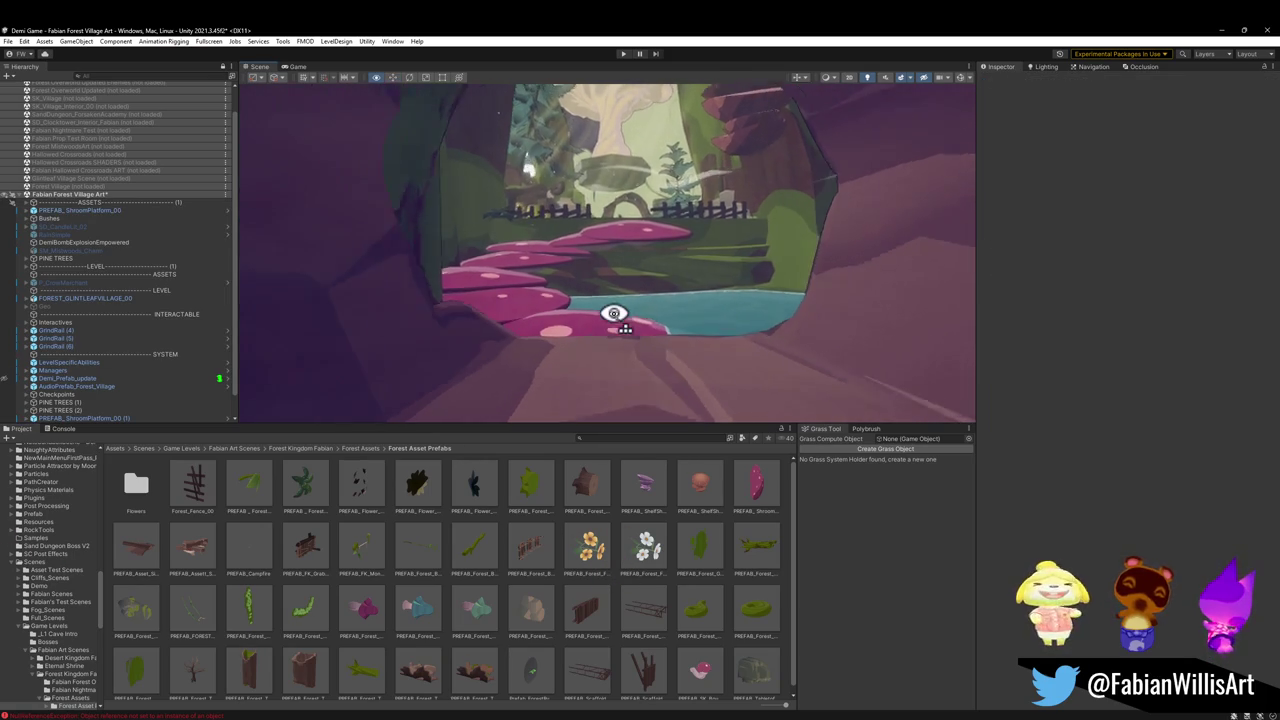
key("w")
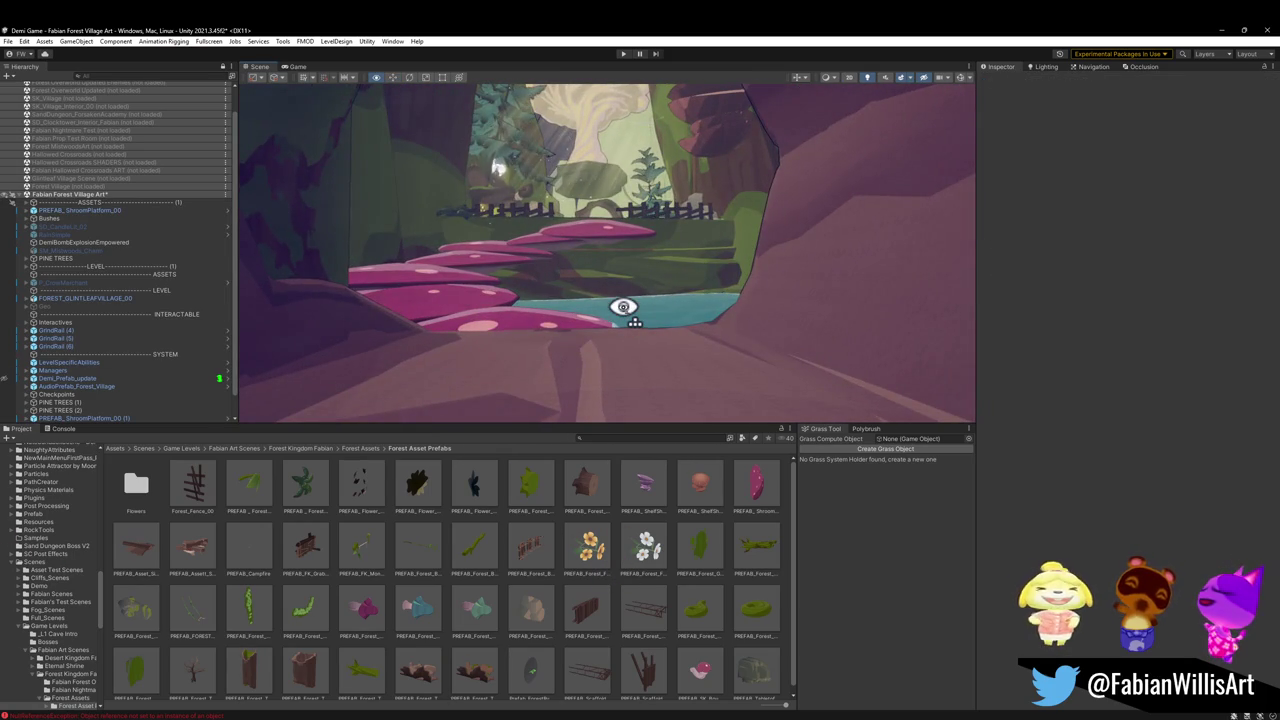
key("w")
key("a")
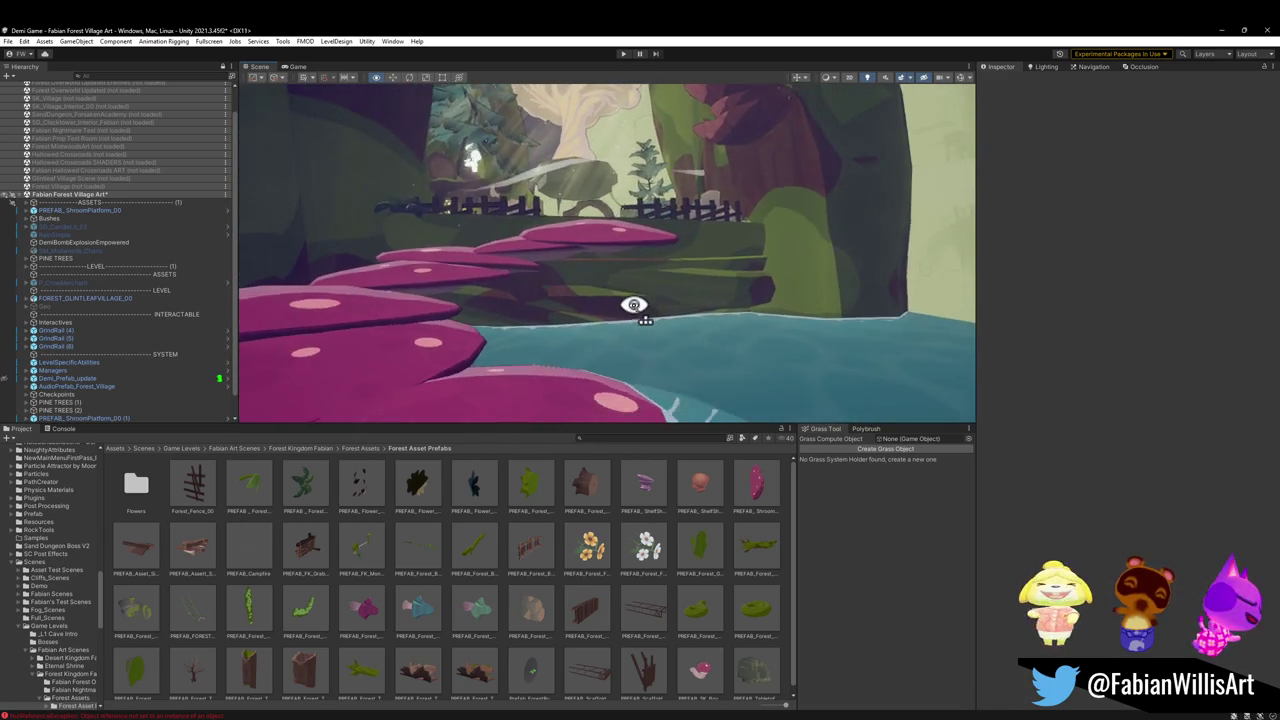
key("s")
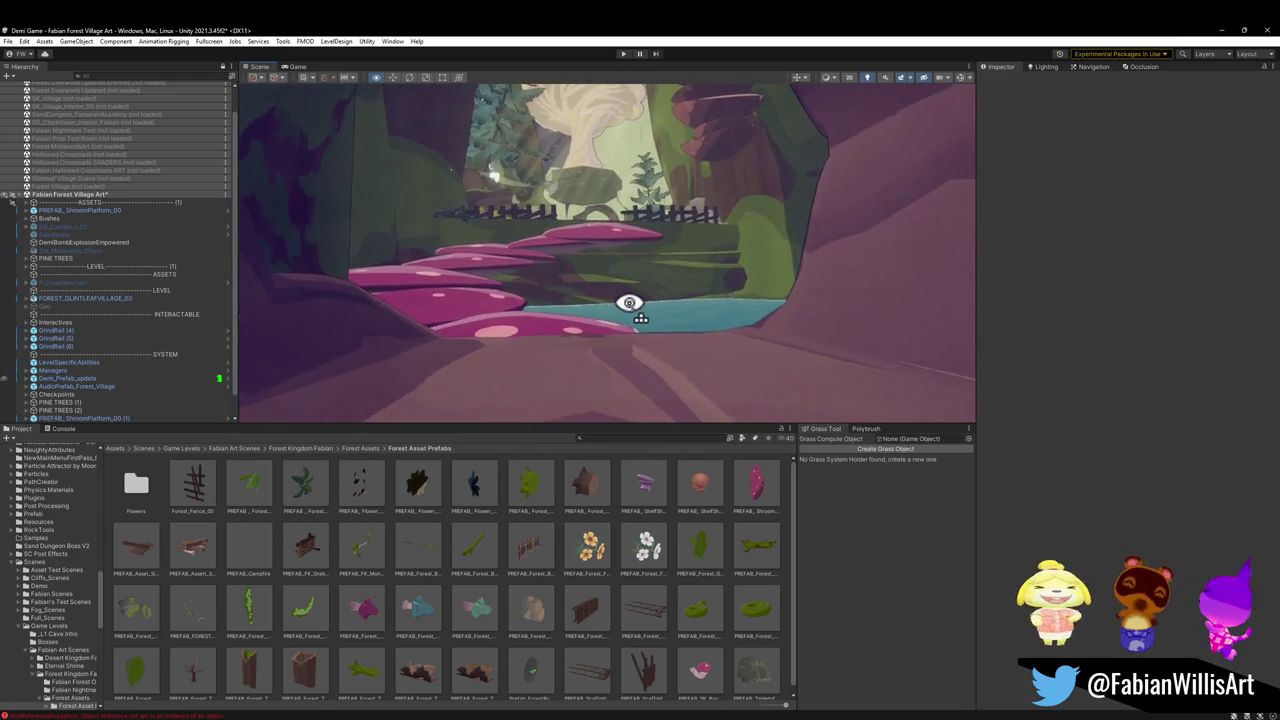
key("w")
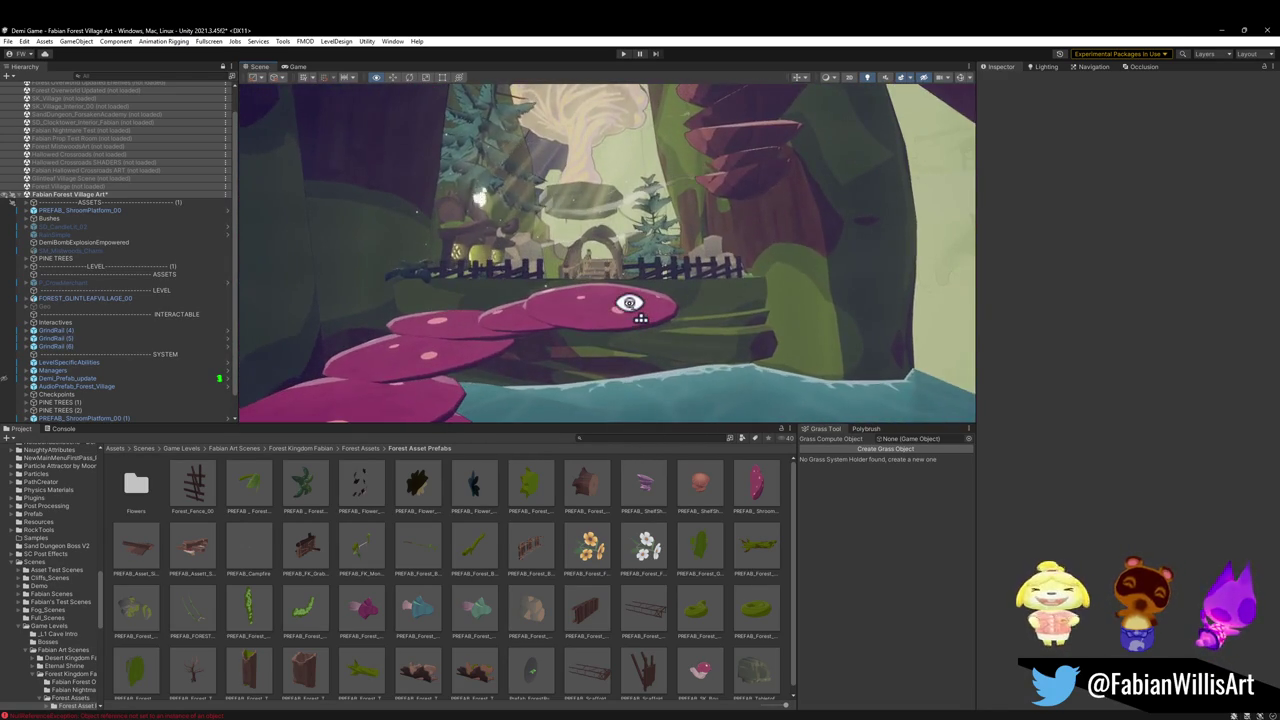
key("s")
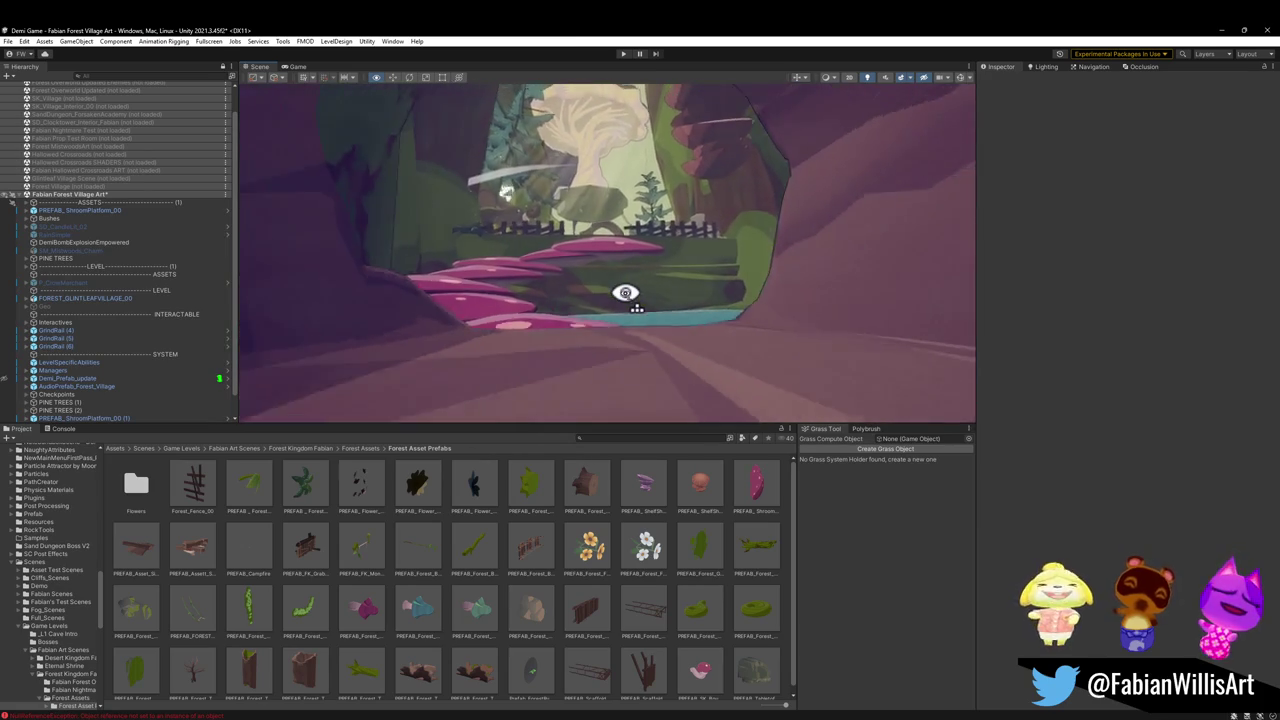
key("s")
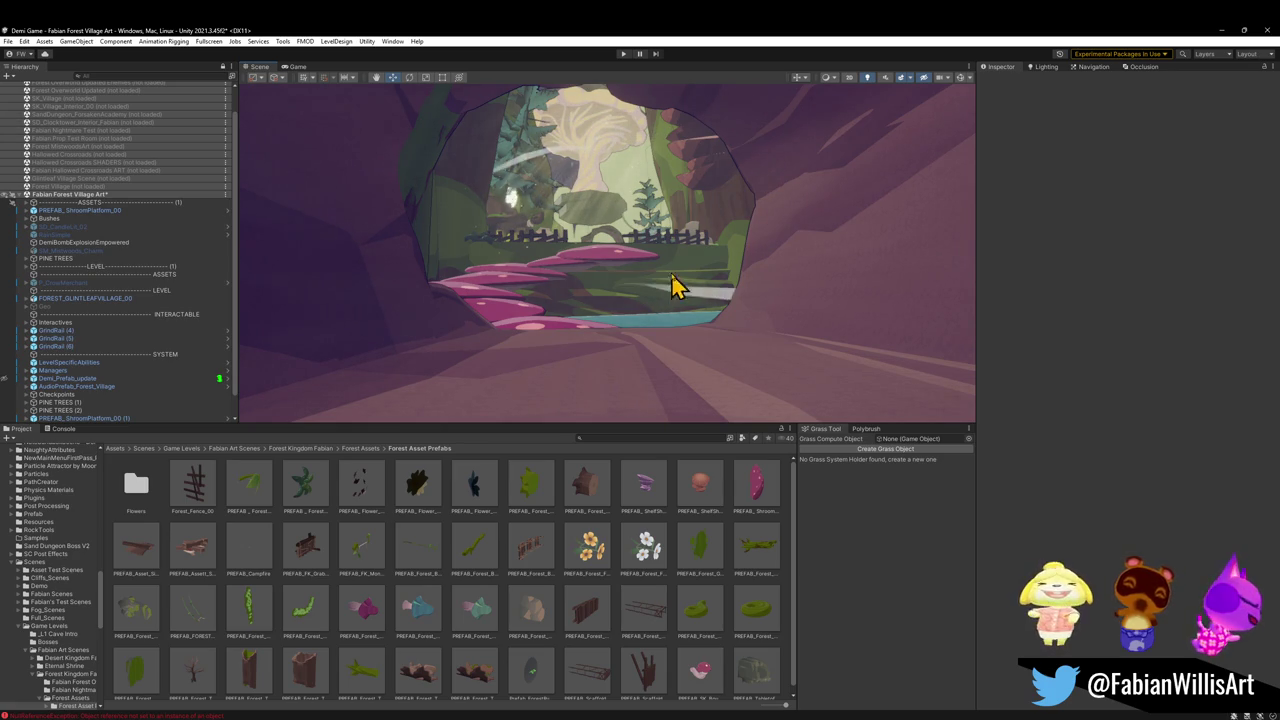
key("w")
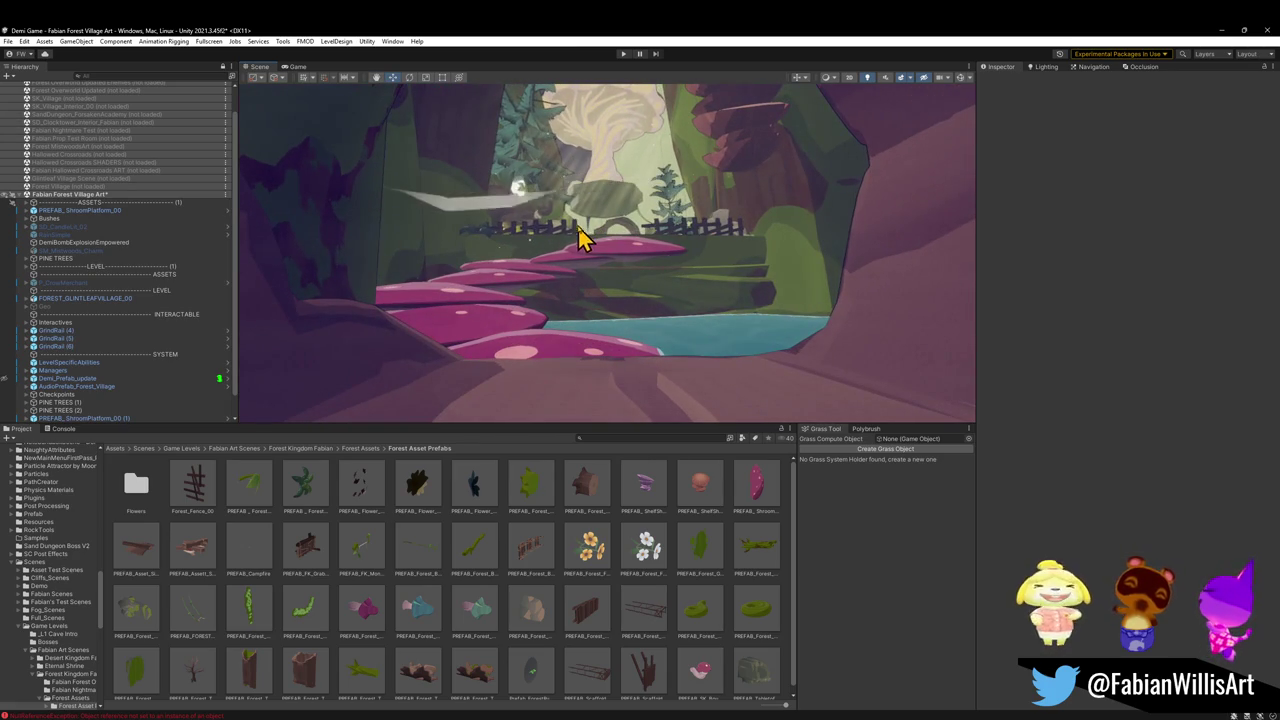
left_click(580, 240)
Cycle through the overlapping objects near the fence and turn the view toward the cave opening
left_click(527, 245)
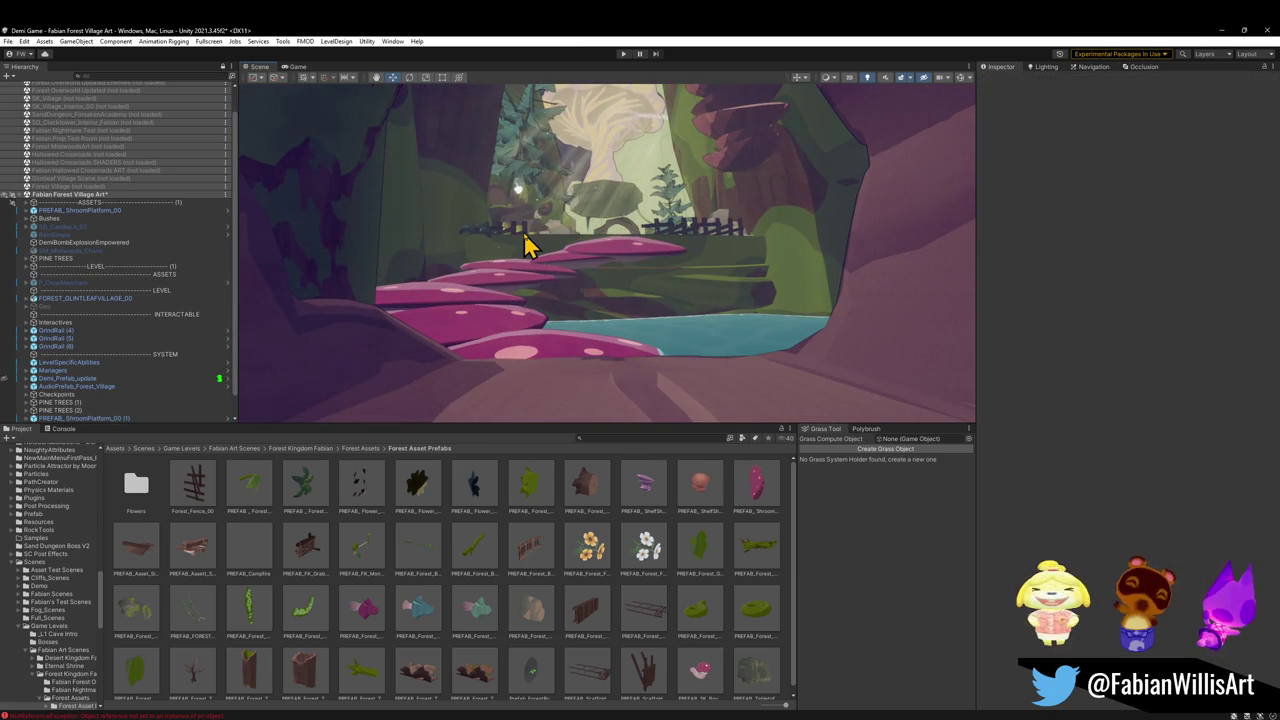
left_click(525, 244)
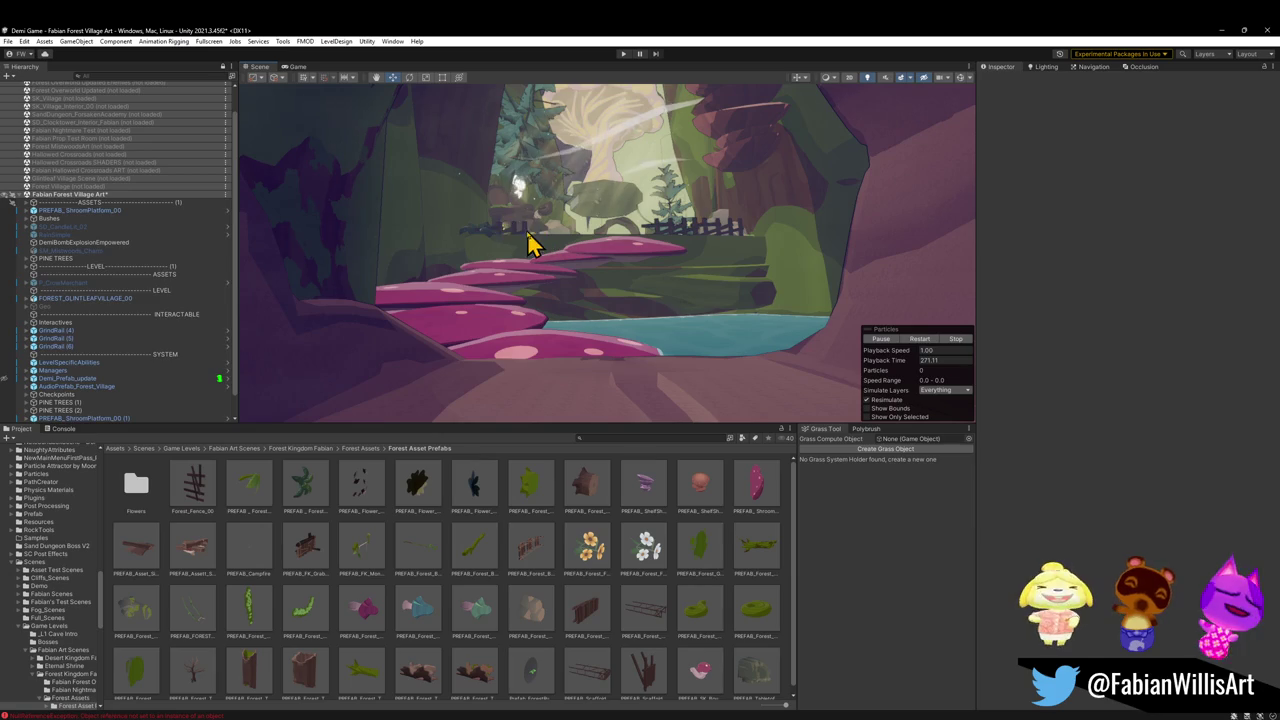
left_click(525, 244)
left_click(525, 244)
left_click(528, 243)
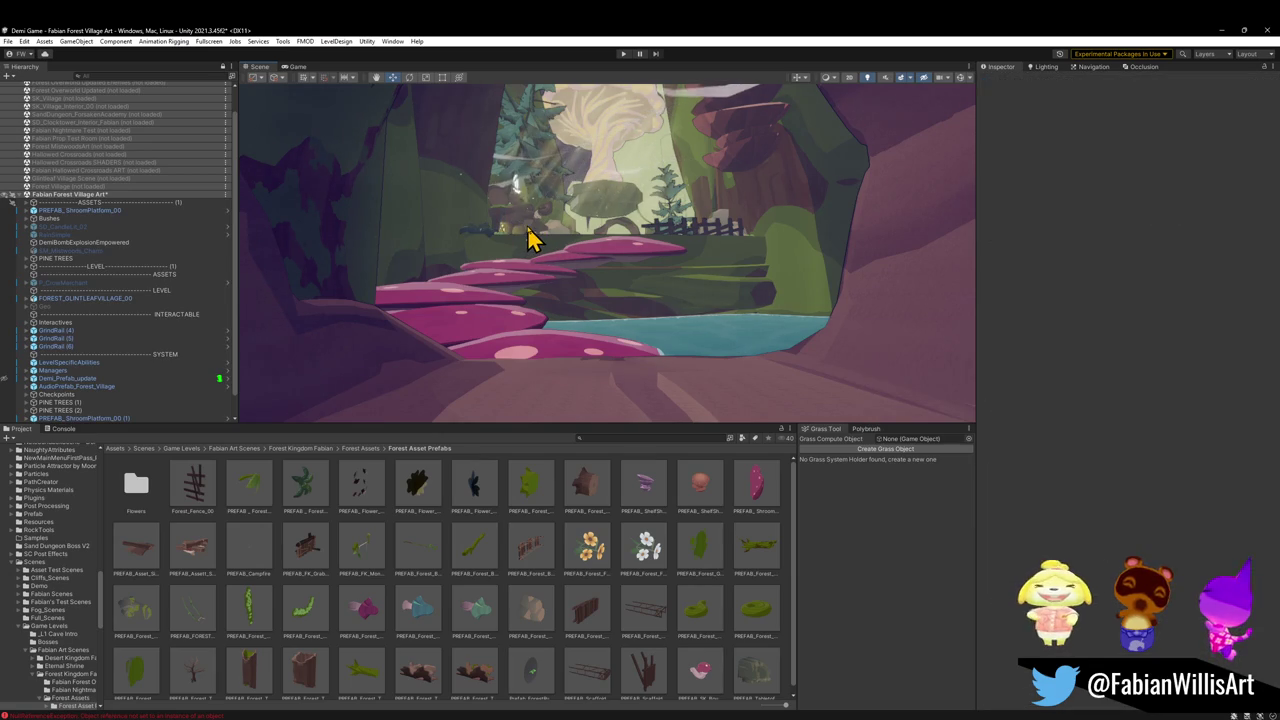
left_click(714, 296)
left_click(716, 293)
mouse_move(716, 296)
left_mouse_down()
mouse_move(703, 289)
mouse_move(706, 303)
left_mouse_up()
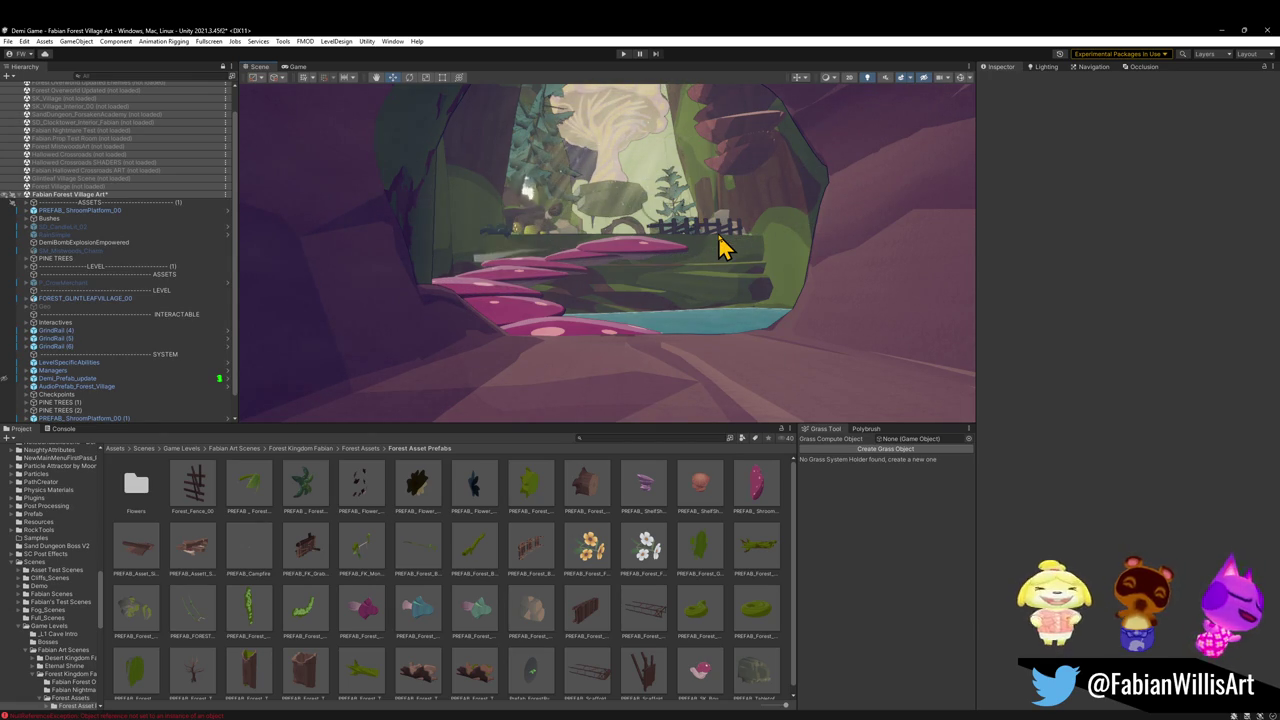
right_click(678, 284)
key("w")
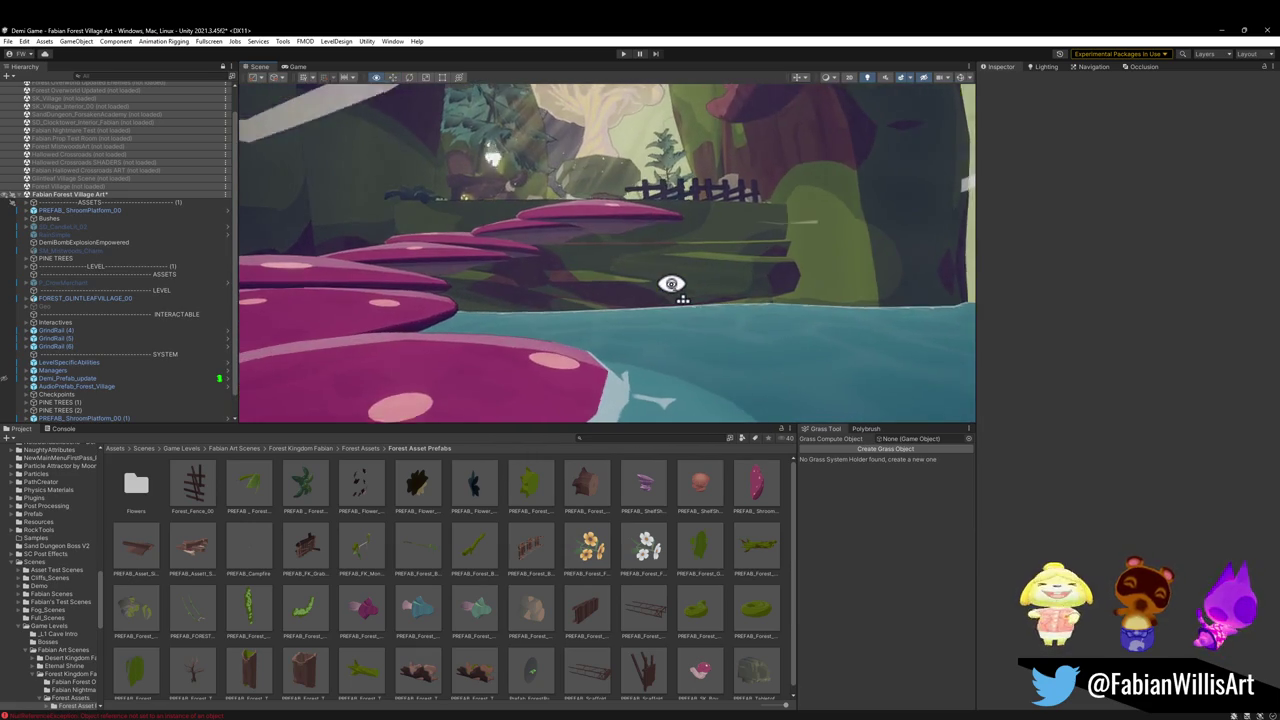
key("s")
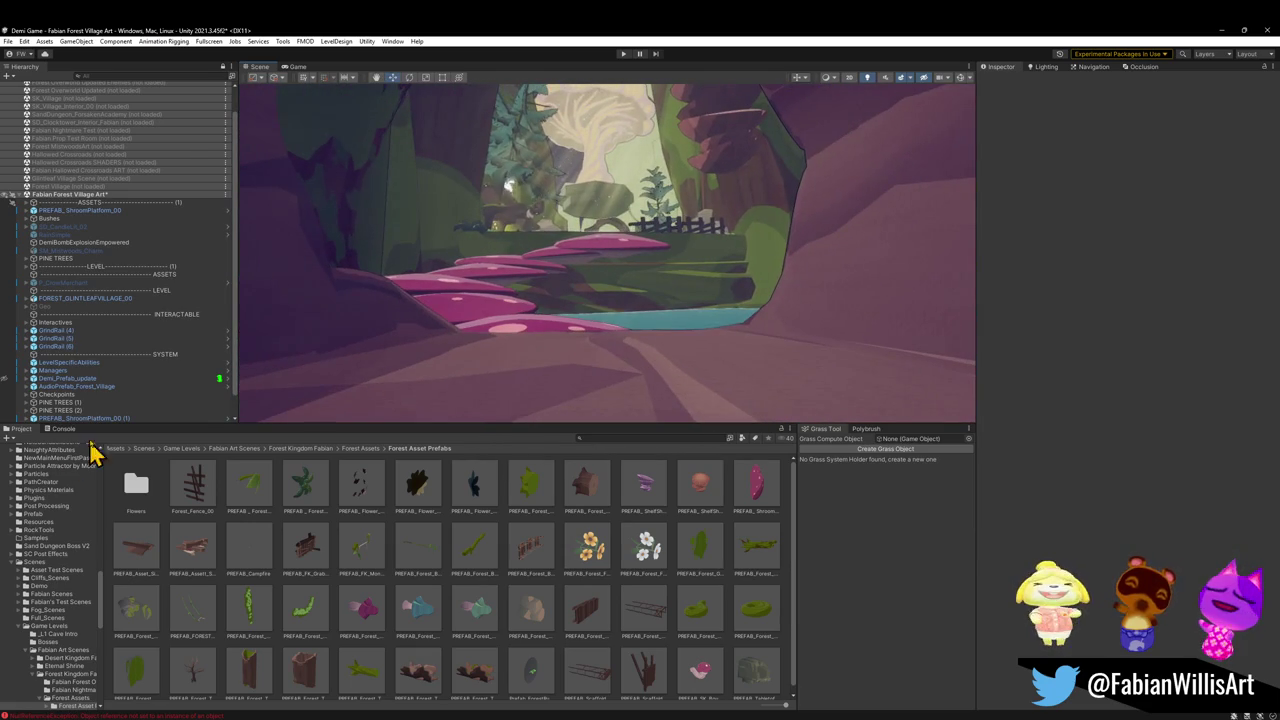
Move the first CheckpointHolder down onto the cave floor near the cave entrance
left_click(27, 394)
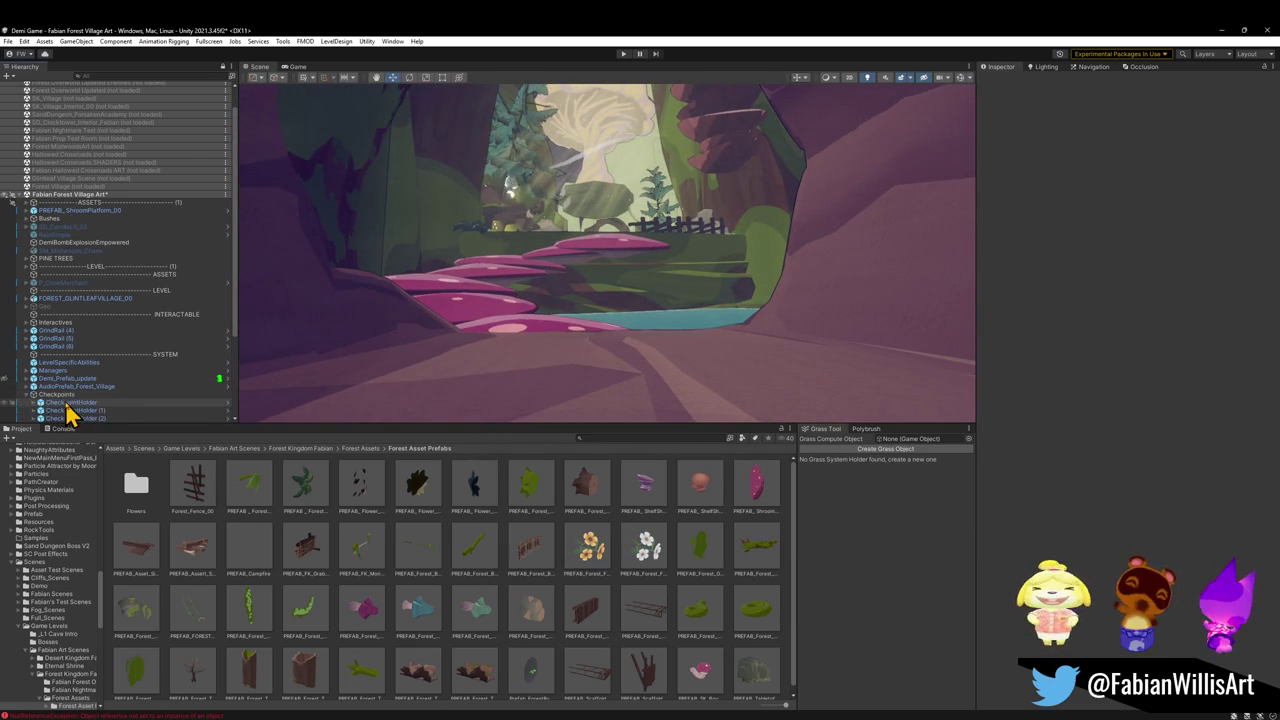
left_click(64, 403)
key("f")
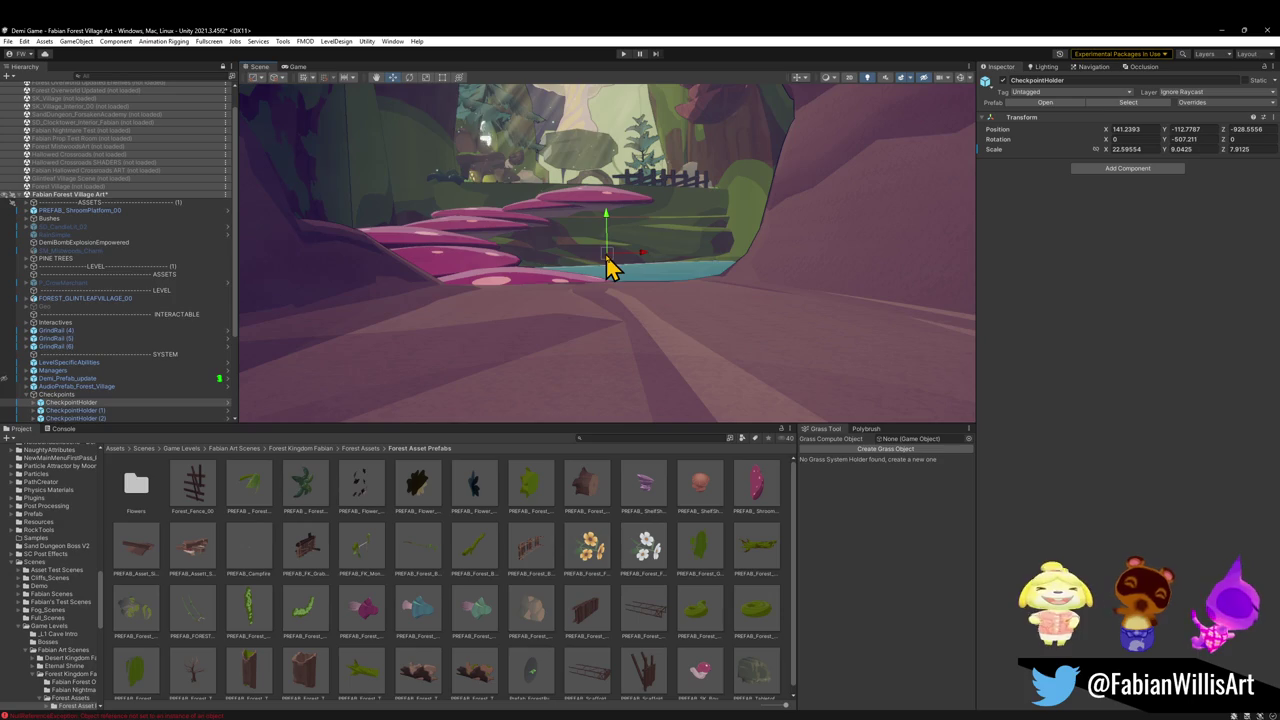
key("s")
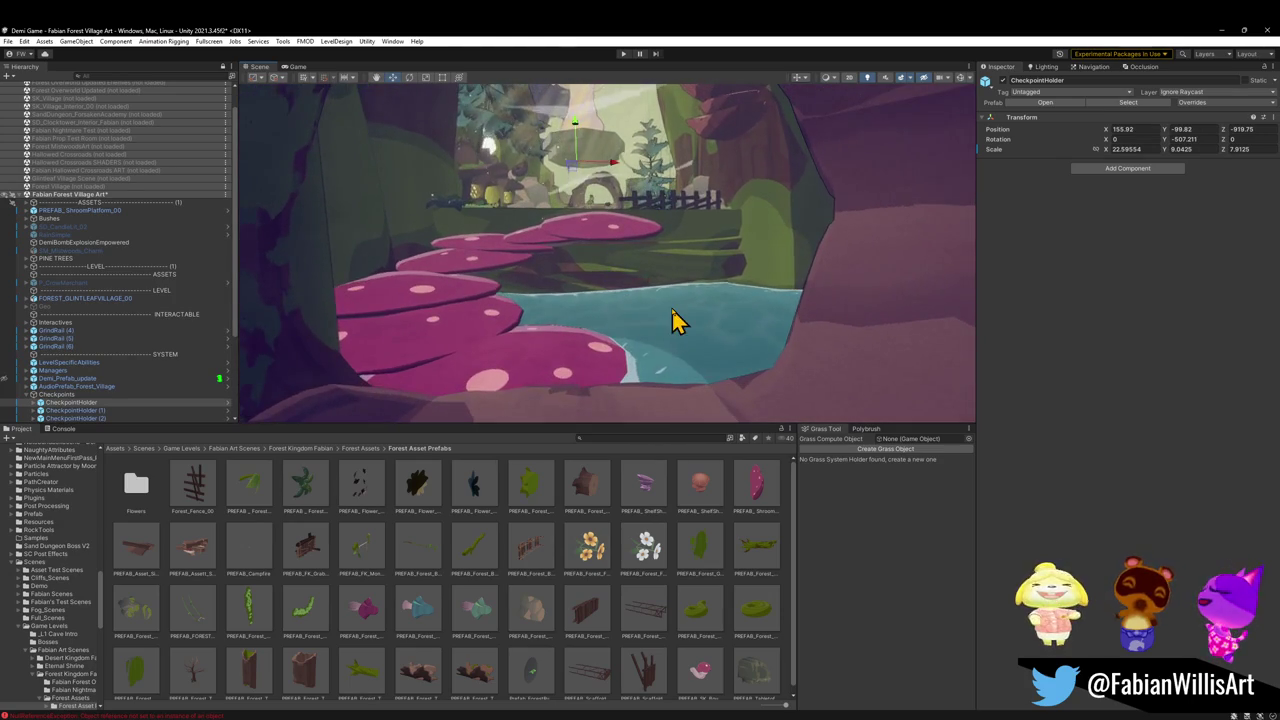
key("s")
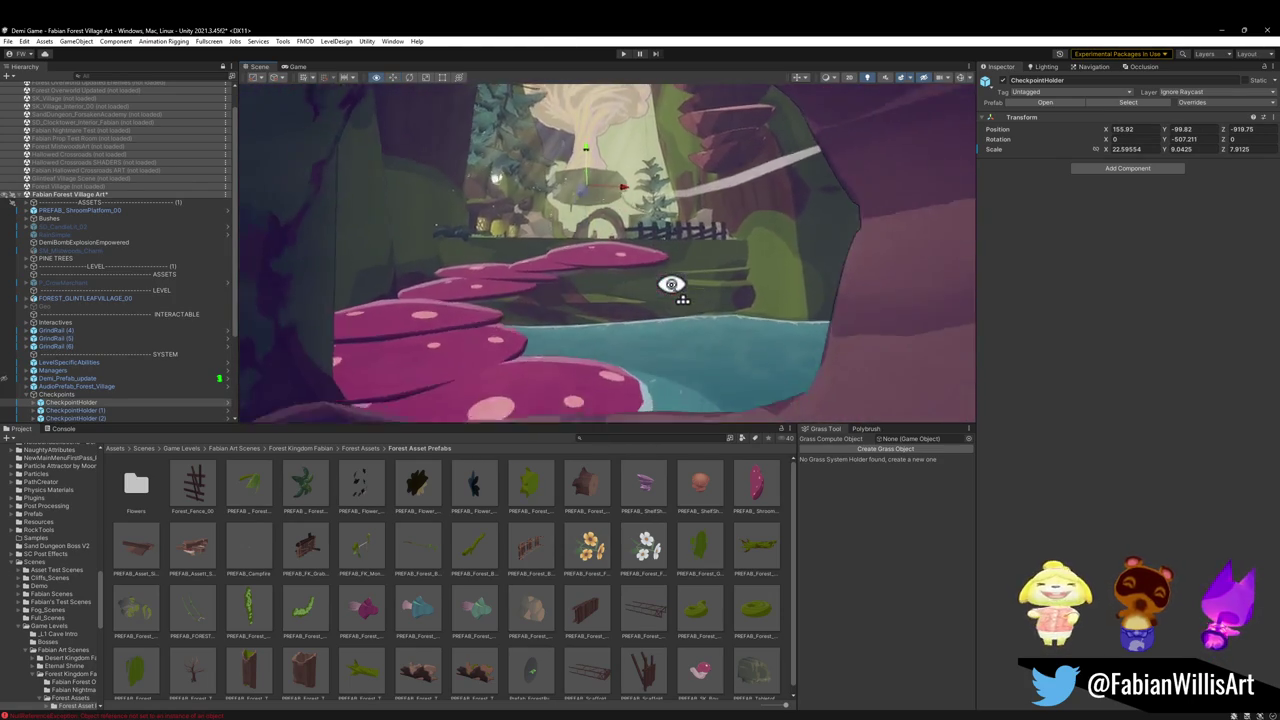
key("s")
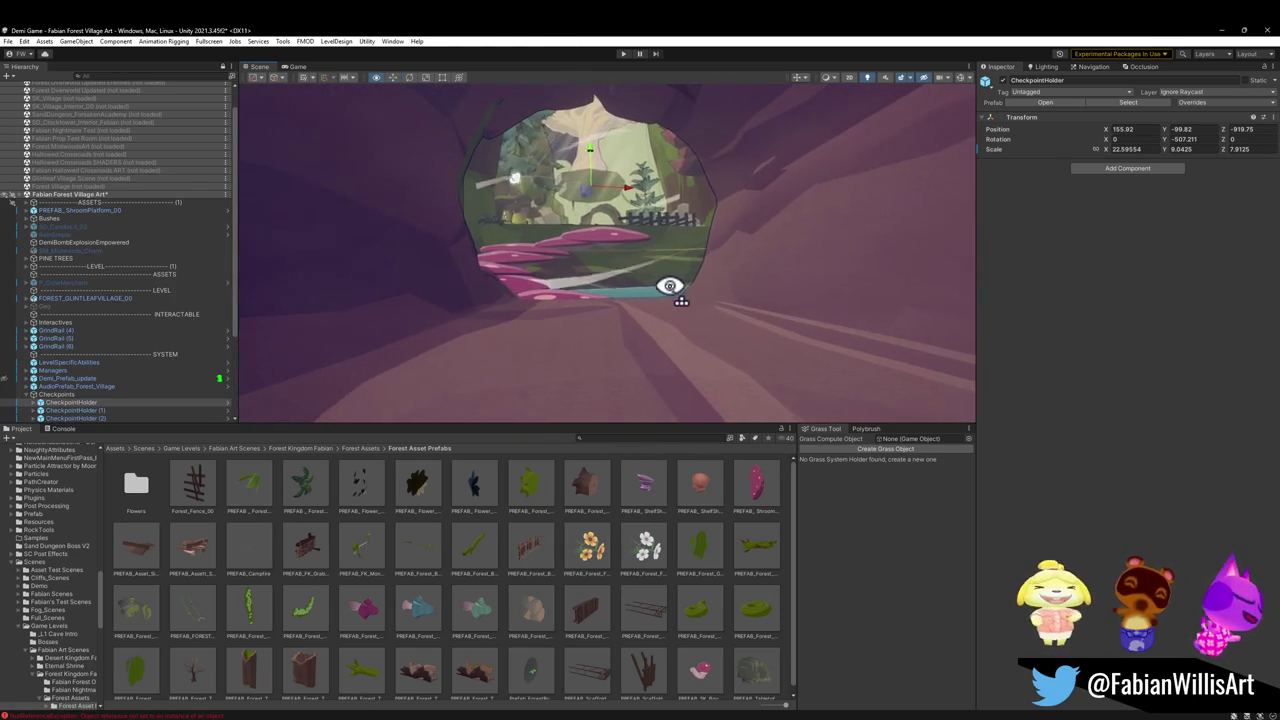
mouse_move(610, 270)
left_mouse_down()
mouse_move(597, 397)
mouse_move(606, 386)
left_mouse_up()
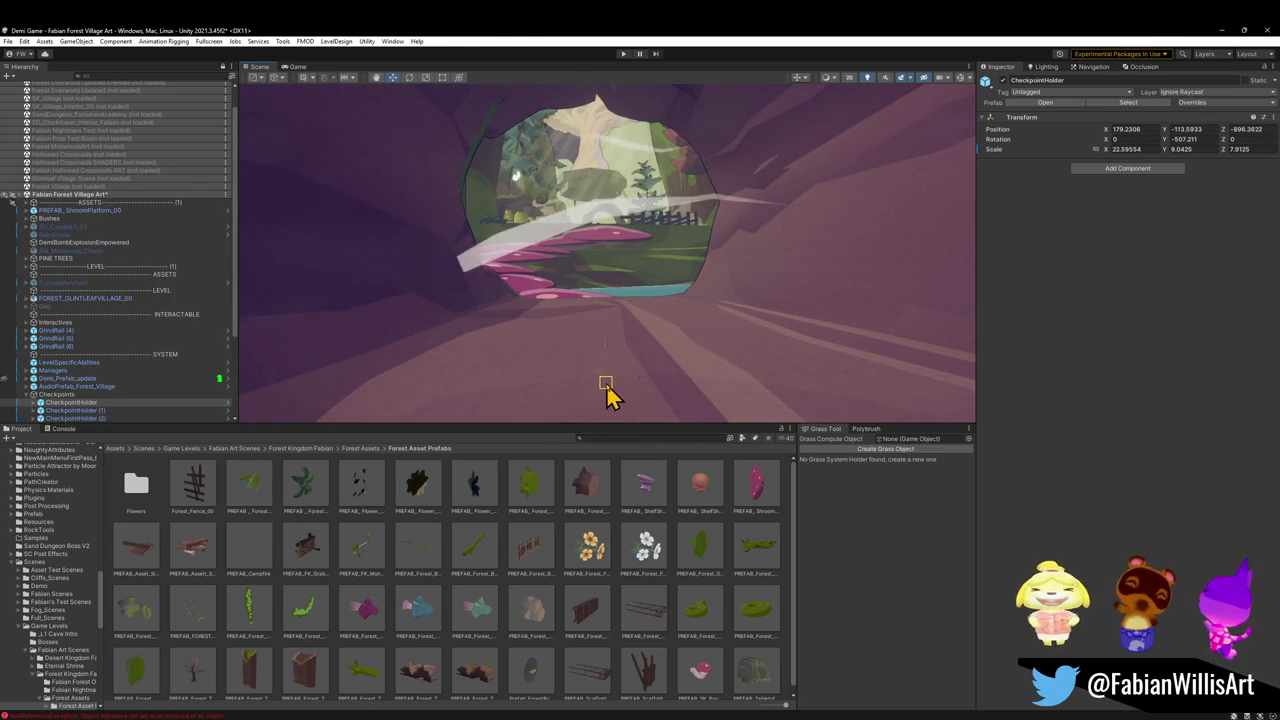
key("s")
key("w")
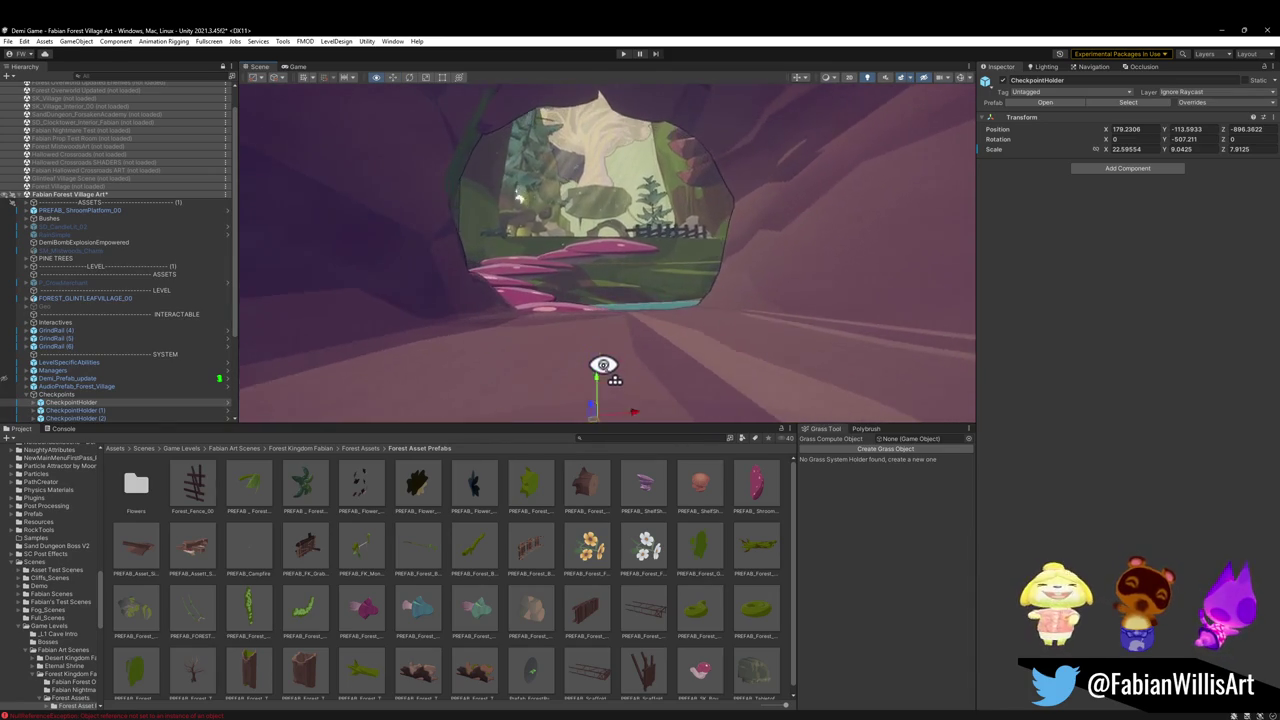
key("w")
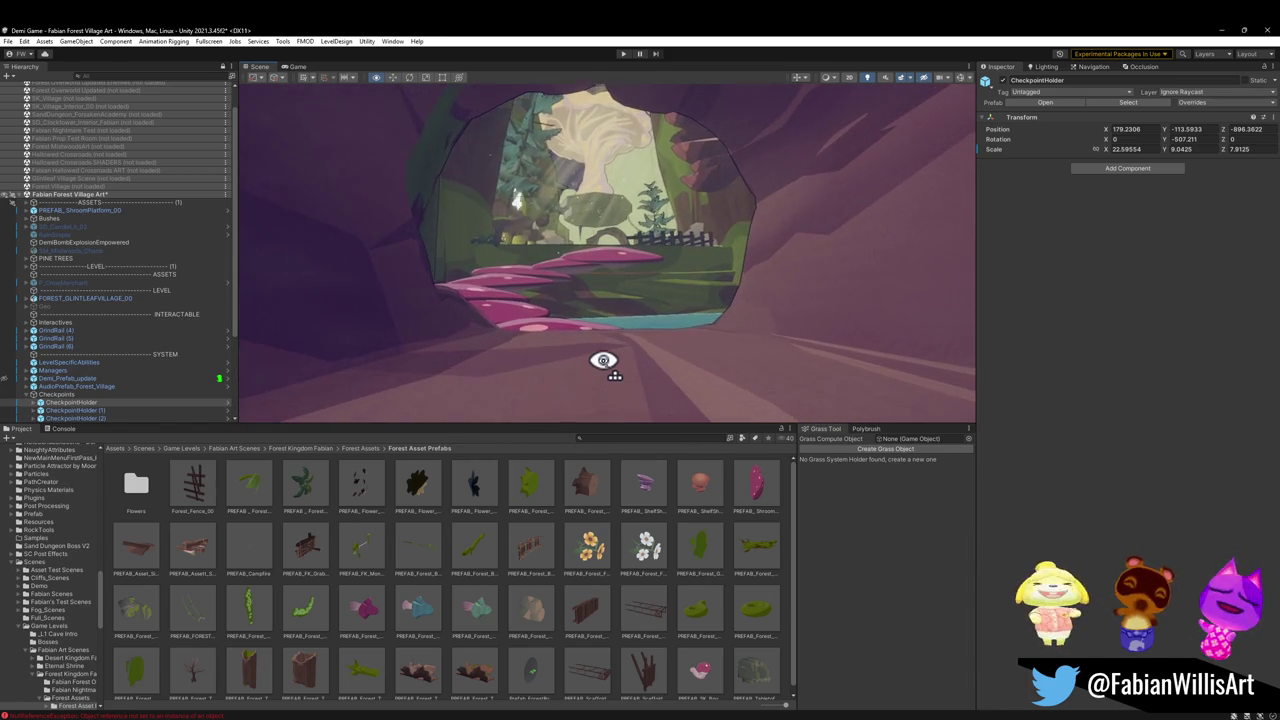
left_click(786, 546)
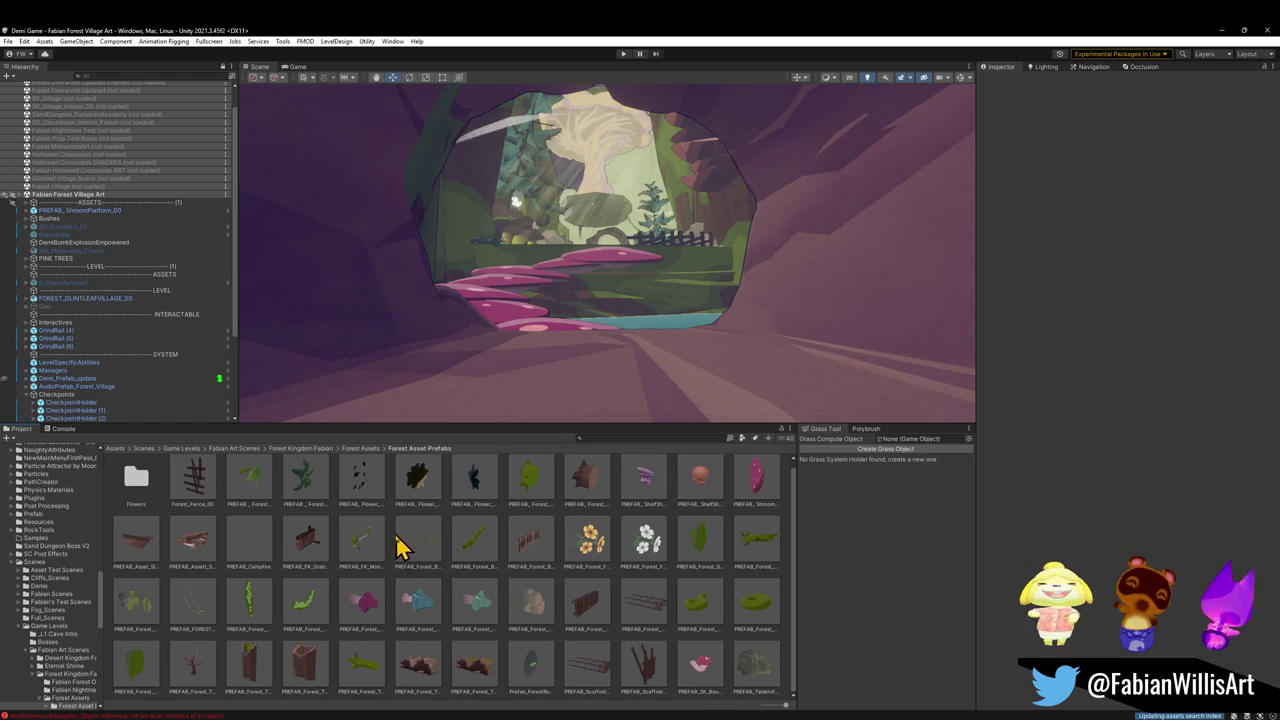
Drop a sign prefab into the cave, then delete it again
mouse_move(209, 537)
left_mouse_down()
mouse_move(437, 365)
mouse_move(240, 408)
left_mouse_up()
key("e")
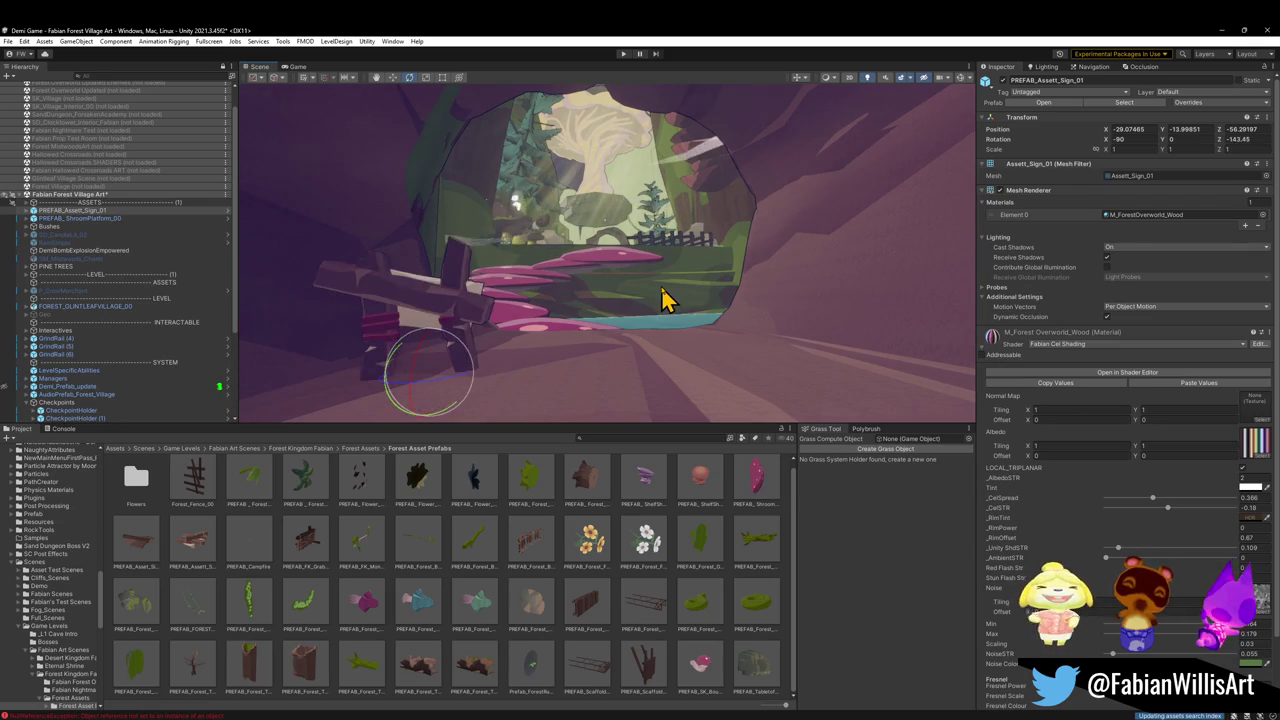
key("Delete")
left_click(662, 290)
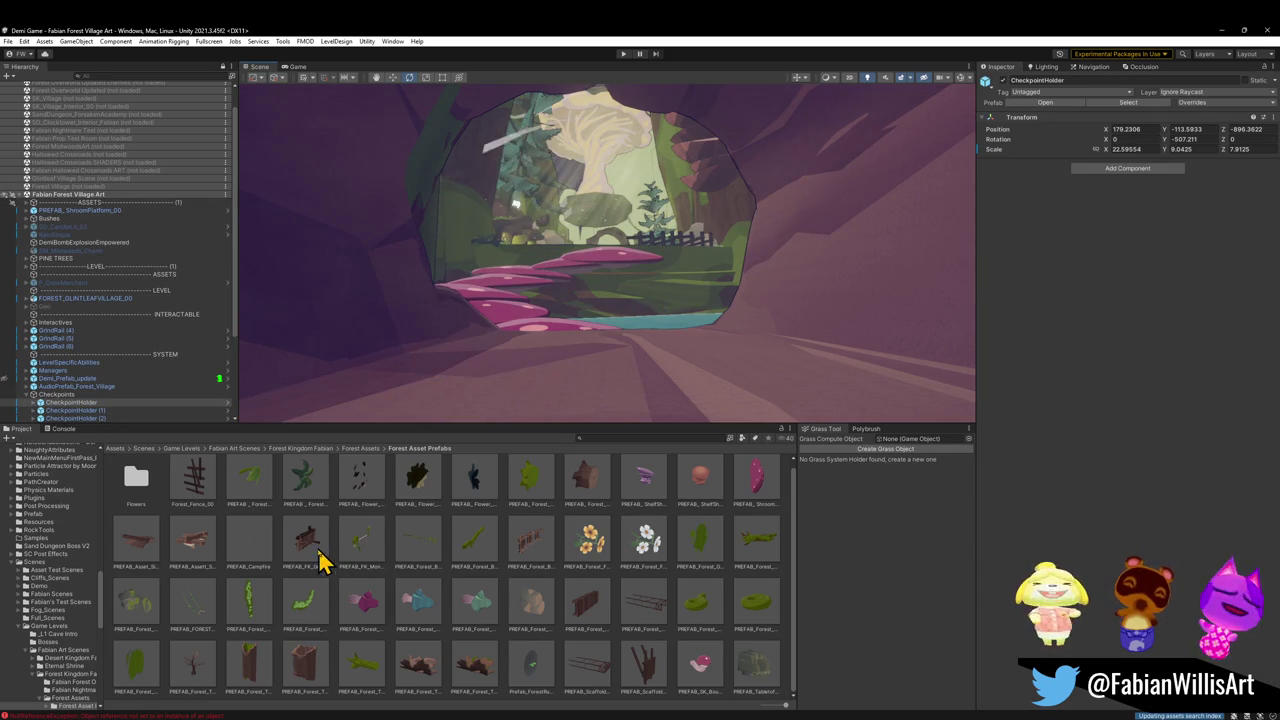
Place PREFAB_FK_GrabbablePlanks_00 on the top mushroom platform by the fence
left_click_drag(323, 553, 497, 373)
mouse_move(598, 262)
left_mouse_down()
mouse_move(597, 276)
mouse_move(608, 251)
mouse_move(610, 265)
left_mouse_up()
key("f")
mouse_move(668, 308)
left_mouse_down()
mouse_move(652, 383)
mouse_move(629, 320)
mouse_move(672, 338)
mouse_move(675, 370)
mouse_move(643, 300)
mouse_move(643, 329)
mouse_move(674, 254)
mouse_move(630, 208)
mouse_move(657, 277)
left_mouse_up()
Delete one of the pink mushroom stepping-stones
key("w")
key("w")
left_click(613, 265)
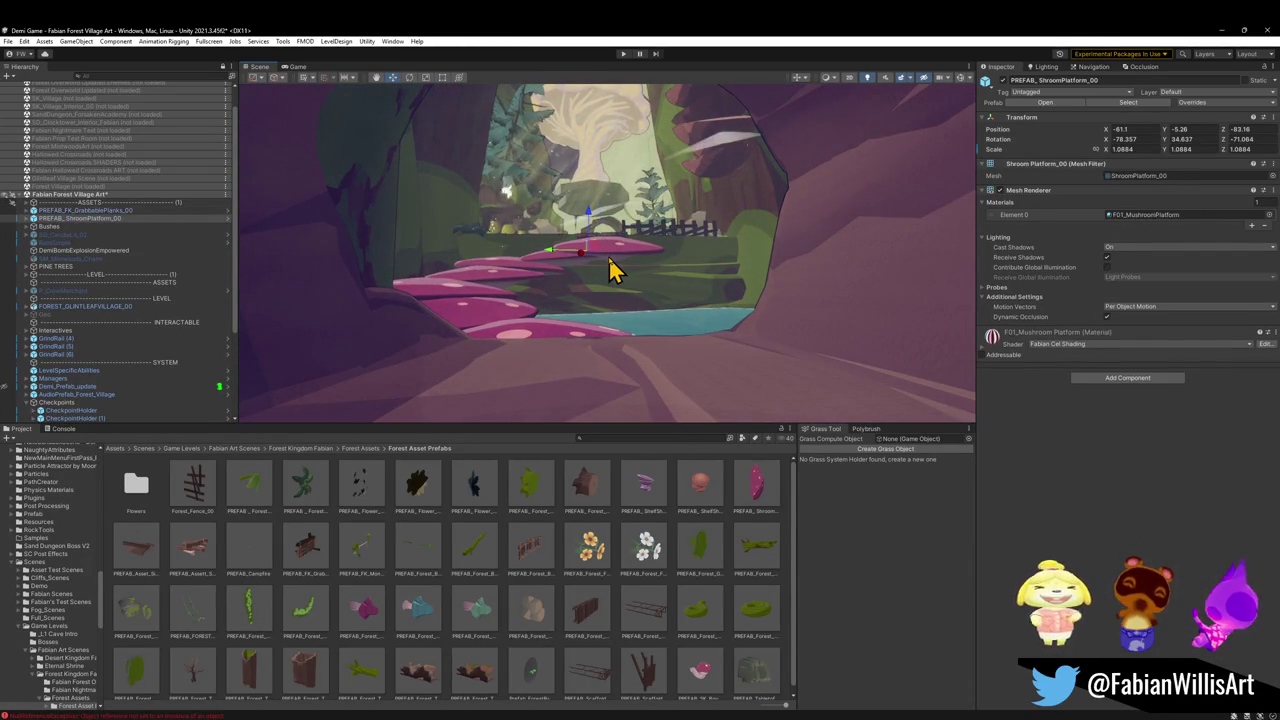
key("Delete")
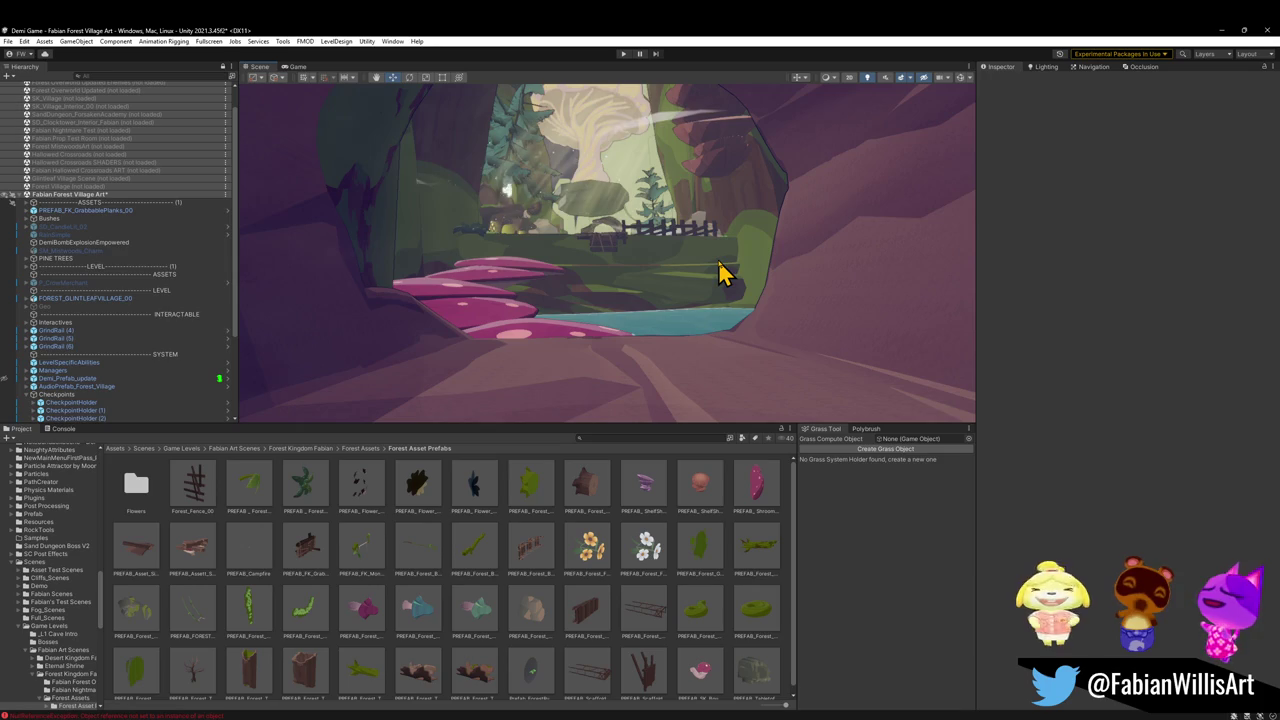
Scale the grabbable planks up evenly to about 1.49
left_click(613, 250)
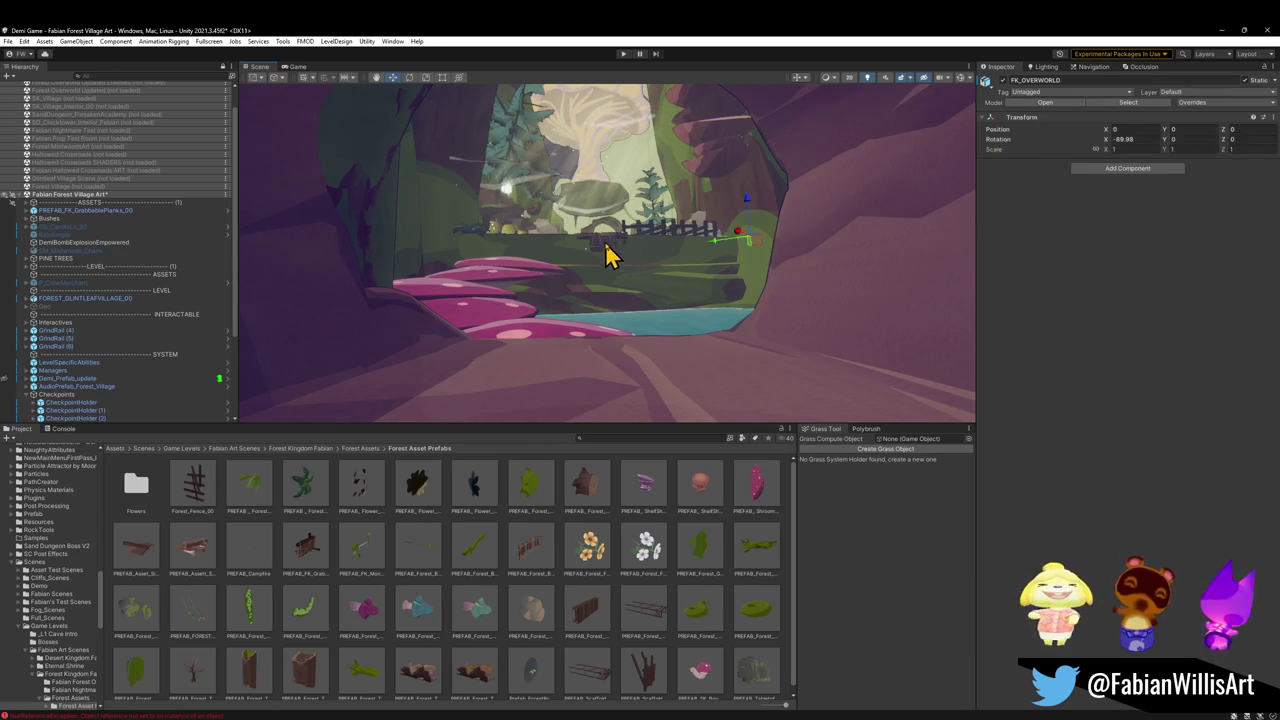
key("r")
left_click_drag(606, 238, 622, 238)
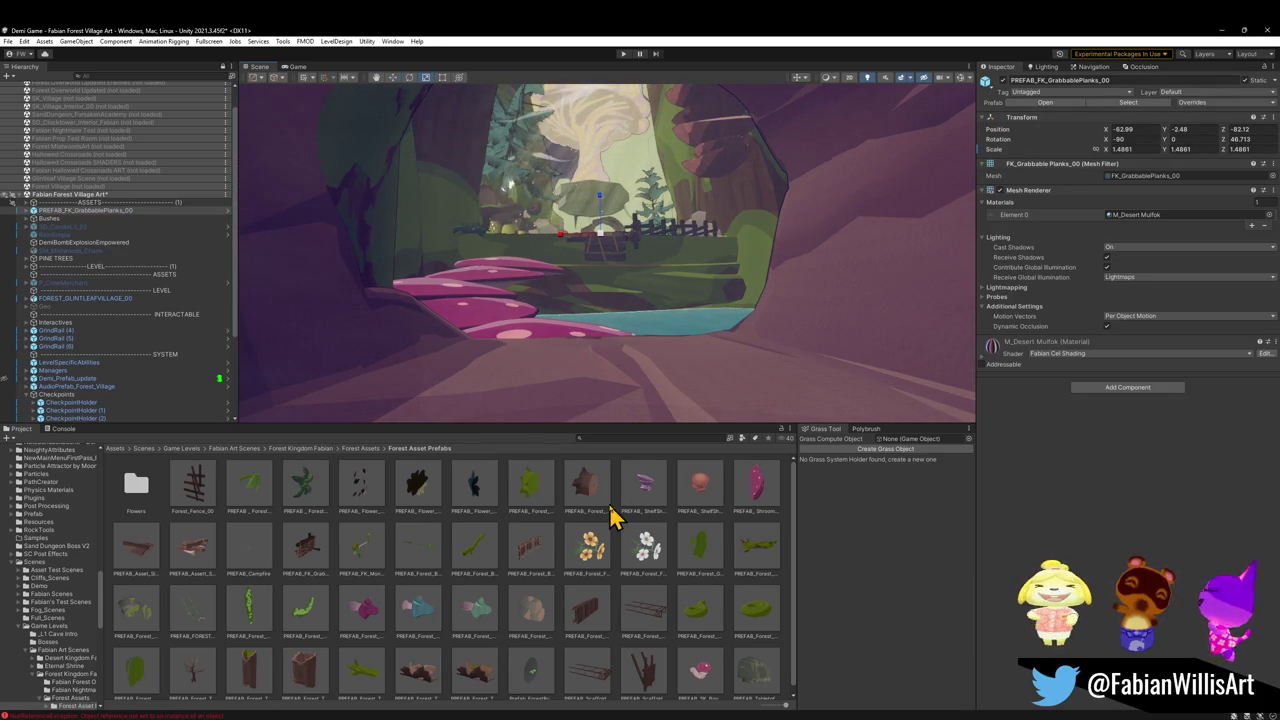
left_click(683, 348)
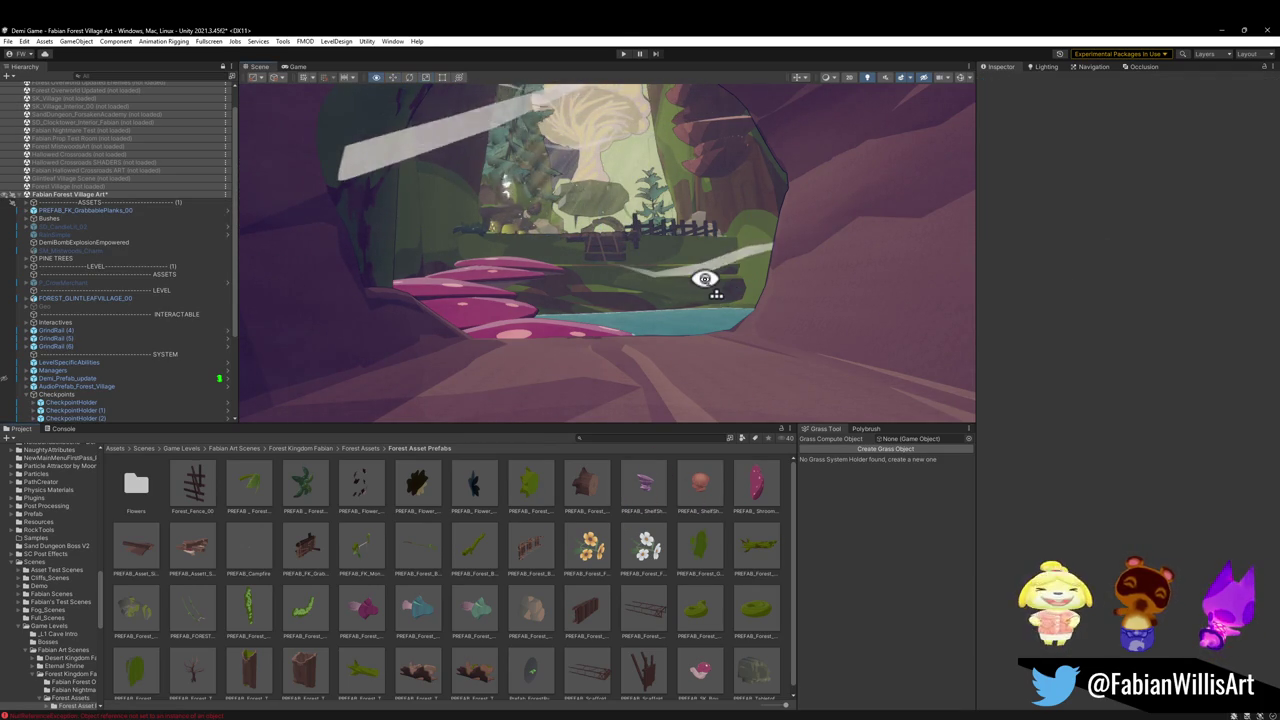
Nudge the planks along the fence to about Z -82.49
key("w")
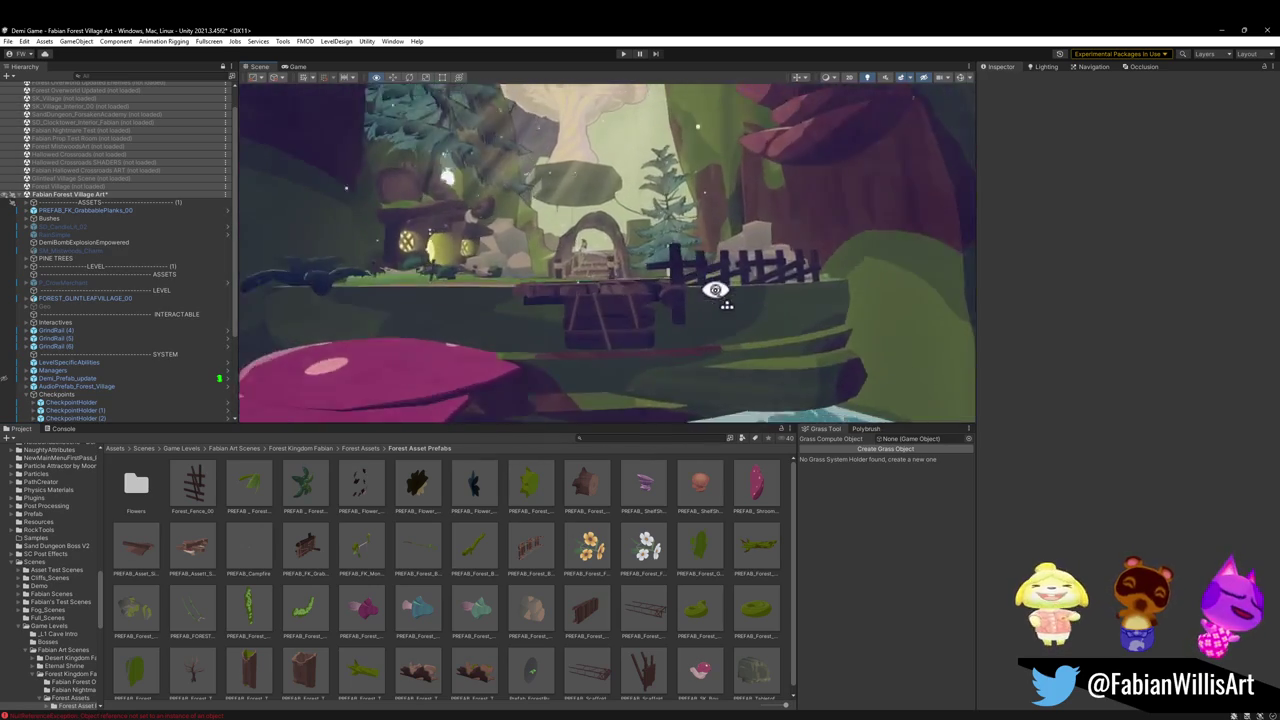
key("w")
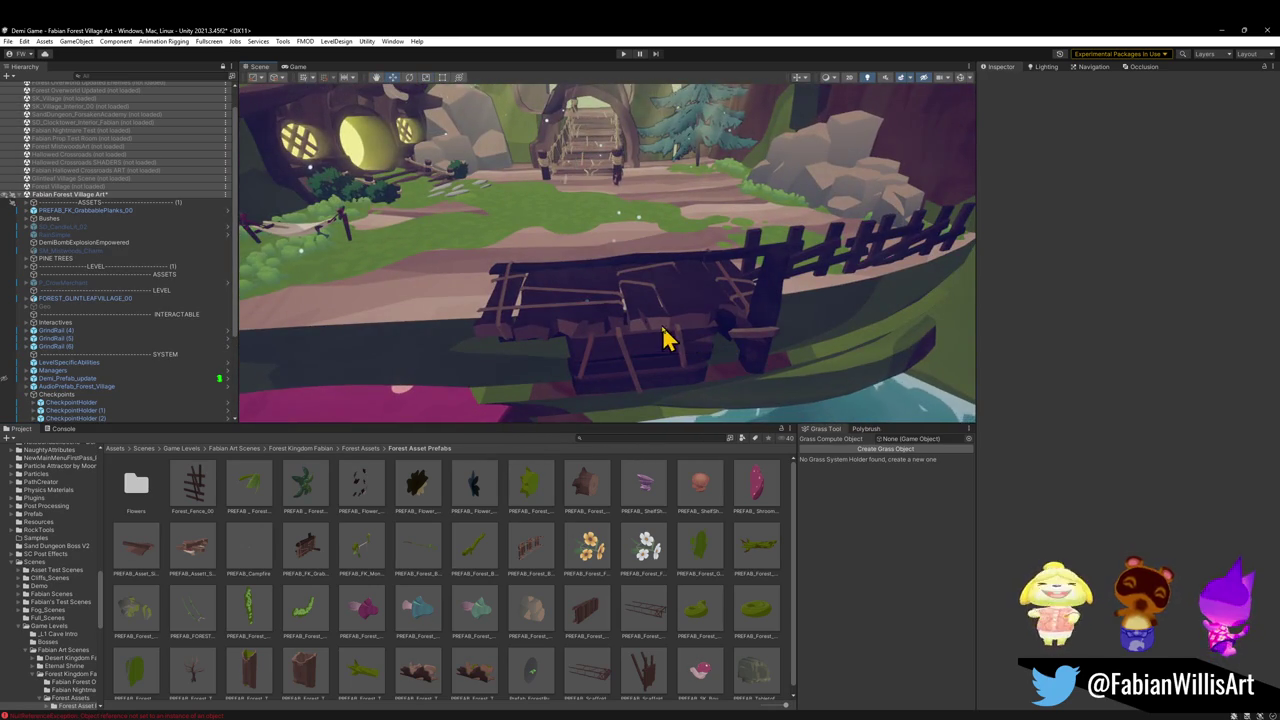
left_click(668, 343)
left_click_drag(622, 343, 600, 337)
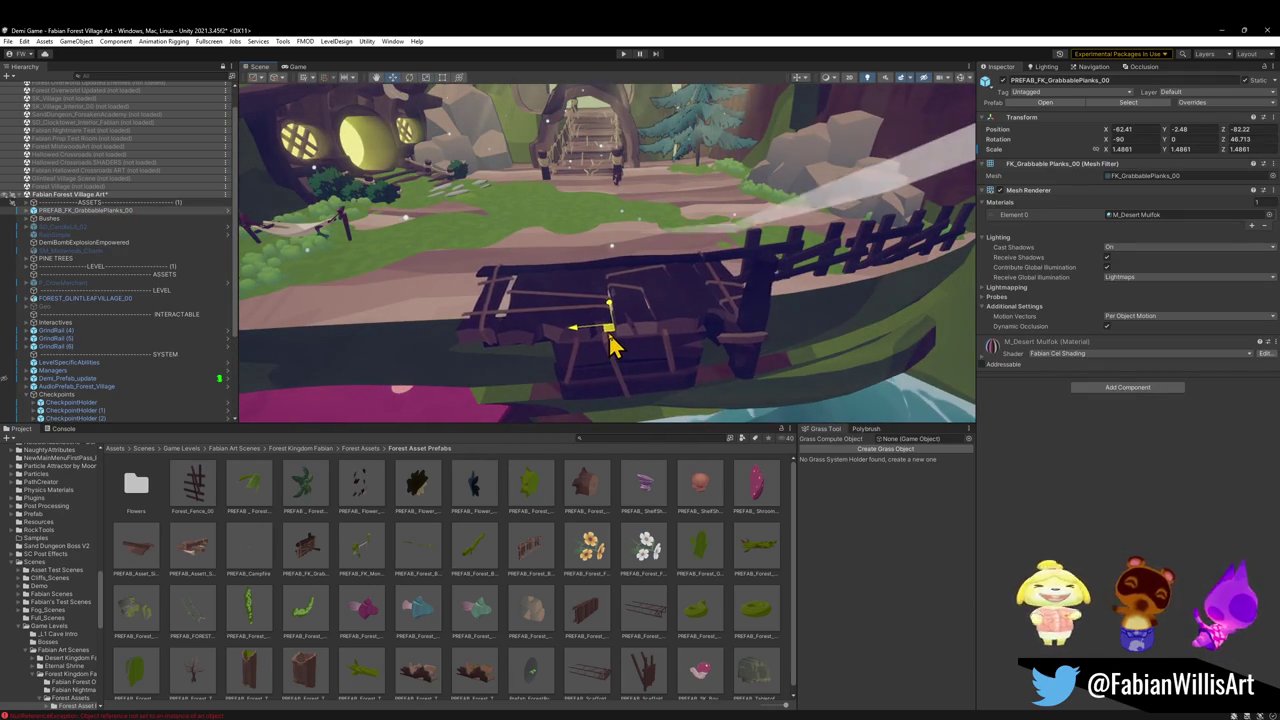
key("s")
key("s")
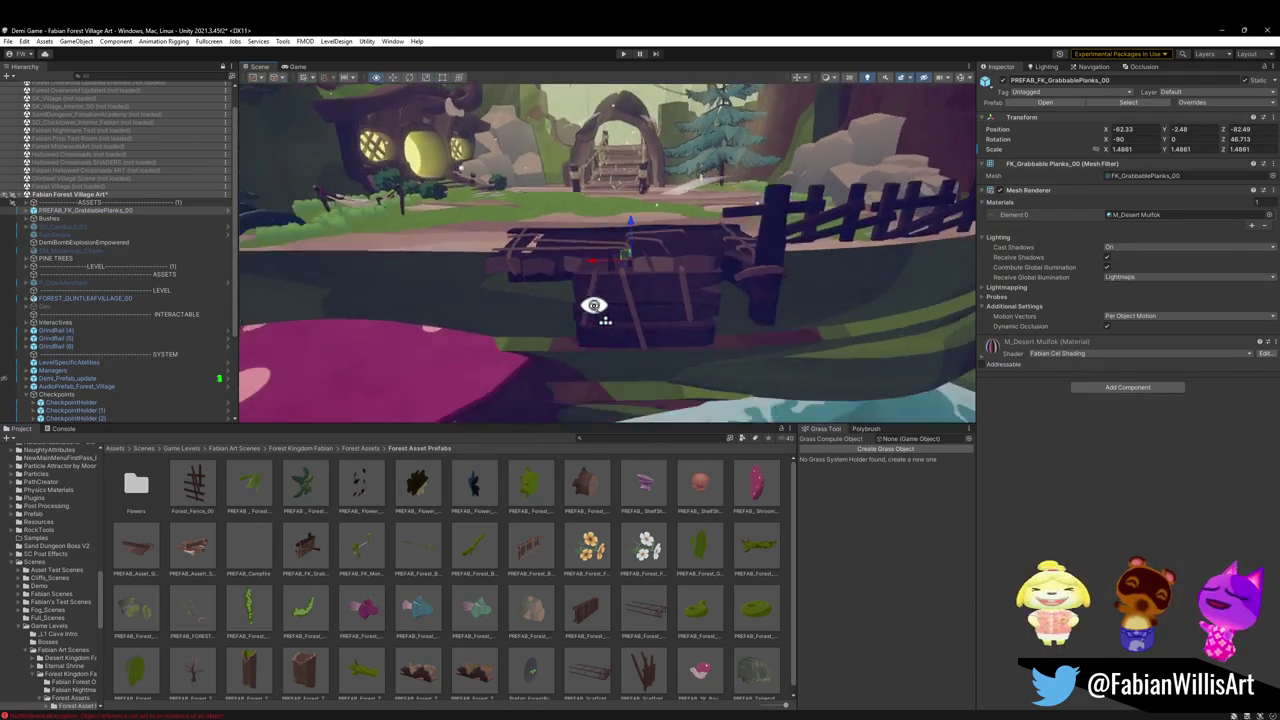
key("s")
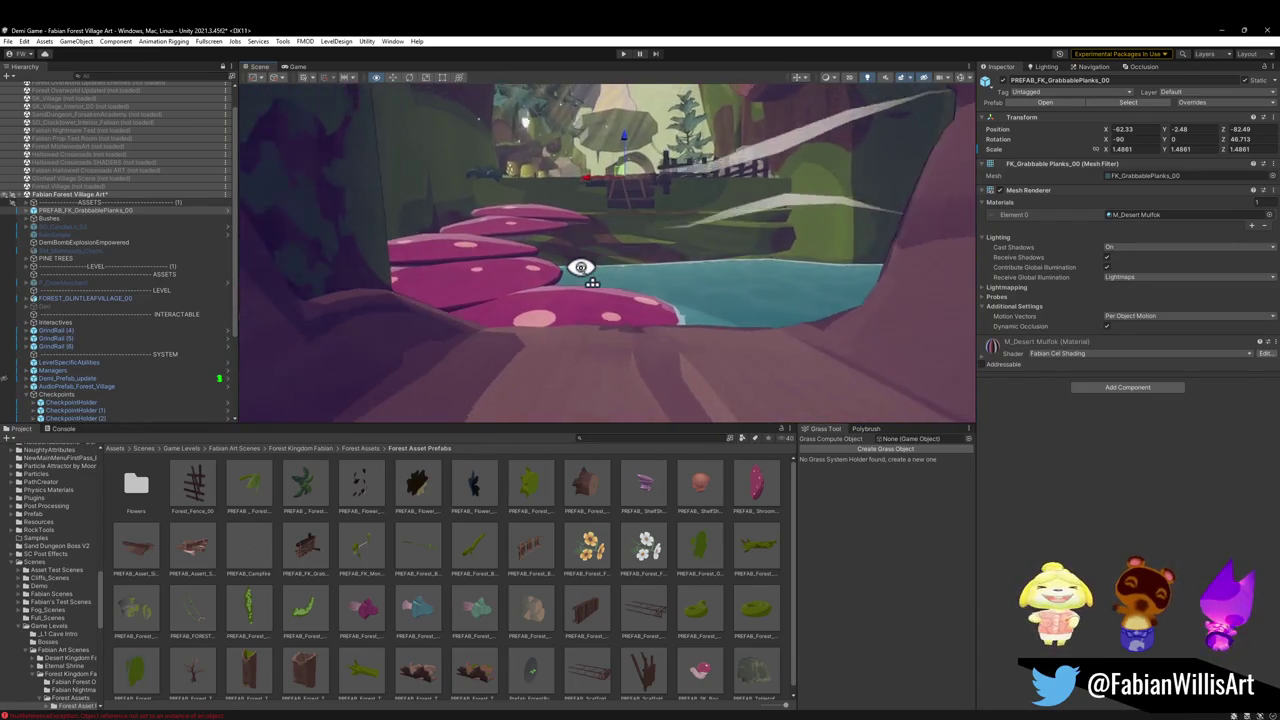
key("w")
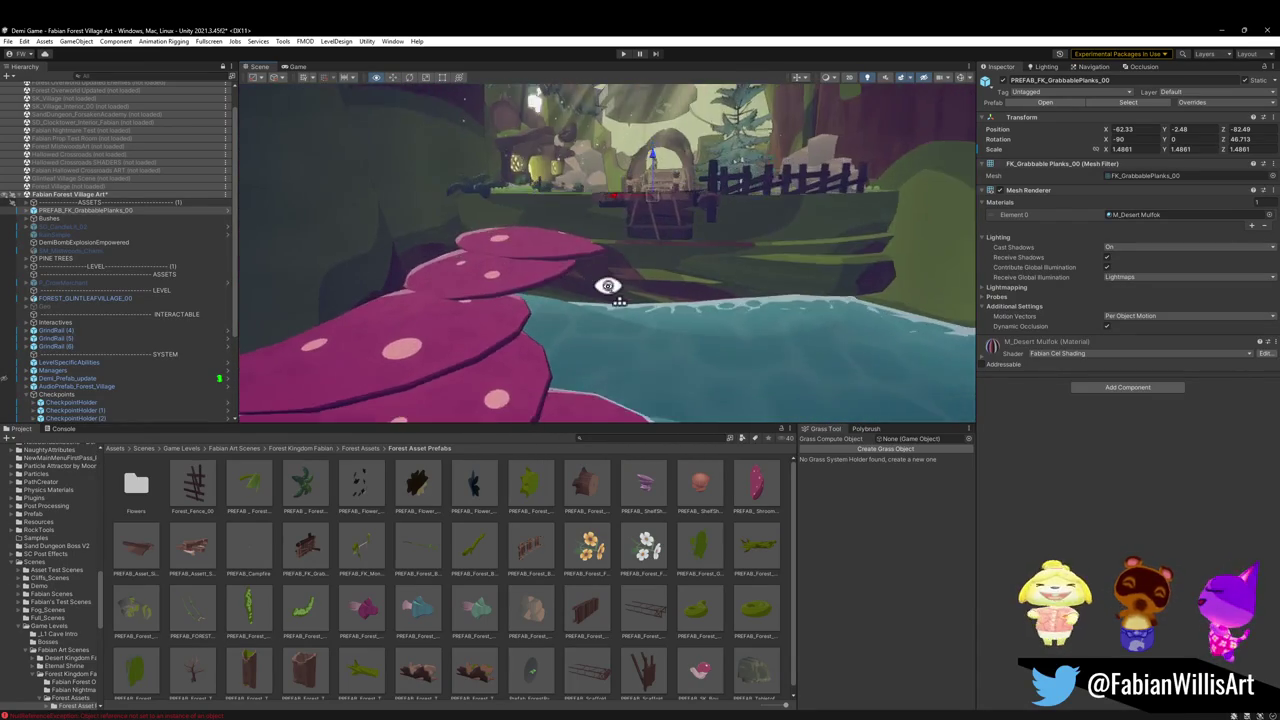
left_click(568, 302)
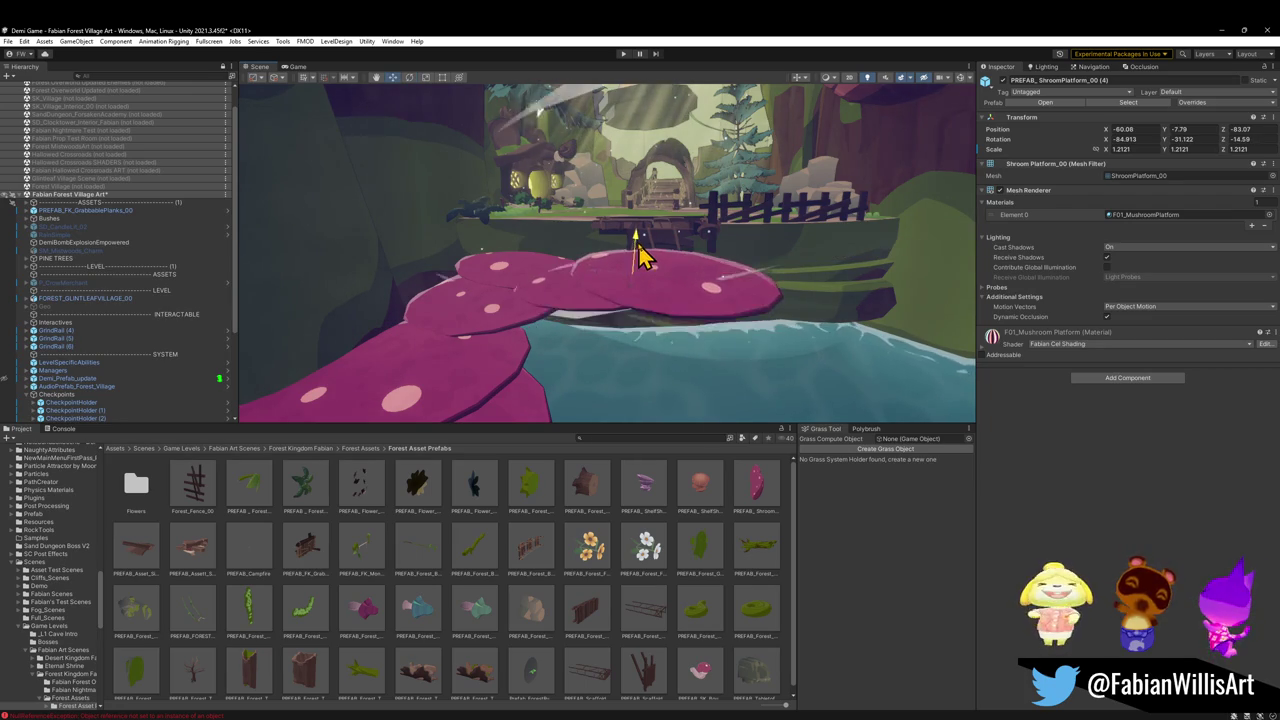
Delete another mushroom platform from the pond
mouse_move(633, 270)
left_mouse_down()
mouse_move(689, 277)
mouse_move(666, 229)
mouse_move(637, 216)
mouse_move(629, 223)
mouse_move(726, 223)
mouse_move(543, 297)
mouse_move(586, 271)
mouse_move(609, 289)
left_mouse_up()
left_click(613, 289)
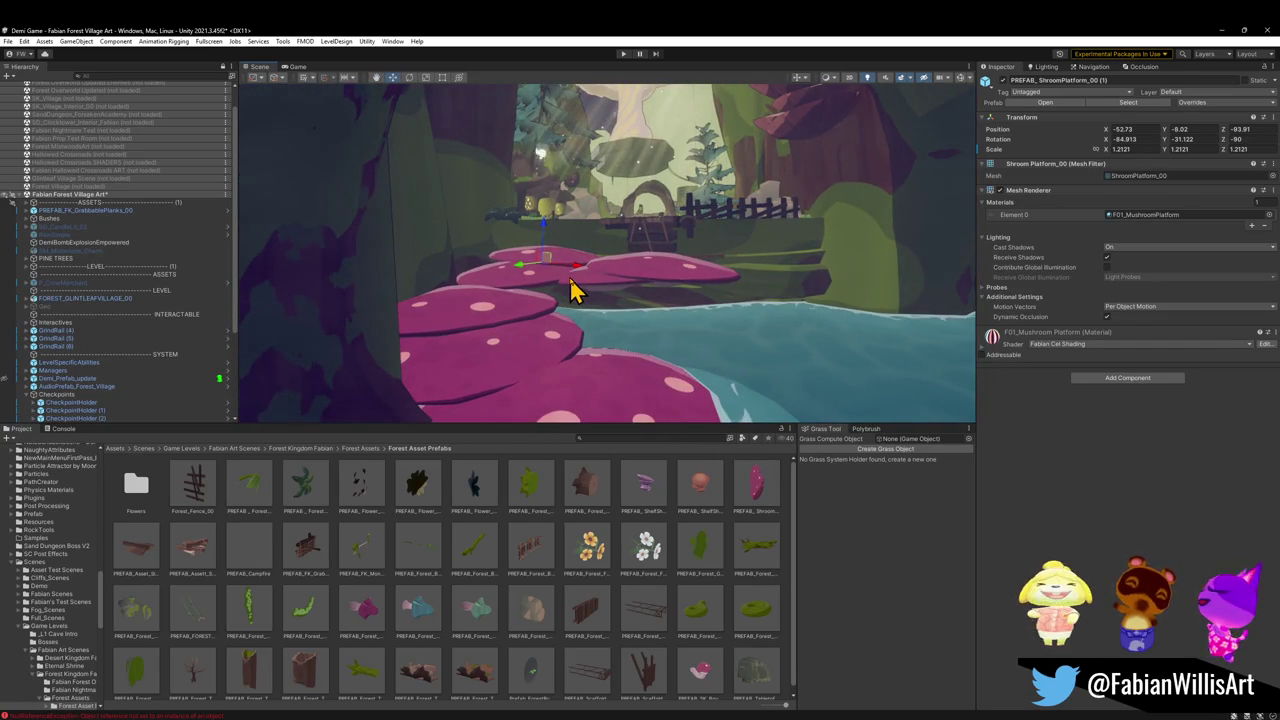
key("Delete")
key("e")
left_click(592, 292)
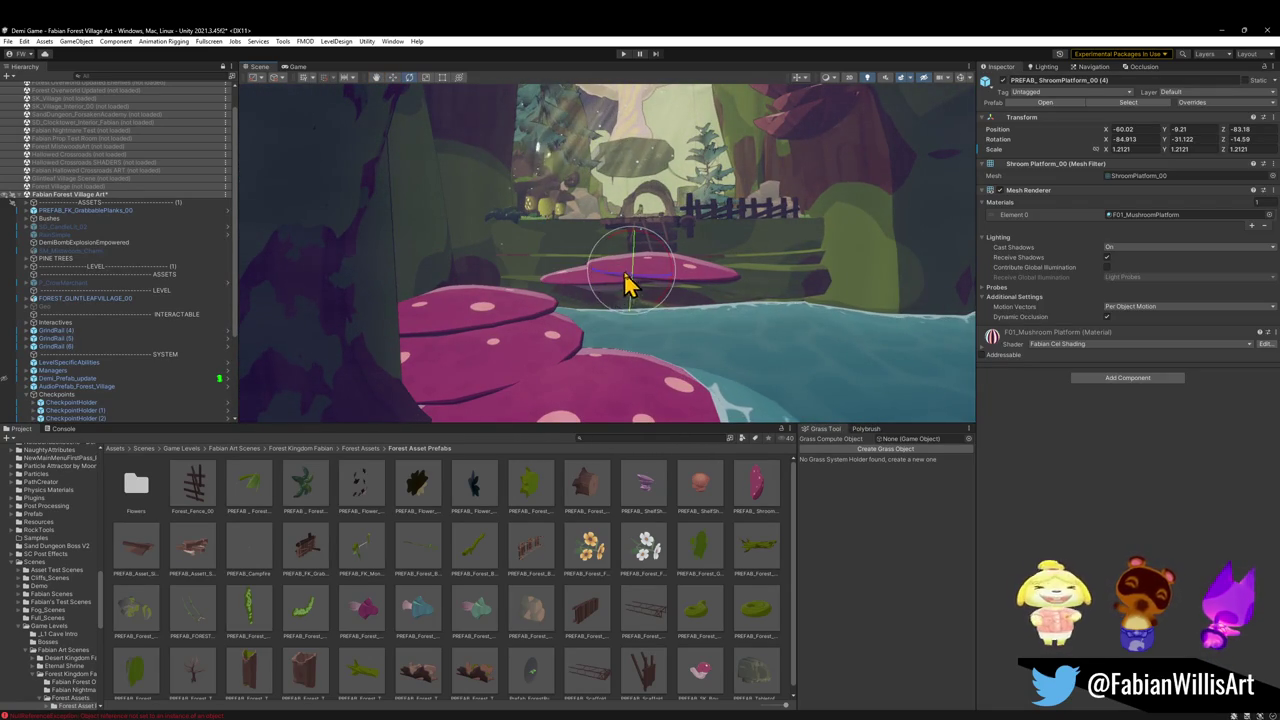
Add a PREFAB_SK_BounceShroom bounce mushroom into the pond near X -65.08, Z -84.93
mouse_move(654, 277)
left_mouse_down()
mouse_move(680, 346)
mouse_move(645, 297)
left_mouse_up()
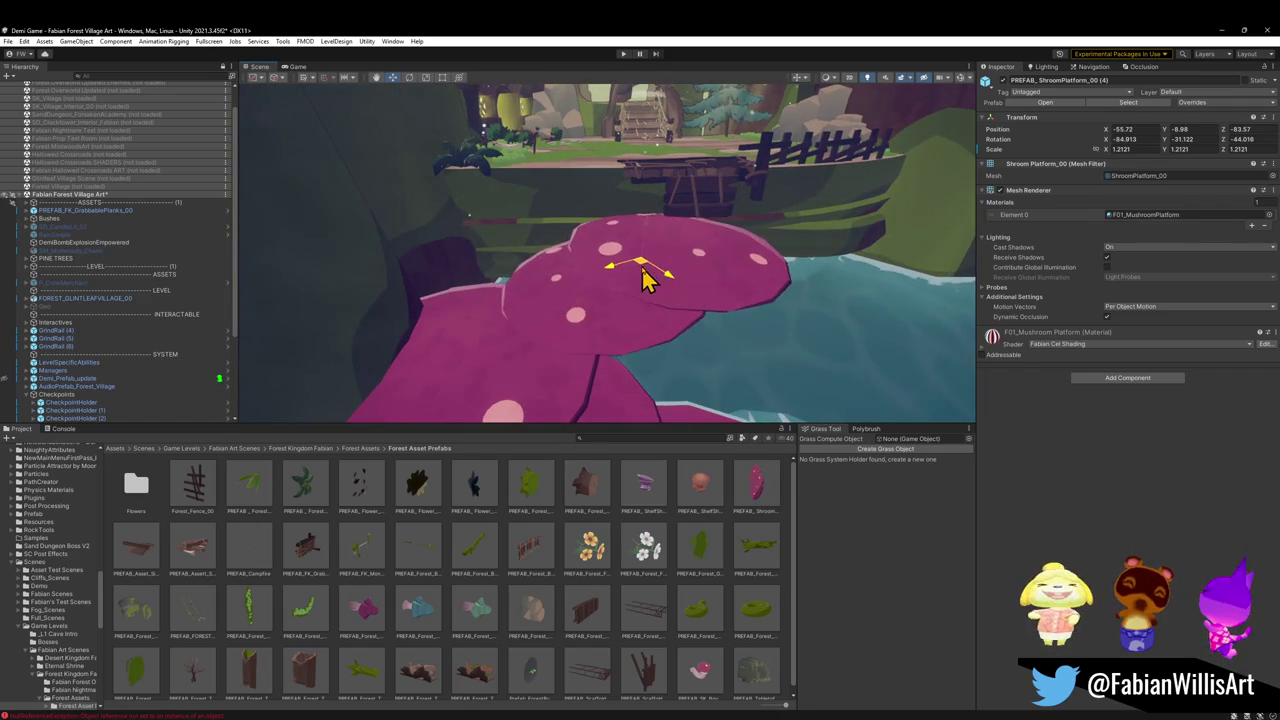
left_click_drag(668, 283, 668, 237)
scroll(667, 237, "down", 5)
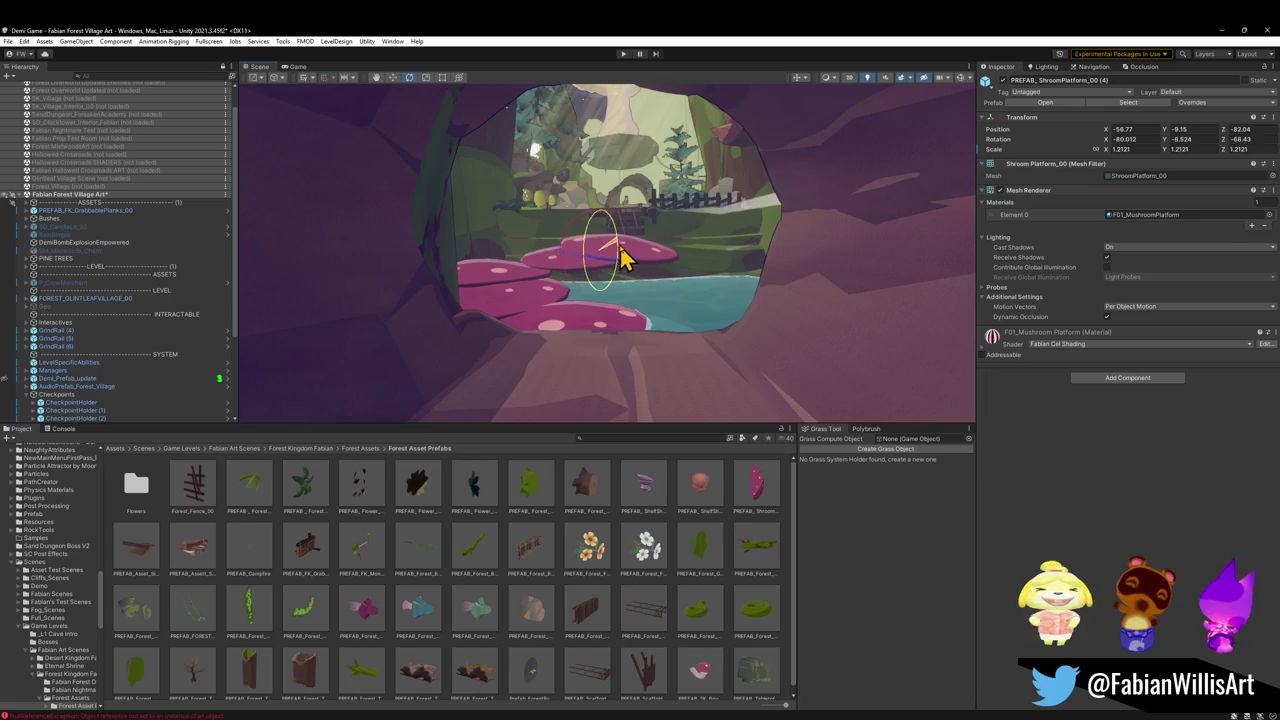
mouse_move(622, 258)
left_mouse_down()
mouse_move(669, 274)
mouse_move(669, 240)
mouse_move(677, 250)
left_mouse_up()
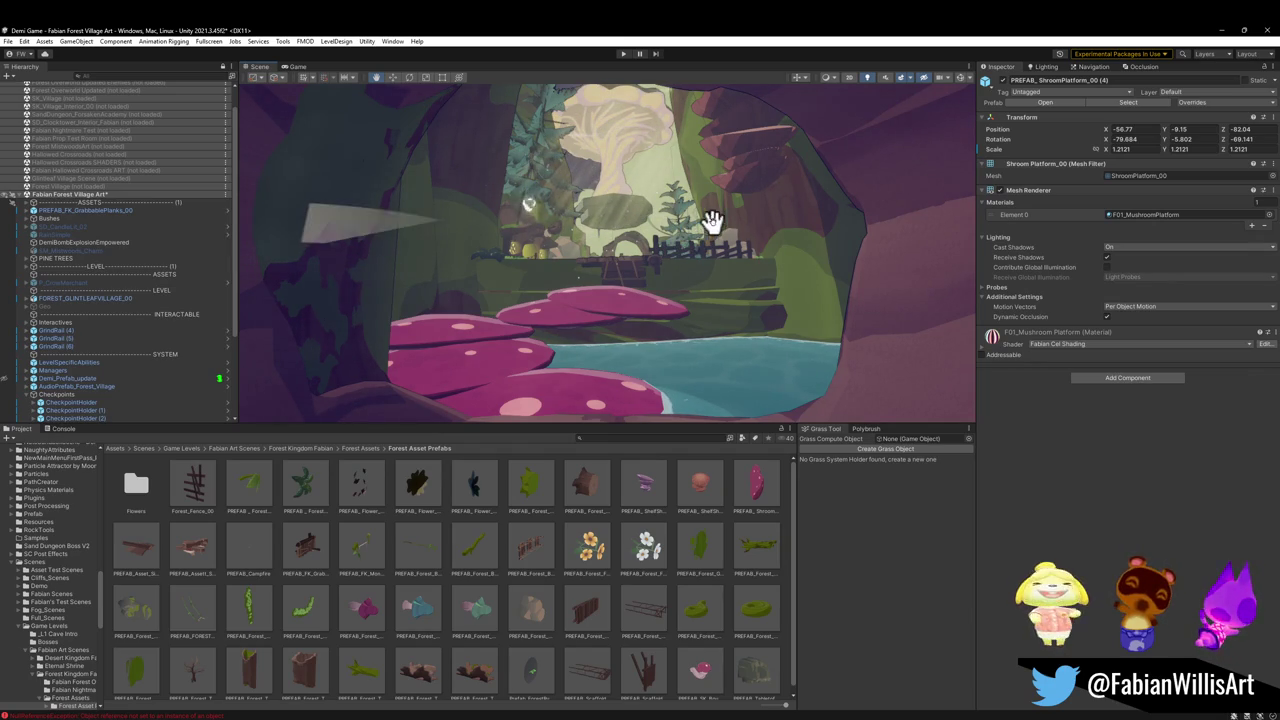
scroll(648, 578, "down", 1)
mouse_move(718, 683)
left_mouse_down()
mouse_move(700, 472)
mouse_move(624, 350)
left_mouse_up()
Delete the three foreground mushroom platforms in front of the pond
key("e")
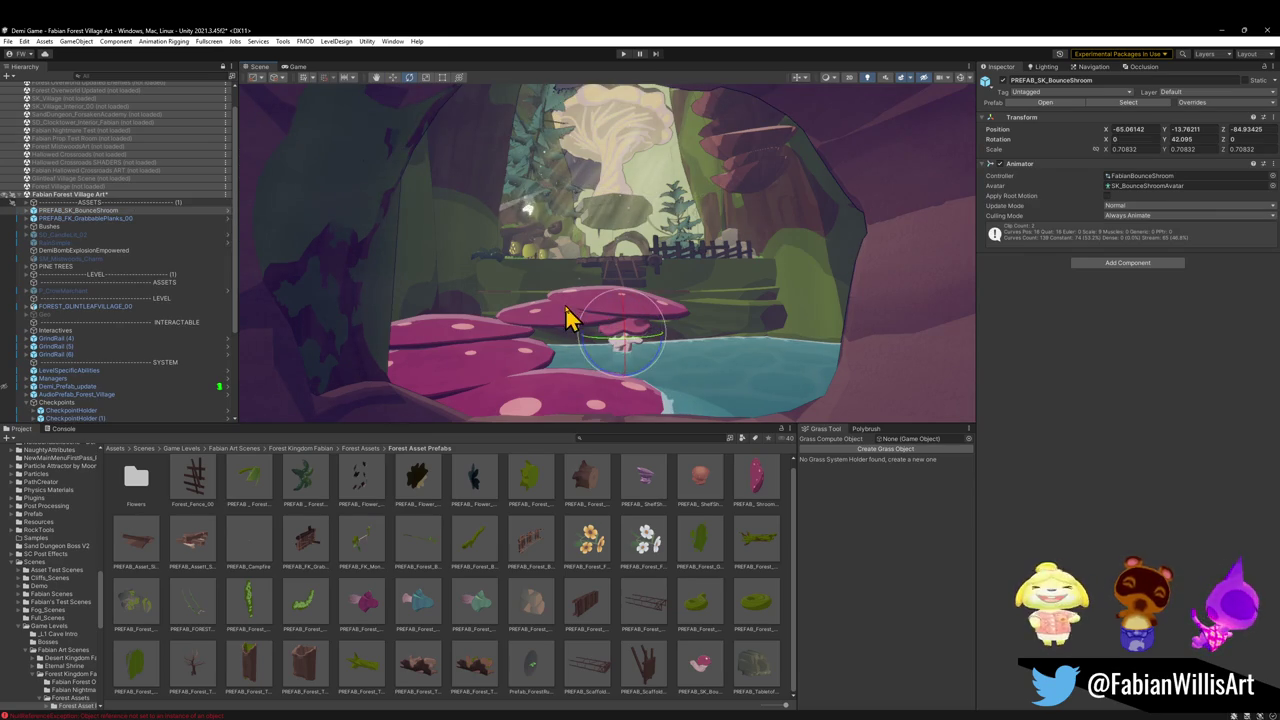
left_click(565, 318)
key("Delete")
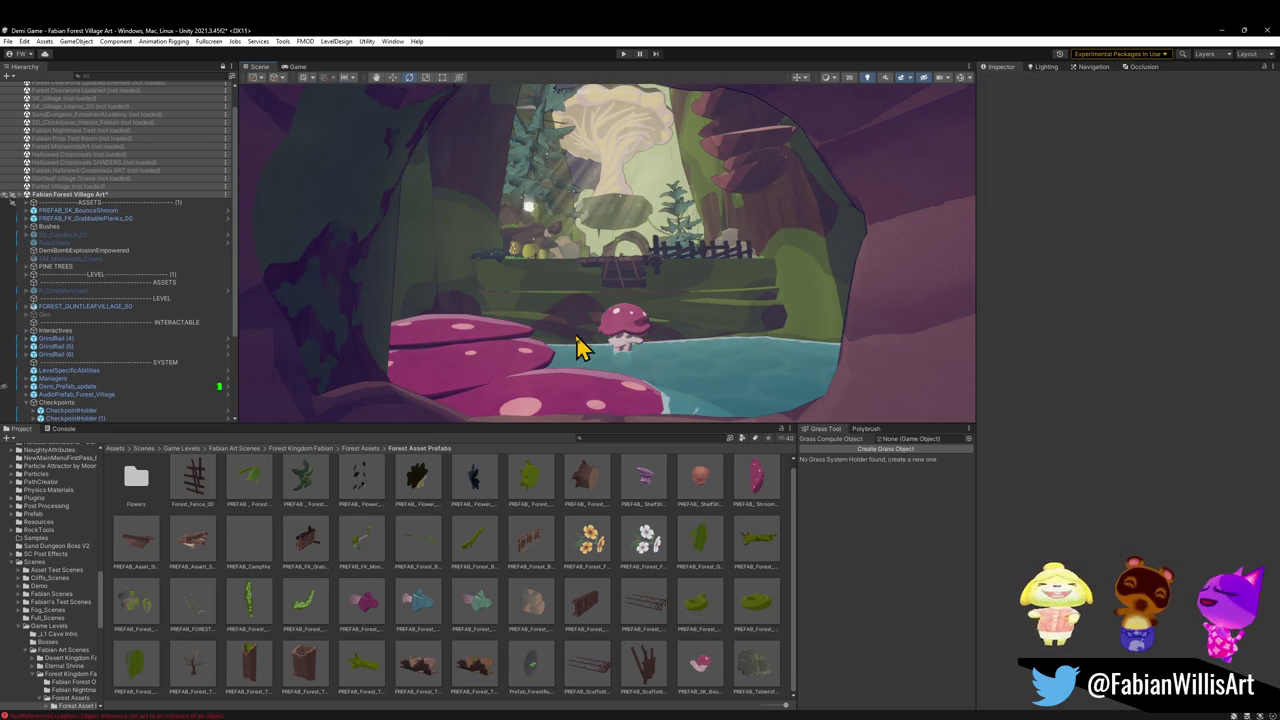
left_click(510, 377)
key("Delete")
left_click(563, 396)
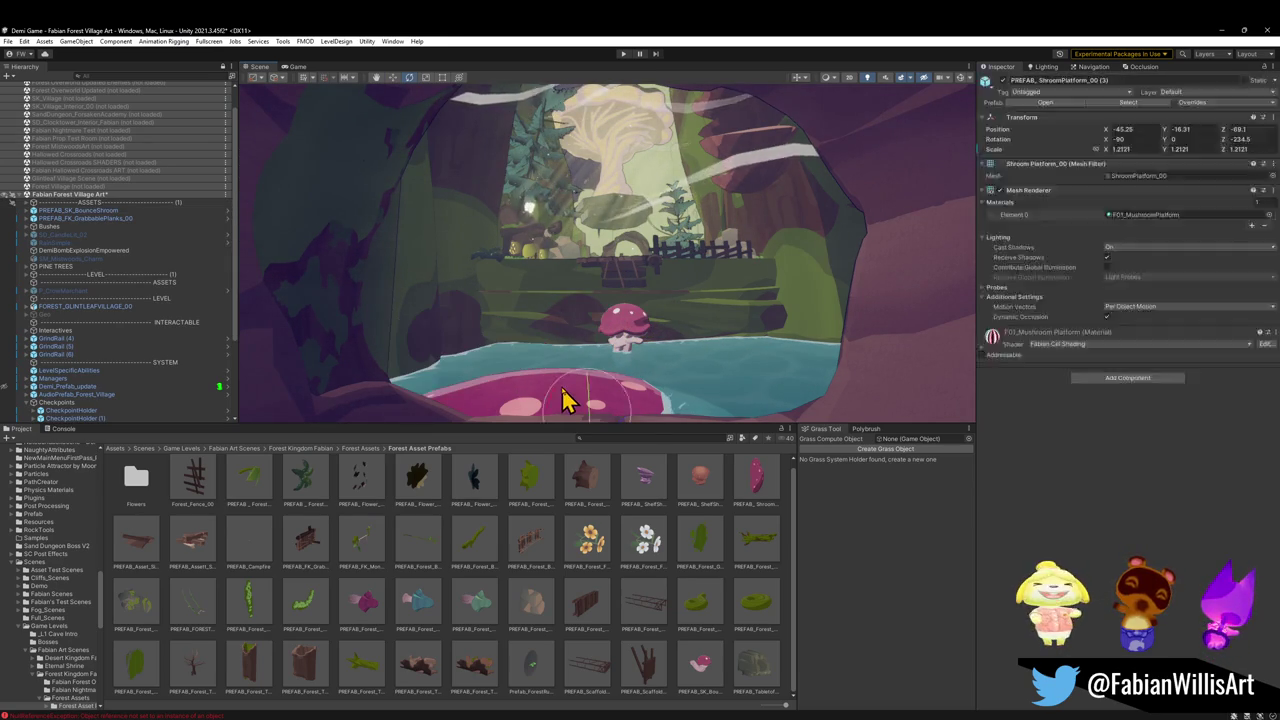
key("Delete")
Duplicate the bounce mushroom with Ctrl+D and move the copy across the pond
left_click(632, 340)
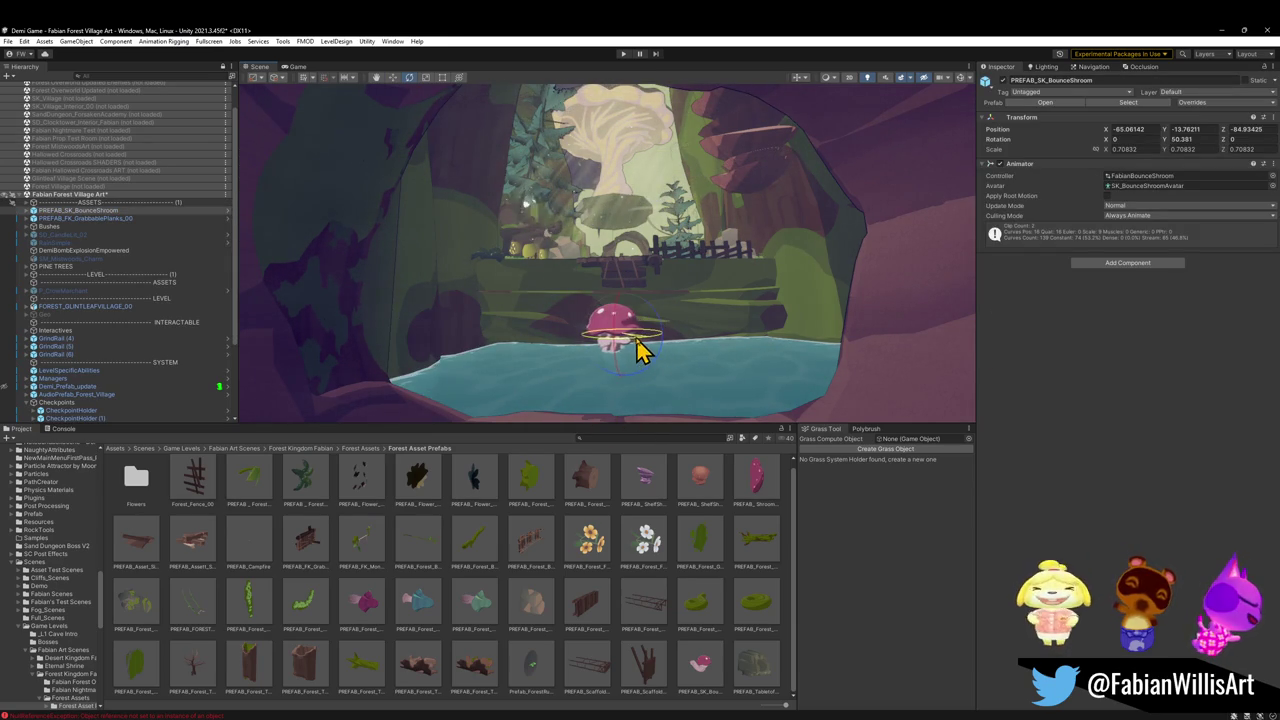
mouse_move(648, 348)
left_mouse_down()
mouse_move(651, 337)
mouse_move(660, 372)
left_mouse_up()
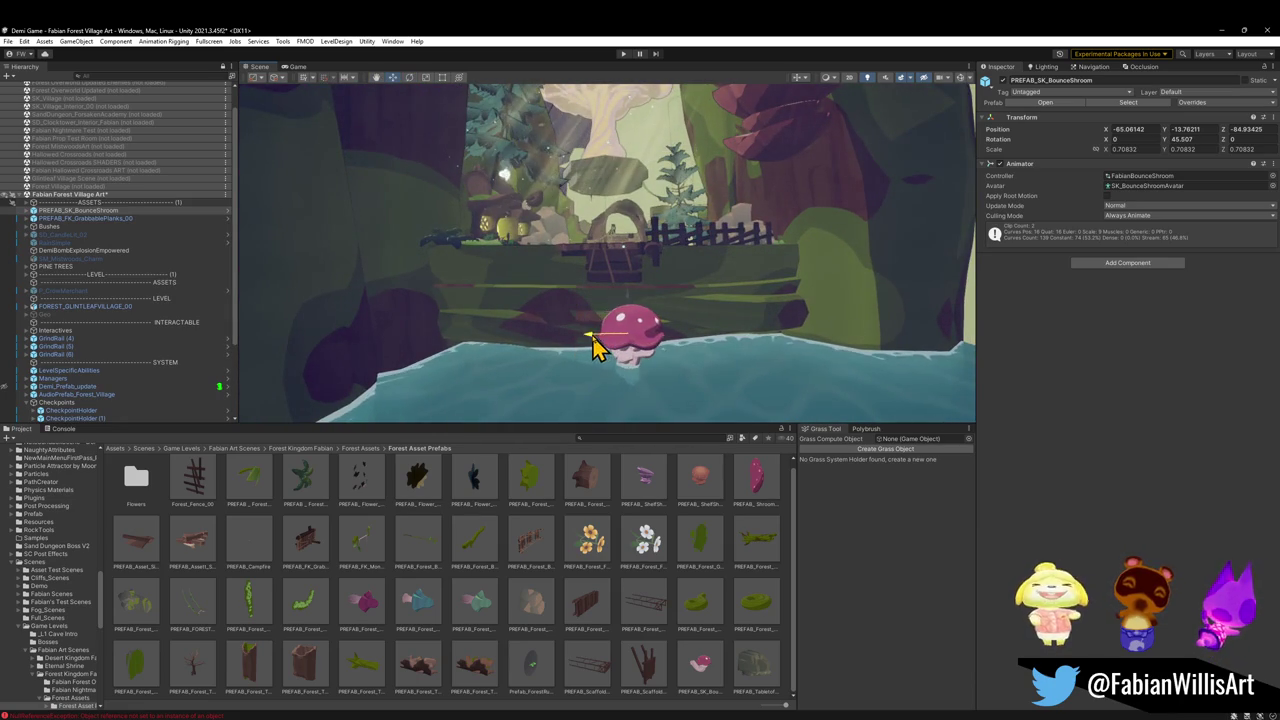
key("ctrl+d")
mouse_move(651, 334)
left_mouse_down()
mouse_move(657, 360)
mouse_move(622, 335)
left_mouse_up()
Lower the water surface mesh slightly
mouse_move(617, 390)
left_mouse_down()
mouse_move(646, 346)
mouse_move(646, 306)
mouse_move(646, 336)
mouse_move(603, 347)
left_mouse_up()
left_click(686, 329)
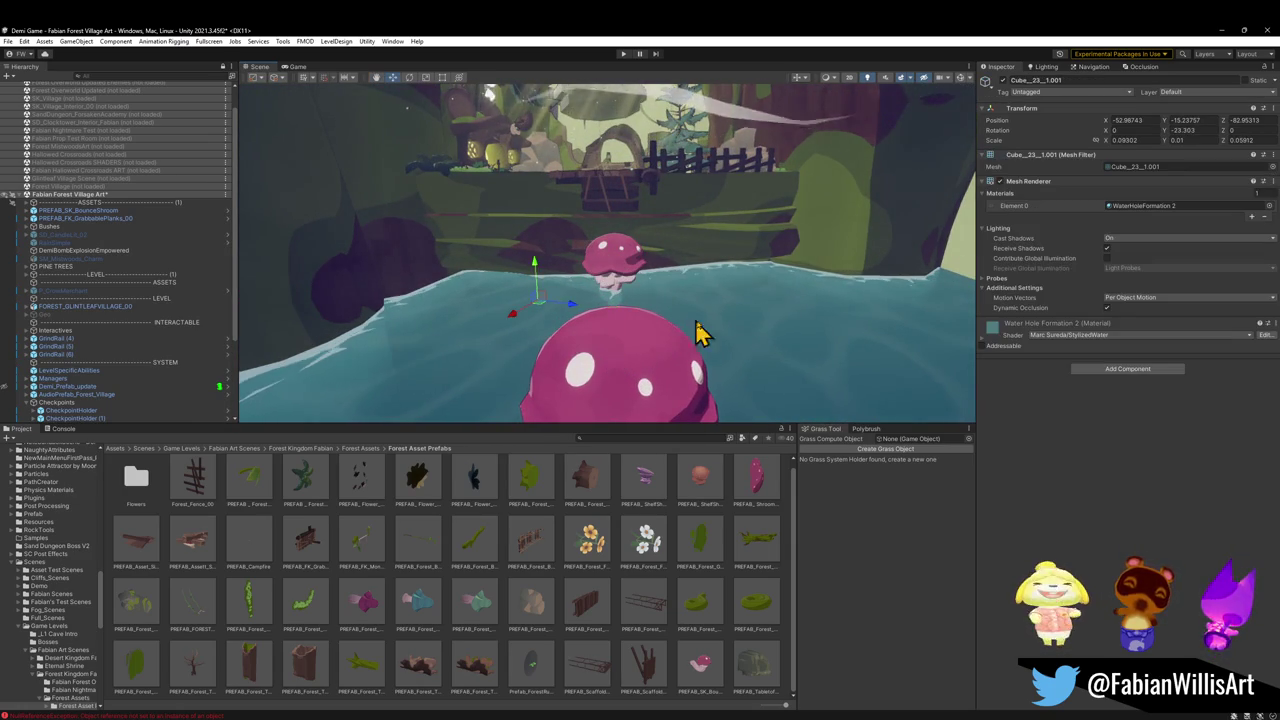
mouse_move(549, 288)
left_mouse_down()
mouse_move(551, 330)
mouse_move(547, 296)
mouse_move(570, 286)
mouse_move(563, 277)
mouse_move(568, 292)
left_mouse_up()
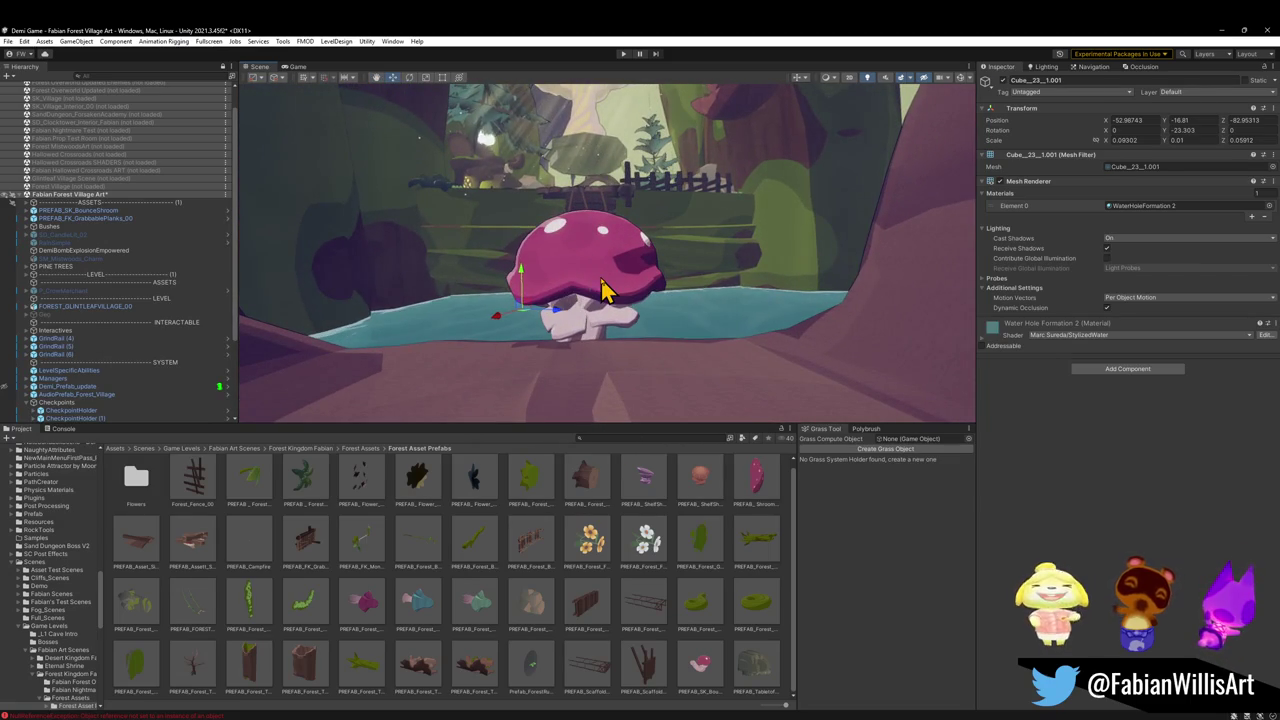
Turn the duplicated bounce mushroom around its vertical axis
left_click(603, 318)
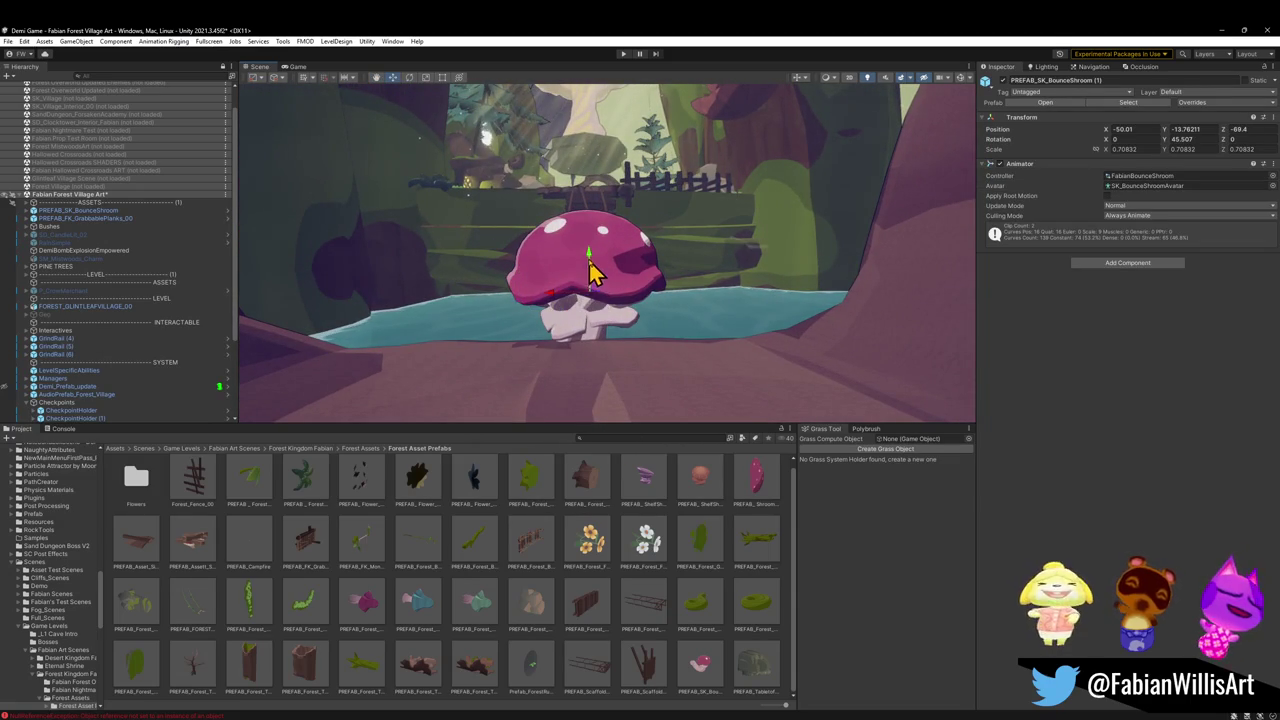
mouse_move(590, 310)
left_mouse_down()
mouse_move(591, 363)
mouse_move(611, 351)
left_mouse_up()
key("e")
left_click_drag(866, 357, 881, 352)
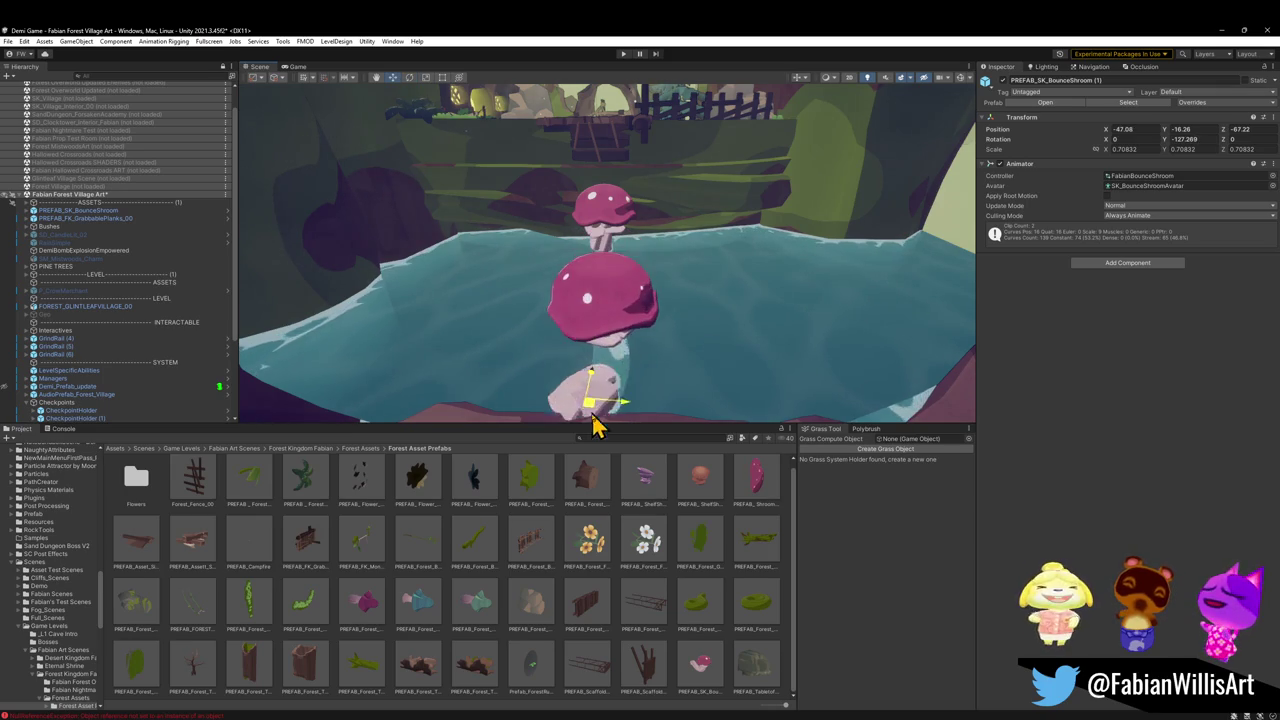
mouse_move(612, 378)
left_mouse_down()
mouse_move(634, 354)
mouse_move(775, 374)
mouse_move(570, 340)
left_mouse_up()
Enlarge the rear bounce mushroom in the pond
left_click(570, 340)
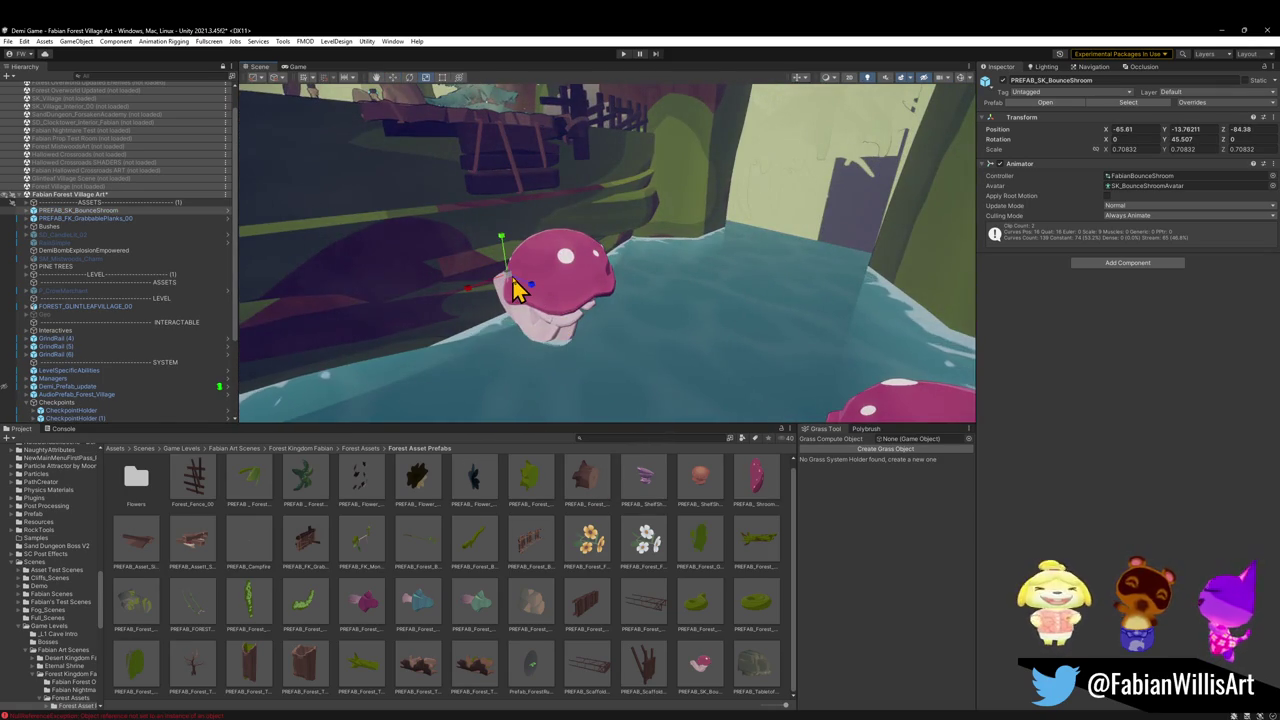
left_click_drag(511, 281, 547, 287)
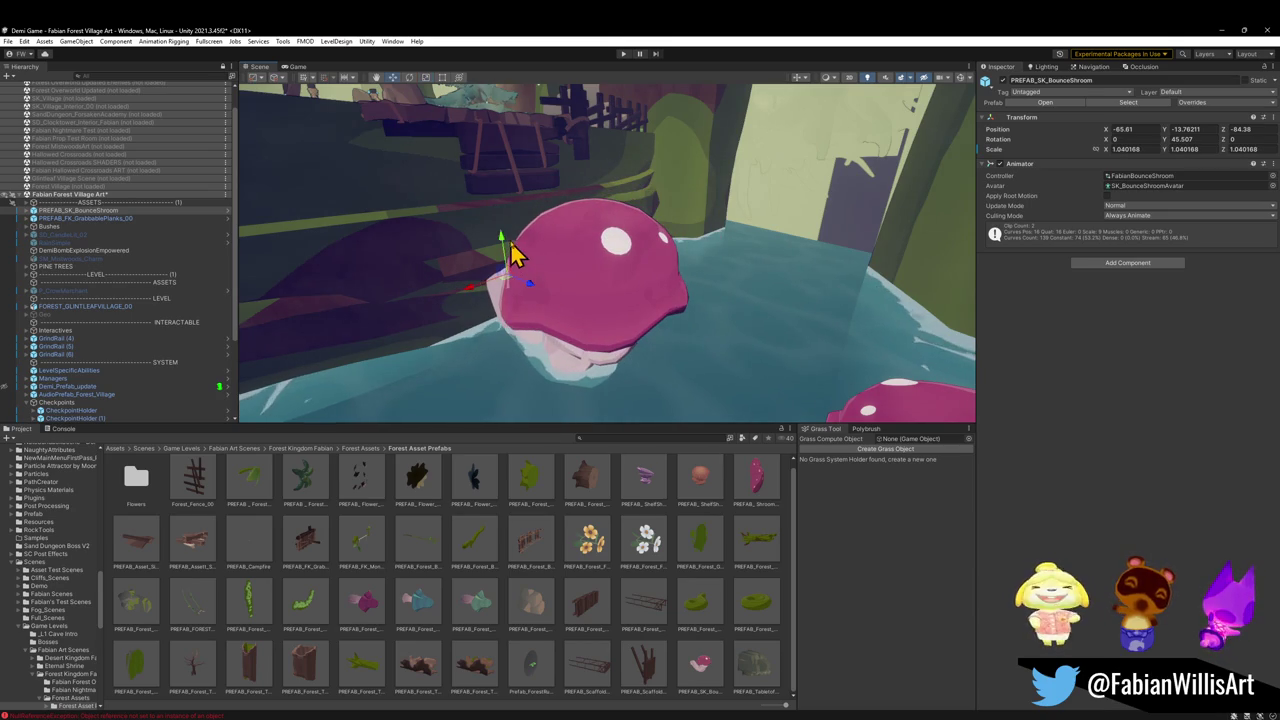
mouse_move(533, 281)
left_mouse_down()
mouse_move(629, 277)
mouse_move(531, 214)
mouse_move(483, 229)
mouse_move(606, 274)
mouse_move(625, 333)
left_mouse_up()
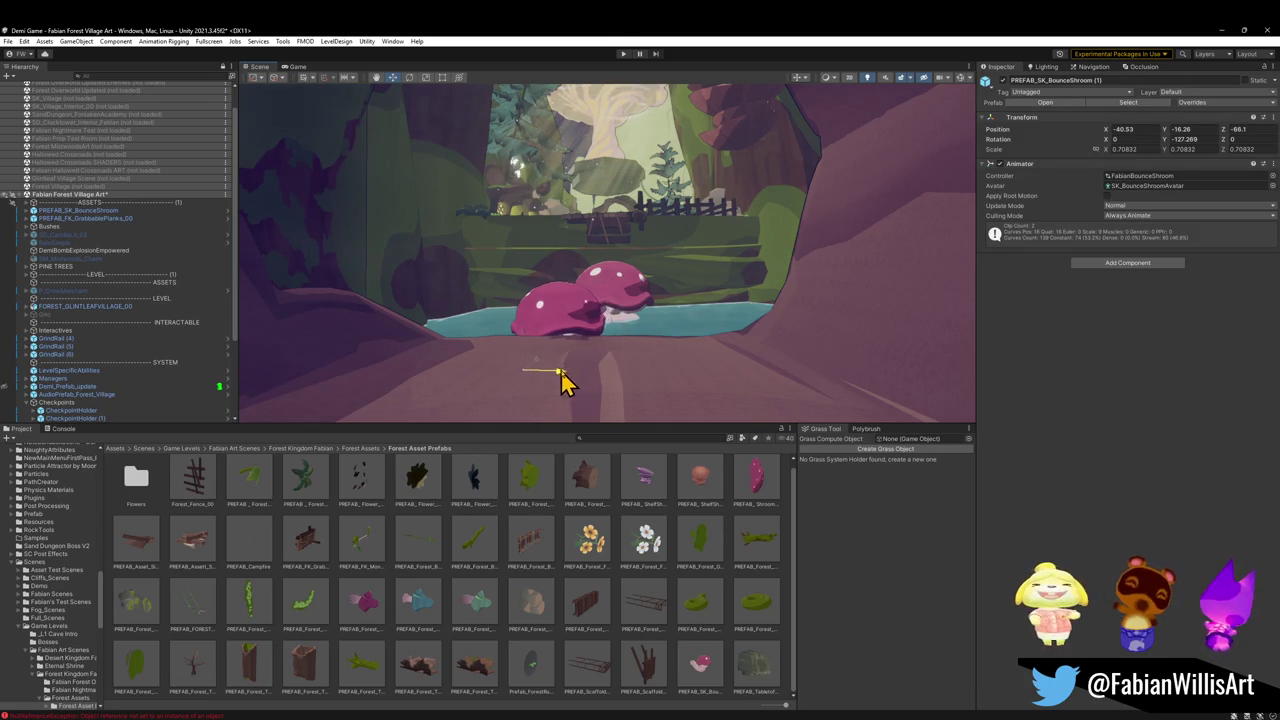
mouse_move(590, 380)
left_mouse_down()
mouse_move(606, 351)
mouse_move(595, 337)
left_mouse_up()
mouse_move(693, 328)
left_mouse_down()
mouse_move(674, 343)
mouse_move(655, 405)
left_mouse_up()
Rotate the front bounce mushroom around its vertical axis
left_click(651, 327)
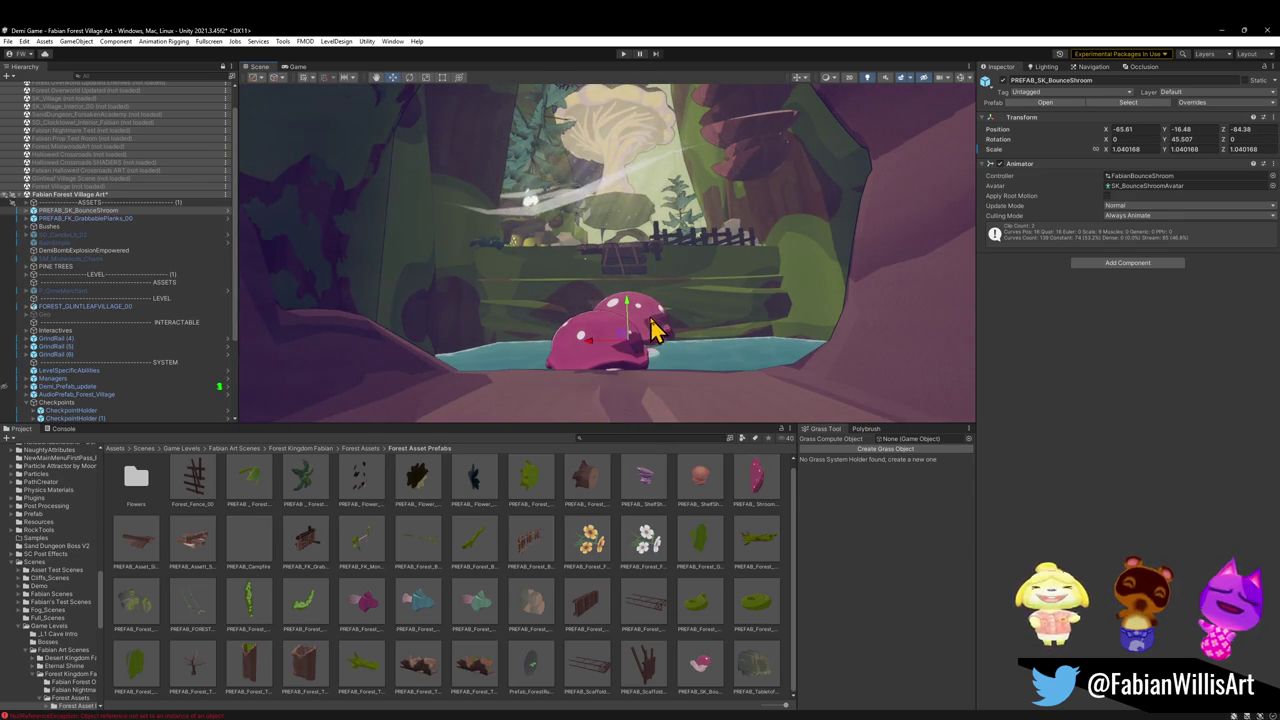
left_click(609, 373)
key("e")
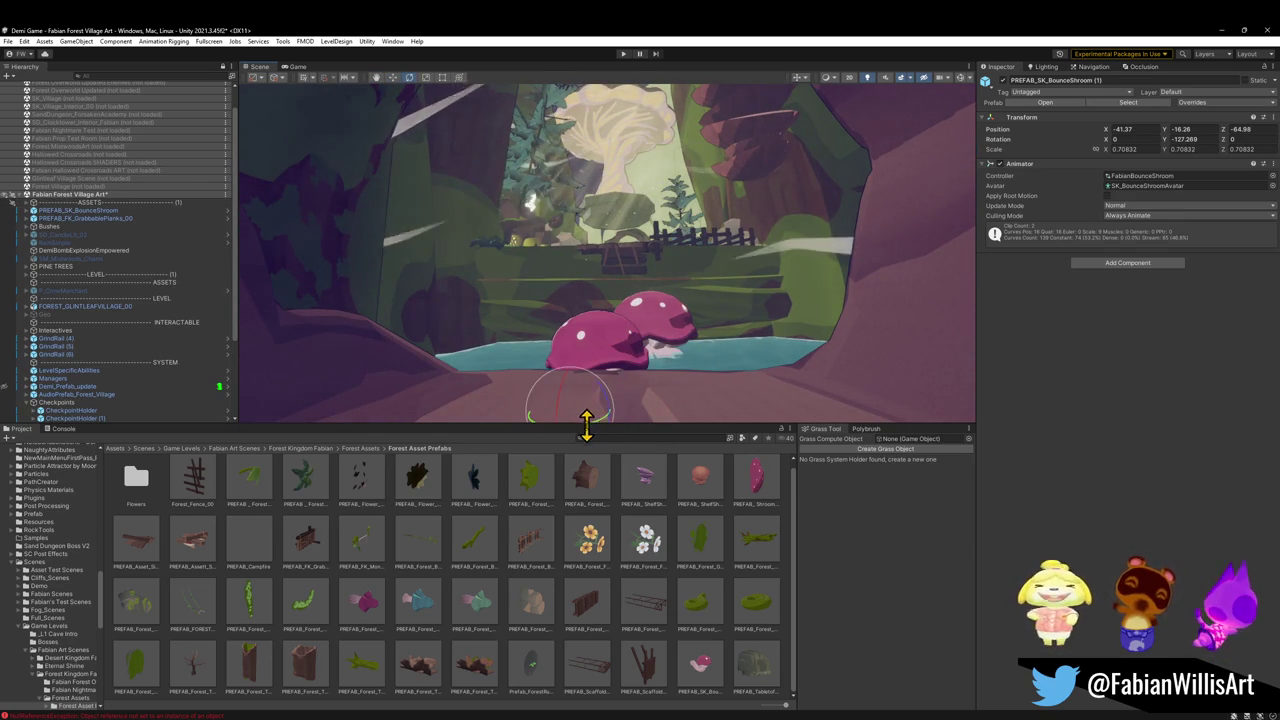
left_click_drag(608, 420, 576, 427)
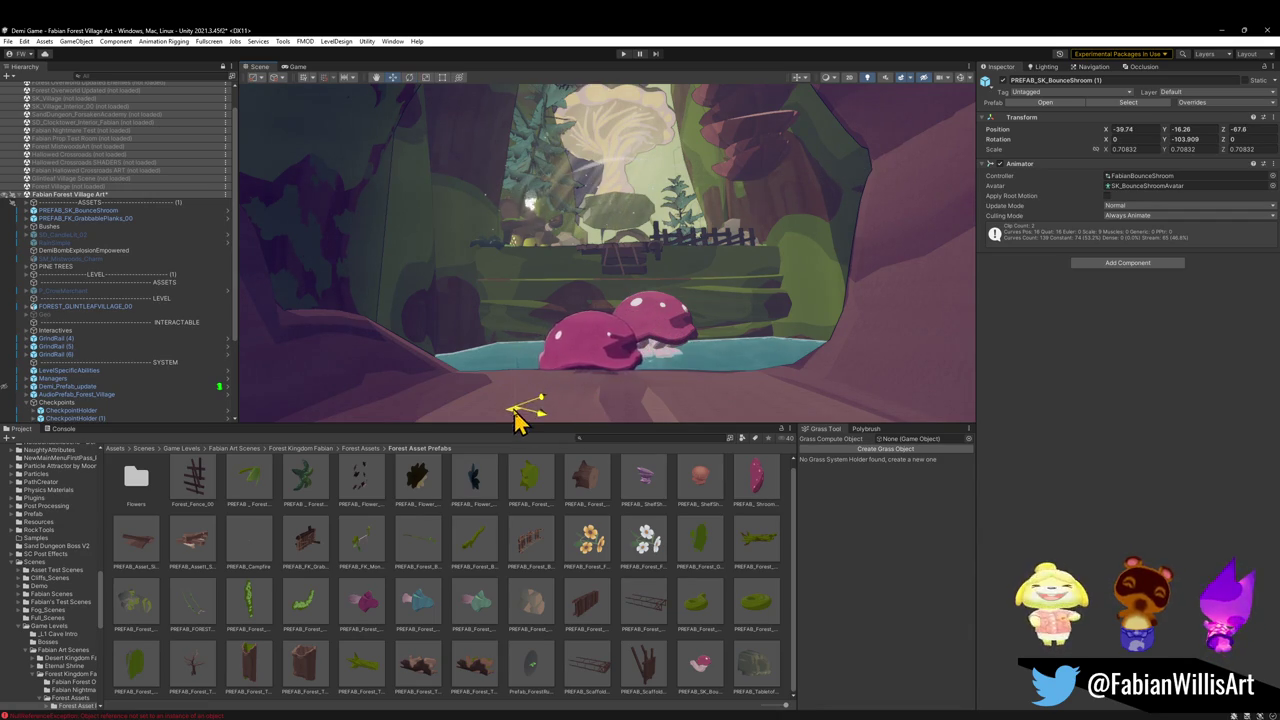
mouse_move(500, 420)
left_mouse_down()
mouse_move(589, 397)
mouse_move(531, 466)
mouse_move(577, 412)
mouse_move(537, 371)
mouse_move(571, 449)
mouse_move(615, 367)
mouse_move(603, 352)
mouse_move(686, 286)
mouse_move(684, 254)
mouse_move(632, 330)
left_mouse_up()
Raise the front bounce mushroom higher out of the water, then deselect it
key("w")
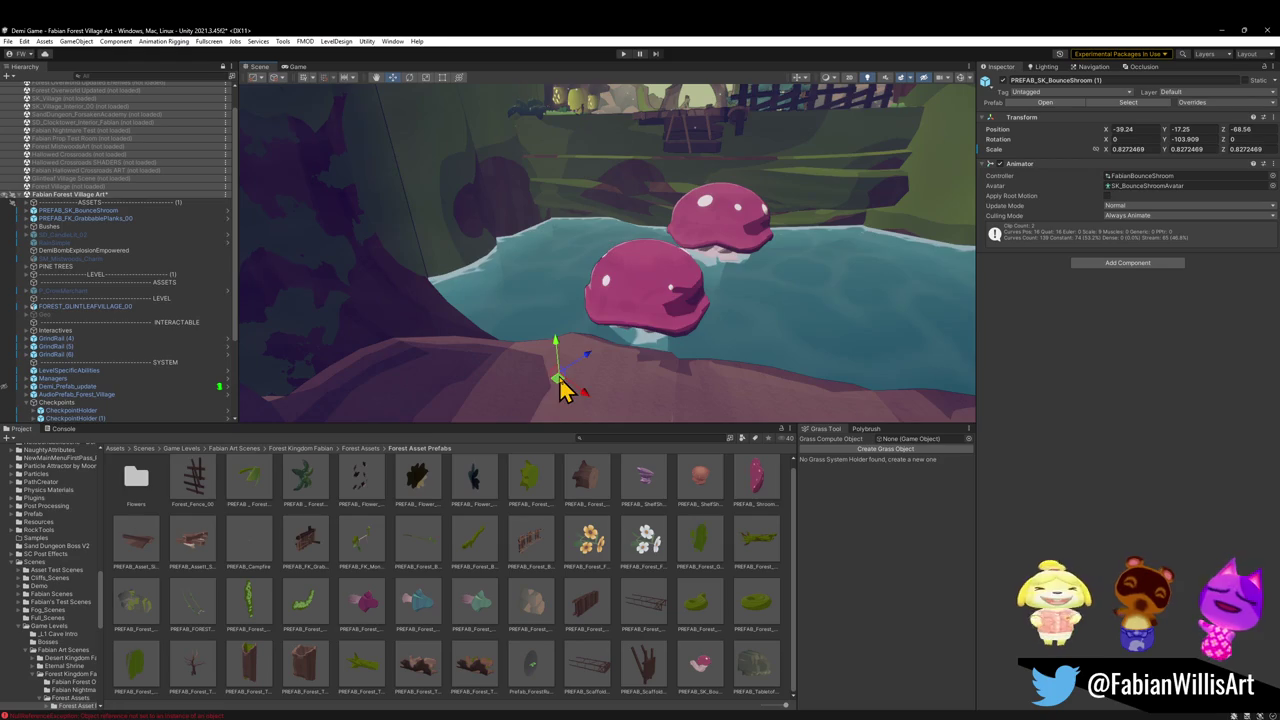
mouse_move(547, 400)
left_mouse_down("alt")
mouse_move(566, 380)
mouse_move(654, 417)
mouse_move(700, 420)
left_mouse_up("alt")
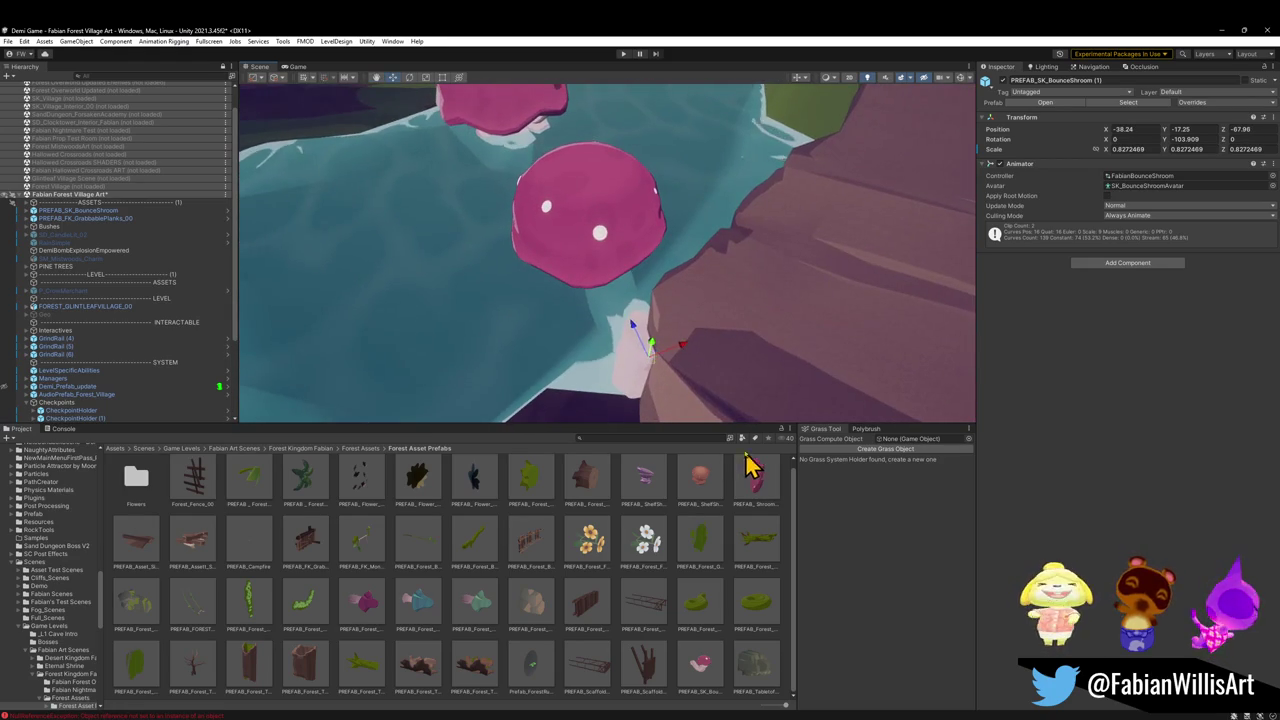
mouse_move(660, 388)
left_mouse_down("alt")
mouse_move(651, 371)
mouse_move(677, 349)
mouse_move(641, 263)
mouse_move(526, 214)
mouse_move(506, 194)
mouse_move(525, 160)
mouse_move(644, 263)
mouse_move(634, 277)
left_mouse_up("alt")
key("w")
left_click_drag(543, 394, 534, 358)
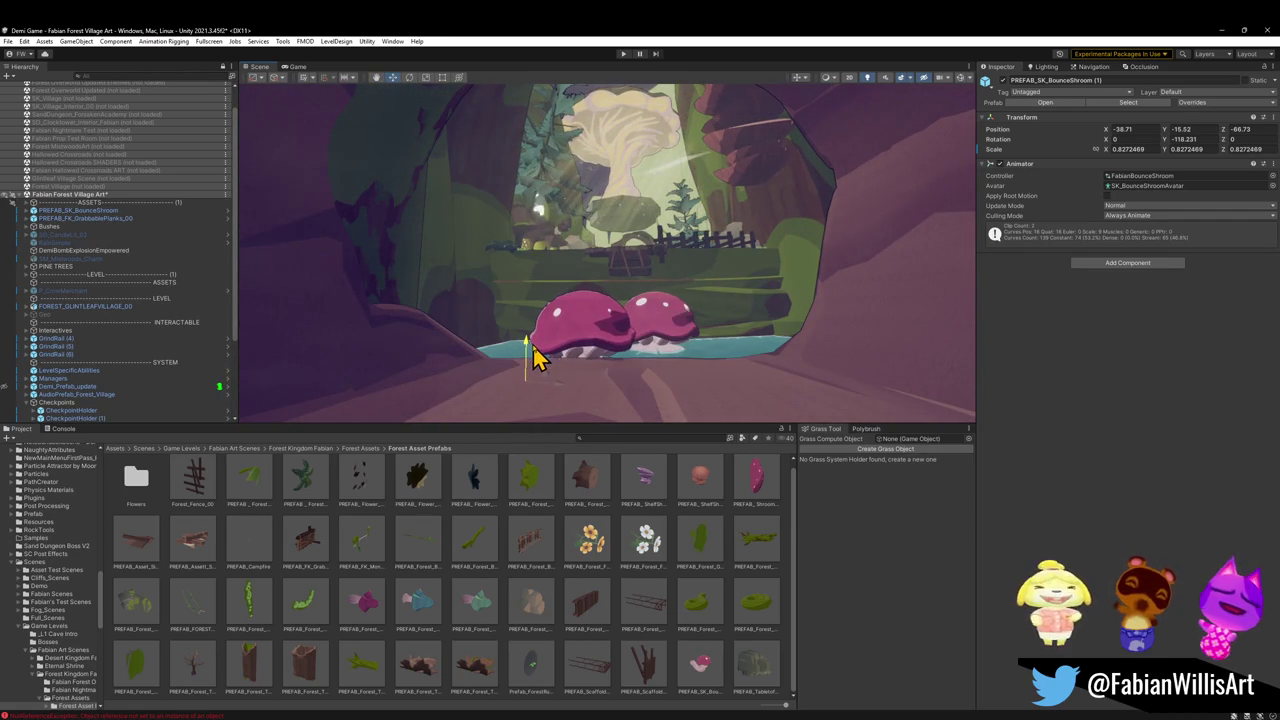
left_click(671, 349)
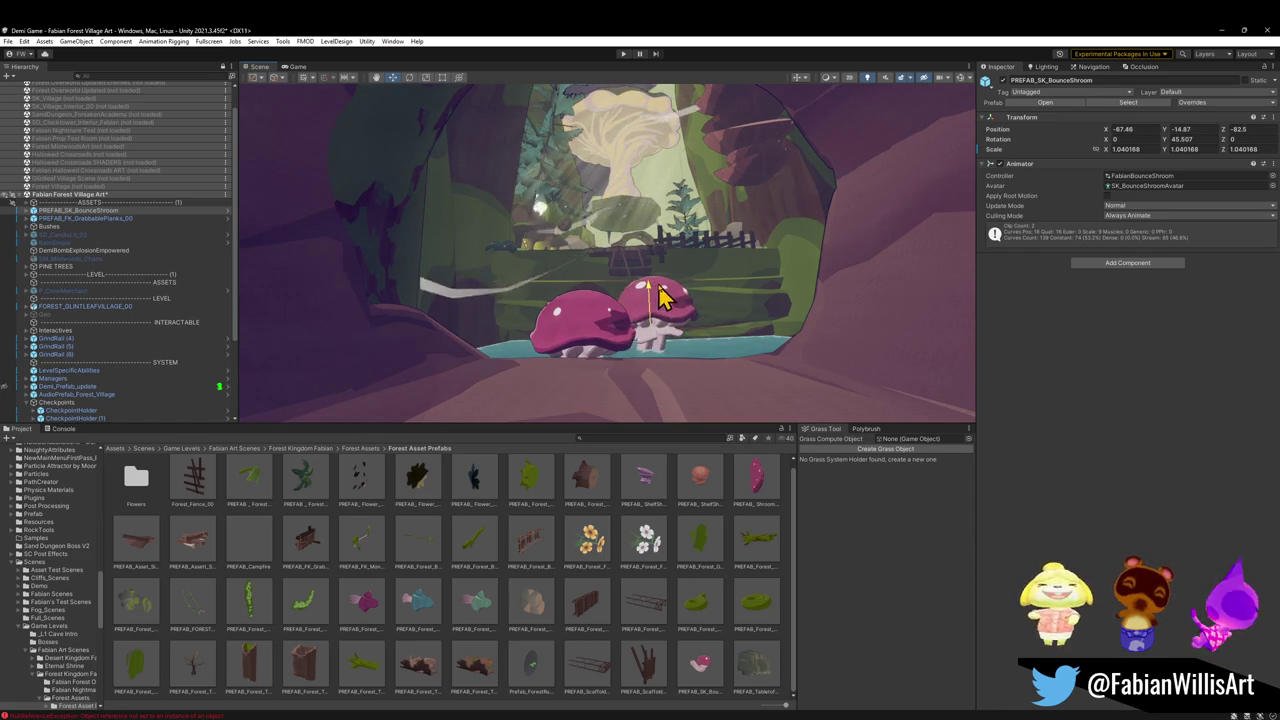
left_click(580, 342)
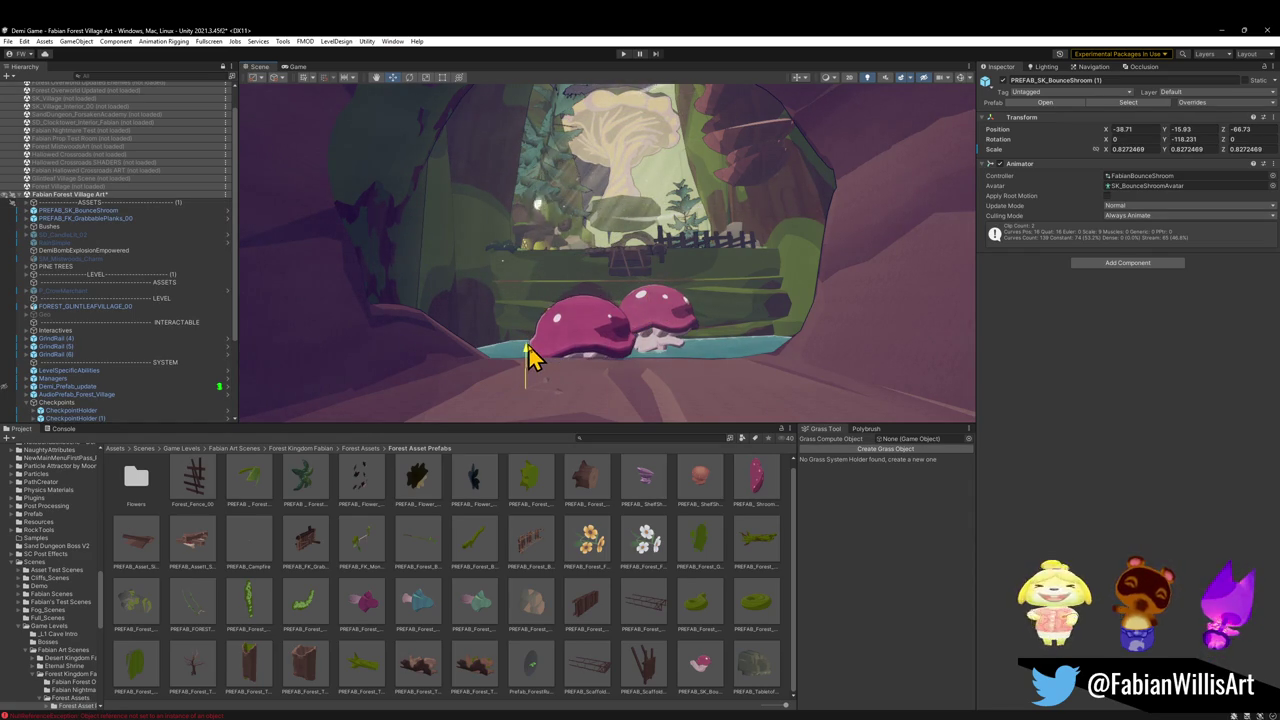
left_click_drag(625, 366, 592, 410)
left_click(560, 572)
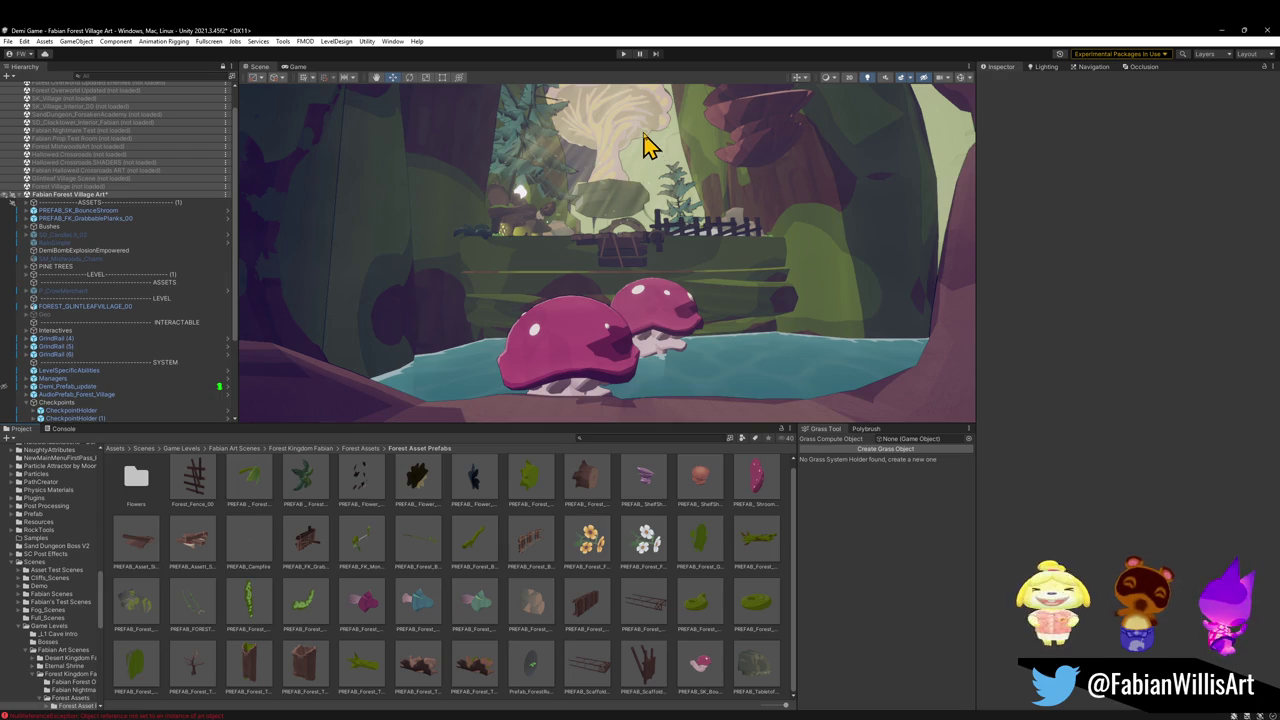
Start Play mode fullscreen and run the character toward the pond, attacking
left_click(622, 55)
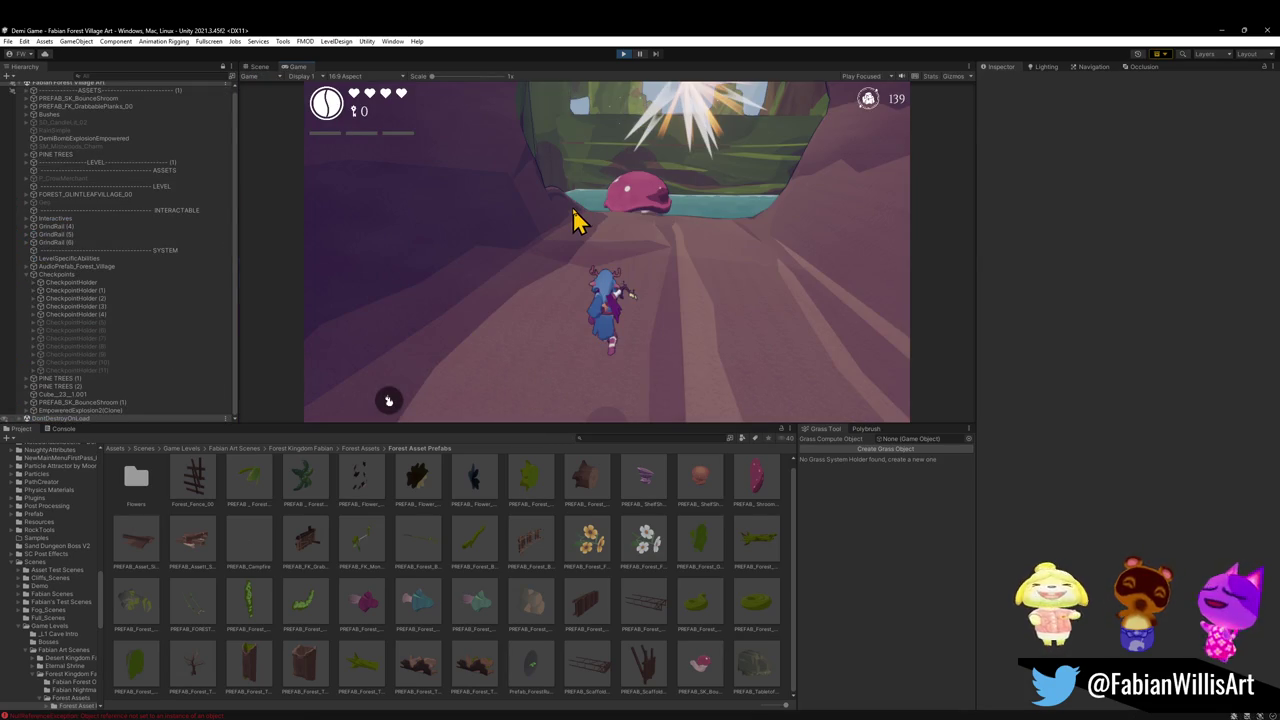
key("F10")
key("w")
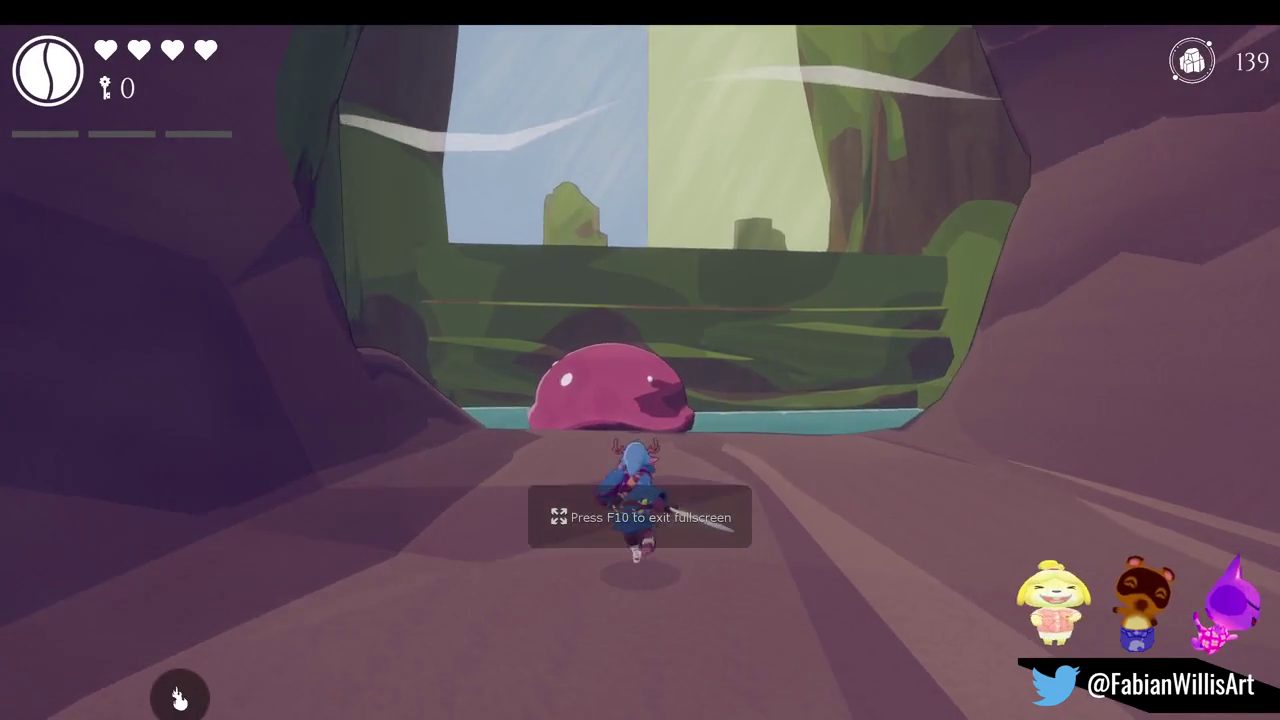
key("w")
left_click(179, 698)
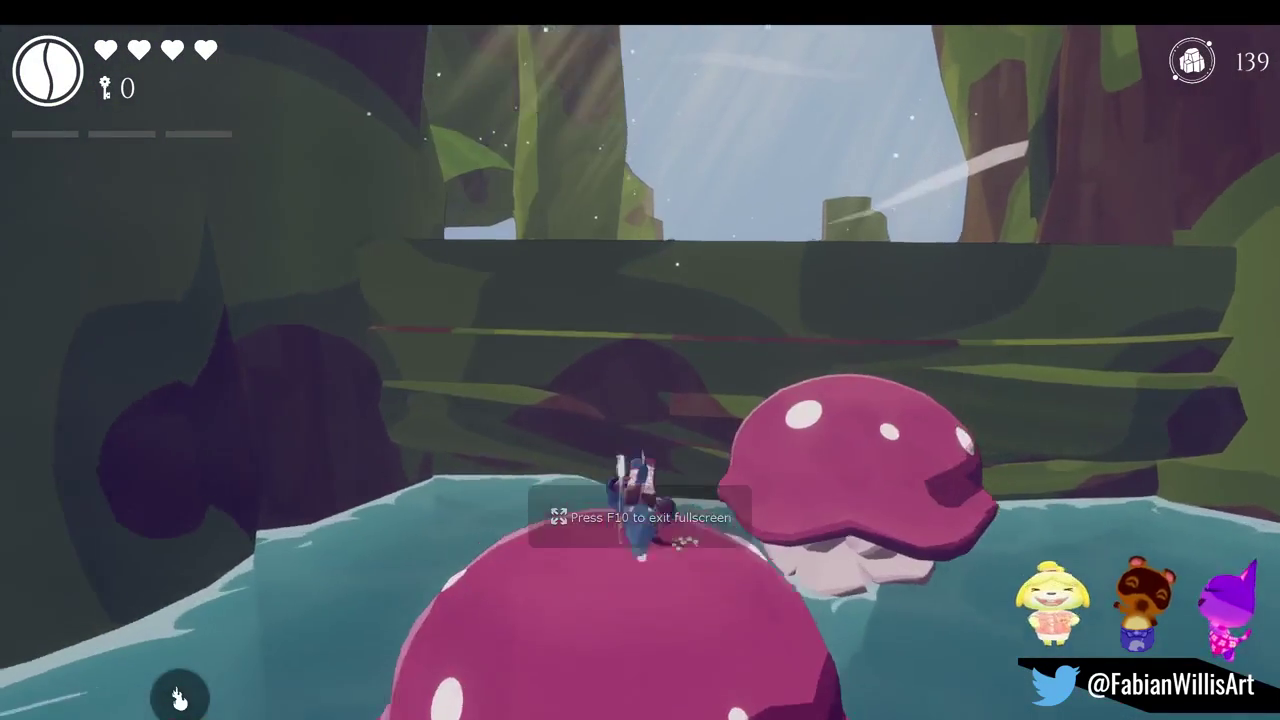
Cross the wooden bridge, bounce off the pink mushroom onto the arch, then pause
key("w")
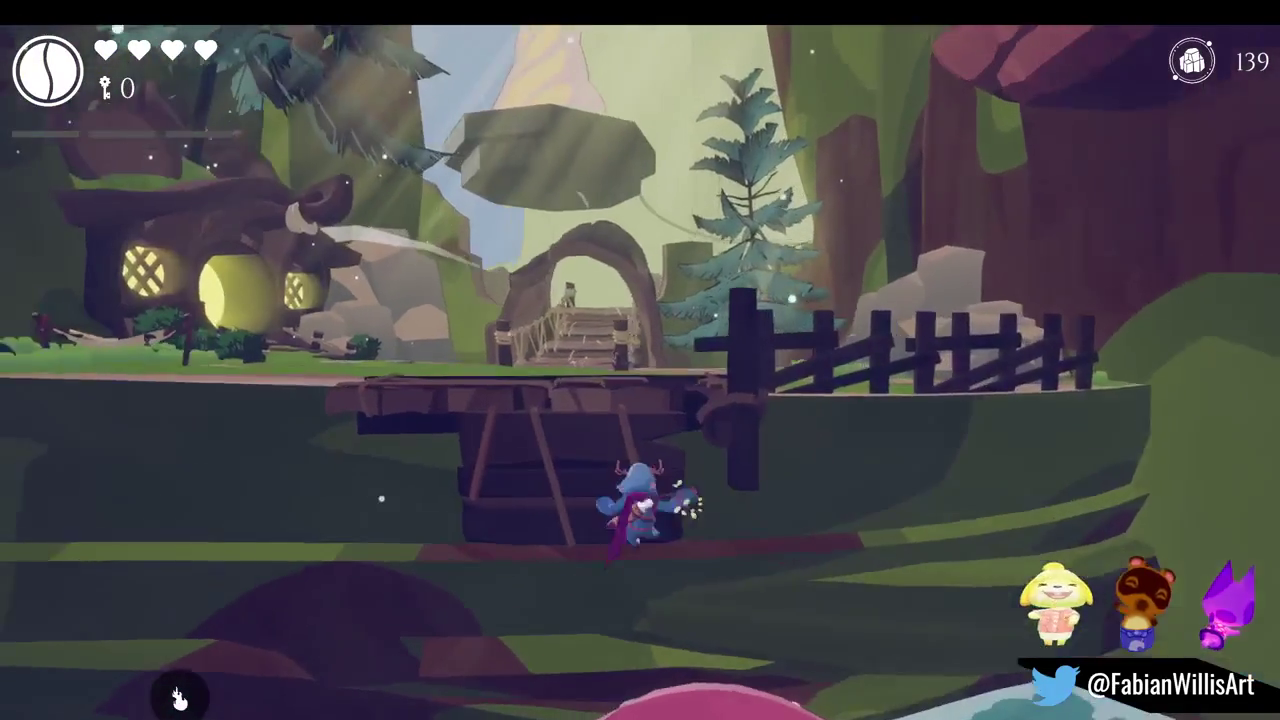
key("w")
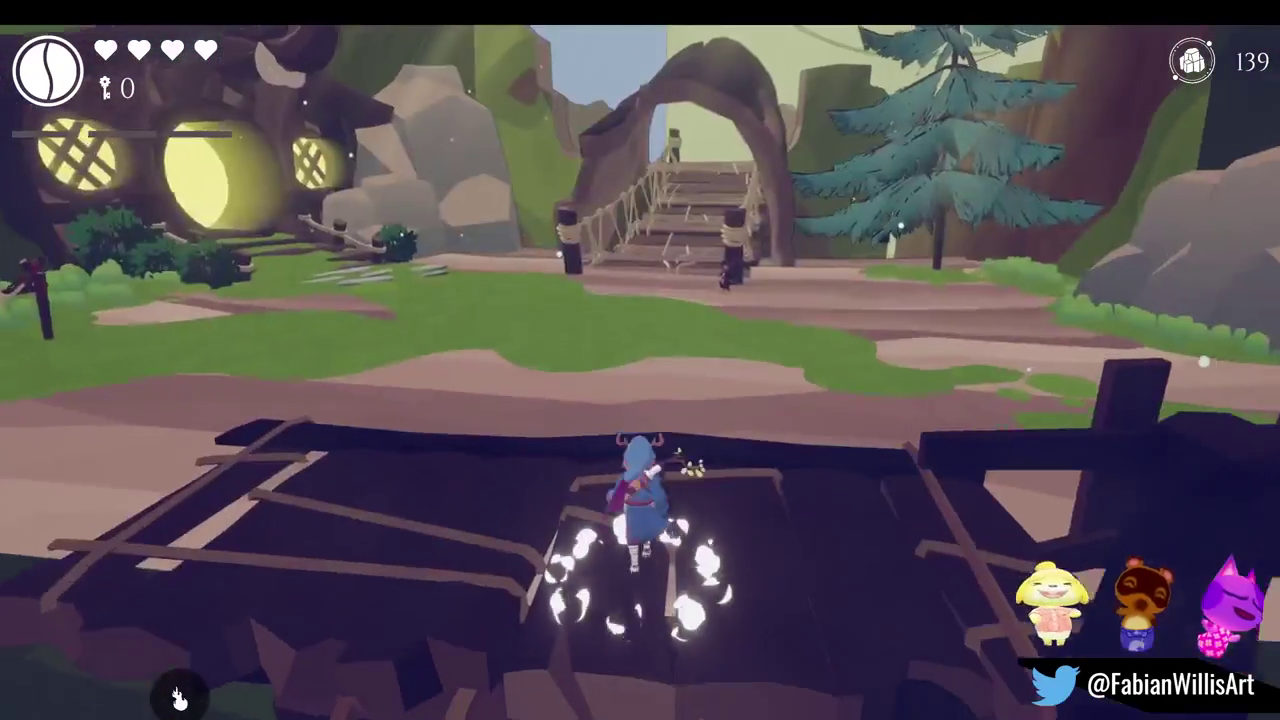
key("w")
key("w")
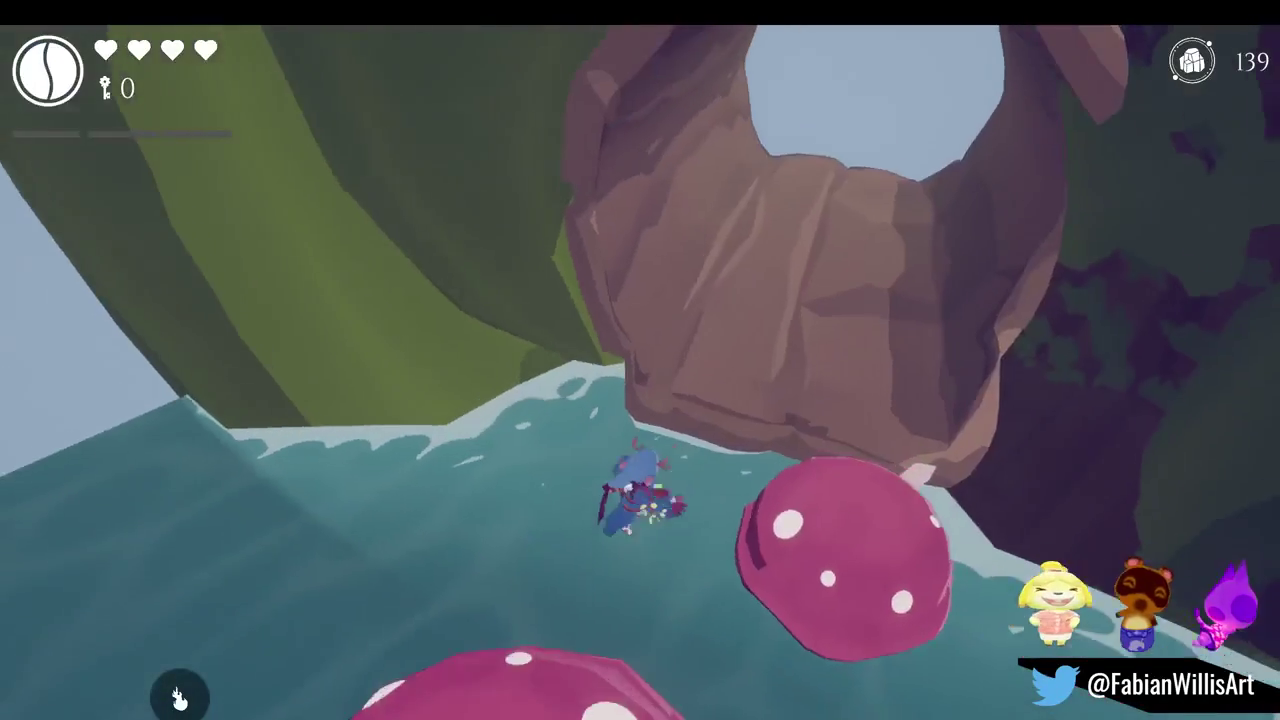
key("w")
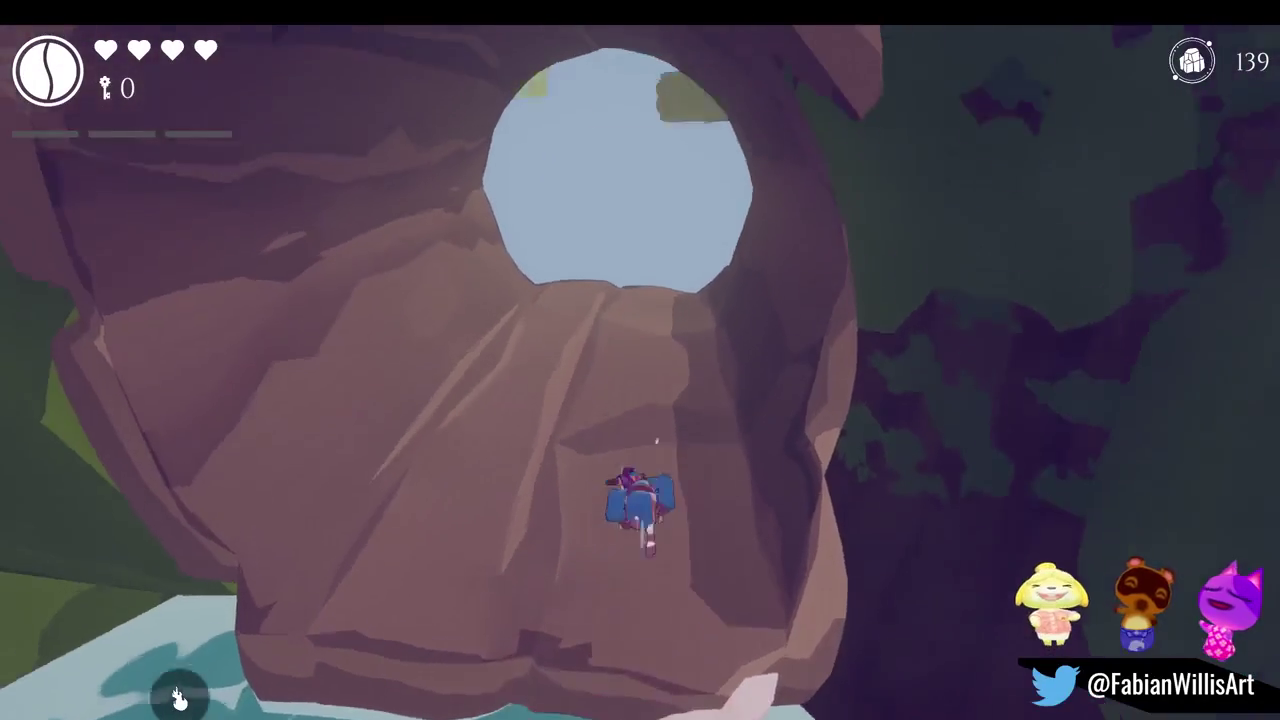
key("w")
key("w")
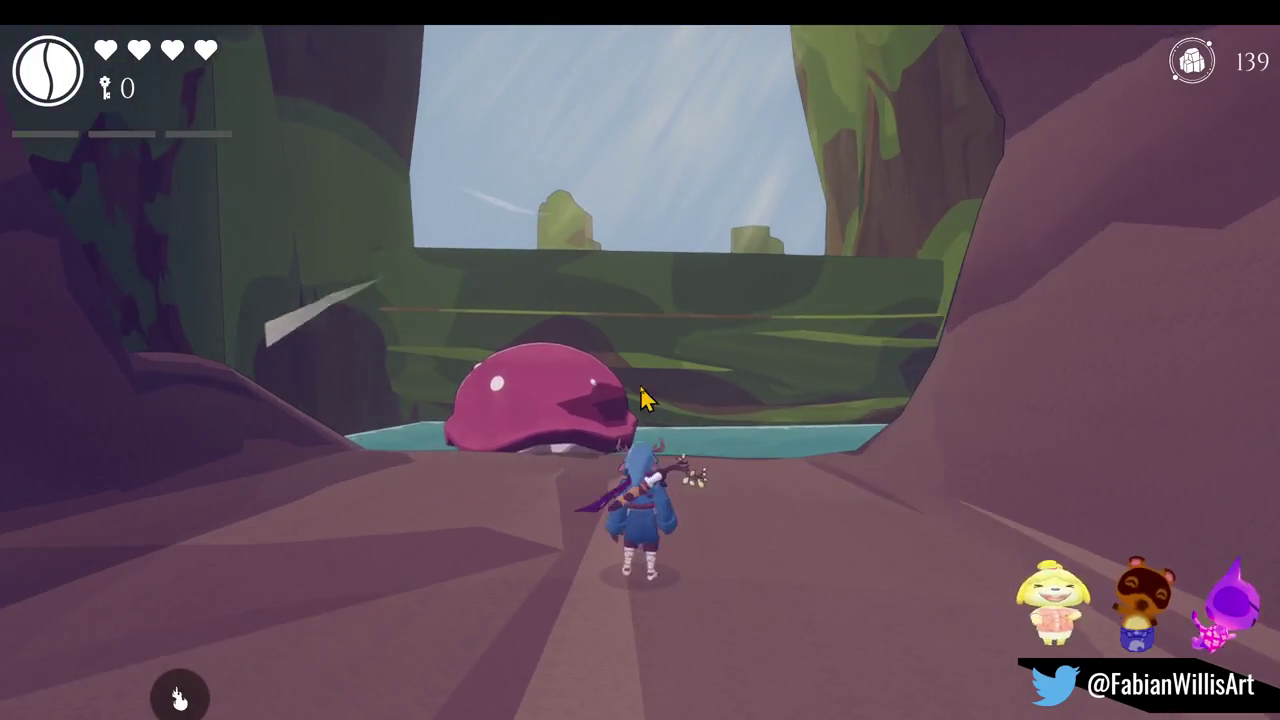
key("Escape")
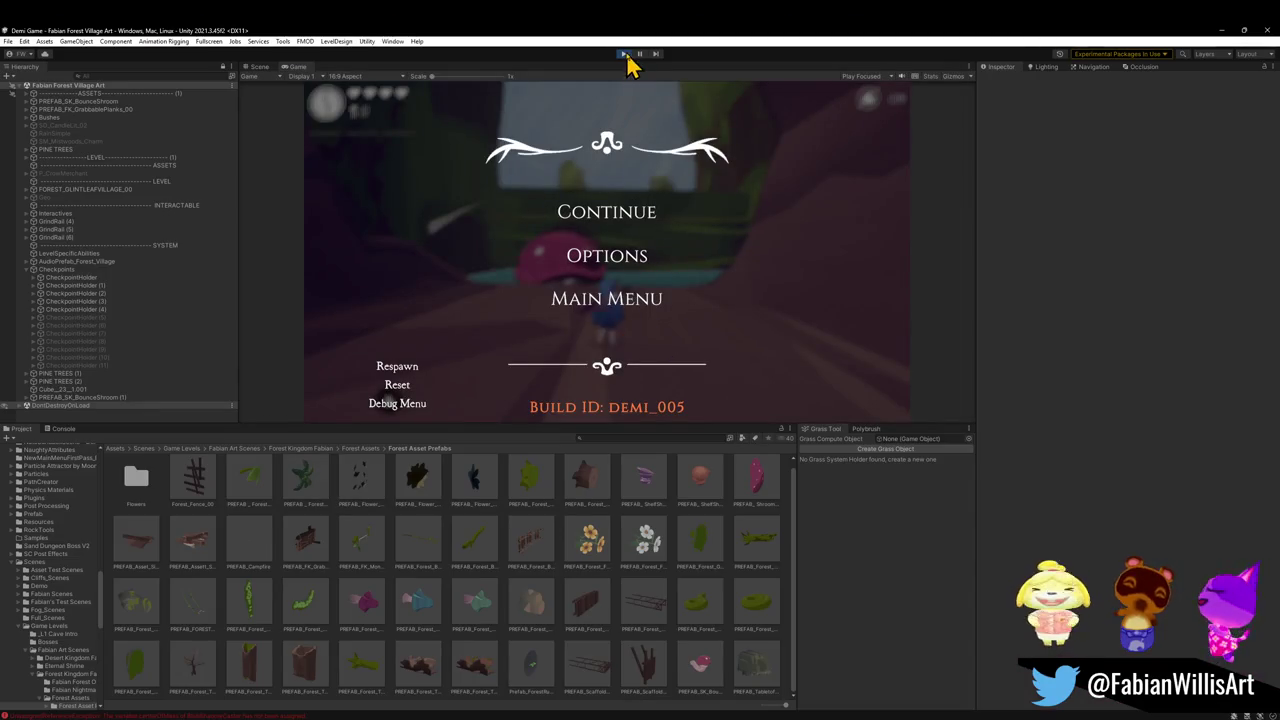
Stop play, check the Occlusion Bake page, then replay the level fullscreen with F10
left_click(625, 55)
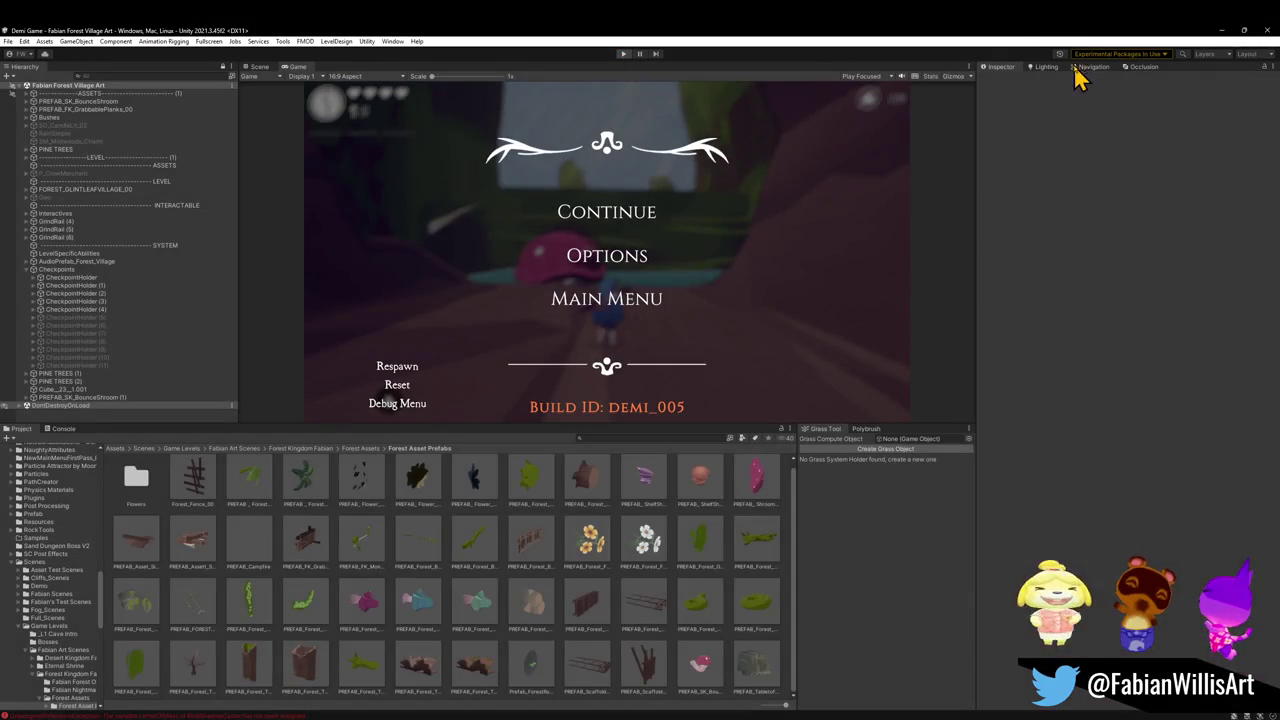
left_click(1145, 68)
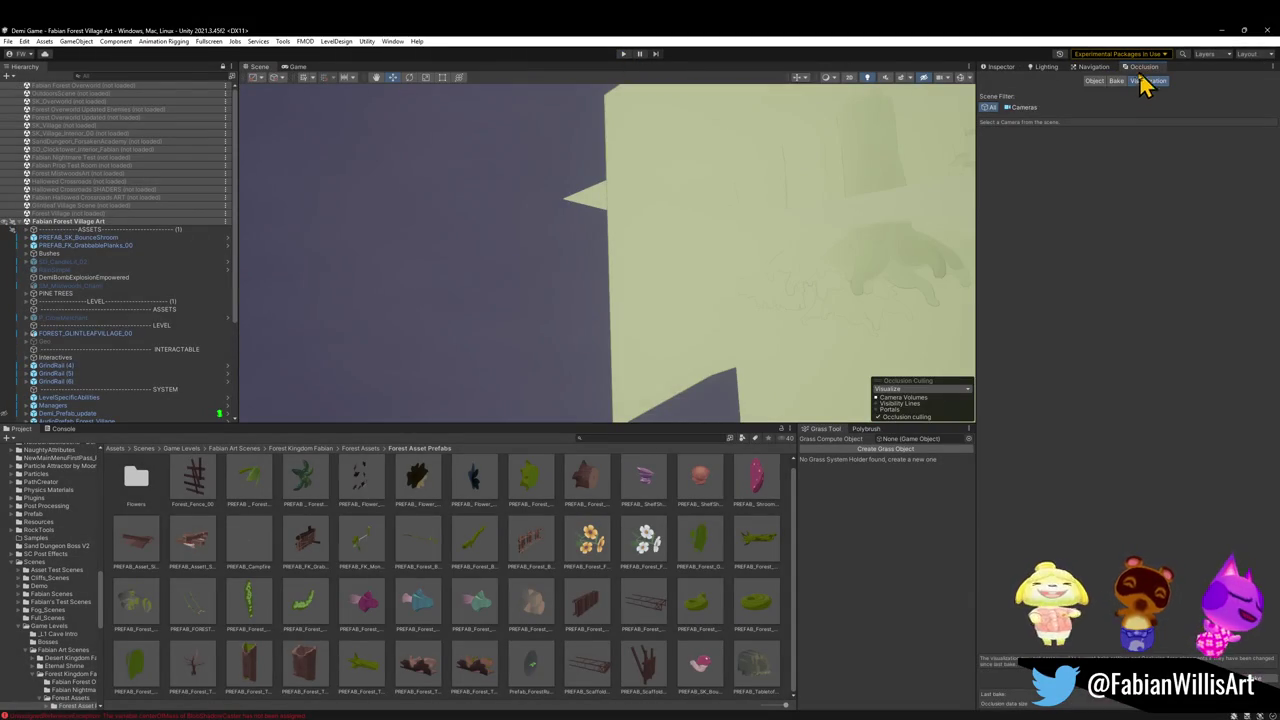
left_click(1117, 81)
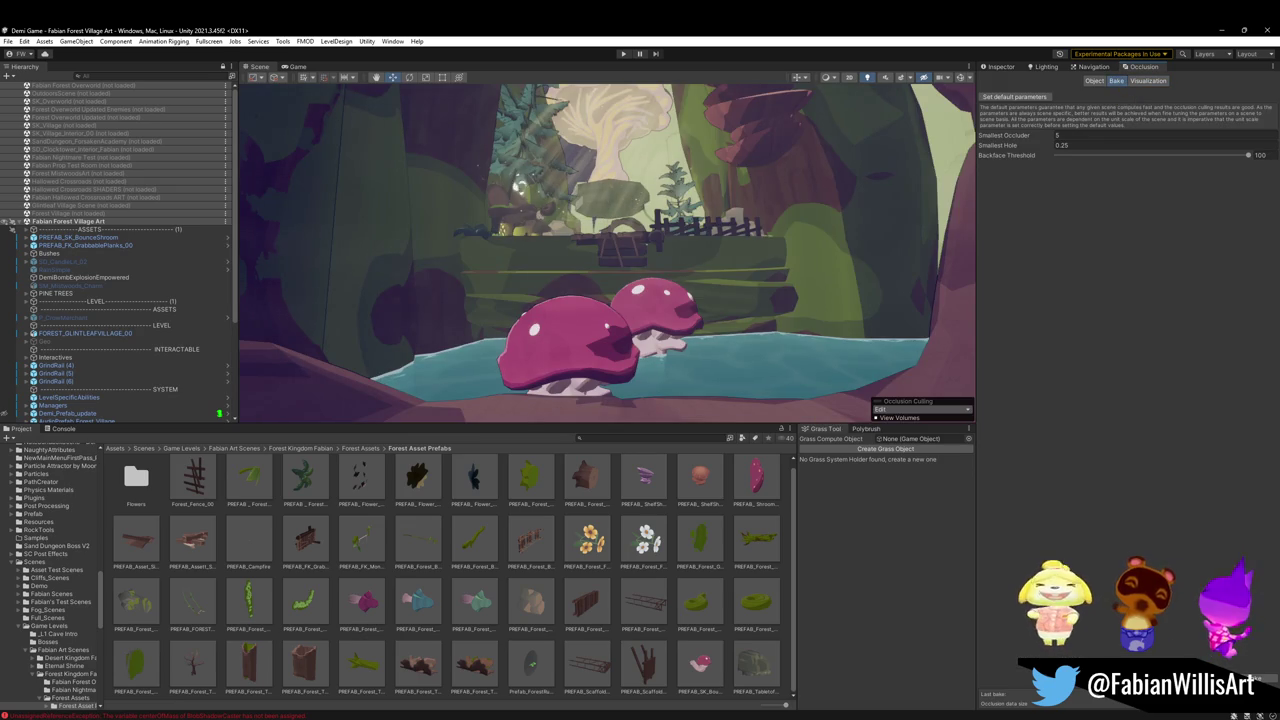
left_click(1000, 68)
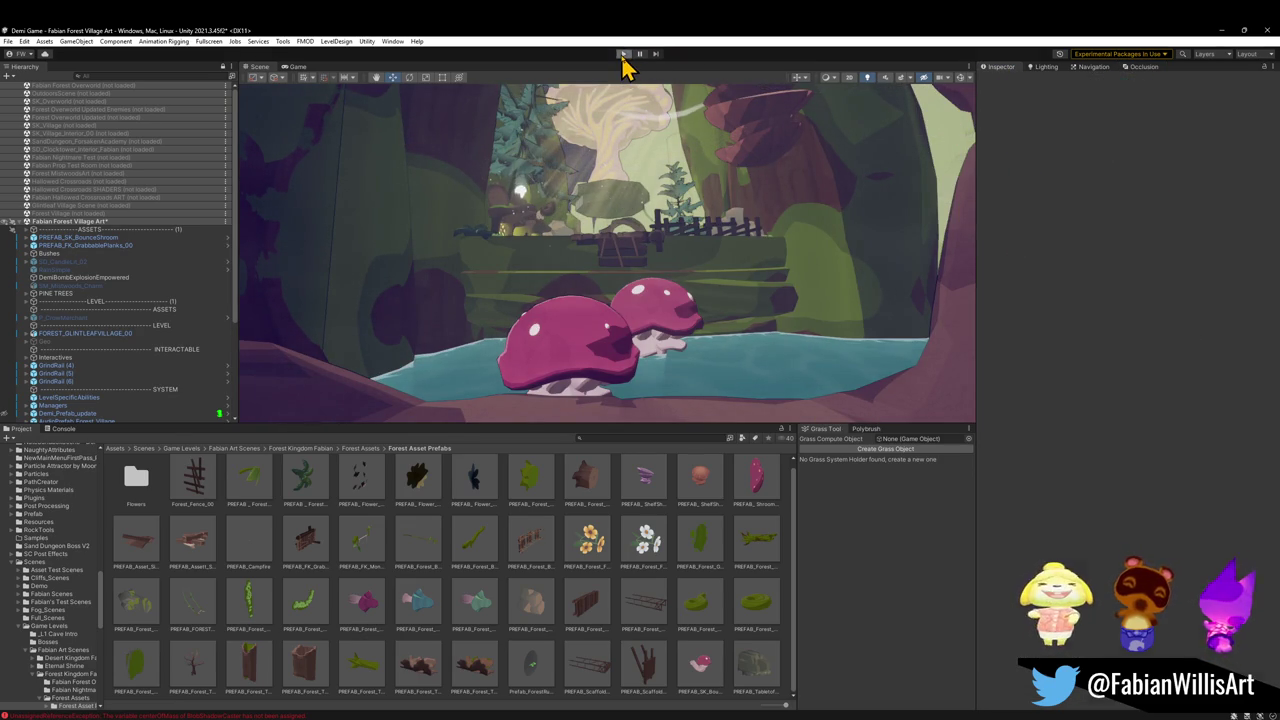
left_click(622, 57)
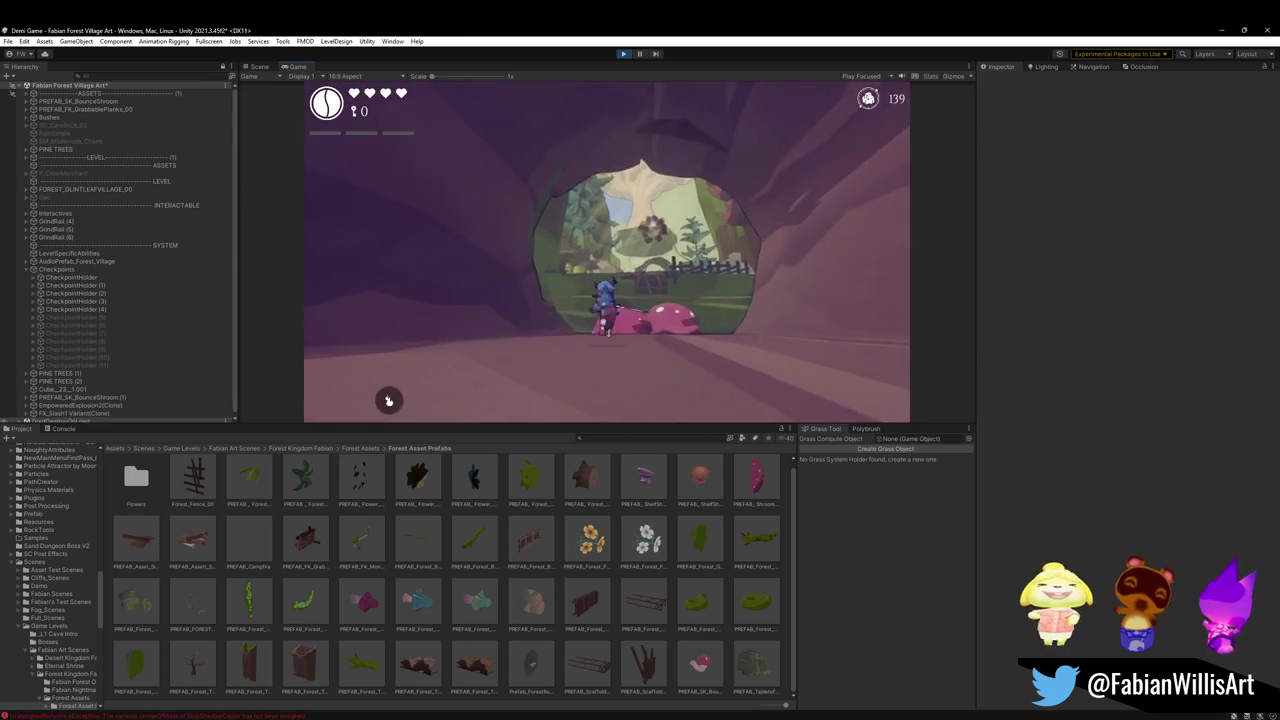
key("F10")
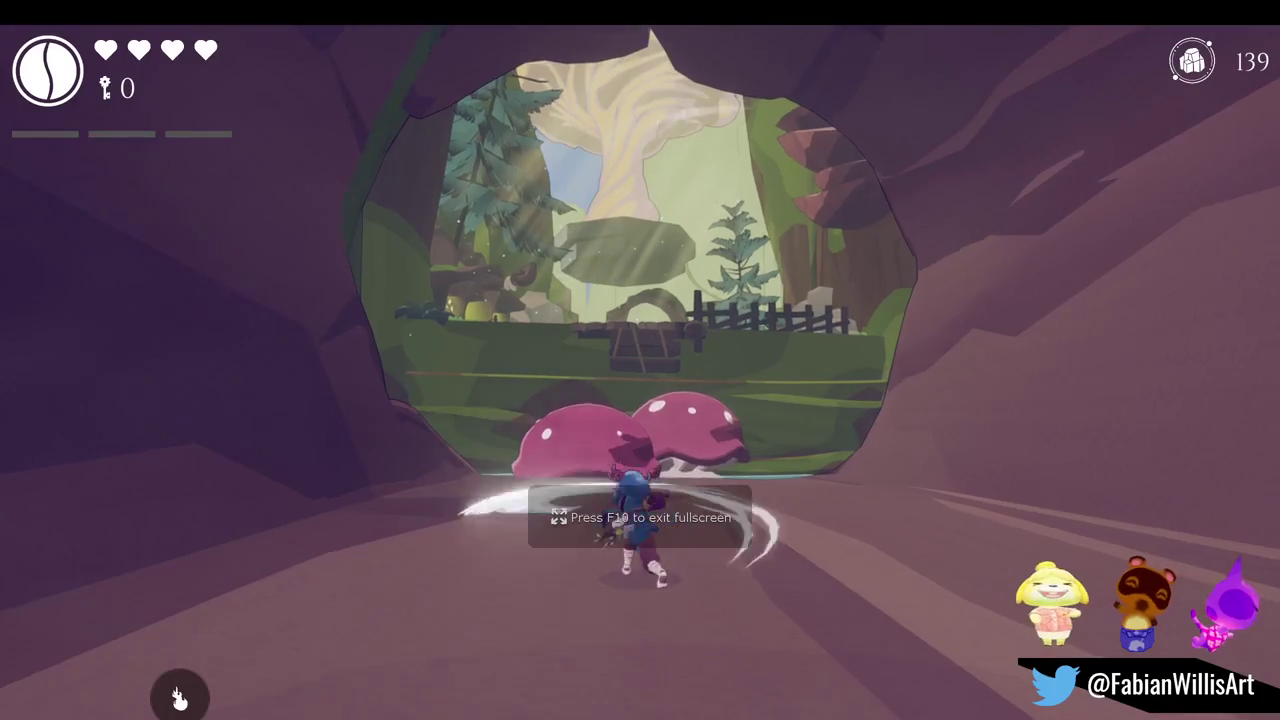
Run through the cave, jump off the bounce mushrooms onto the ledge, then exit fullscreen
key("w")
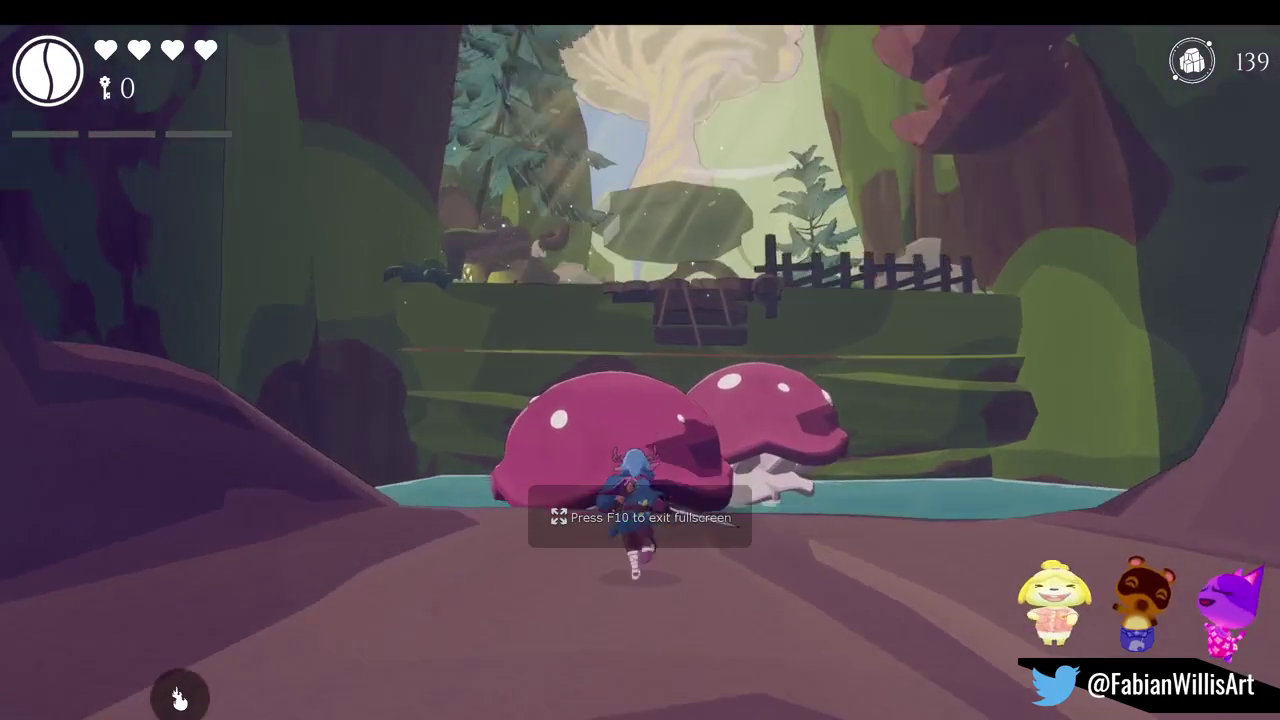
key("space")
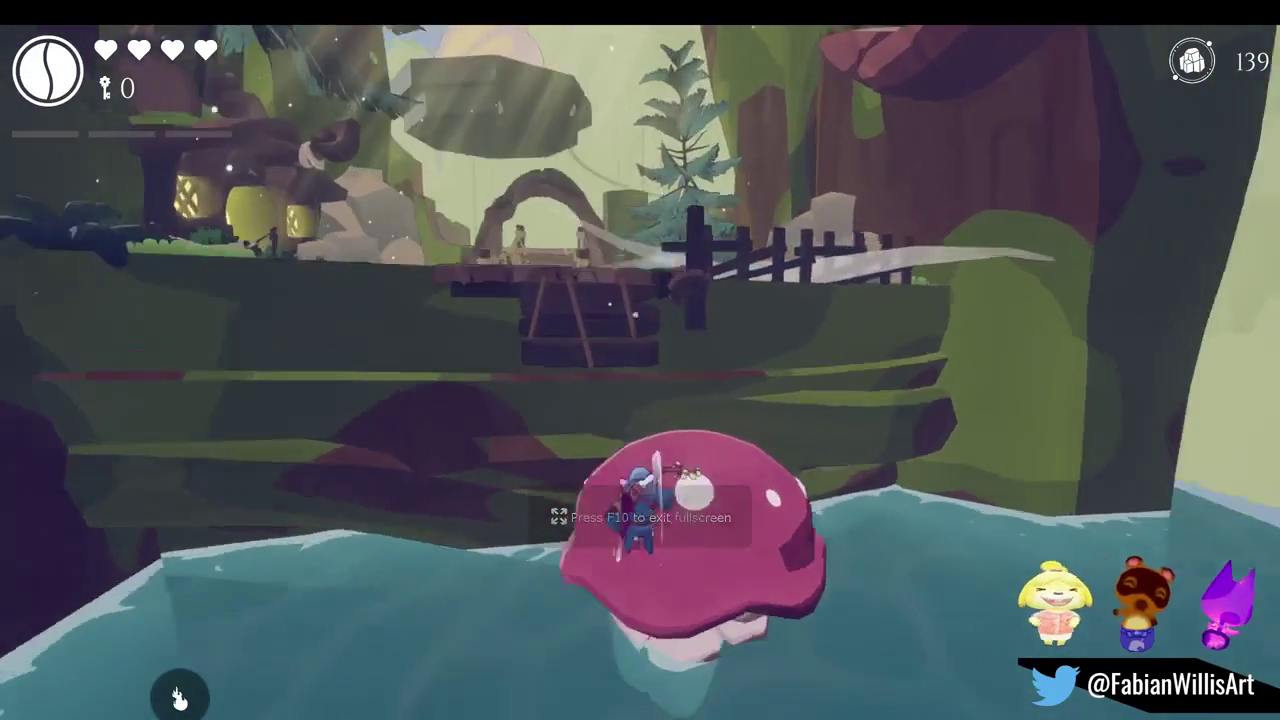
key("w")
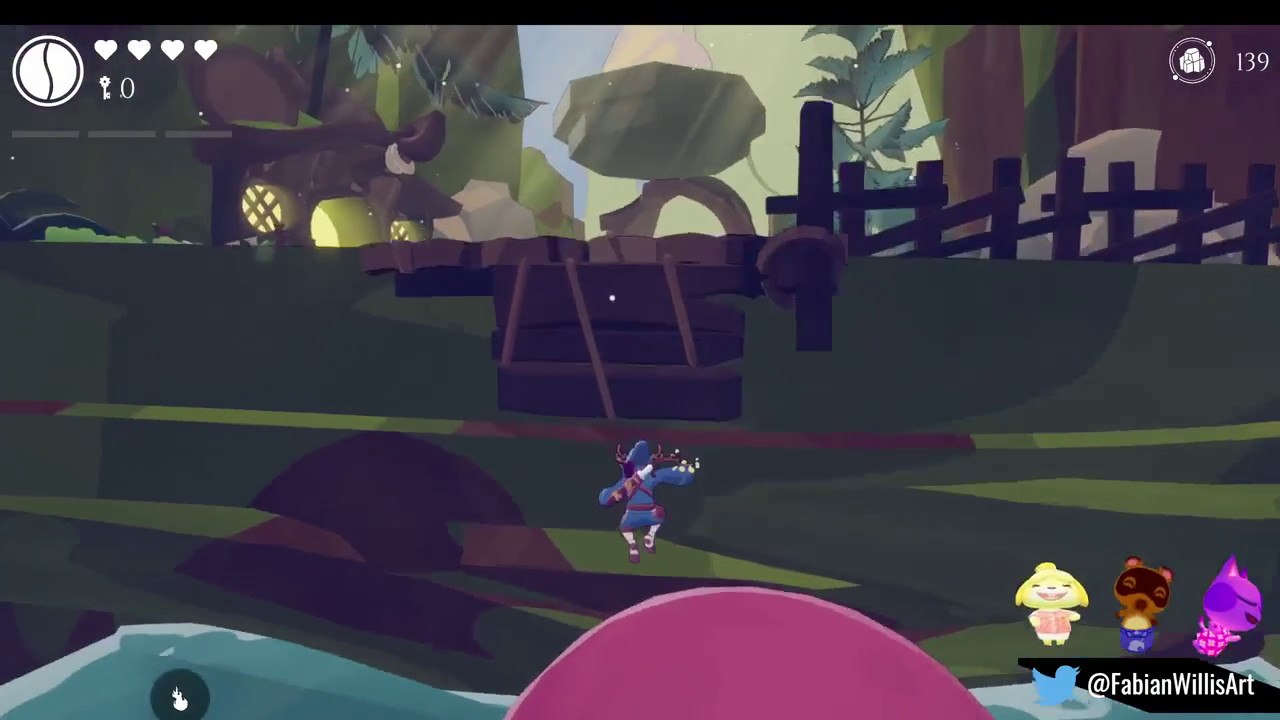
key("w")
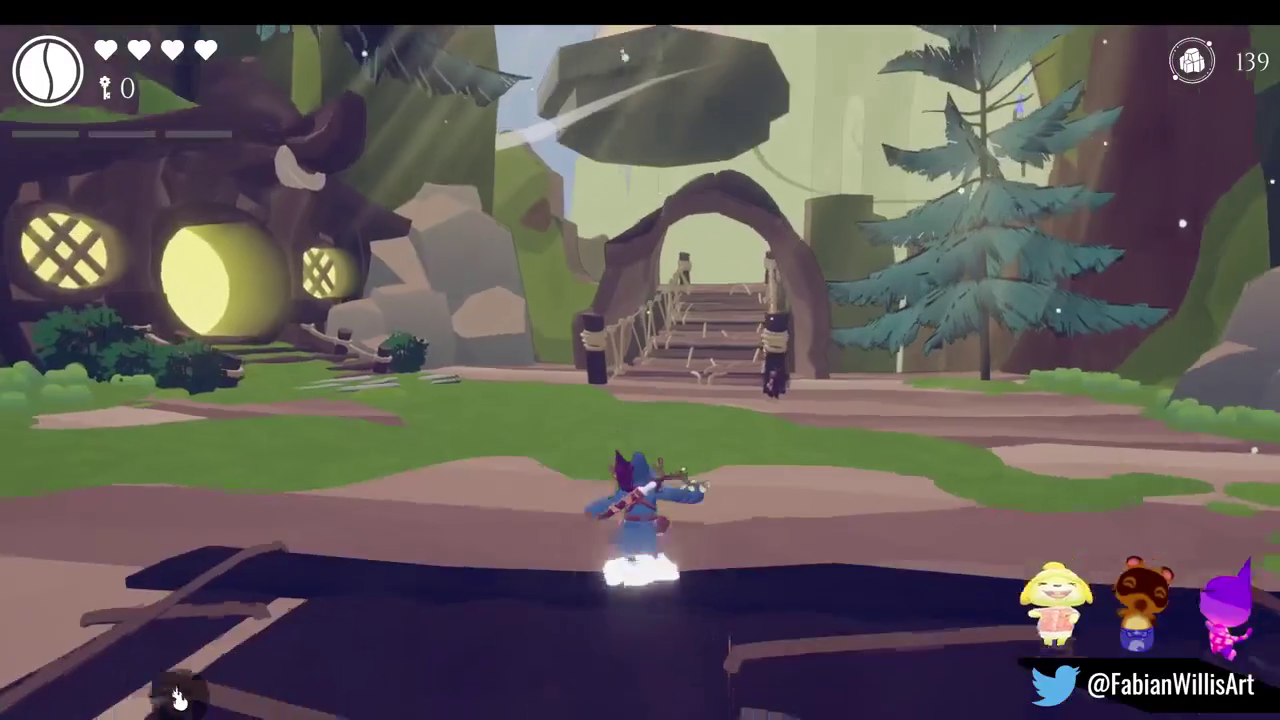
key("shift")
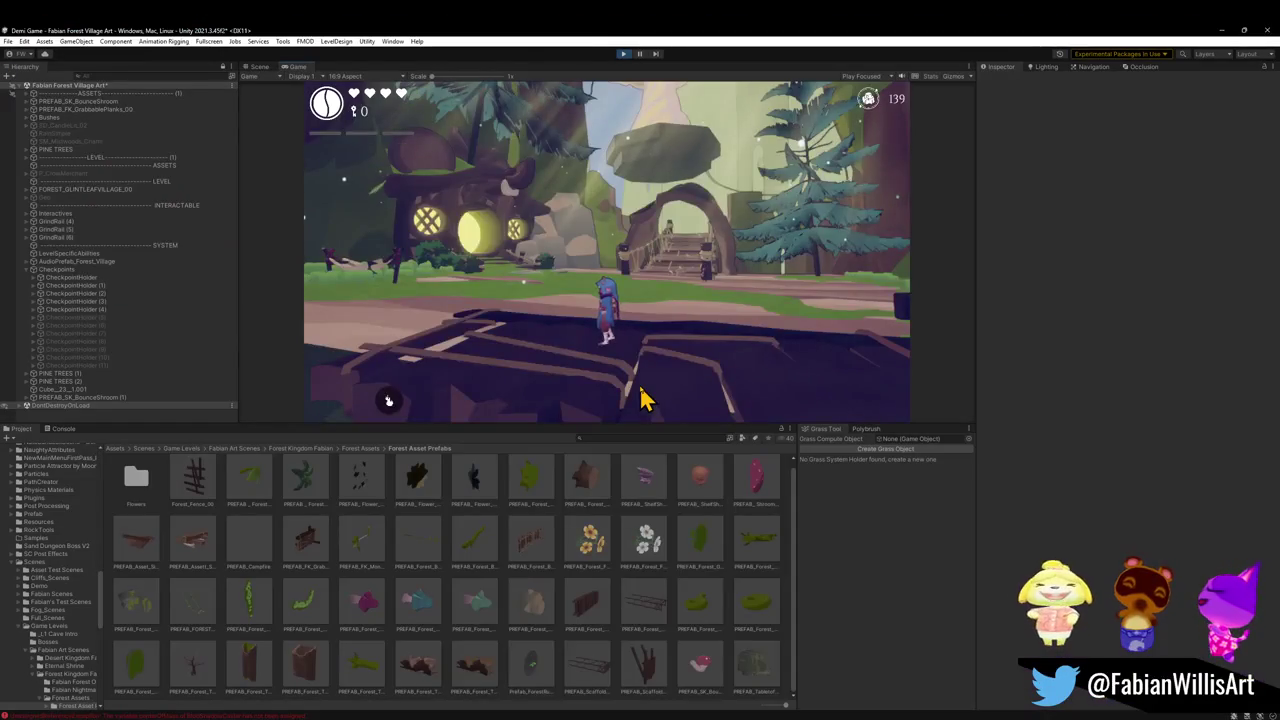
key("super")
key("super")
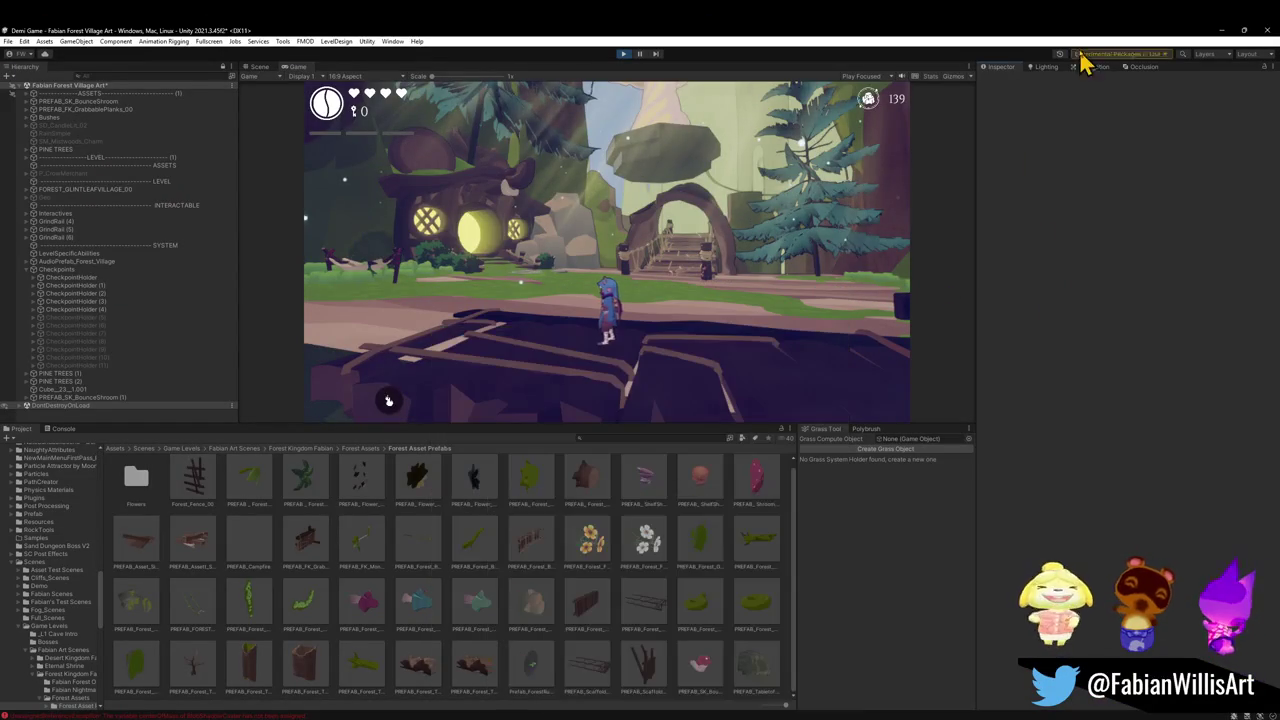
Change the Ambient Color in Lighting > Environment, then return to the Scene view
left_click(1046, 67)
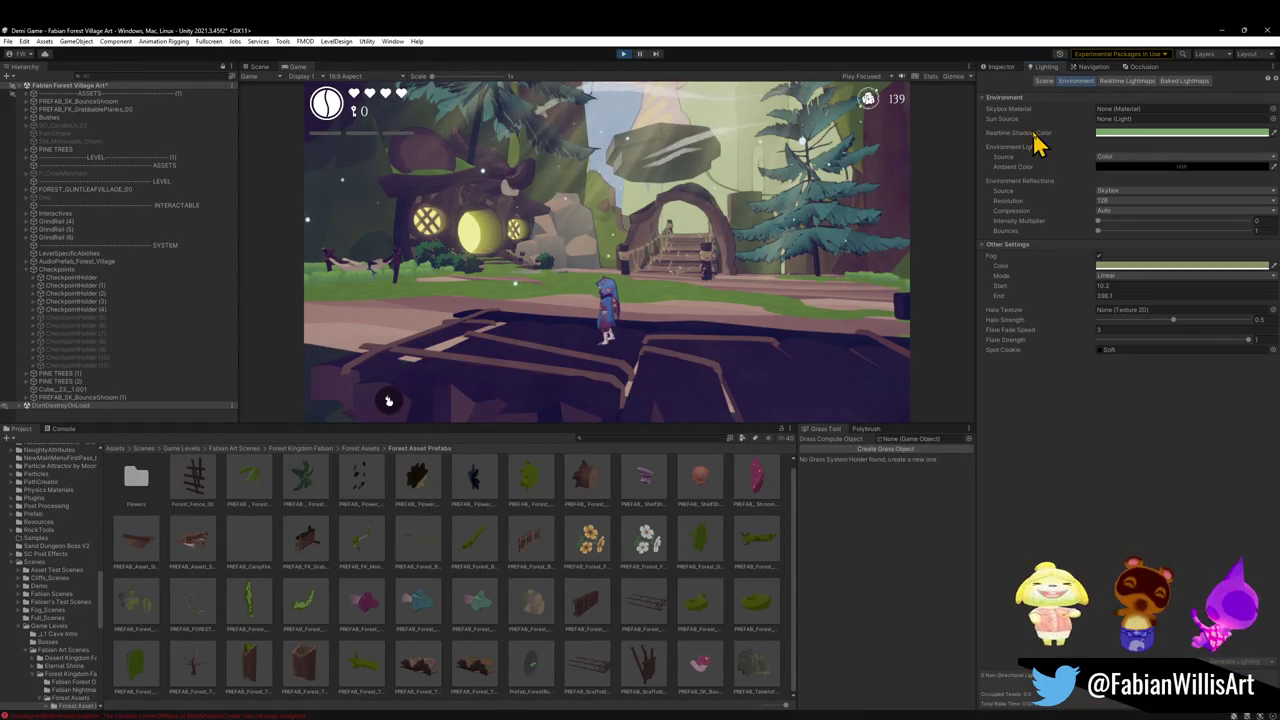
left_click(1129, 167)
mouse_move(1158, 265)
left_mouse_down()
mouse_move(1152, 251)
mouse_move(1138, 290)
left_mouse_up()
left_click(1108, 293)
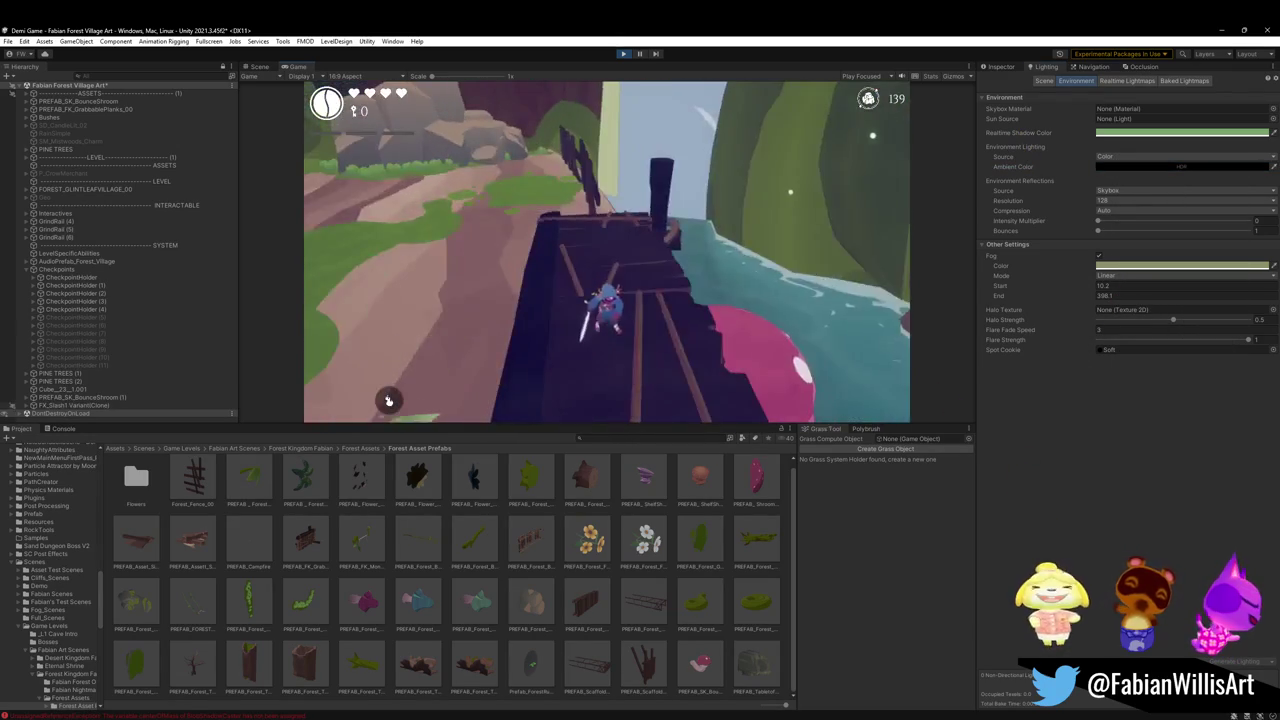
key("super")
key("super")
left_click(262, 67)
mouse_move(585, 370)
left_mouse_down()
mouse_move(630, 283)
mouse_move(617, 274)
mouse_move(643, 256)
left_mouse_up()
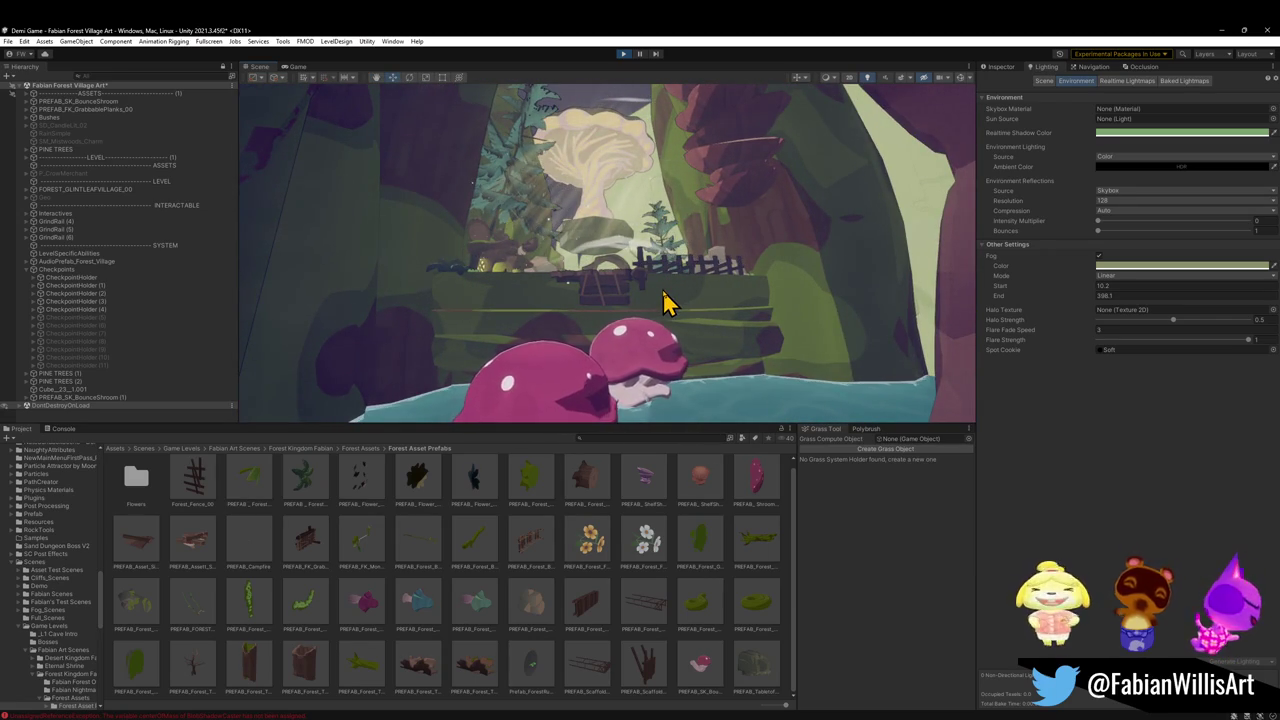
Shift the rear bounce mushroom left, down, then back right in the pond
mouse_move(650, 316)
left_mouse_down()
mouse_move(651, 340)
mouse_move(600, 354)
mouse_move(629, 311)
mouse_move(630, 322)
left_mouse_up()
left_click(656, 356)
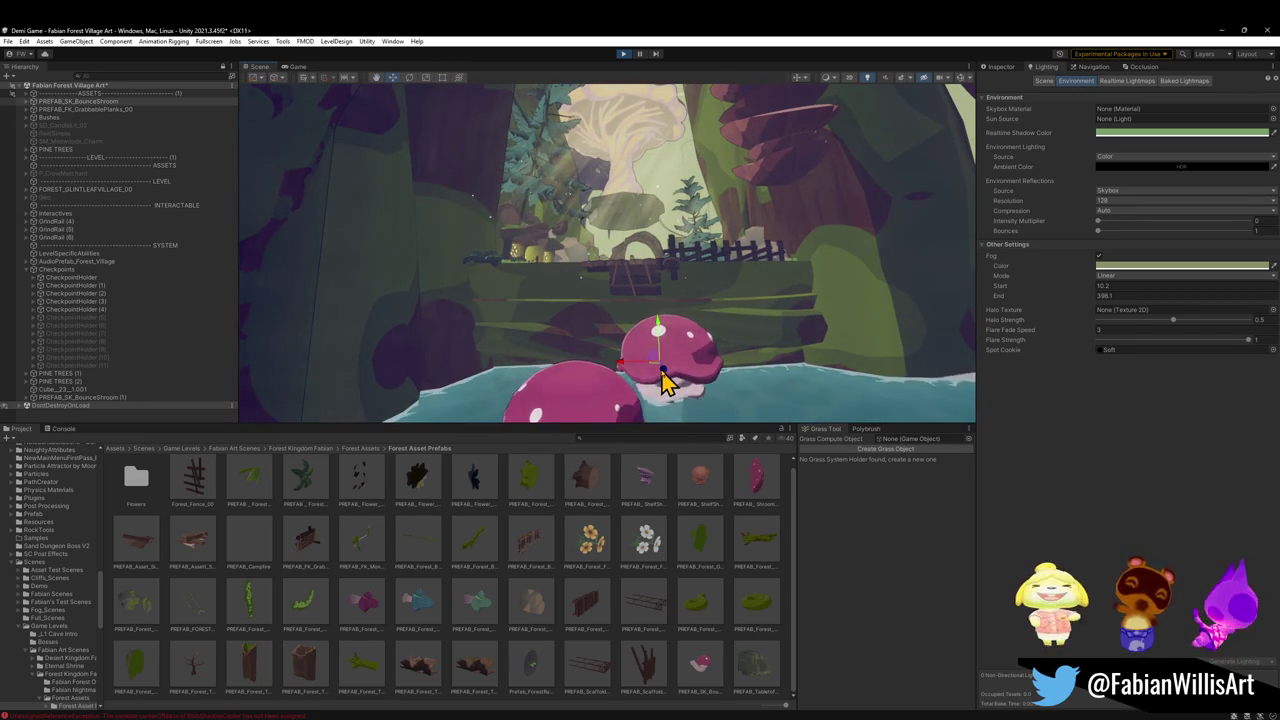
left_click_drag(527, 302, 514, 314)
mouse_move(527, 358)
left_mouse_down()
mouse_move(569, 337)
mouse_move(646, 349)
mouse_move(625, 355)
left_mouse_up()
key("w")
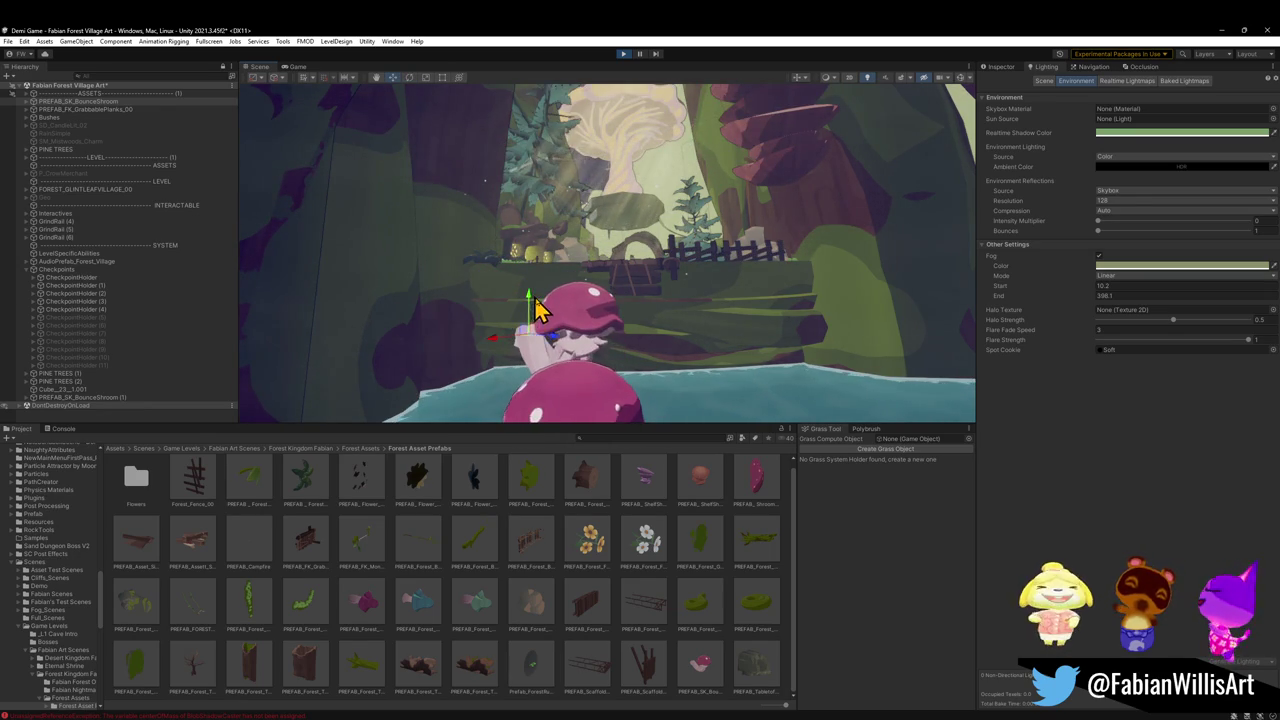
scroll(527, 345, "down", 5)
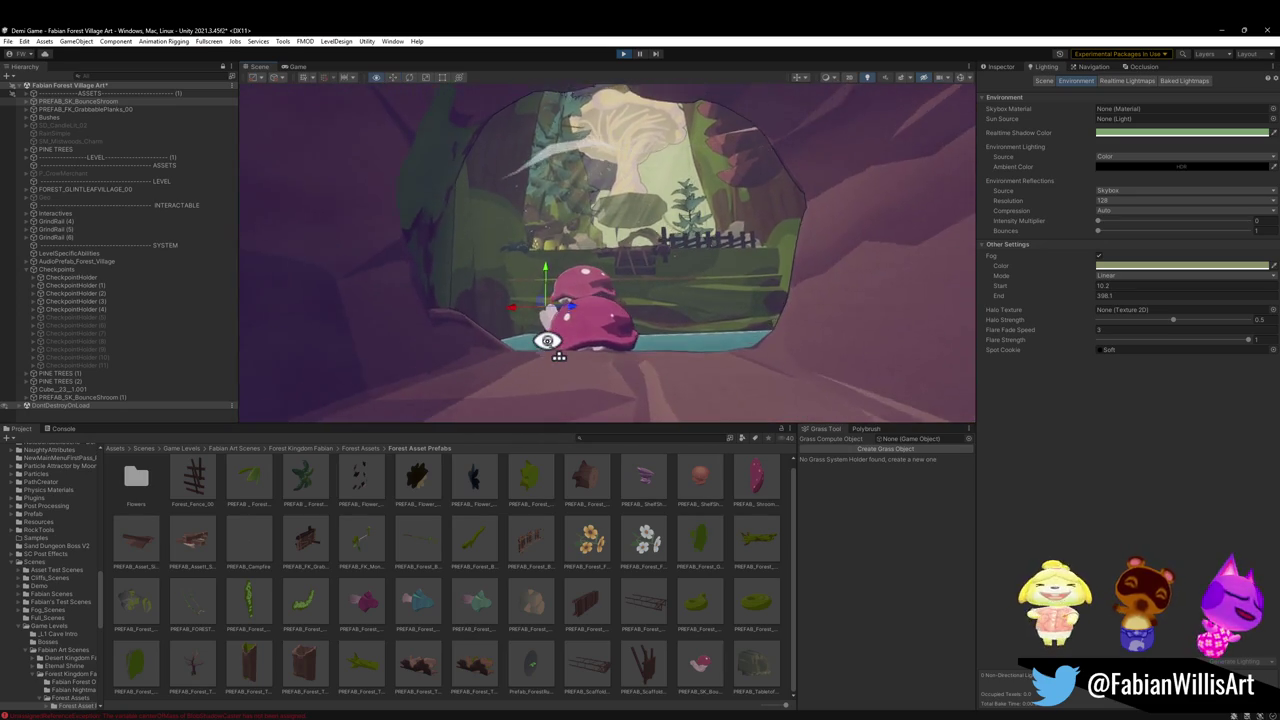
scroll(547, 341, "up", 5)
left_click_drag(547, 341, 626, 349)
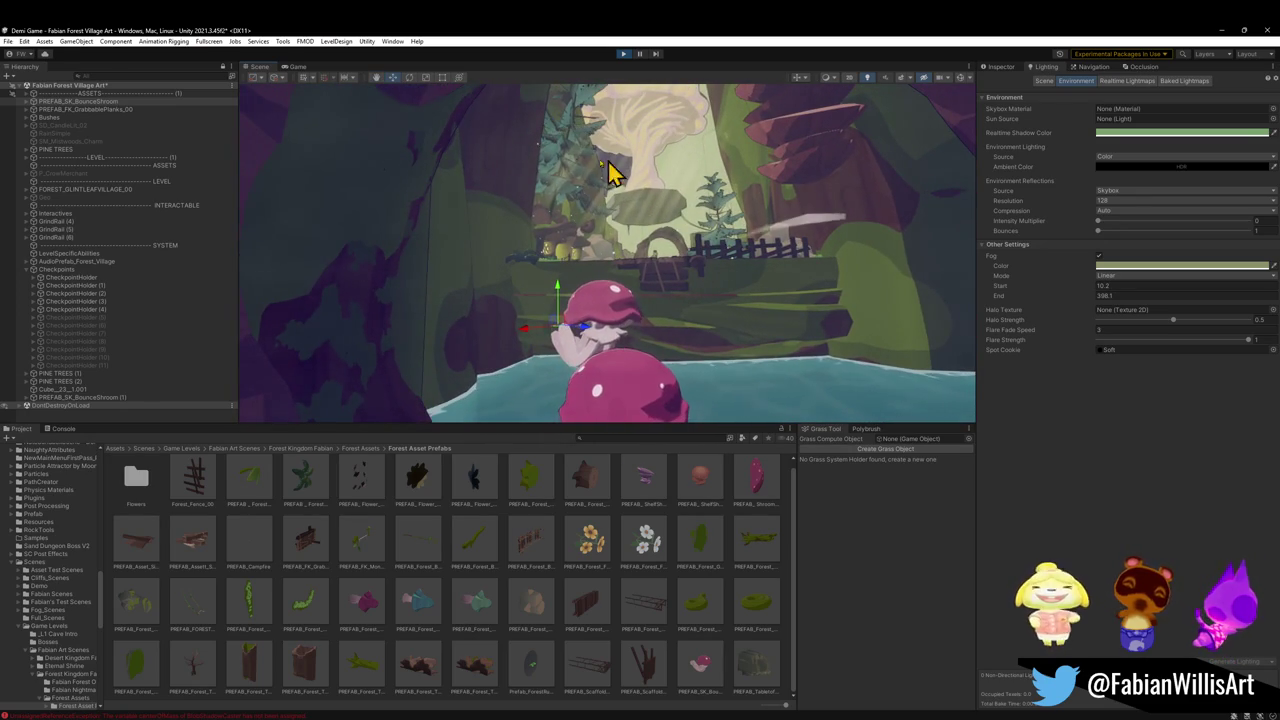
Select PREFAB_FK_GrabbablePlanks_00 at the fence and expand its material properties in the Inspector
left_click(679, 296)
left_click(675, 283)
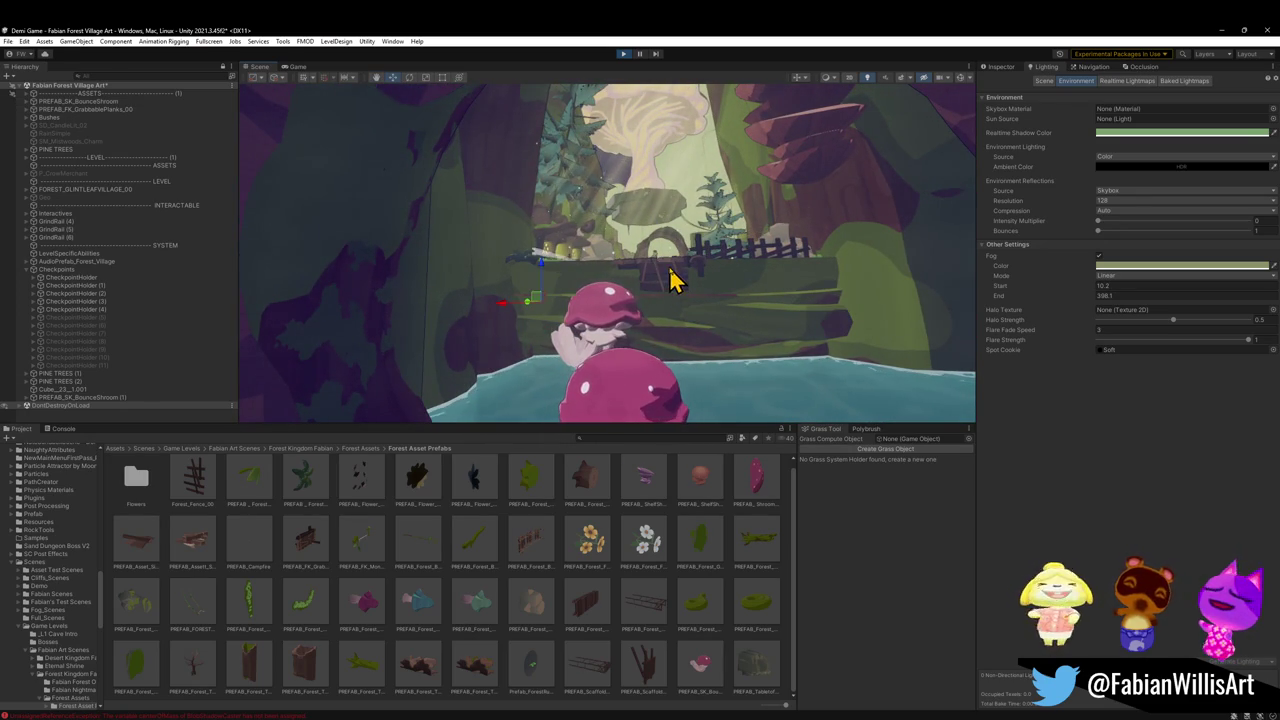
left_click(998, 69)
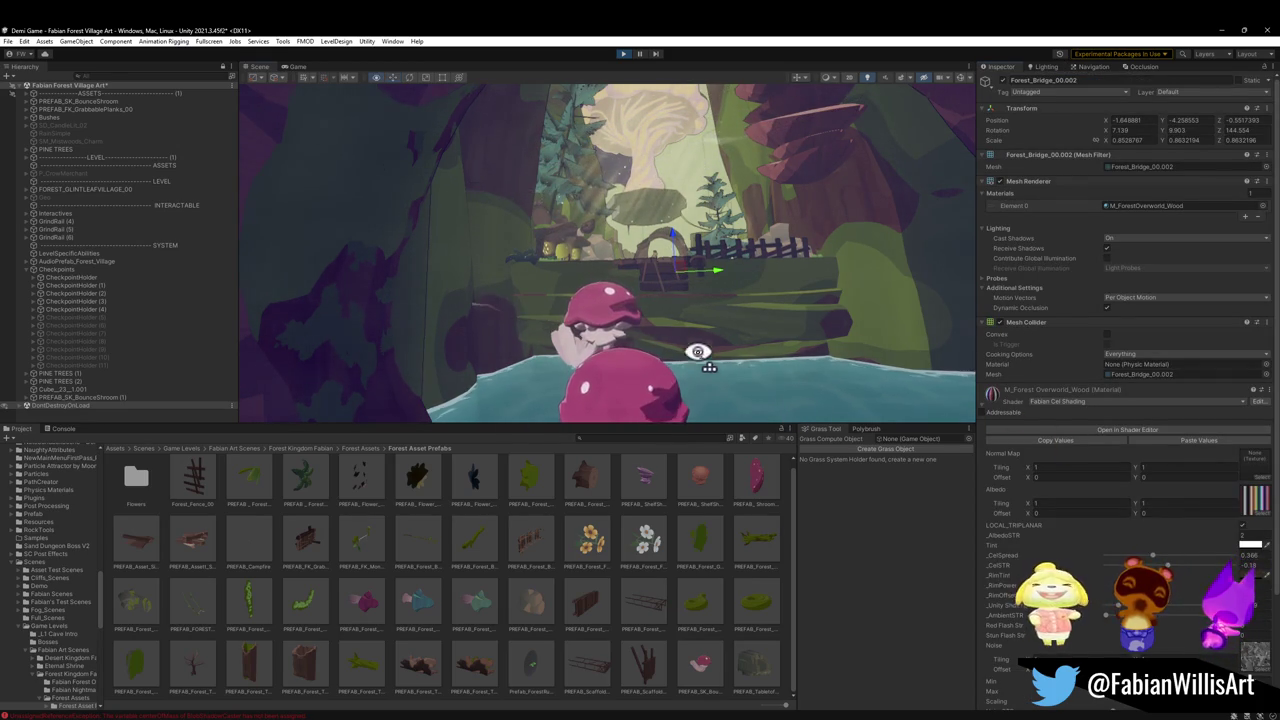
key("w")
left_click(635, 395)
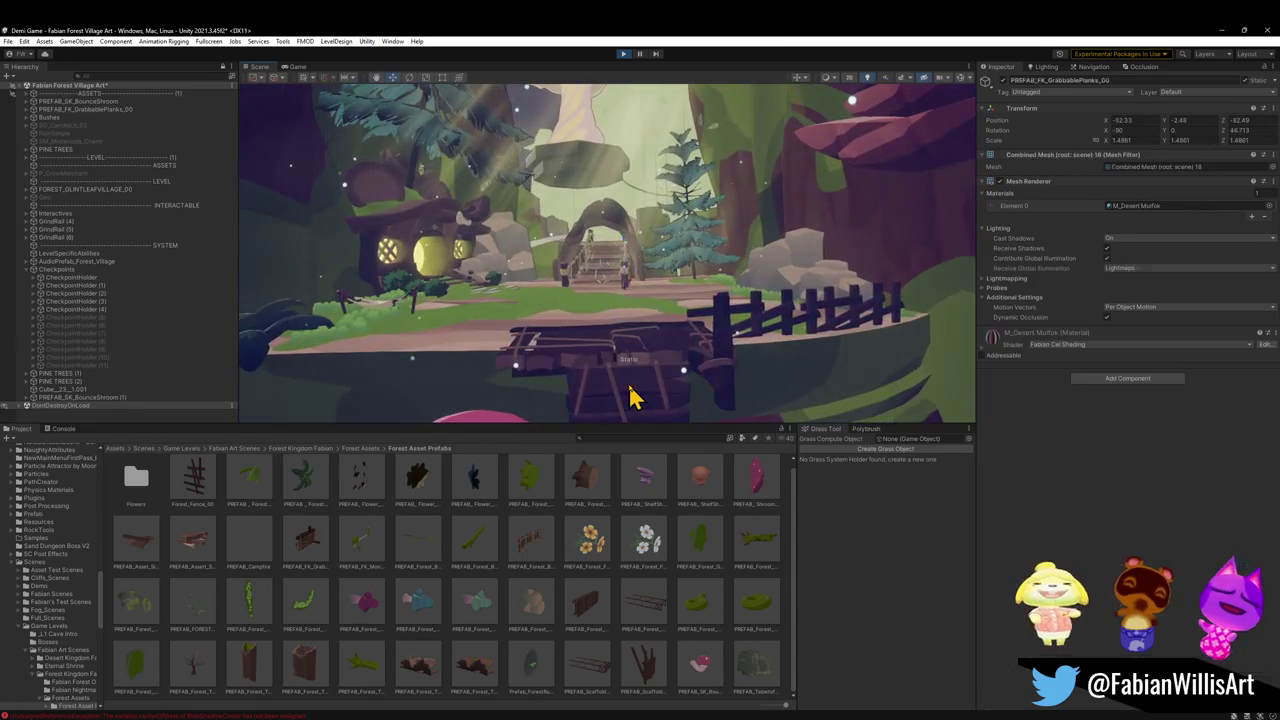
left_click(984, 350)
key("s")
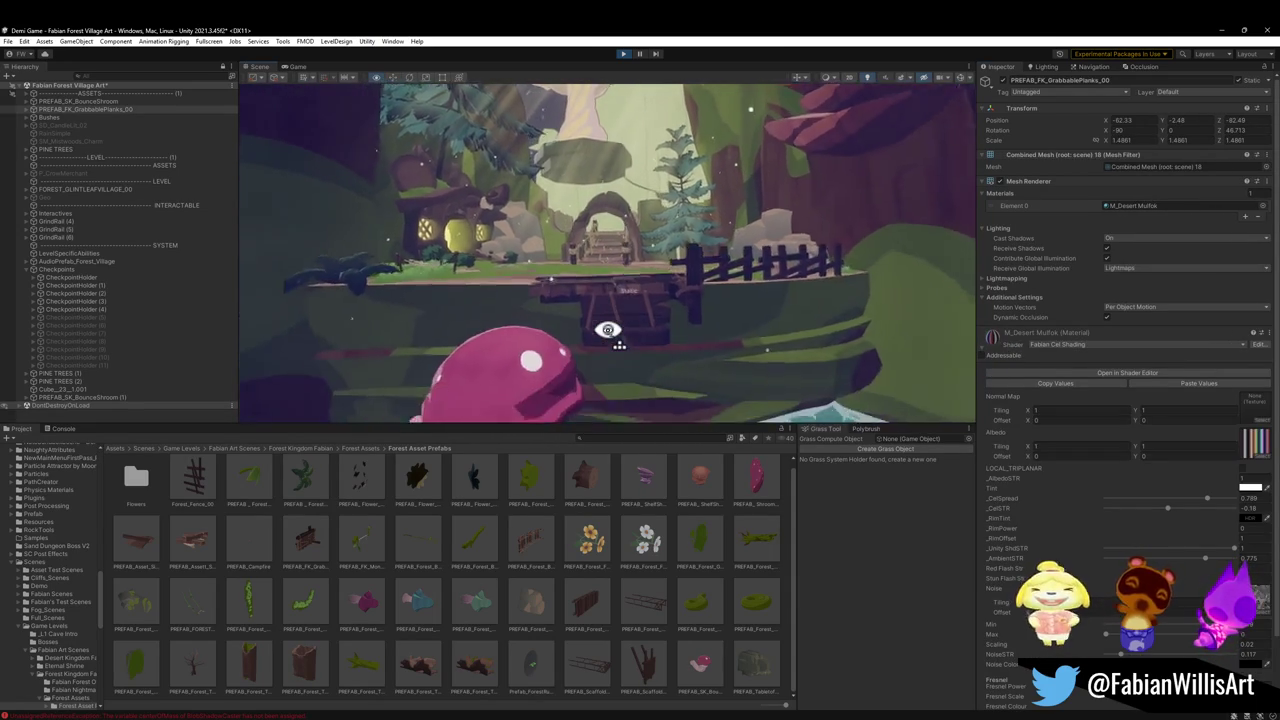